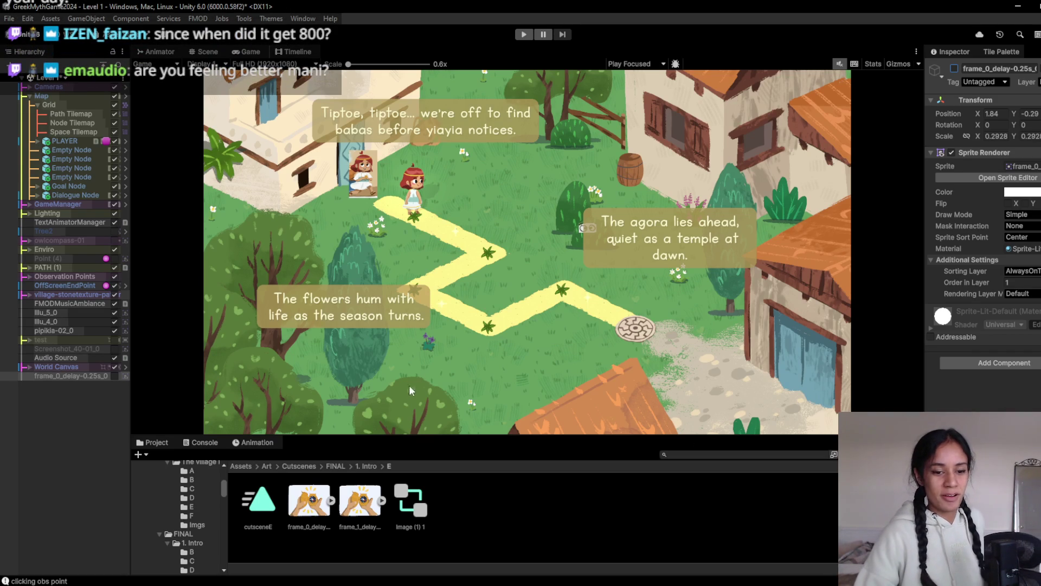
- Turn on the frame_0_delay-0.25s_0 compass frame and briefly run the game to preview it
left_click(115, 376)
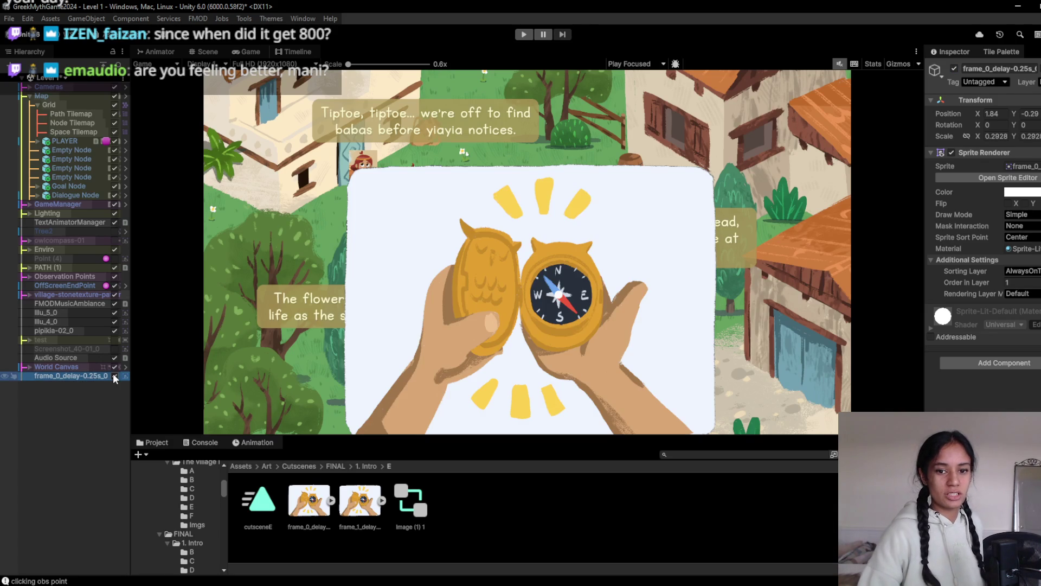
left_click(524, 35)
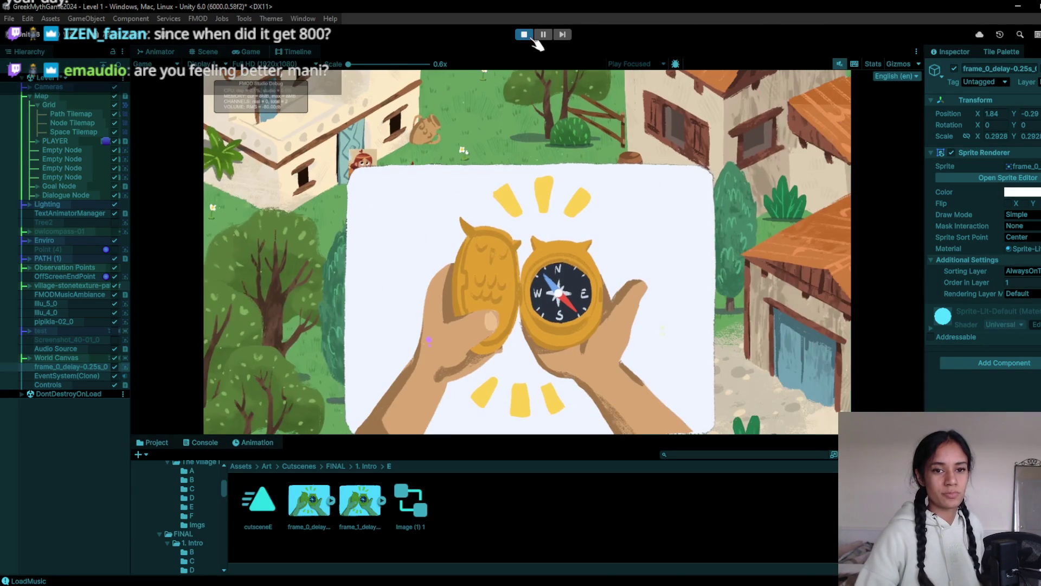
left_click(523, 35)
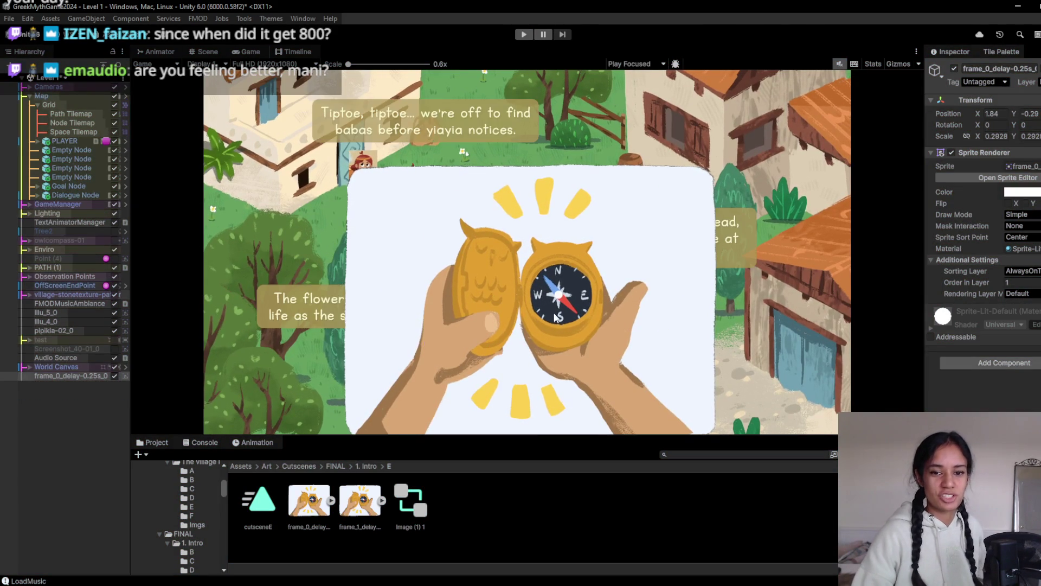
- Turn the compass frame back off, replay Level 1, walk the girl down the path and clear the dialogue
left_click(112, 371)
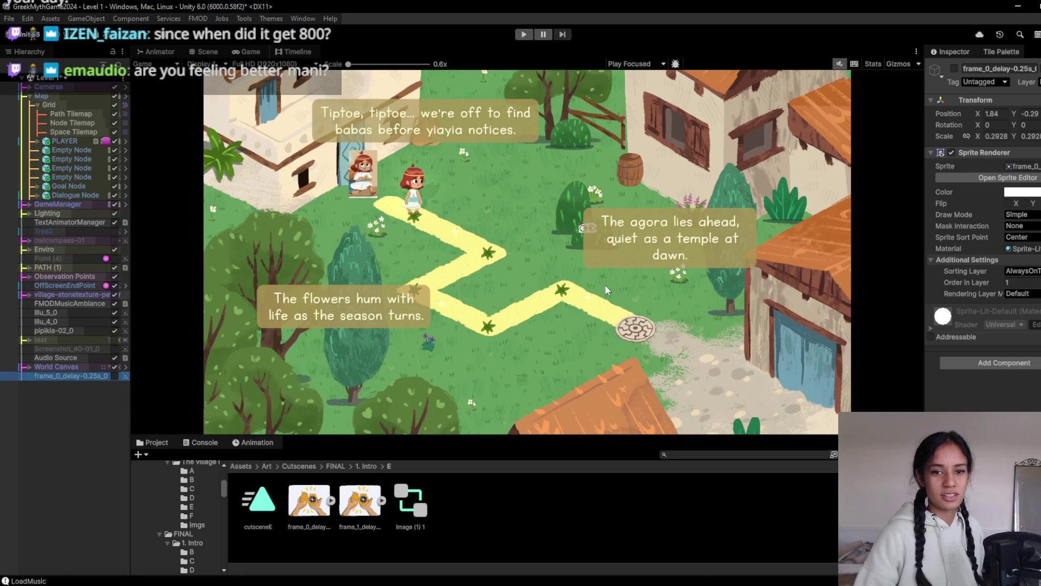
left_click(524, 34)
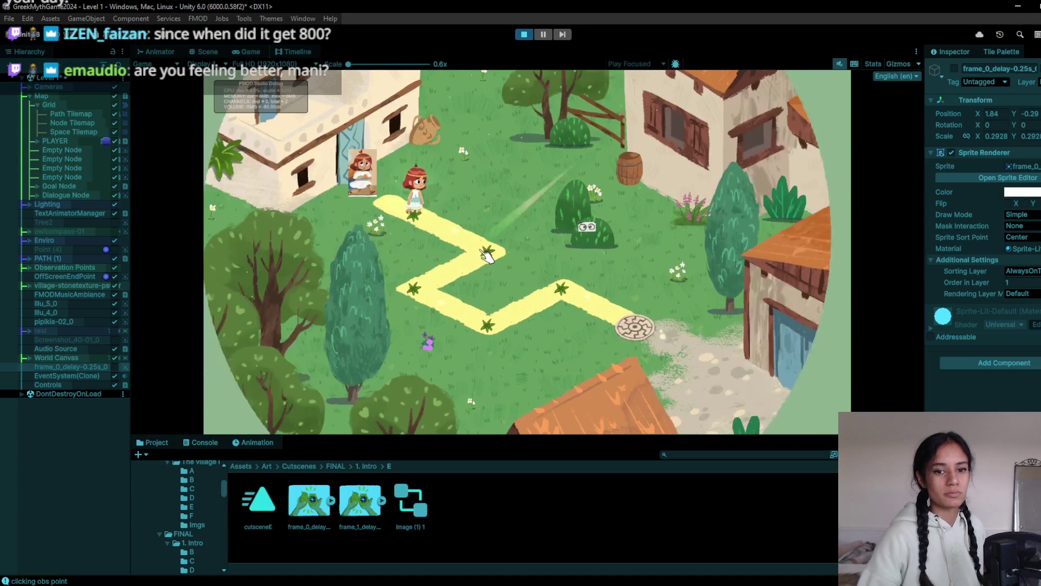
left_click(420, 337)
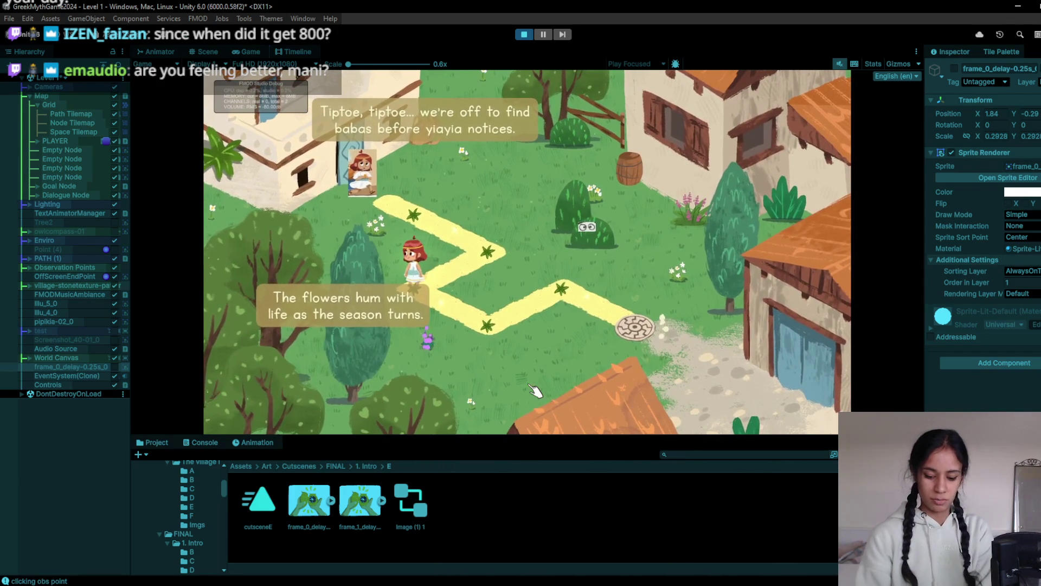
left_click(572, 416)
key("alt+Tab")
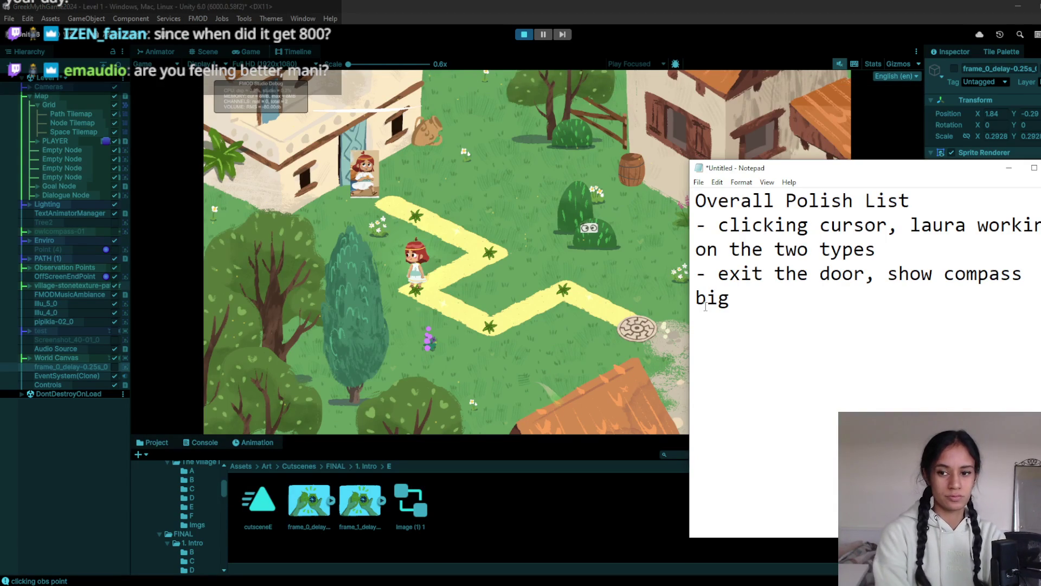
- Note that the compass points the desired way, then moves to the top-left corner as the hint button mode
type("! Pointing in the direction we want,")
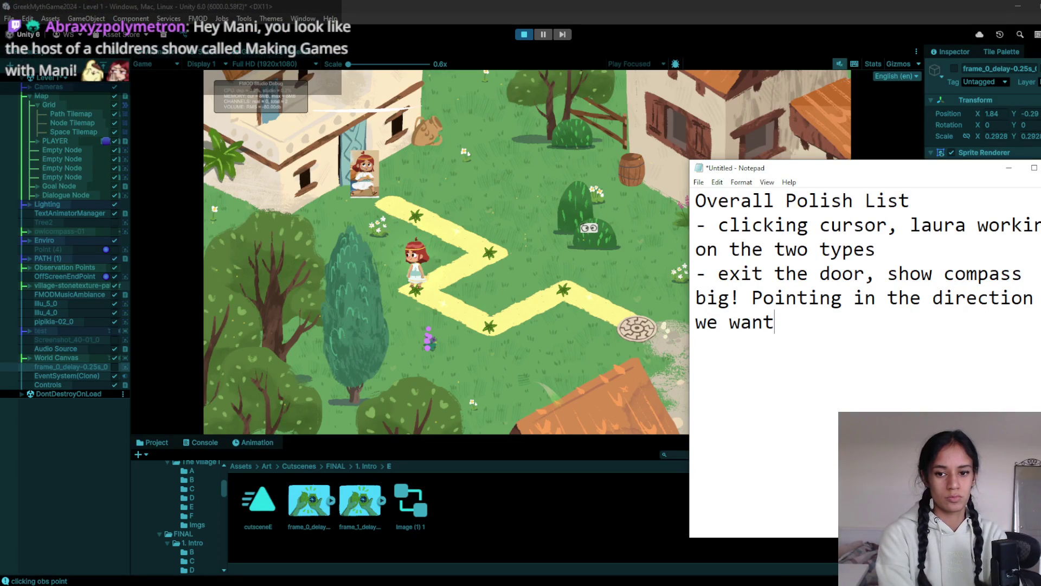
type(" then go")
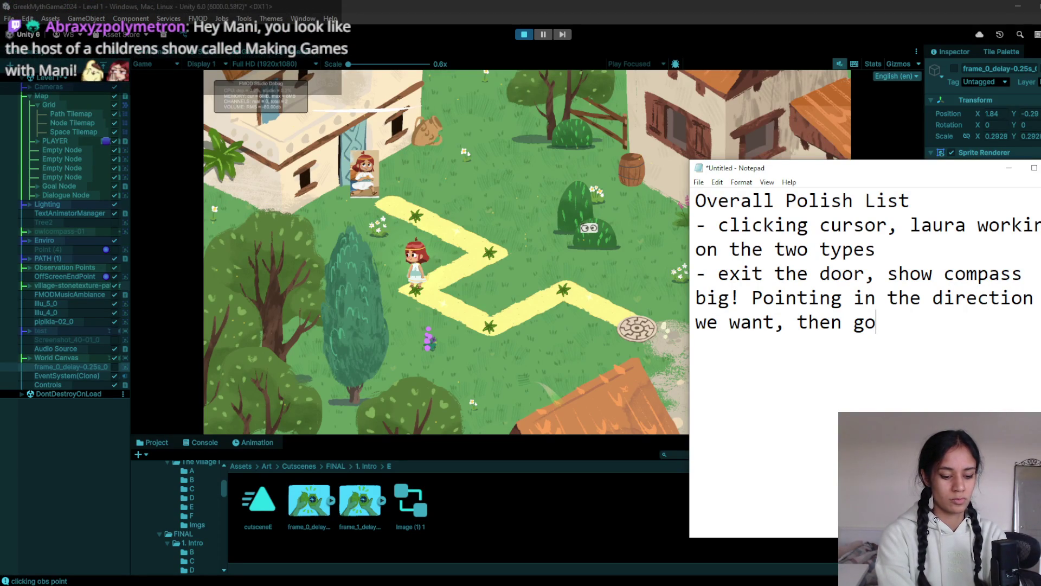
type("es to the le")
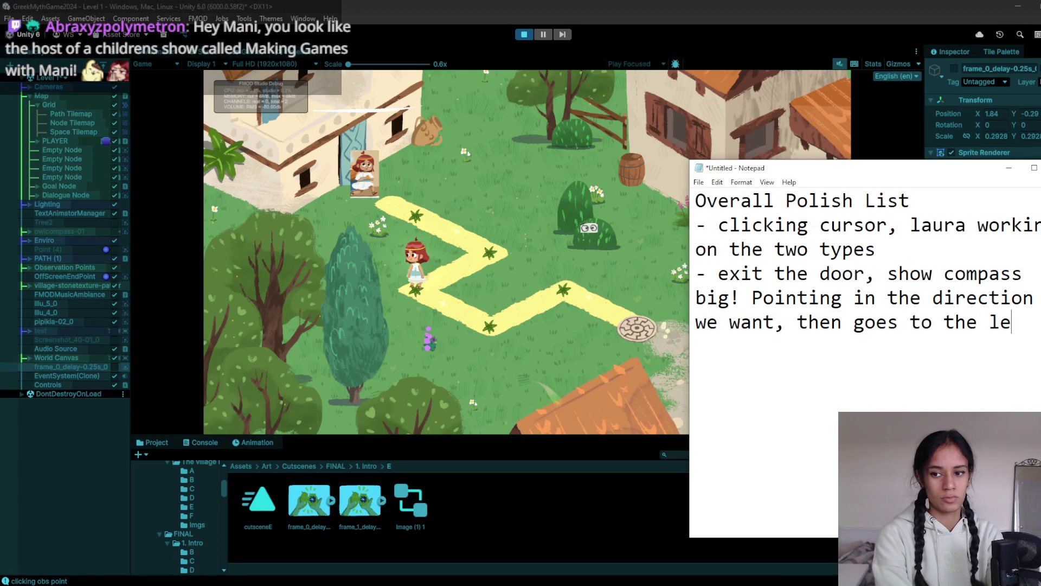
type("ft top f")
key("BackSpace")
type("c")
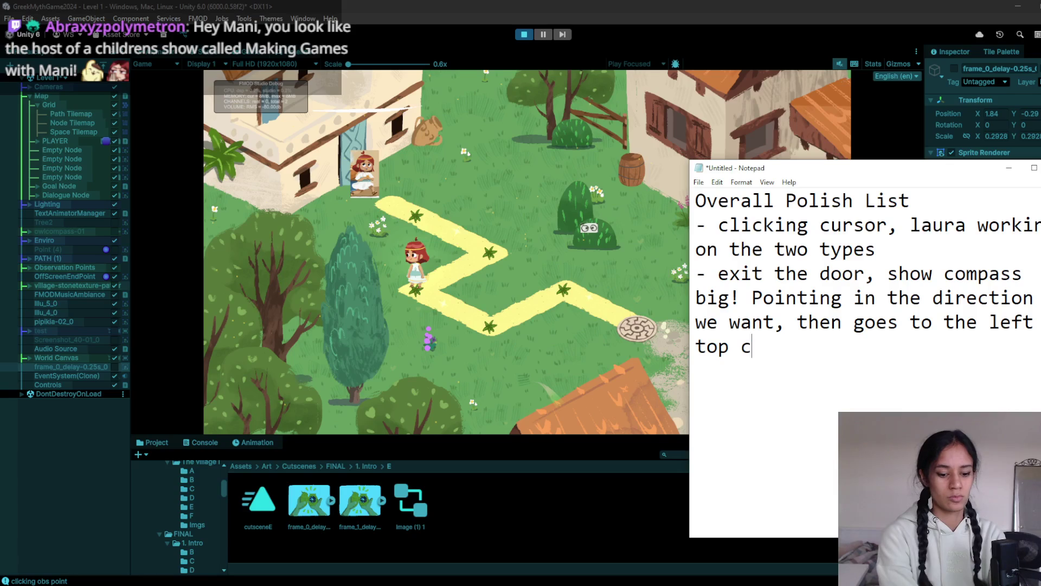
type("orver(i")
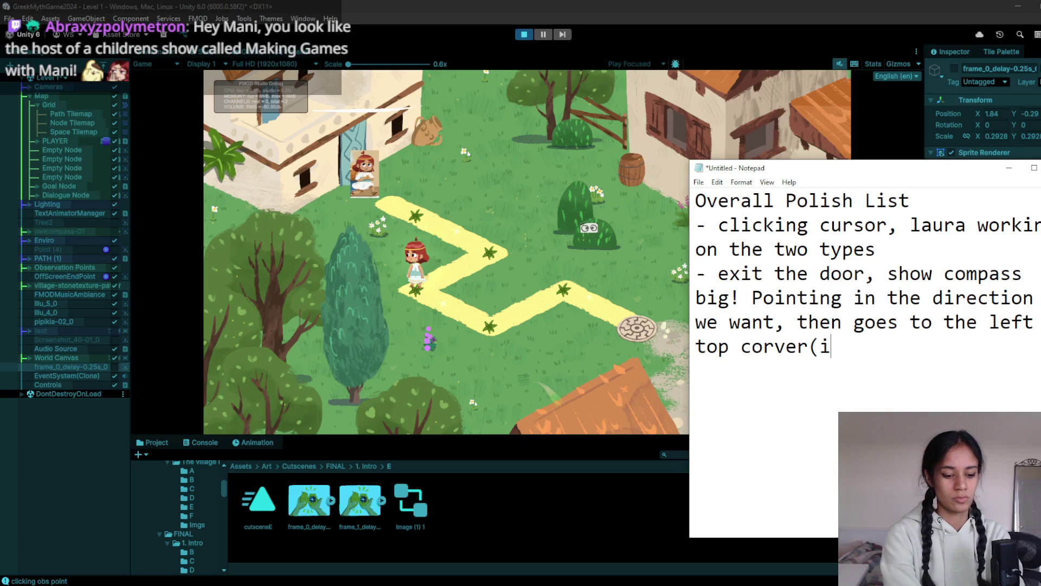
type("t is the hint buttn")
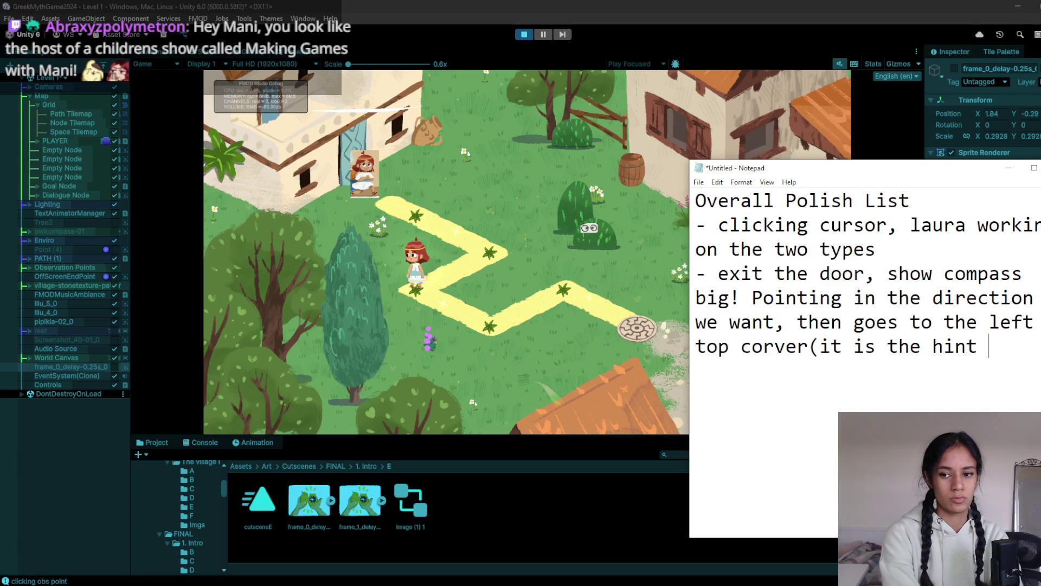
key("BackSpace")
type("o")
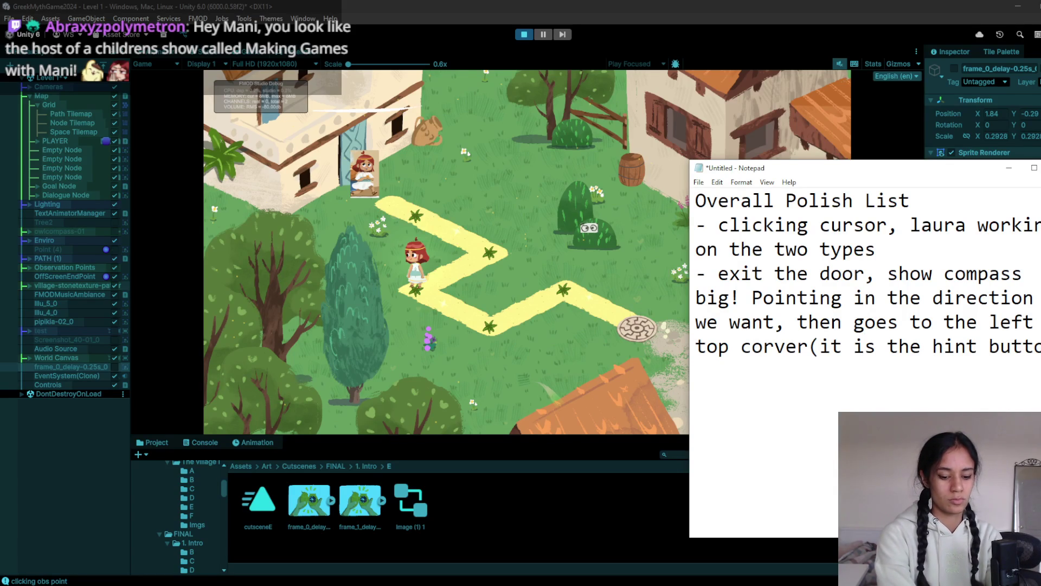
key("BackSpace")
key("BackSpace")
key("BackSpace")
type("mode)")
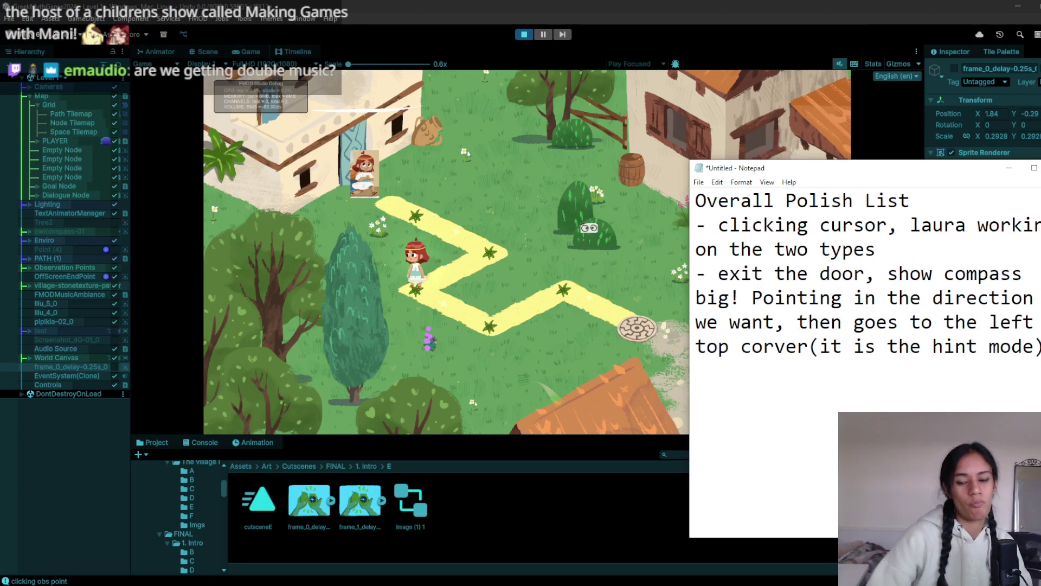
- Add the bullet '- only one observation blob at time' and begin another bullet line
key("Return")
type("- only o")
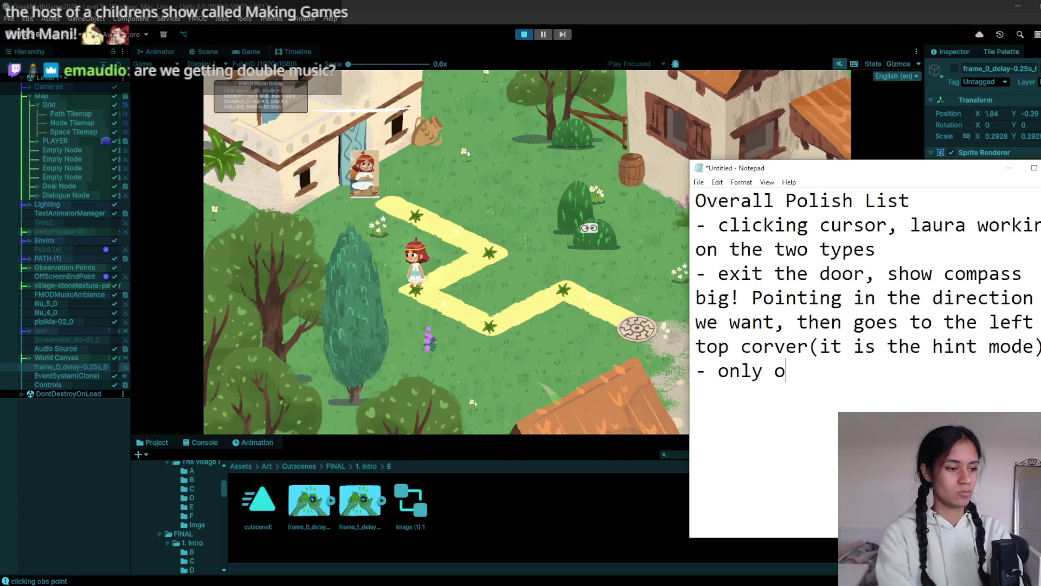
type("ne observatio")
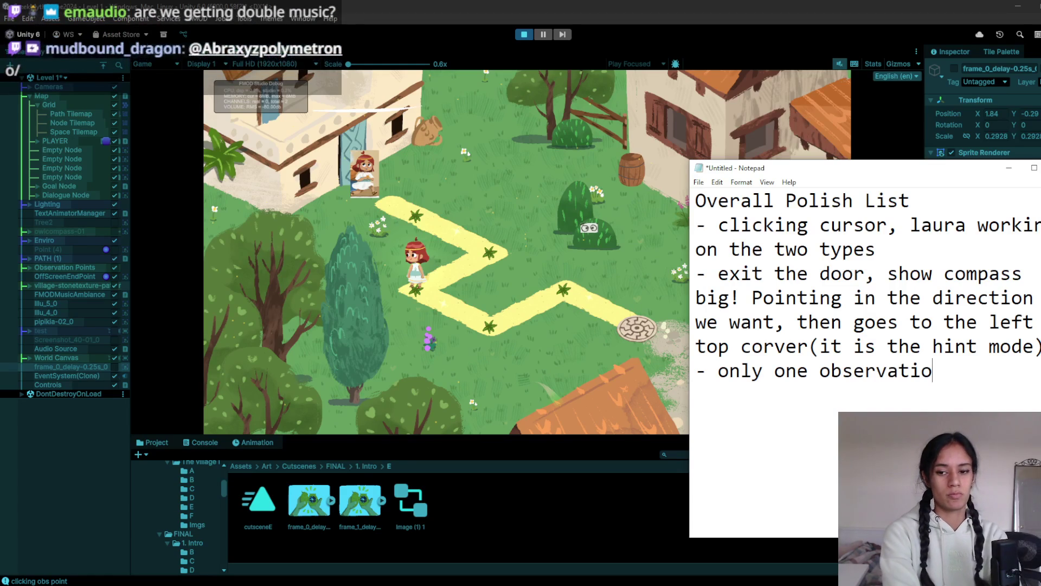
type("n bl")
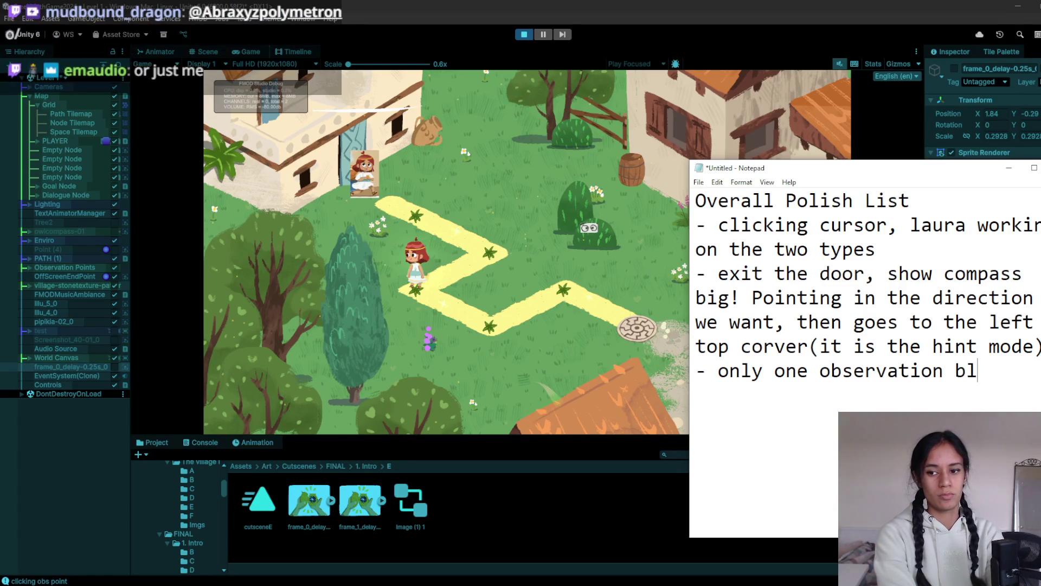
type("ob at time")
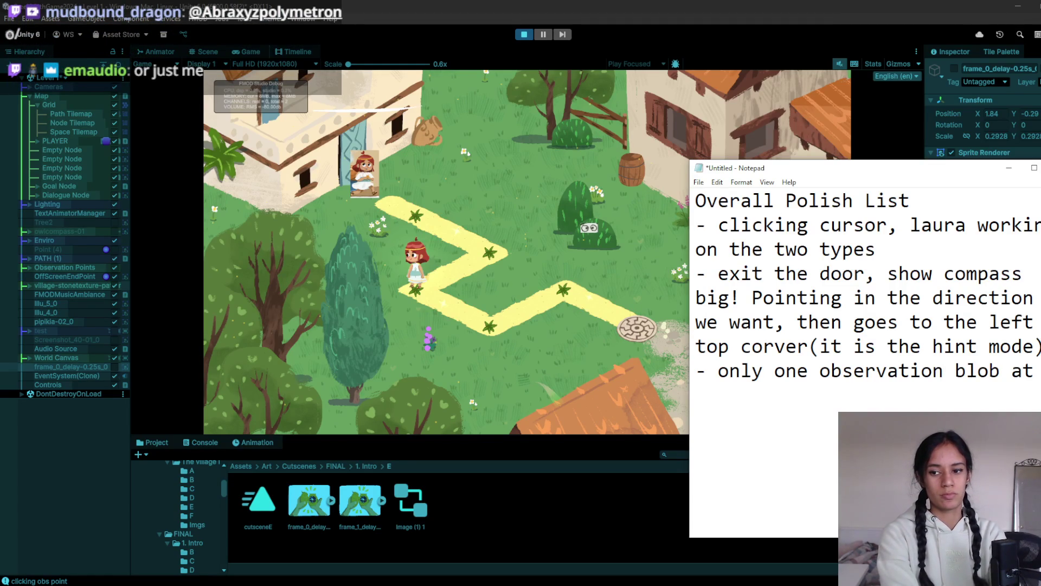
key("Return")
type("-")
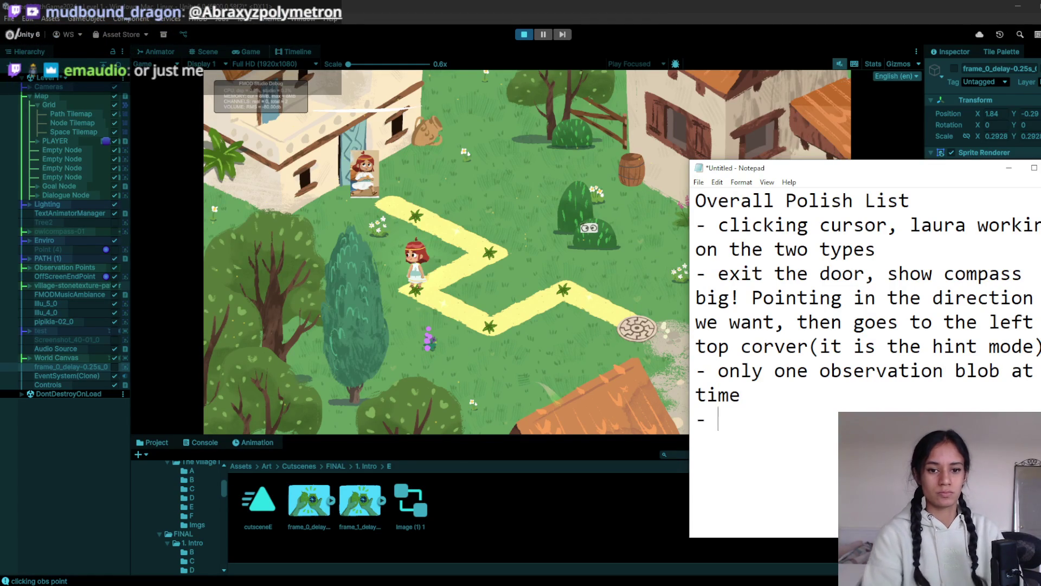
left_click(436, 296)
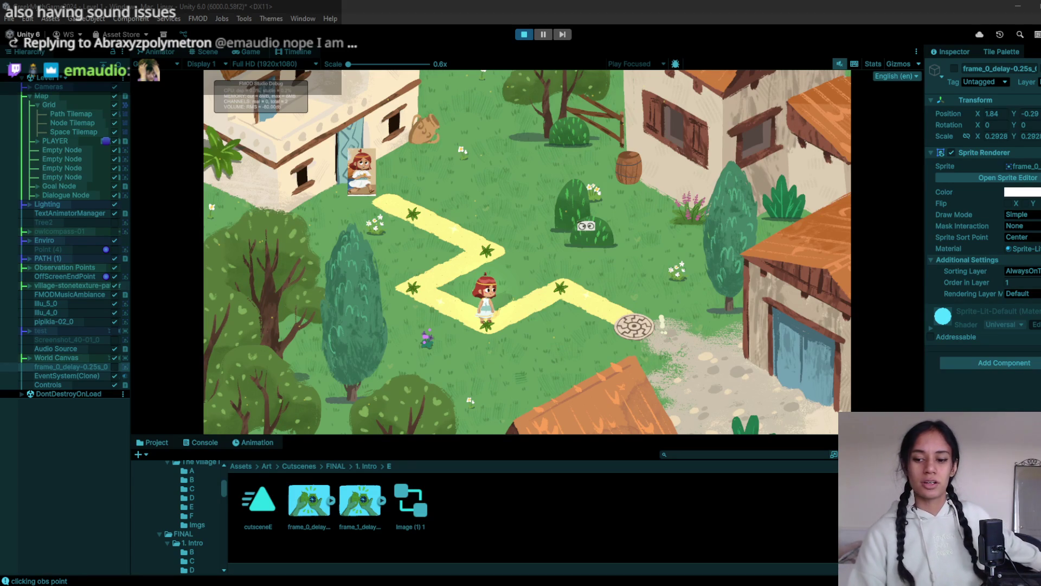
- Walk the girl to the stone observation marker to load Level 2, then stop the playtest
left_click(639, 331)
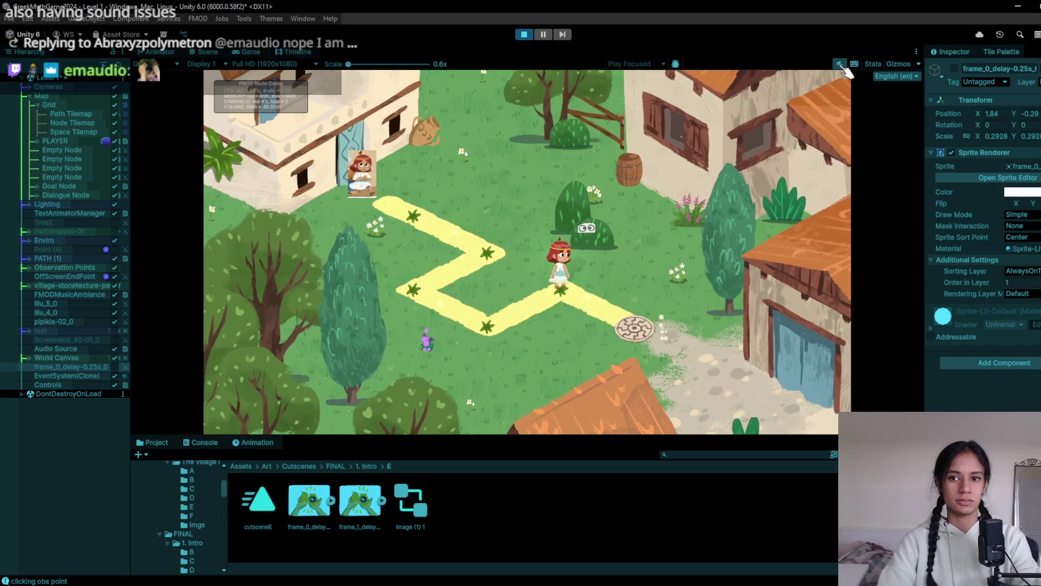
left_click(640, 331)
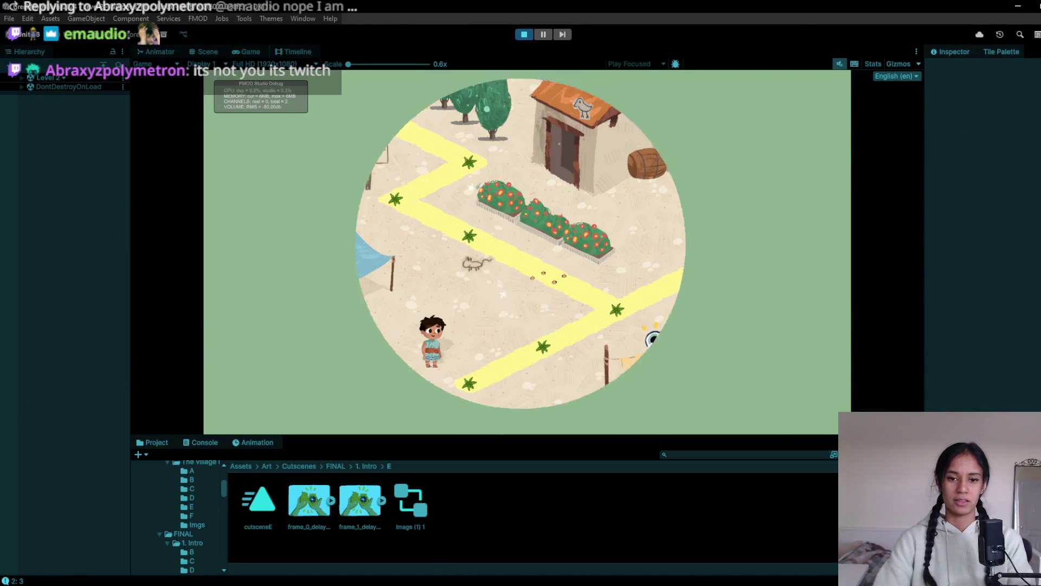
left_click(525, 35)
left_click(532, 36)
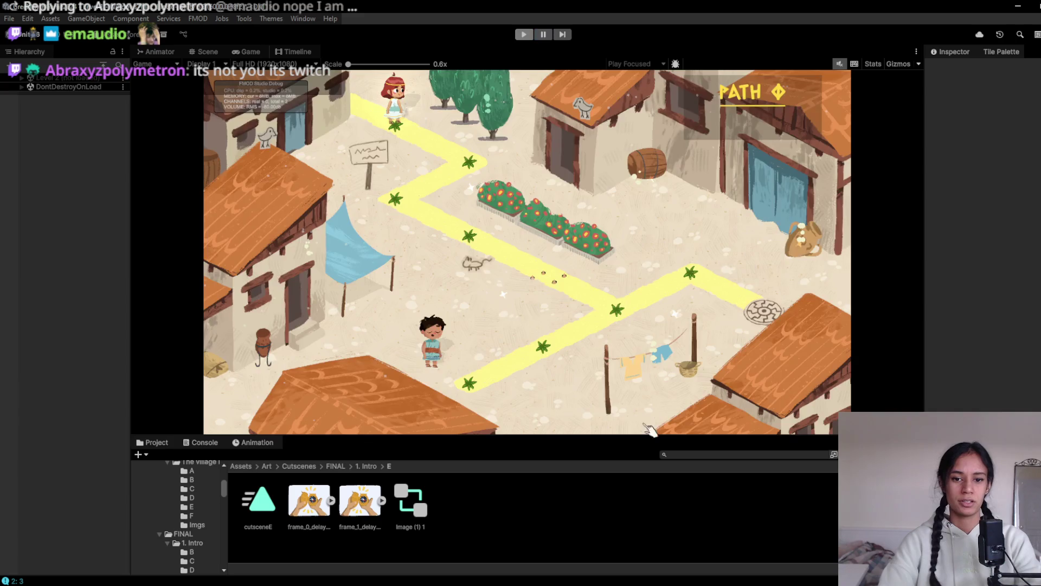
key("alt+Tab")
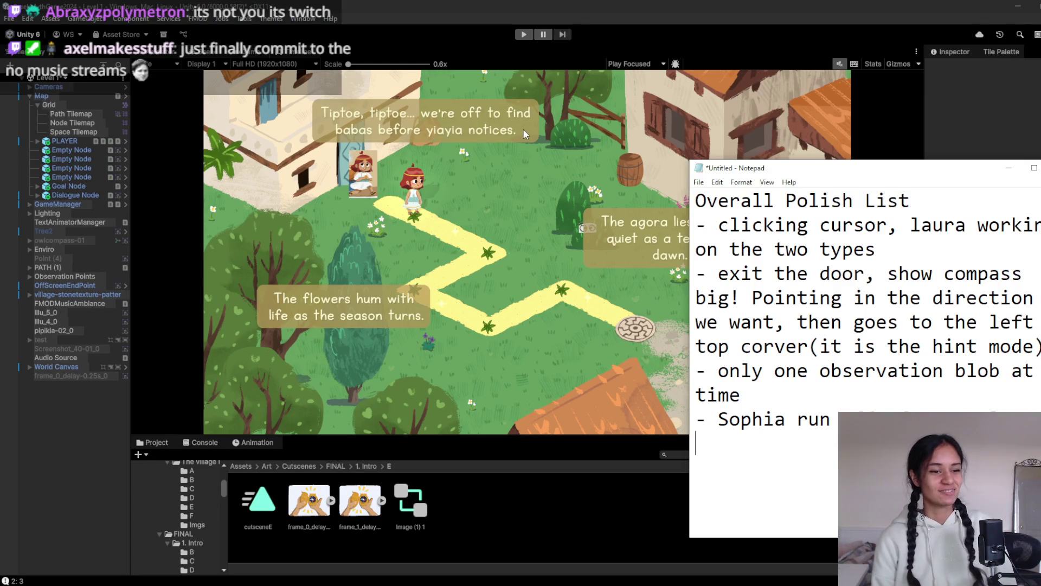
- Replay Level 1, walking via the first path node to the end observation point into Level 2, then stop
left_click(528, 34)
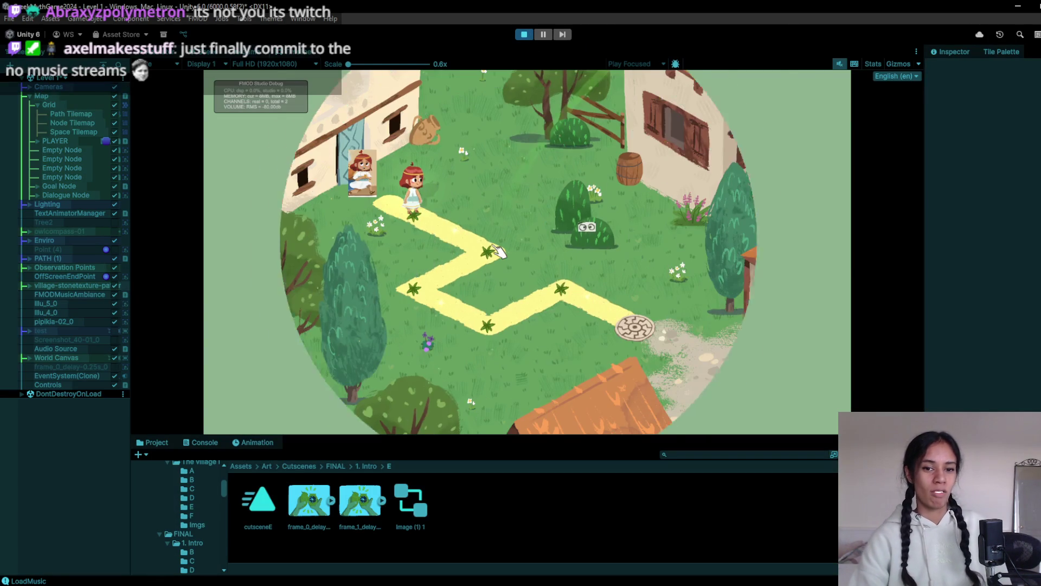
left_click(496, 251)
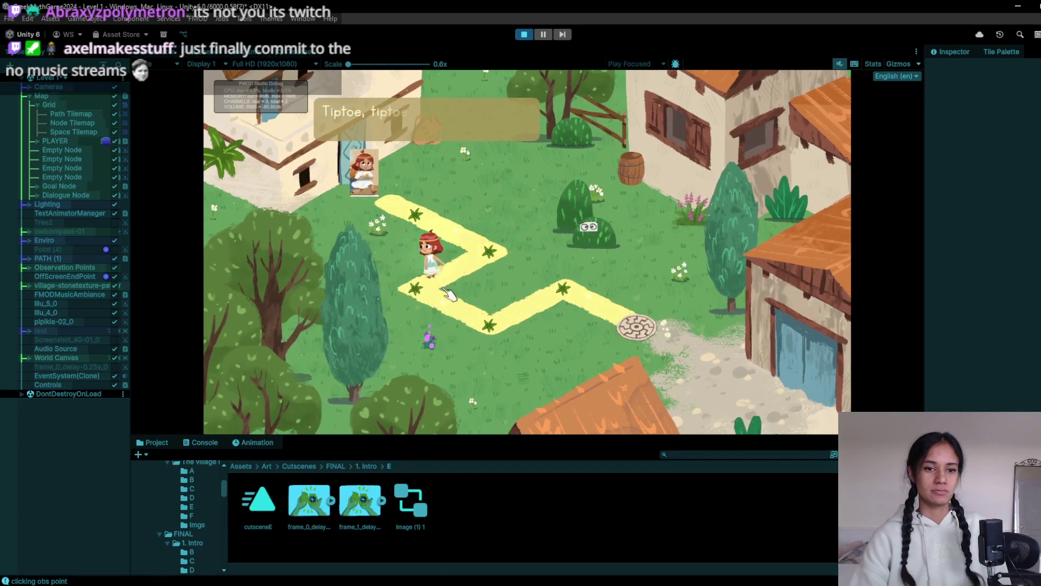
left_click(640, 330)
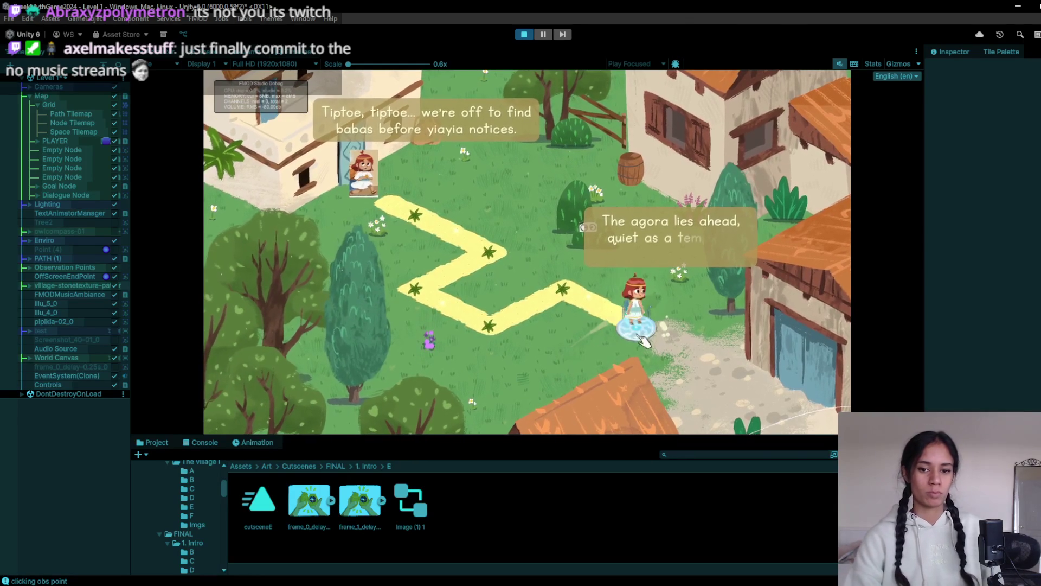
left_click(640, 326)
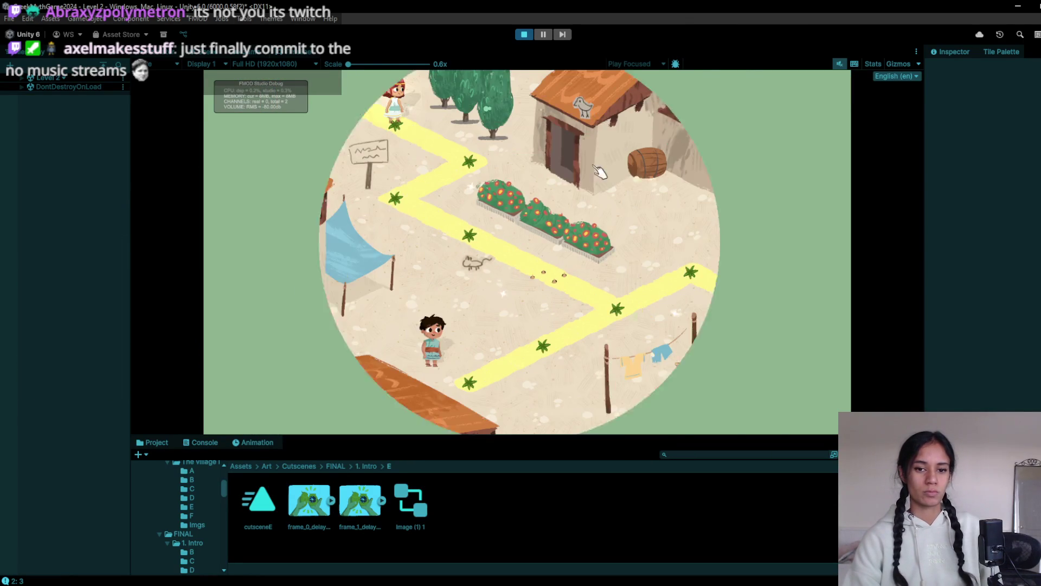
left_click(525, 34)
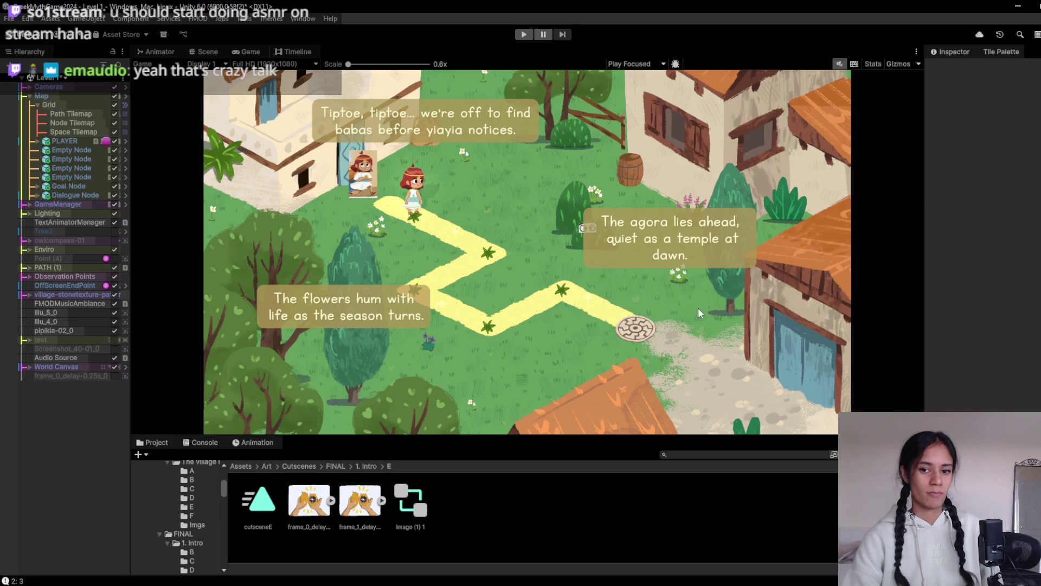
- In Scene view, drag VillagePoint down-right to about X 4.33, Y 0.14 near the agora
left_click(208, 51)
scroll(597, 286, "up", 5)
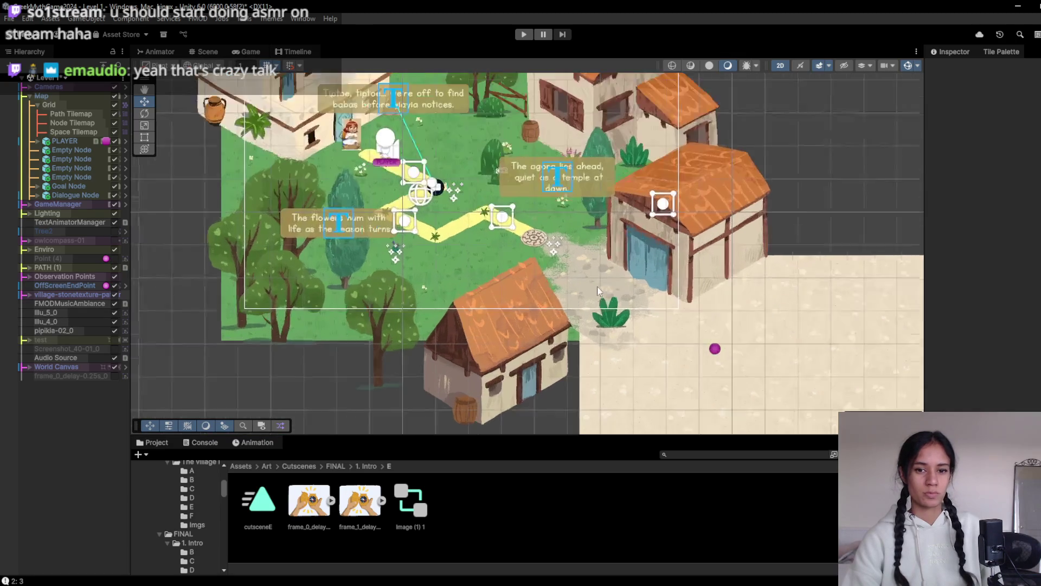
left_click(549, 252)
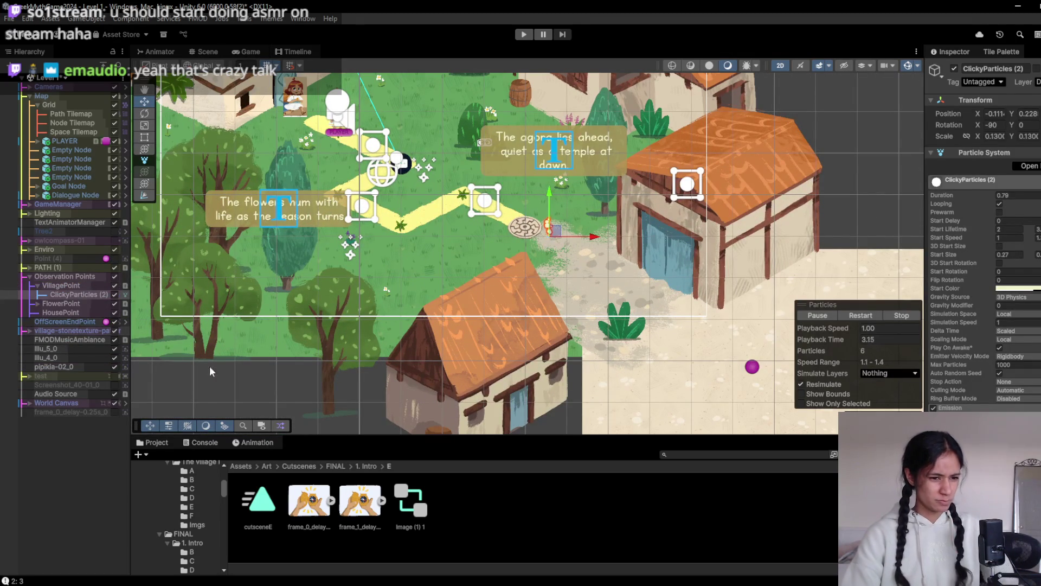
left_click(61, 285)
left_click_drag(565, 225, 607, 280)
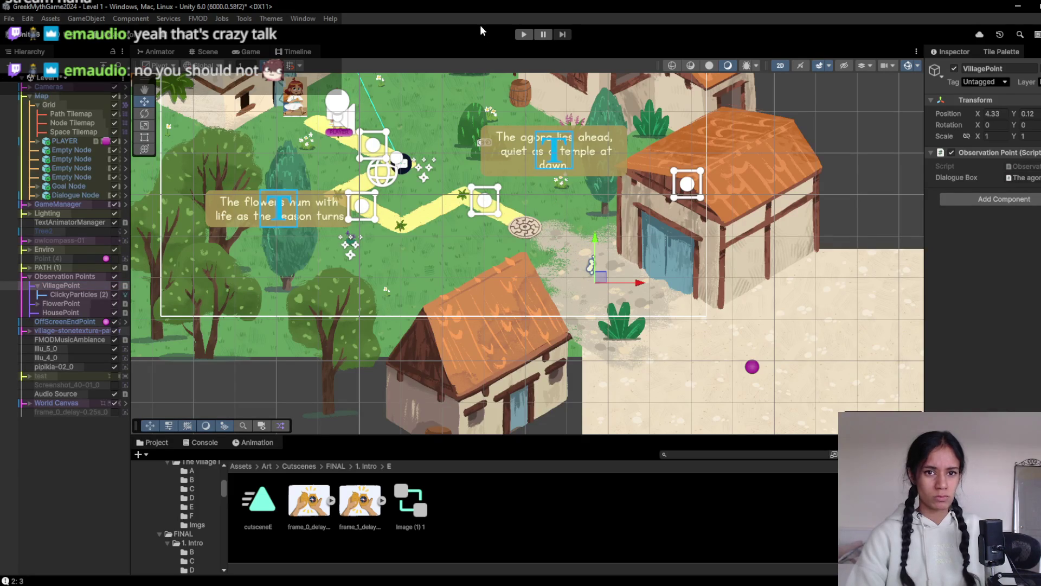
- Playtest Level 1, clicking the eye observation point to check the agora dialogue
left_click(522, 35)
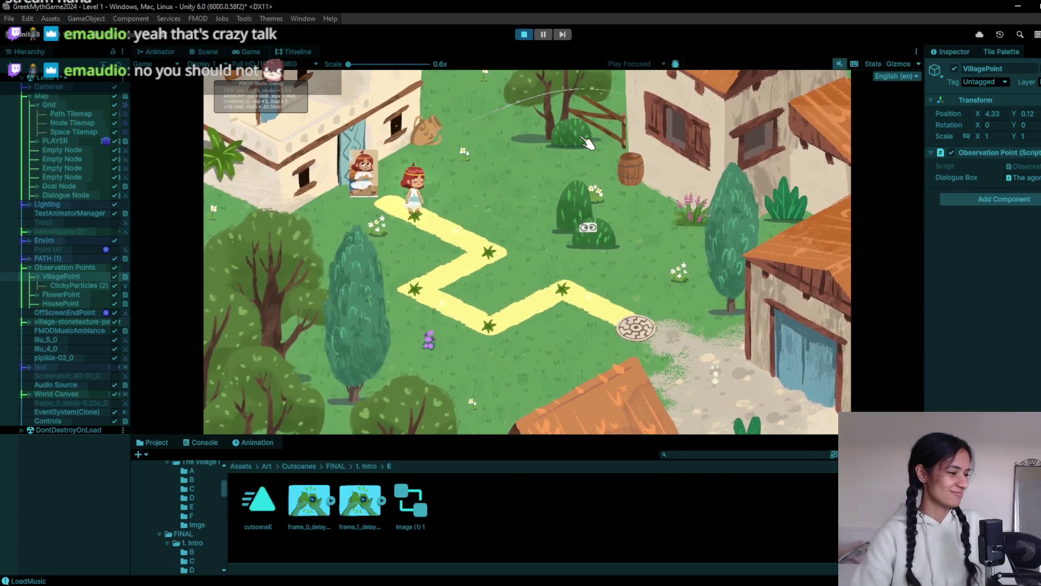
left_click(587, 227)
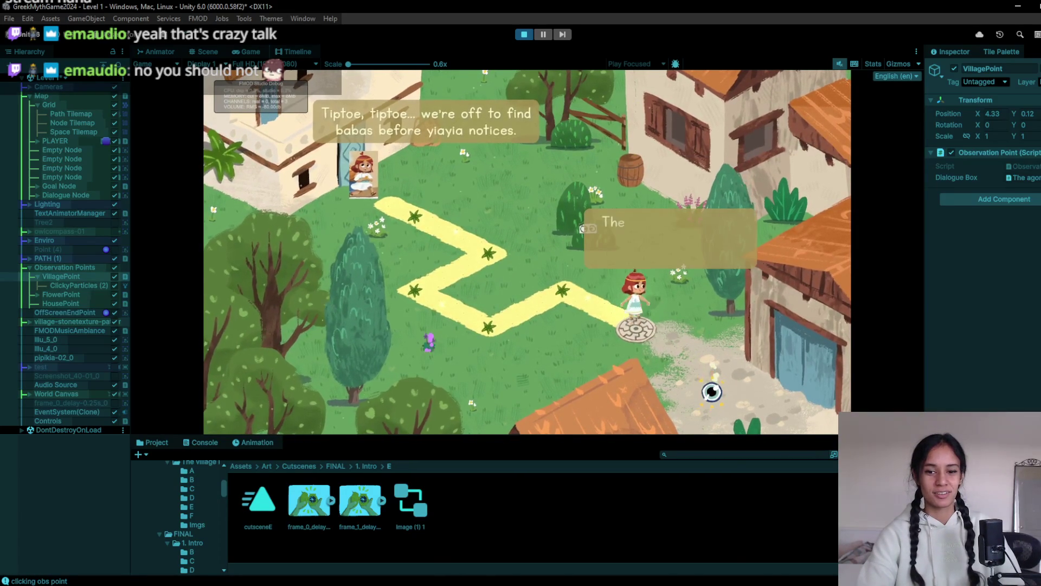
key("ctrl+p")
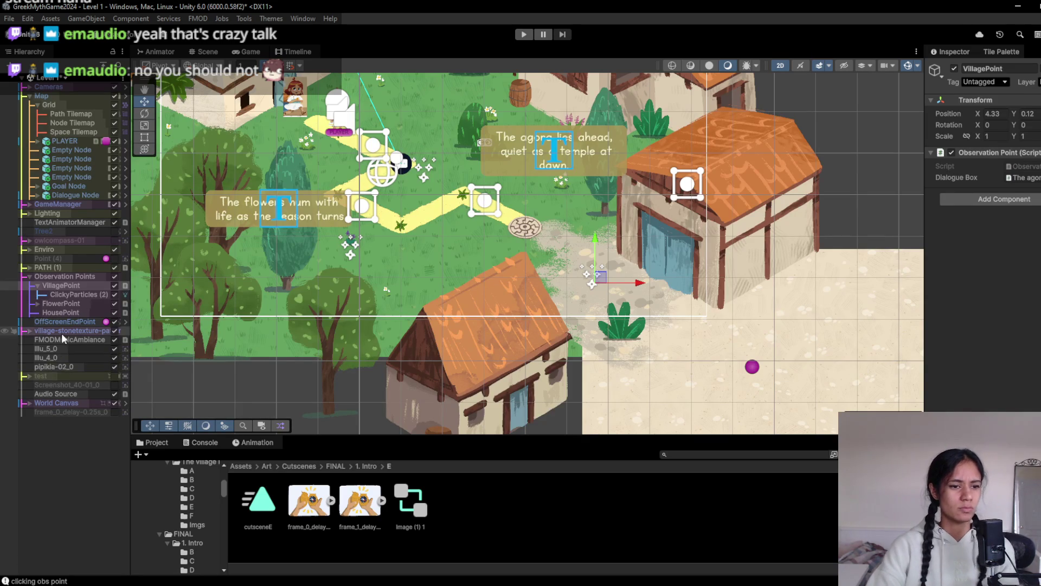
- Drag the 'The agora lies ahead' text to Pos 6.19/-1.65 and playtest walking to the agora marker
left_click(30, 403)
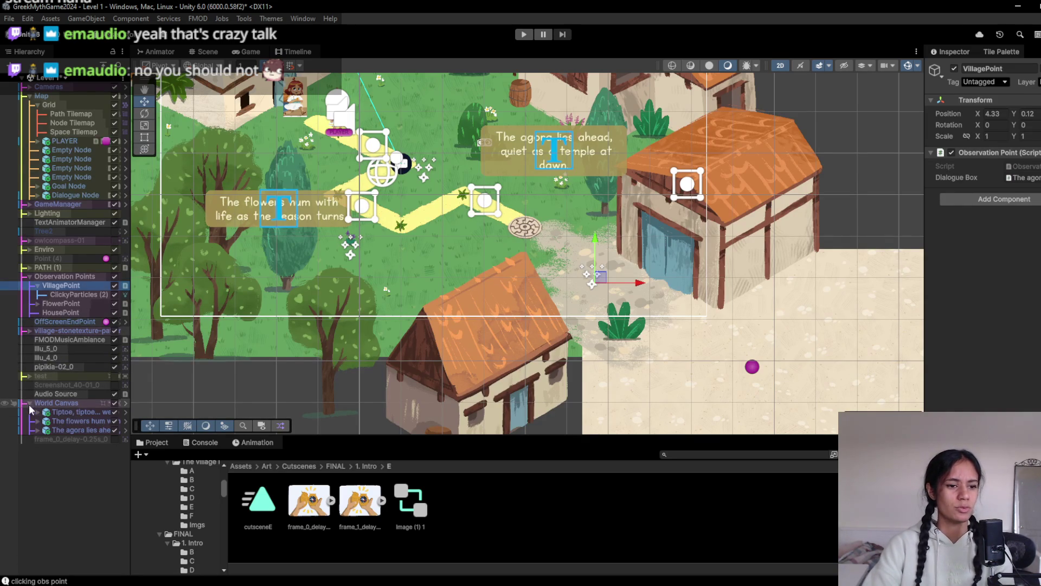
left_click(62, 430)
left_click_drag(560, 145, 622, 258)
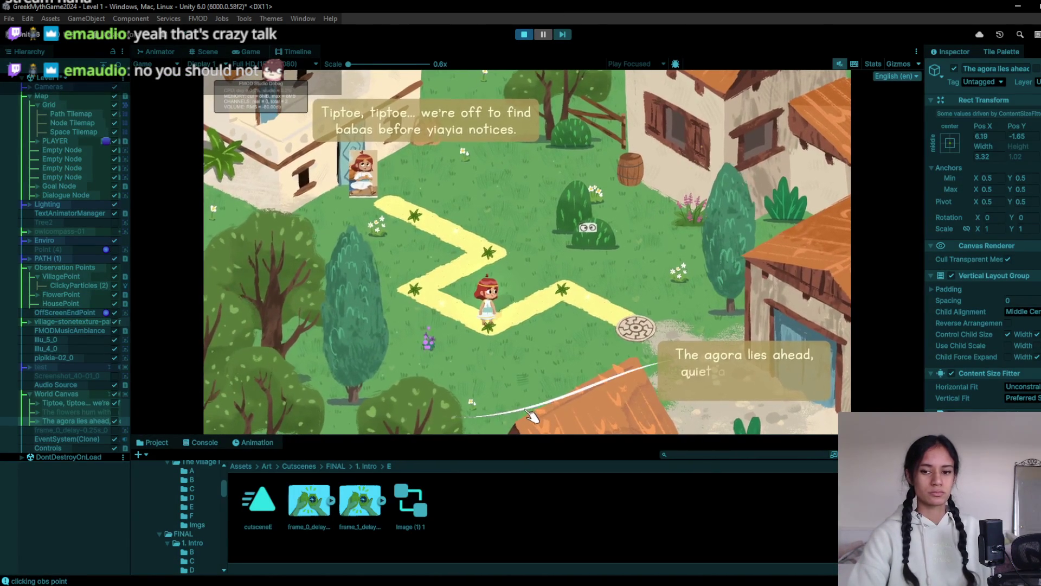
left_click(618, 329)
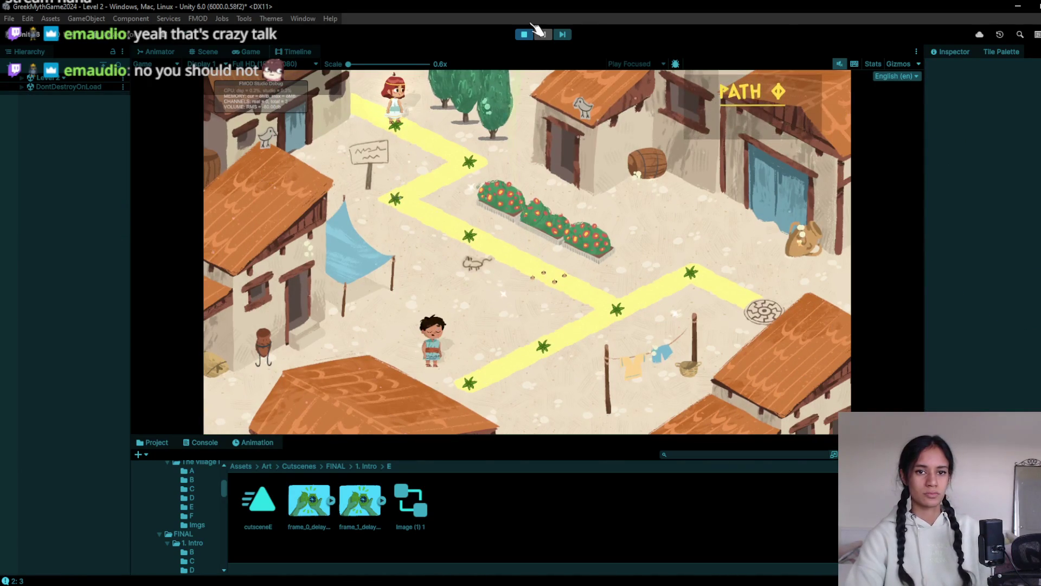
left_click(525, 36)
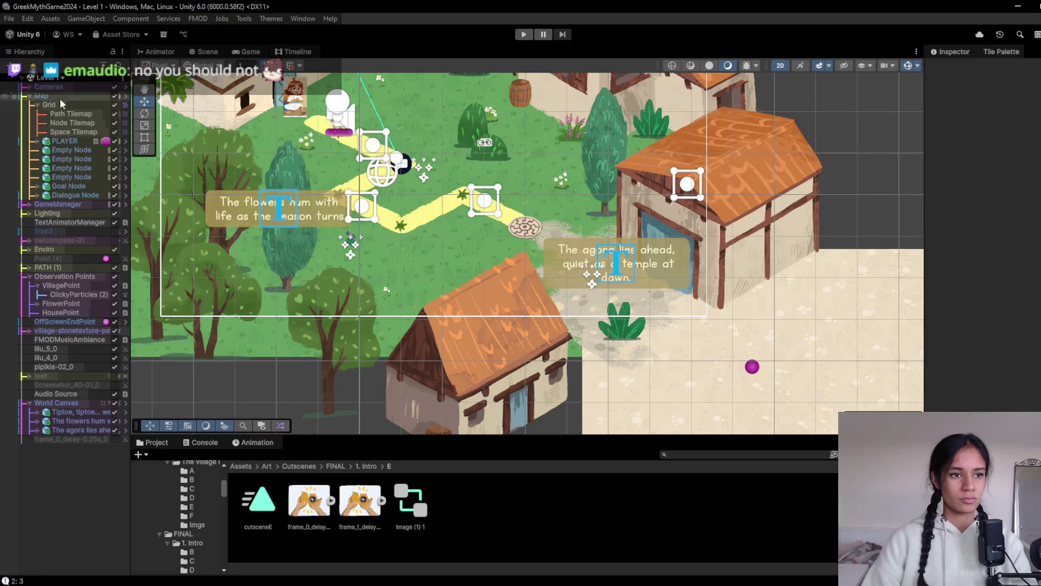
- Browse the Project window's Assets, Scenes and 1. Village-Forest Area folders
left_click(250, 467)
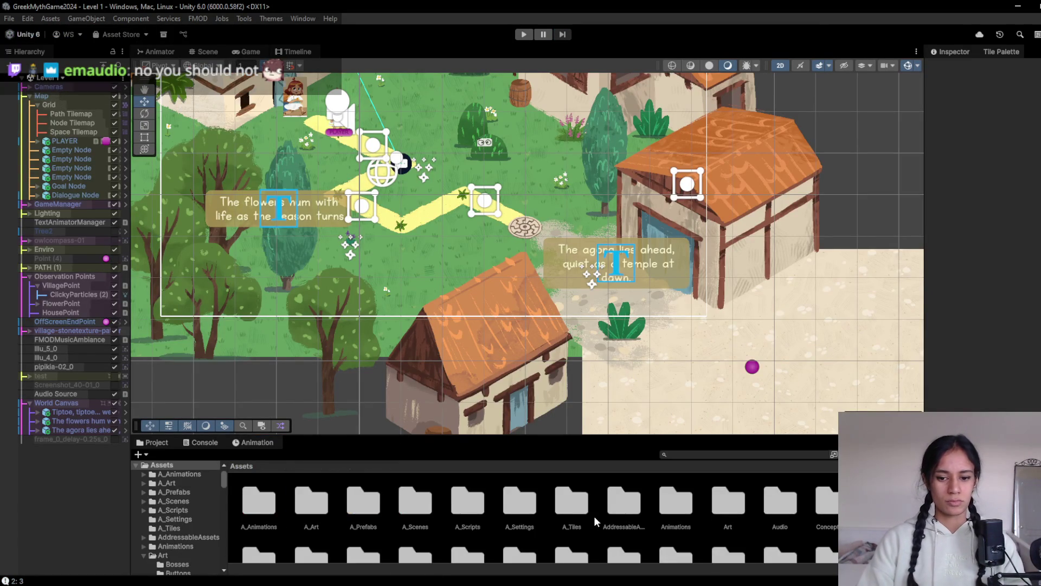
scroll(613, 518, "down", 2)
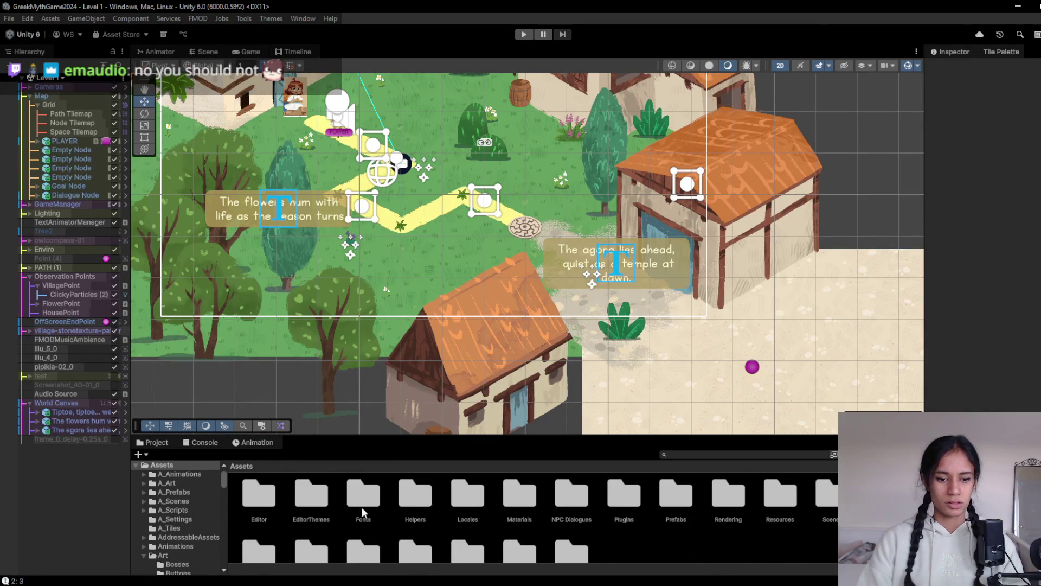
scroll(759, 508, "up", 1)
scroll(697, 519, "down", 1)
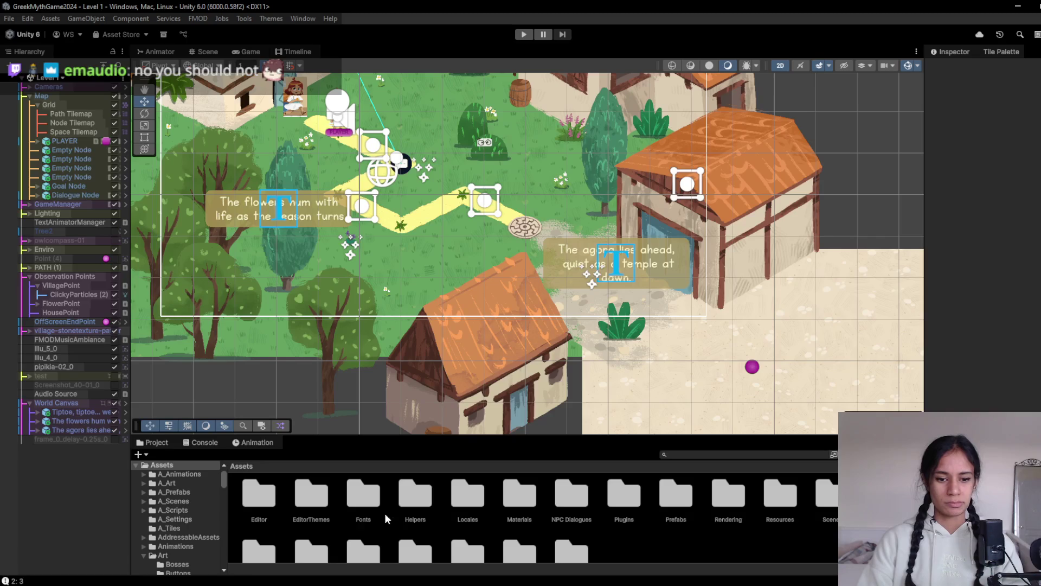
scroll(542, 518, "down", 1)
scroll(820, 493, "up", 1)
double_click(829, 492)
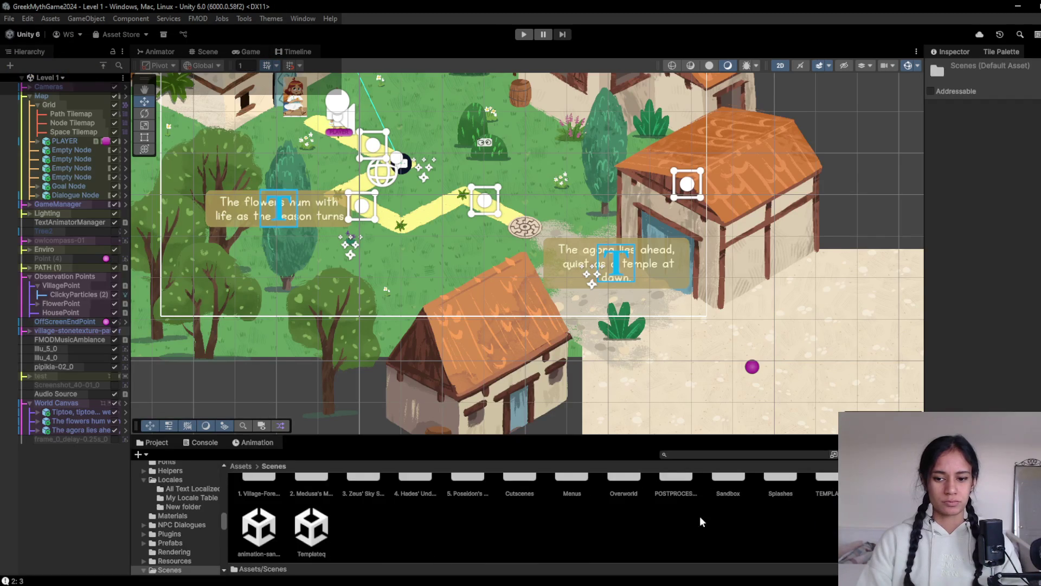
scroll(325, 515, "up", 1)
double_click(253, 517)
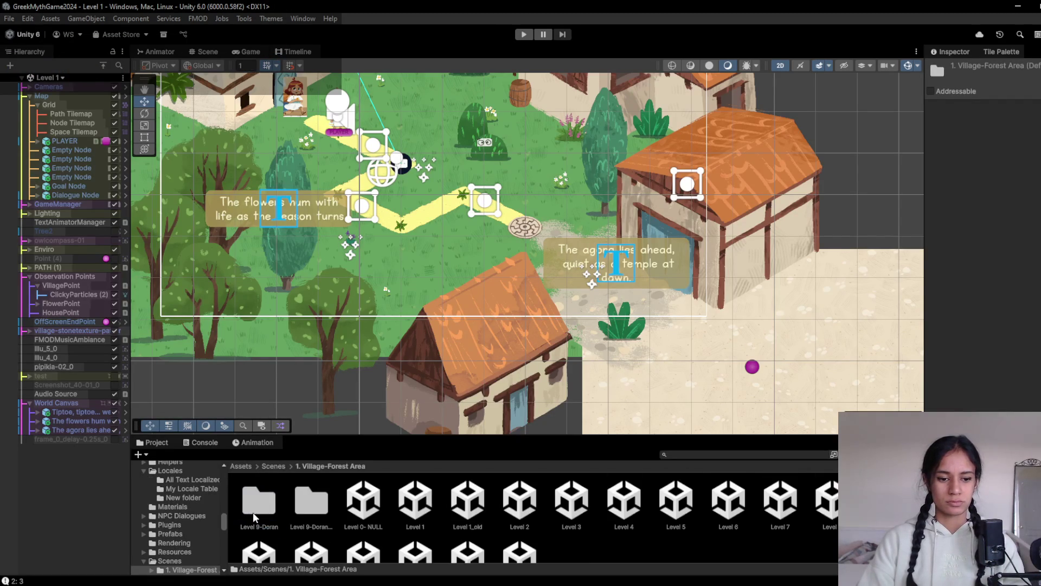
scroll(645, 512, "down", 1)
scroll(326, 507, "up", 1)
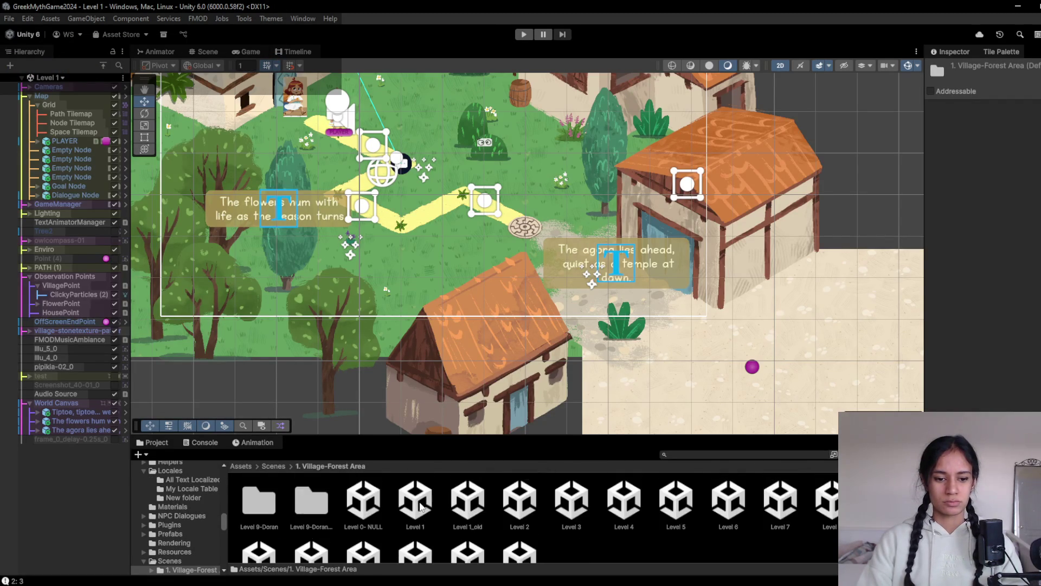
- Open Level 2 from Assets > A_Scenes via the Scenes level list and expand GameManager
left_click(254, 468)
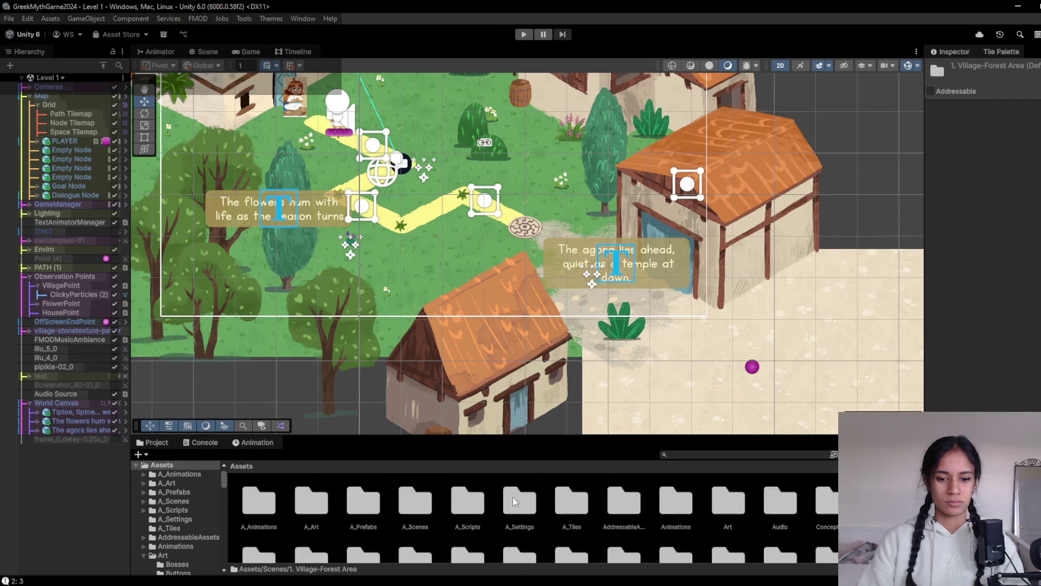
scroll(524, 494, "down", 1)
double_click(416, 494)
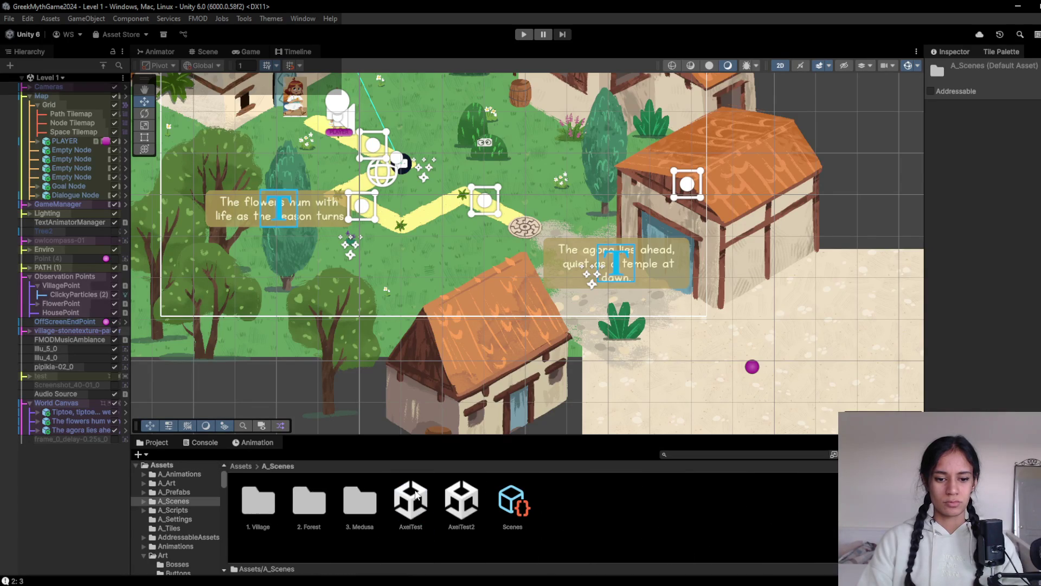
left_click(514, 503)
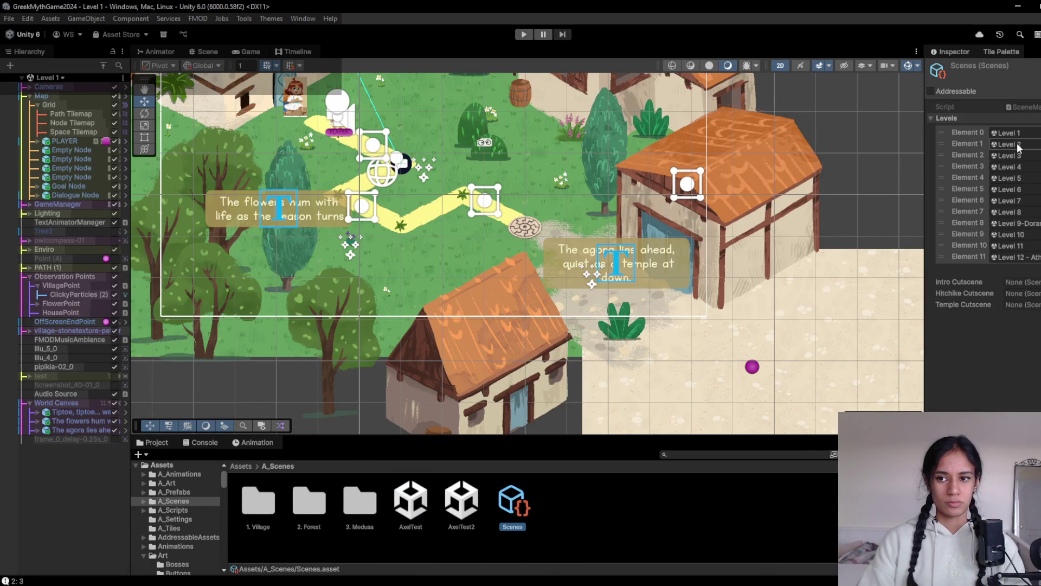
left_click(1017, 144)
double_click(520, 500)
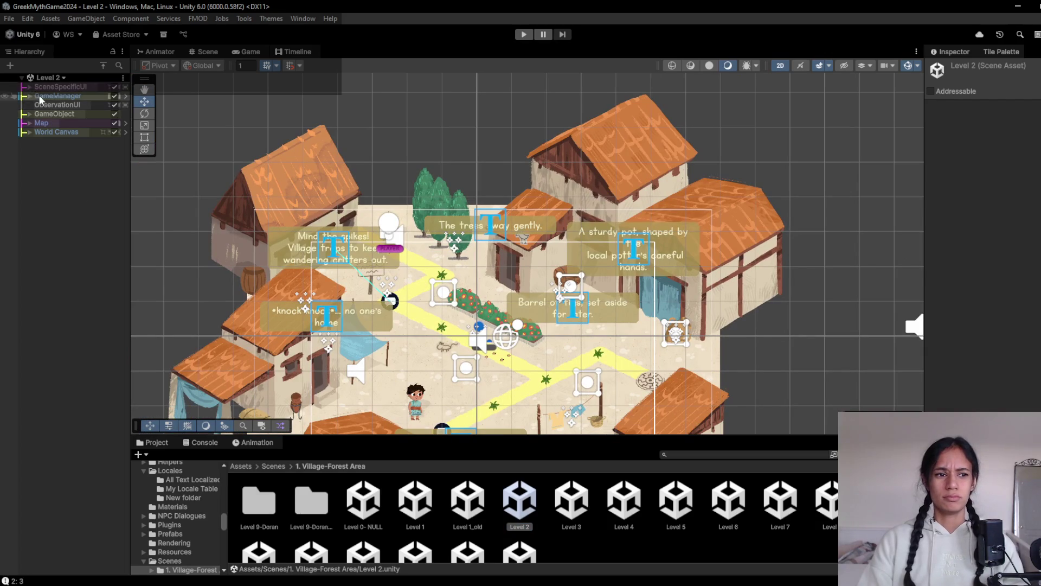
left_click(29, 96)
- Pause the Level 2 game and frame the World Canvas and Map objects in the view
scroll(597, 319, "down", 6)
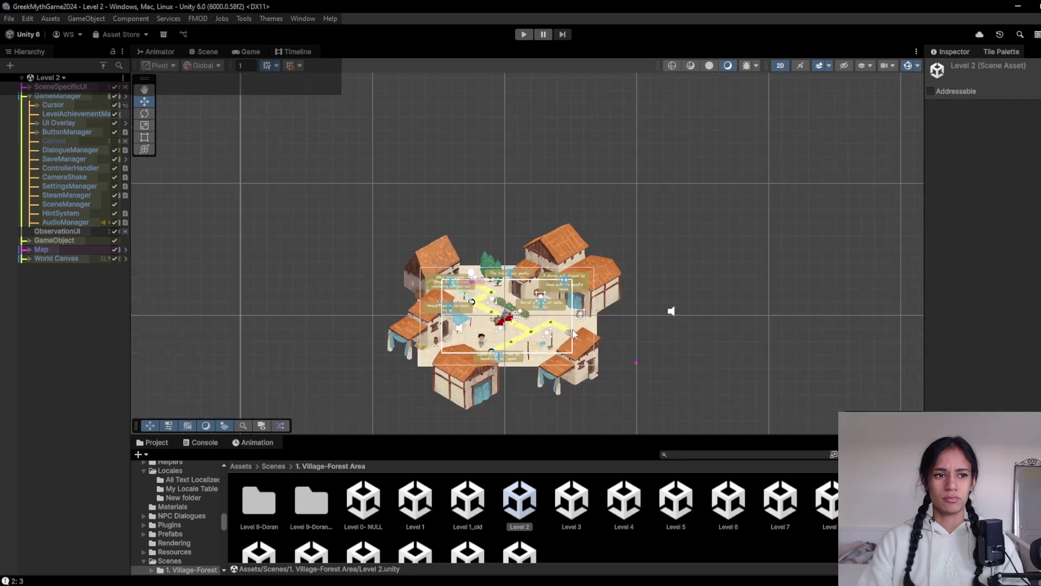
scroll(570, 328, "down", 6)
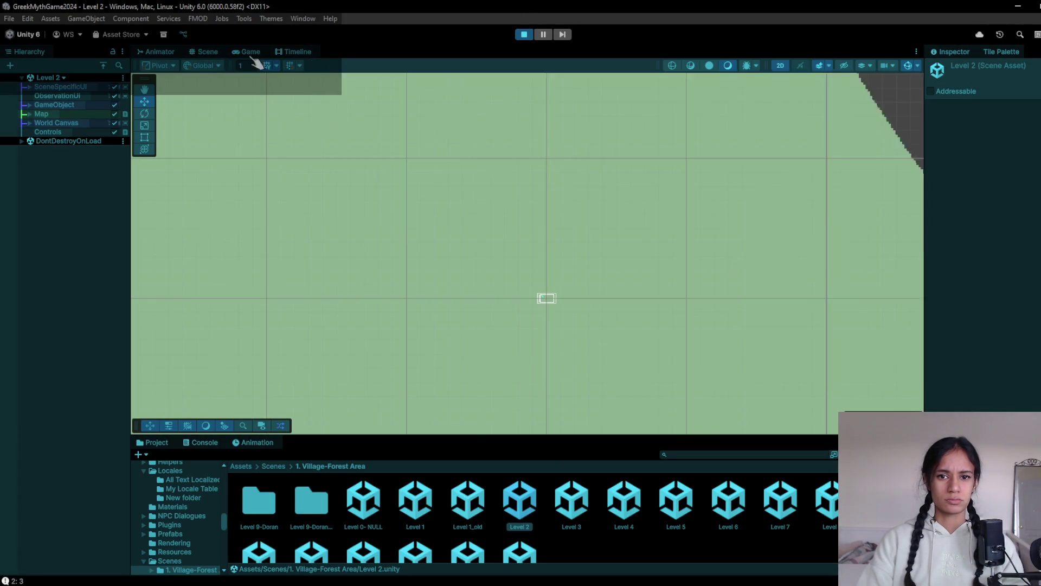
left_click(544, 34)
scroll(651, 244, "down", 5)
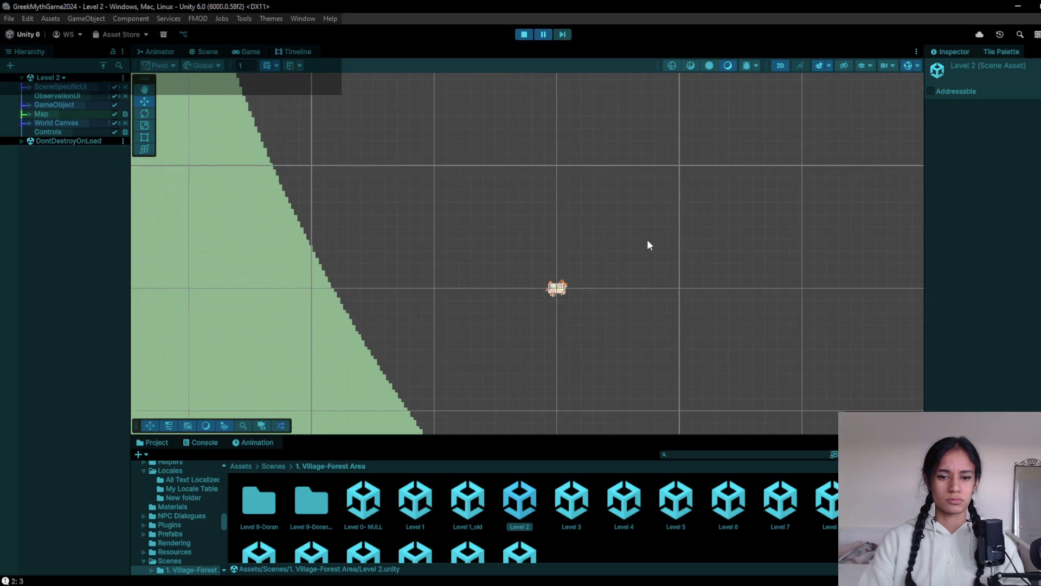
double_click(60, 122)
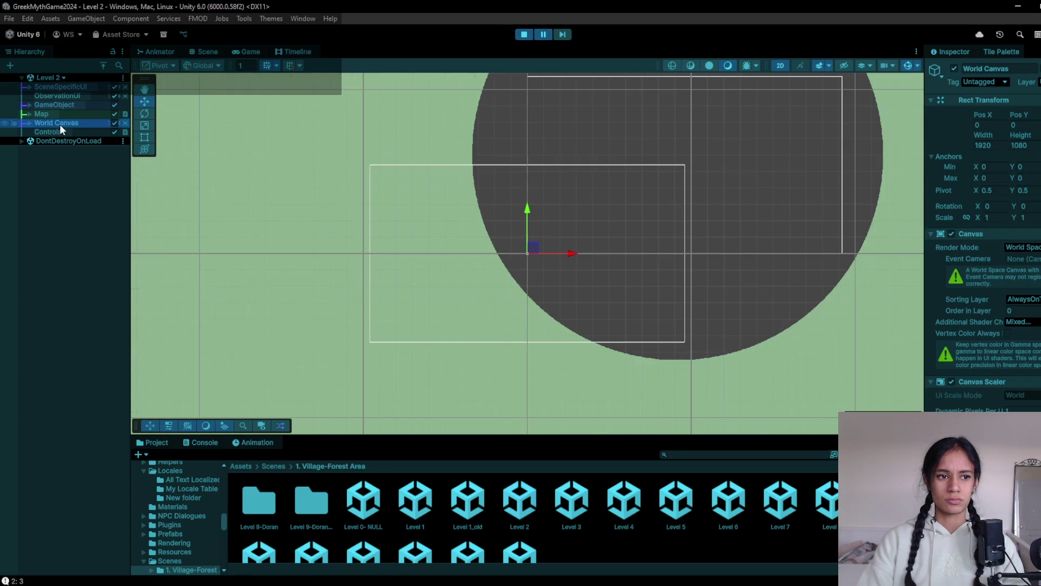
left_click(69, 114)
double_click(70, 114)
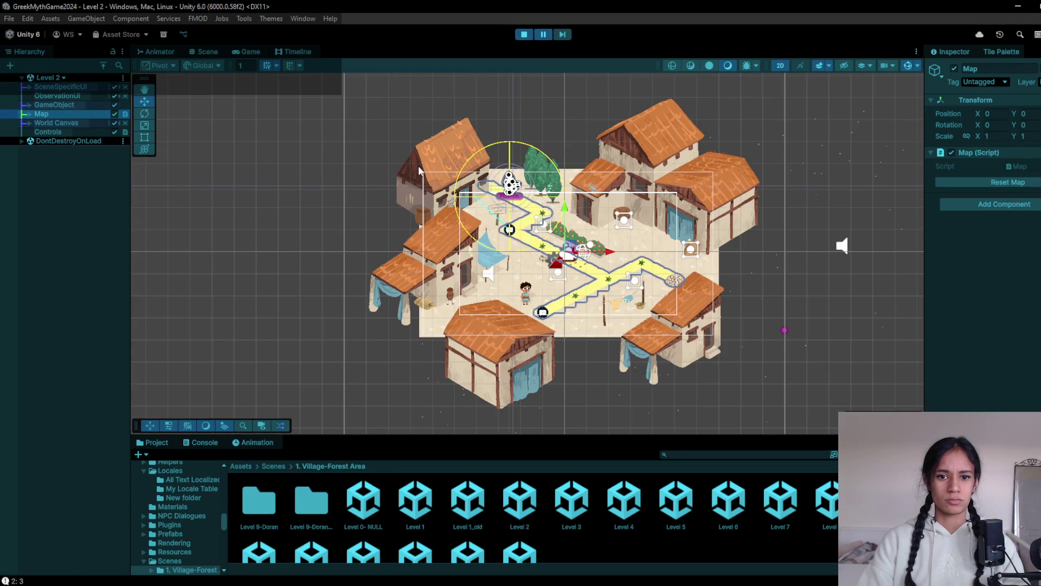
scroll(486, 283, "down", 5)
scroll(500, 272, "down", 10)
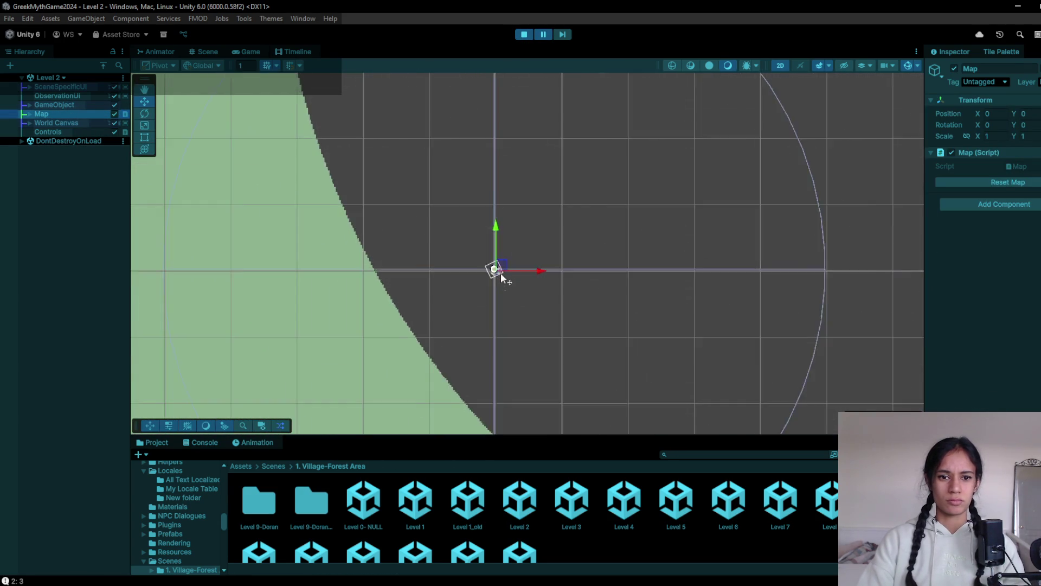
scroll(506, 285, "down", 10)
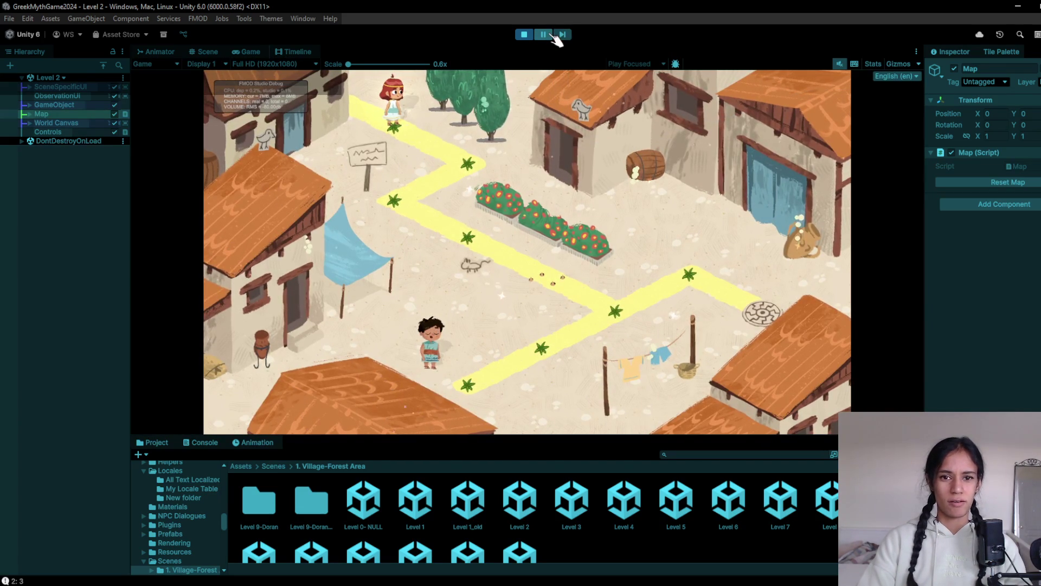
- Stop the Level 2 playtest and open the Level 1 scene, discarding Level 2's changes
key("ctrl+p")
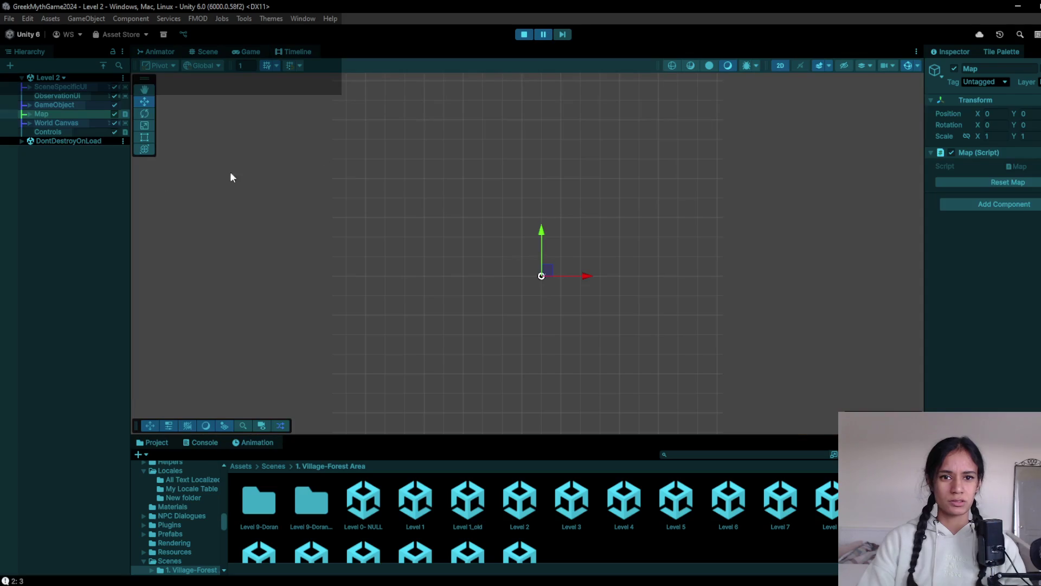
left_click(59, 106)
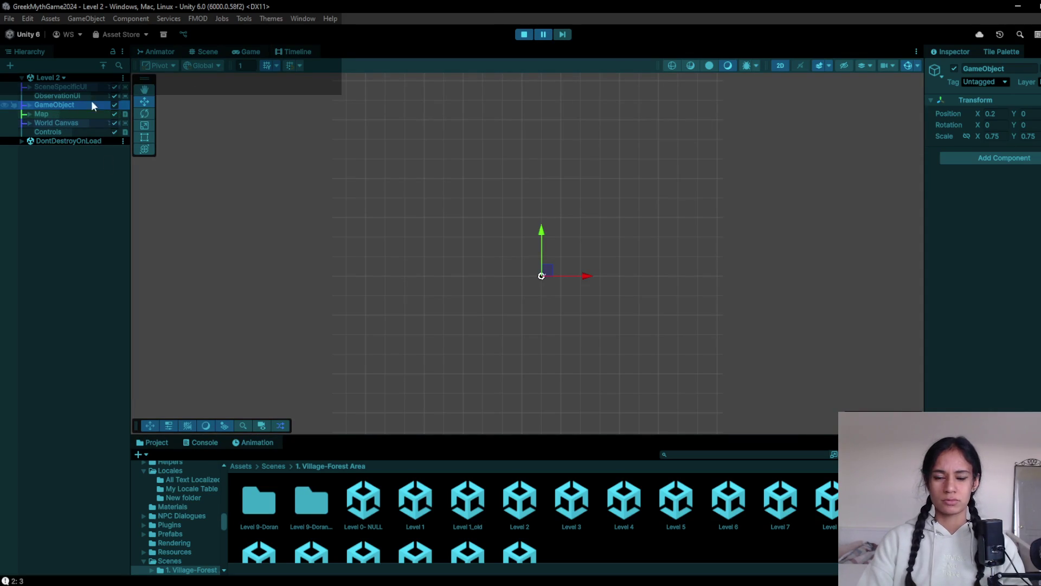
left_click(525, 34)
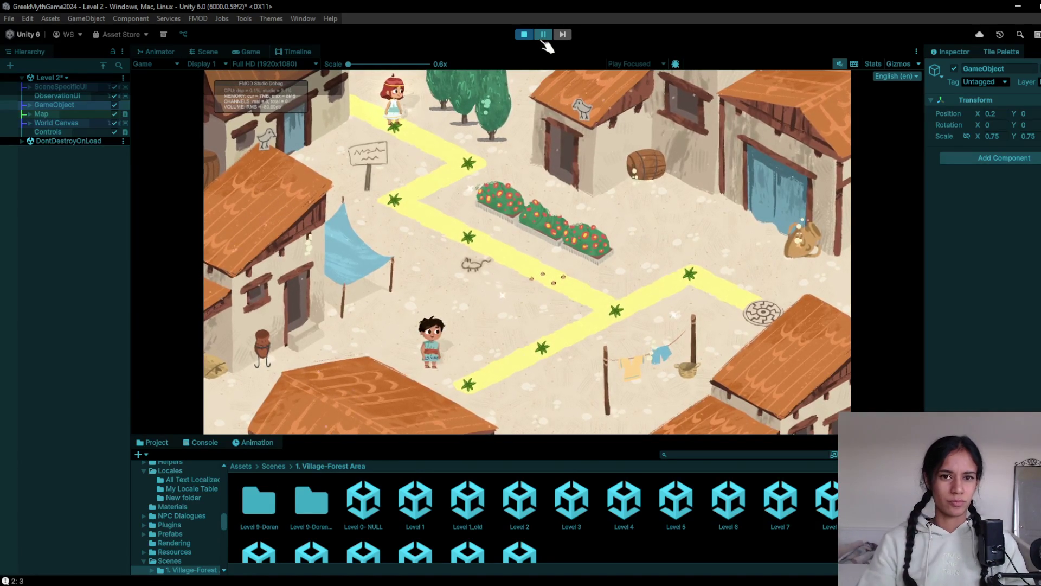
left_click(542, 35)
left_click(203, 52)
double_click(415, 499)
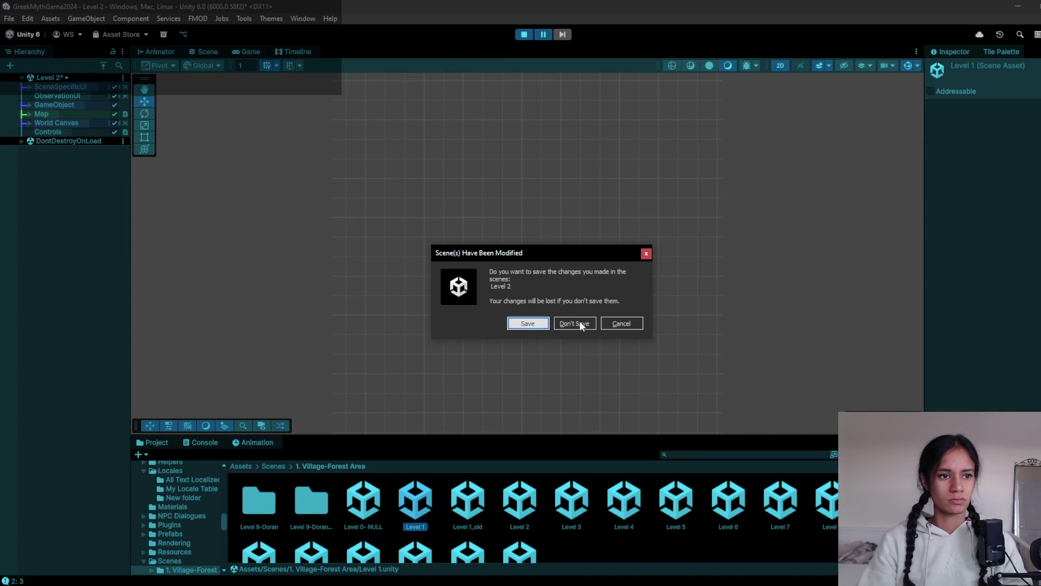
left_click(579, 322)
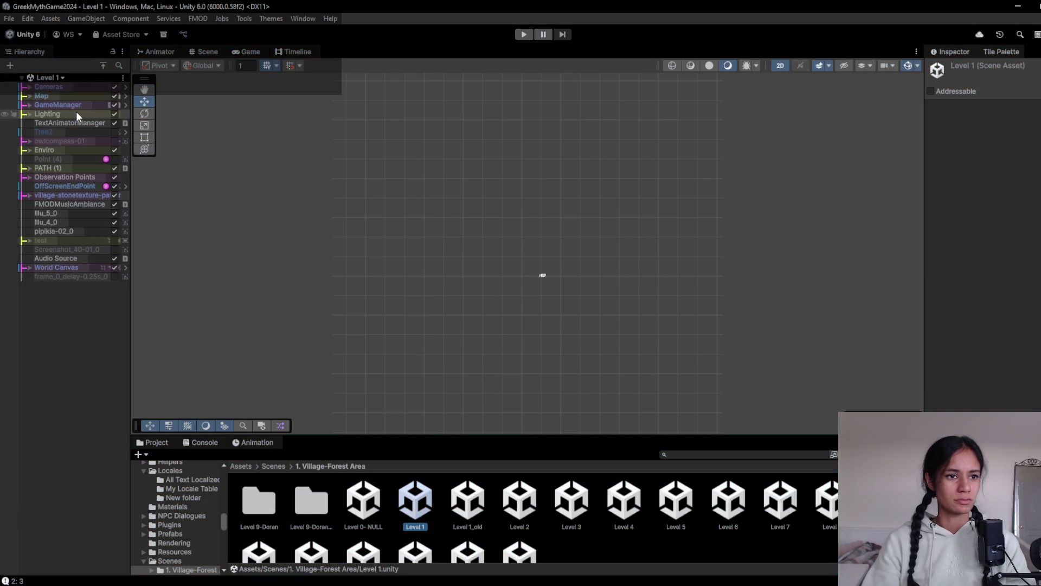
- Under GameManager > UI Overlay > LevelUI, deactivate boardTemp behind the LEVEL X board, keep LevelUI off, and playtest
left_click(29, 104)
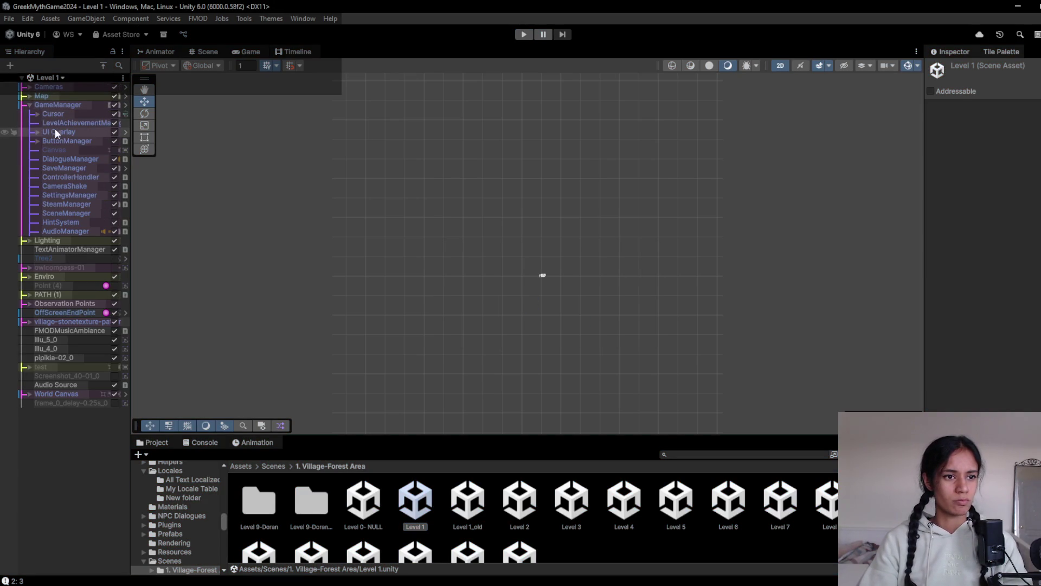
left_click(36, 130)
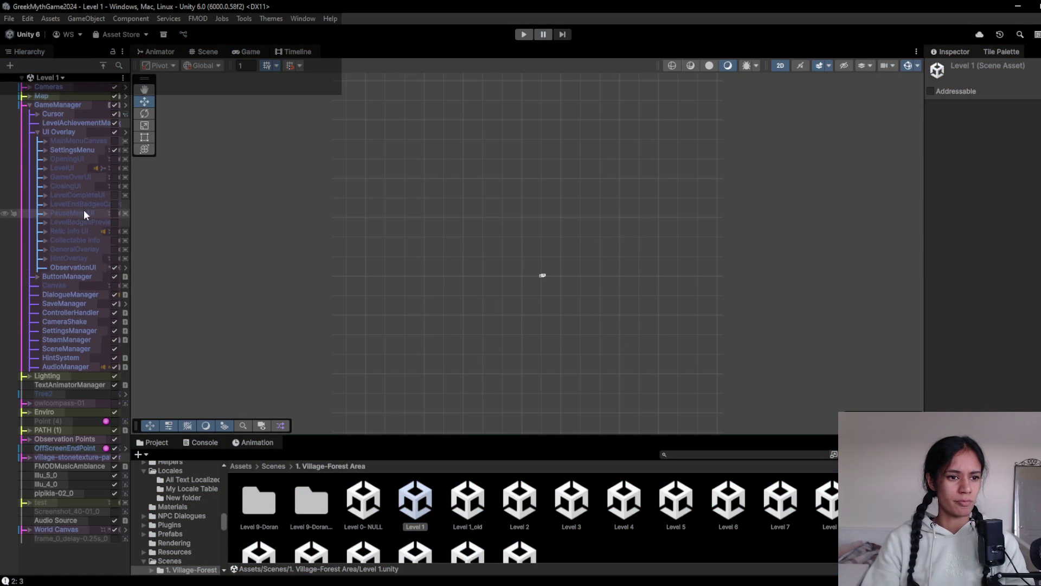
left_click(69, 168)
left_click(44, 168)
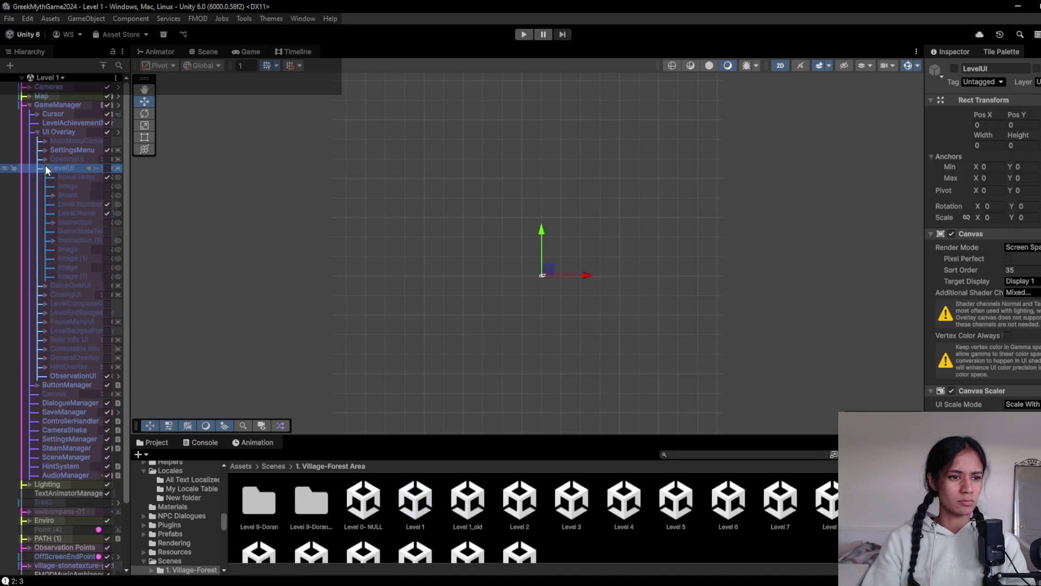
left_click(74, 174)
left_click(105, 168)
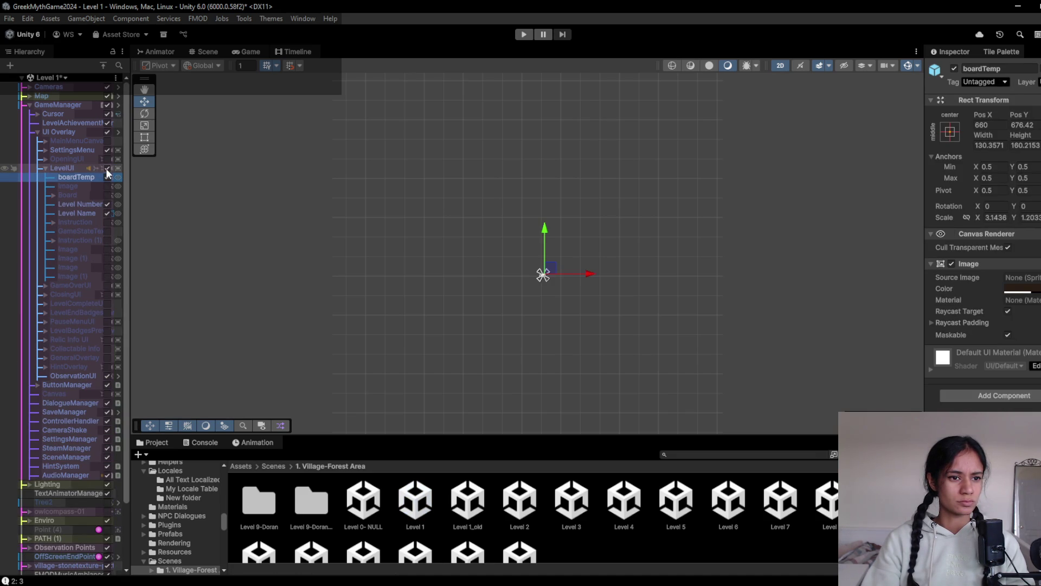
double_click(76, 175)
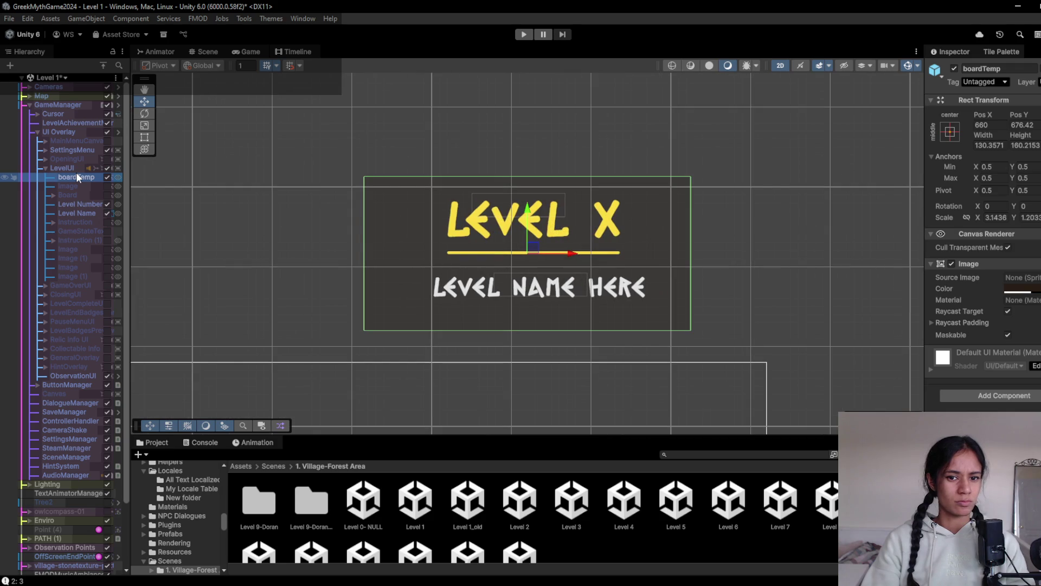
left_click(107, 177)
left_click(105, 167)
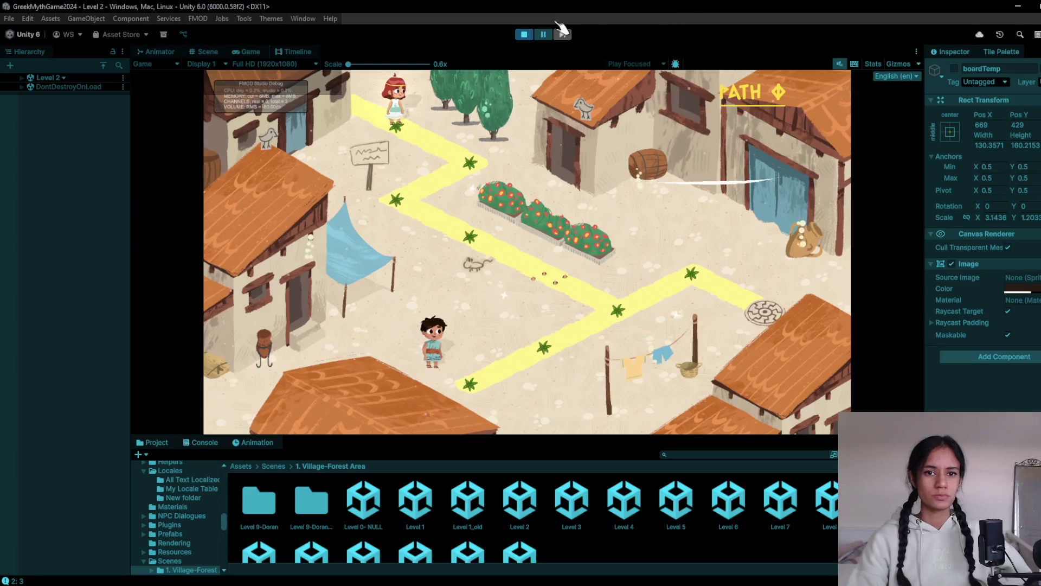
left_click(527, 34)
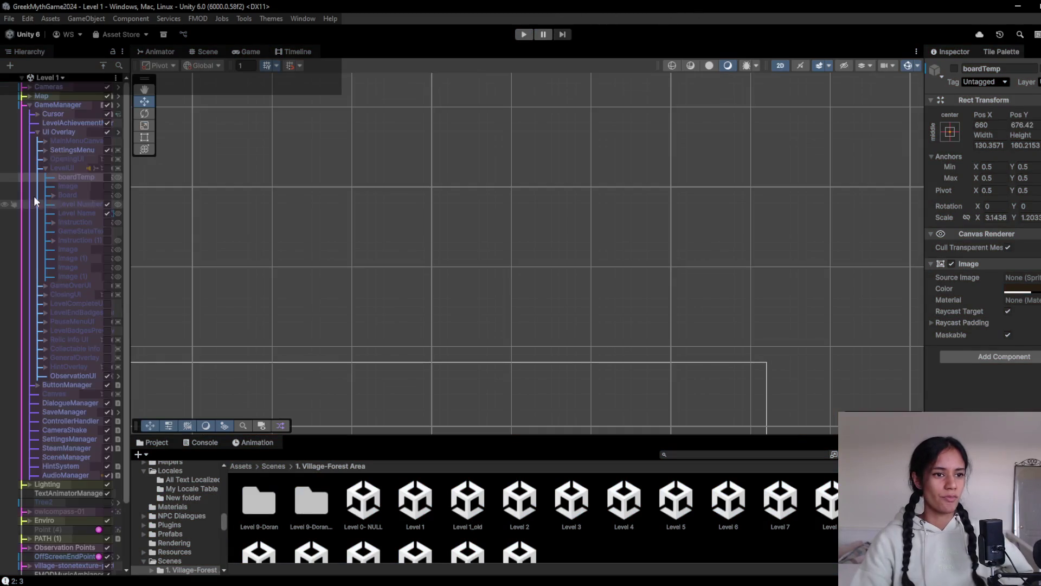
- Toggle the Level Name object's active state, then replay and walk the girl to the observation star
left_click(105, 212)
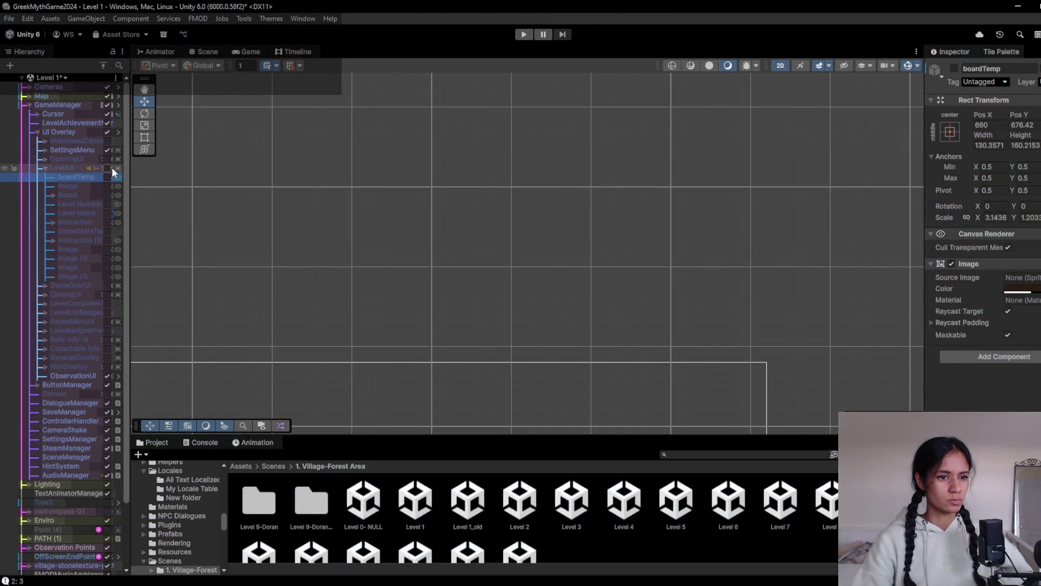
left_click(525, 34)
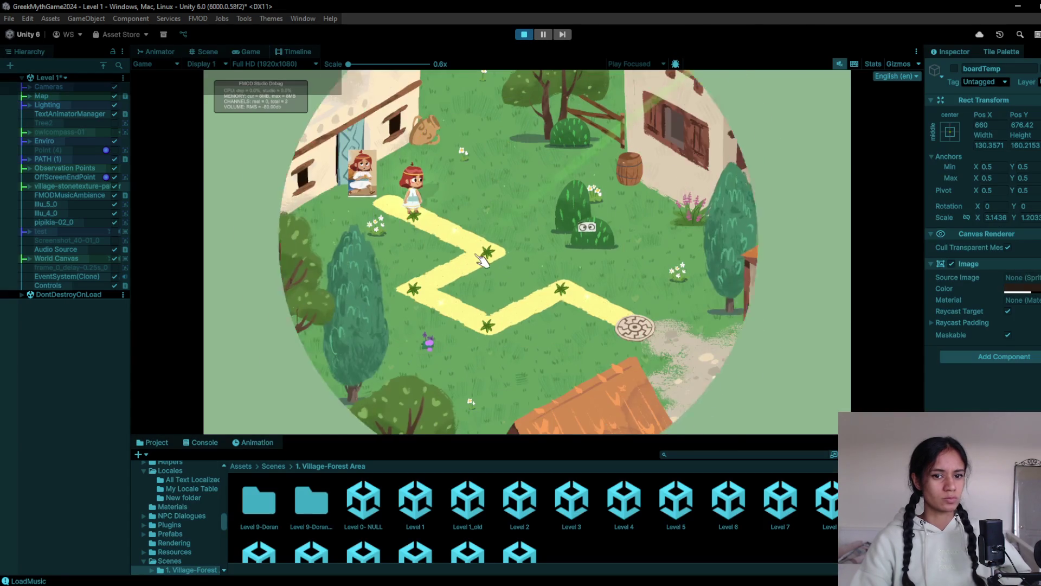
left_click(483, 260)
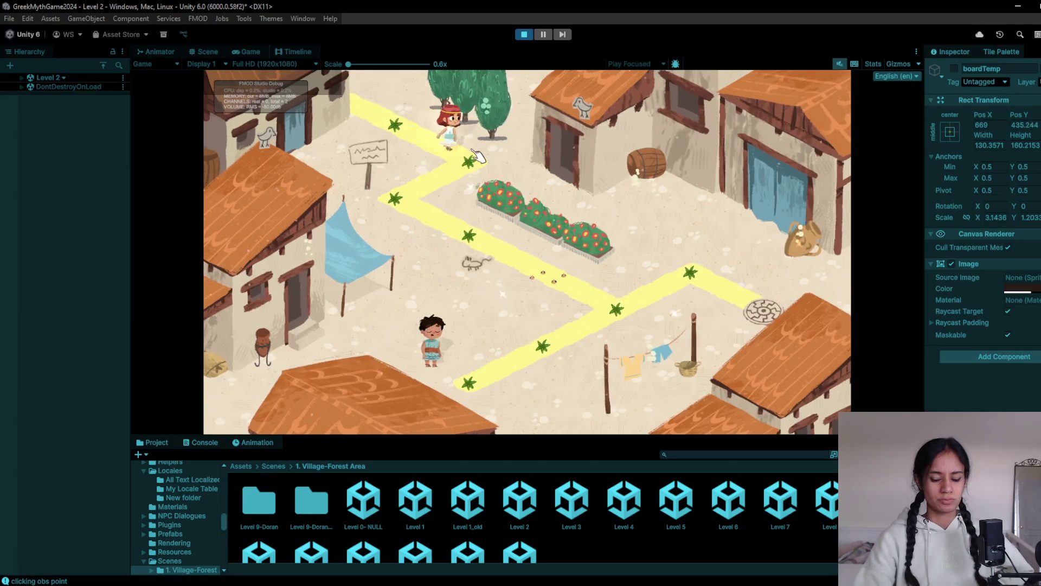
left_click(477, 156)
- Add a 'diagetic path names, grab from dictionary' polish-list bullet, then restart the Unity playtest
key("alt+Tab")
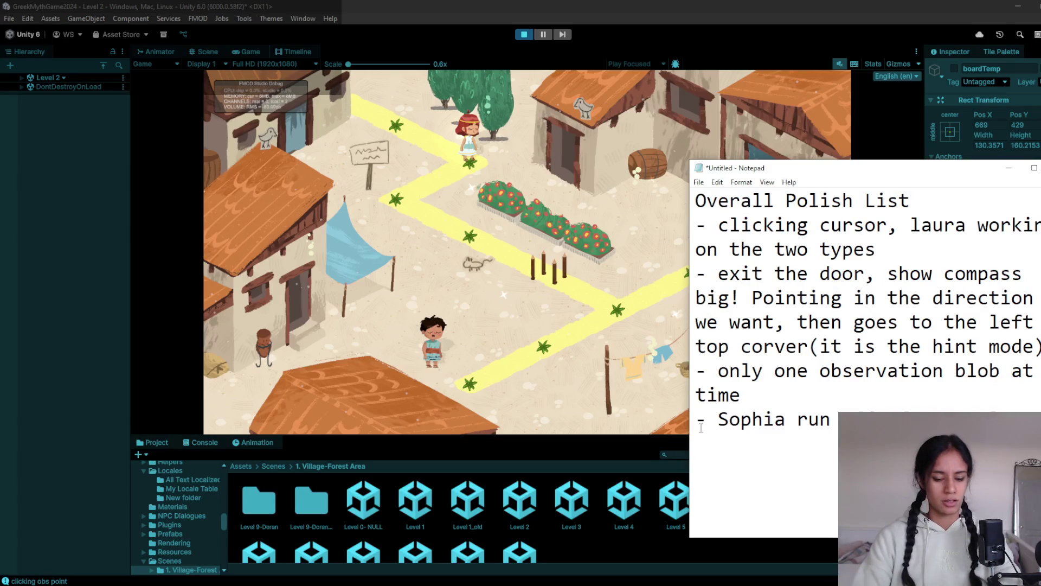
type("- diageti")
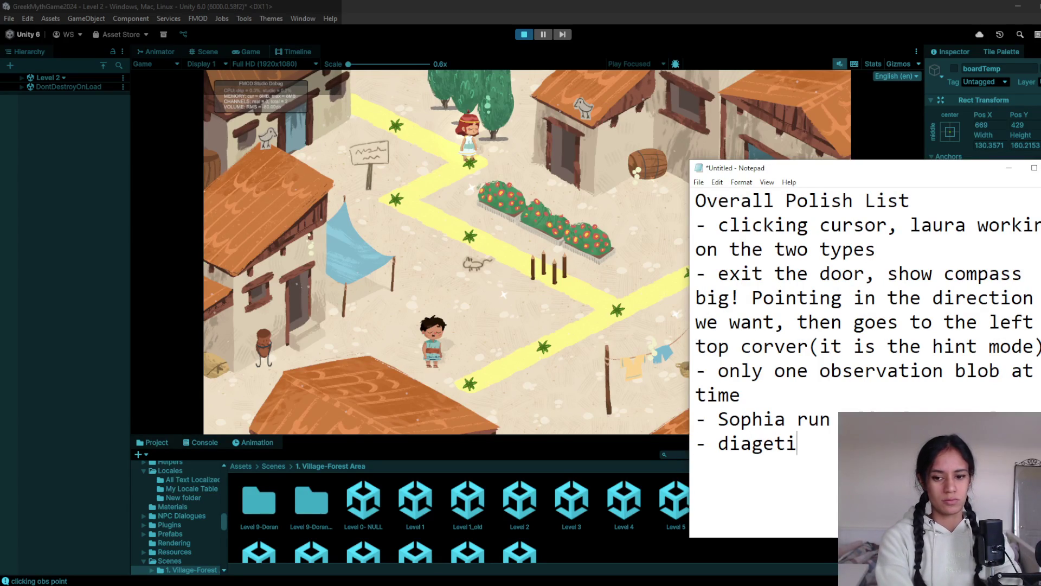
type("c pa ")
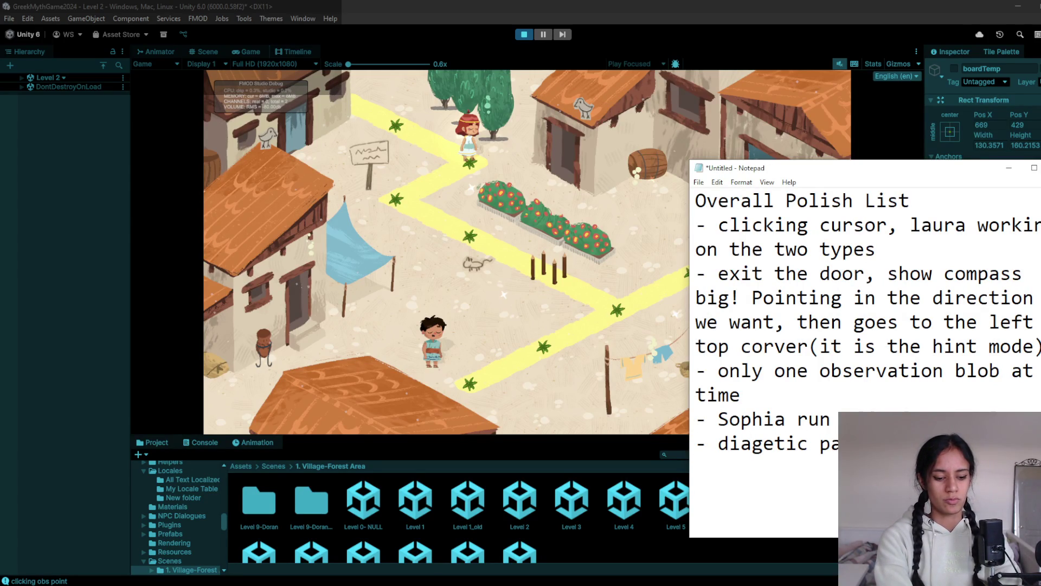
type("from dictiona")
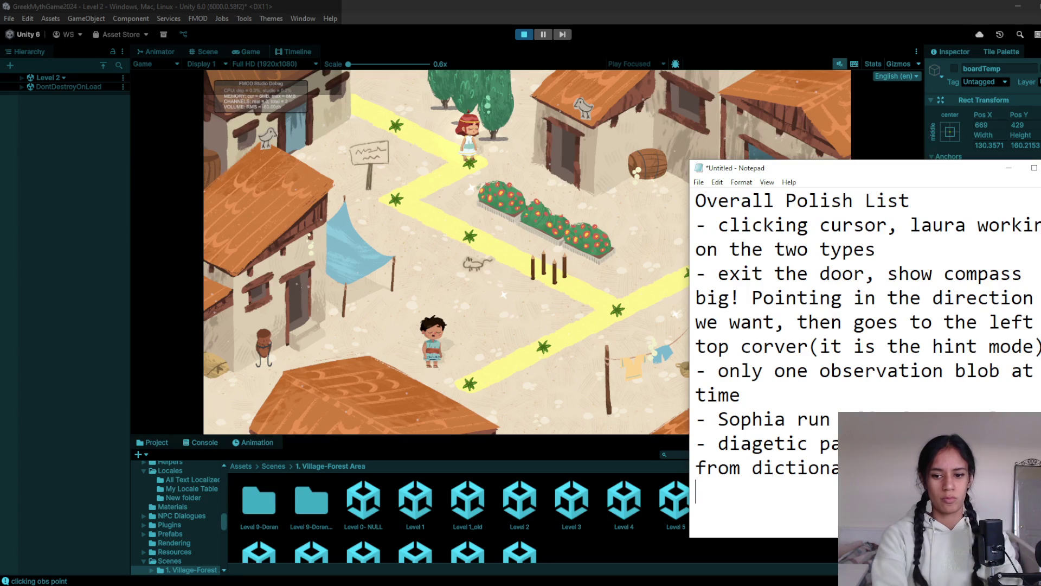
left_click(638, 5)
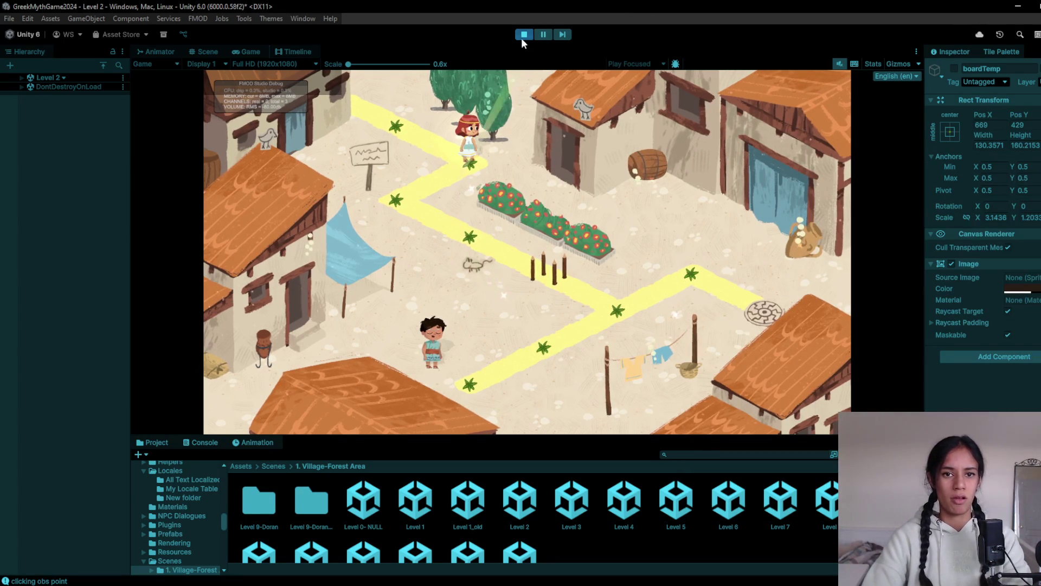
left_click(523, 34)
key("ctrl+p")
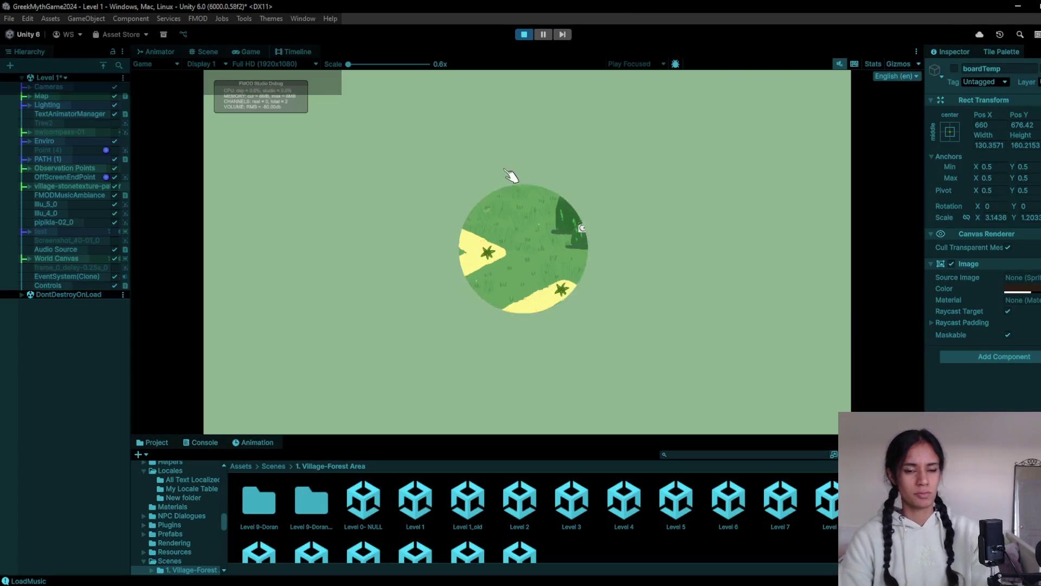
- Add a 'spot sprite' bullet to the Notepad polish list, then bring Chrome to the front
key("alt+Tab")
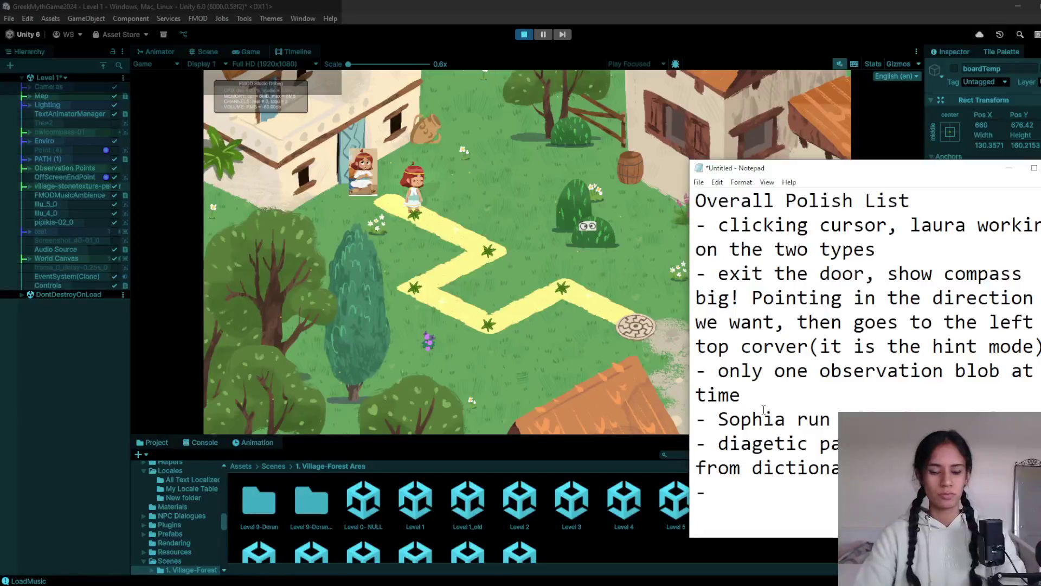
type("spot ")
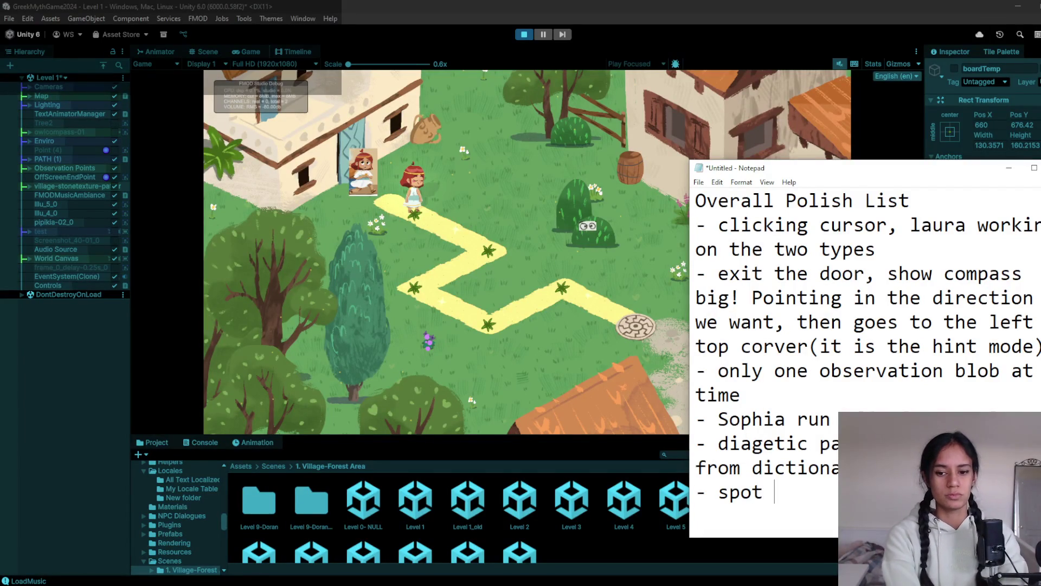
type("sprite")
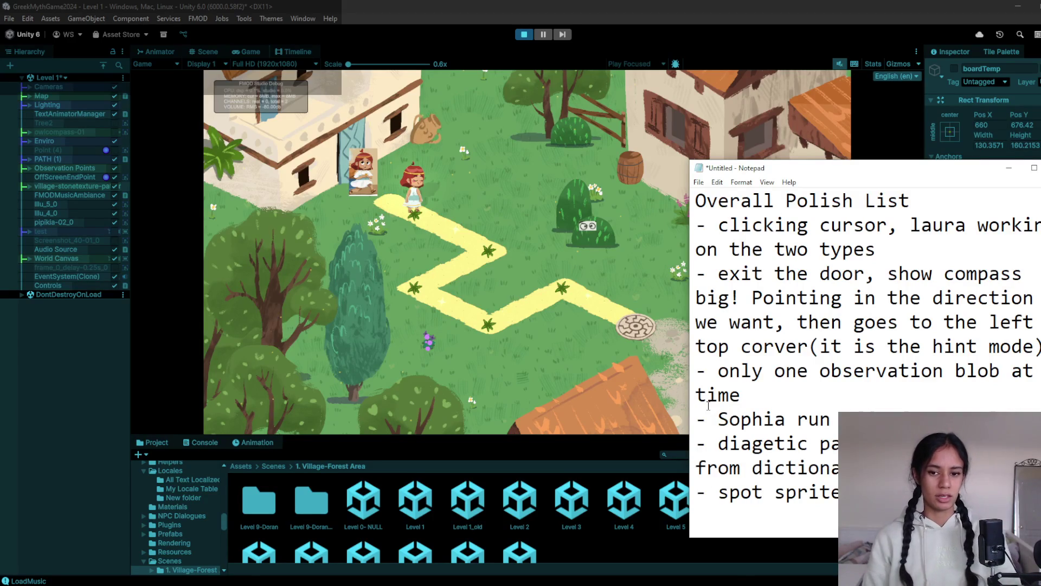
key("alt+Tab")
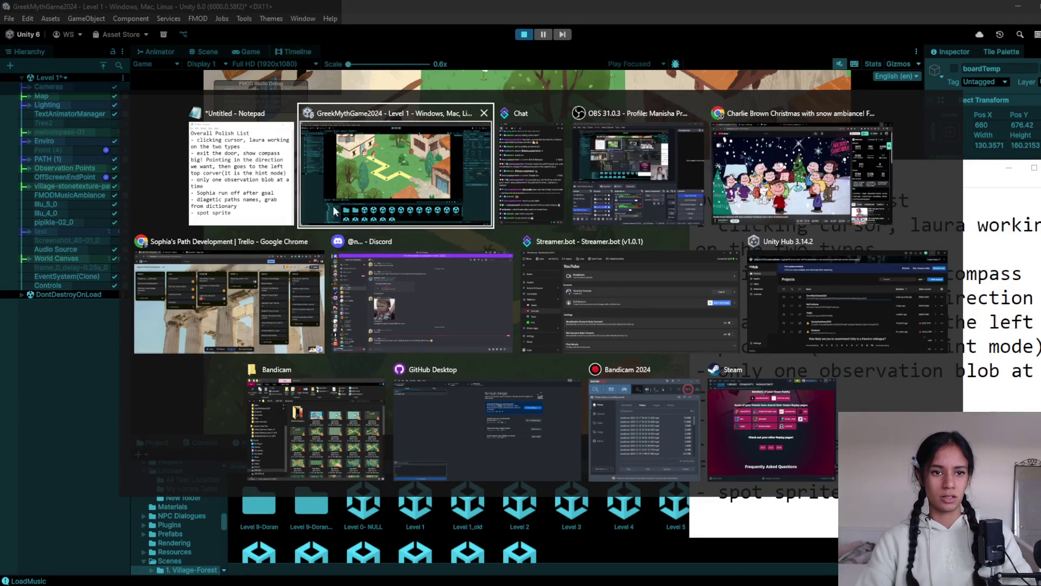
left_click(269, 327)
- Search Google Images for 'two leaf plant cute cartoon' and browse the sprout drawings
key("ctrl+t")
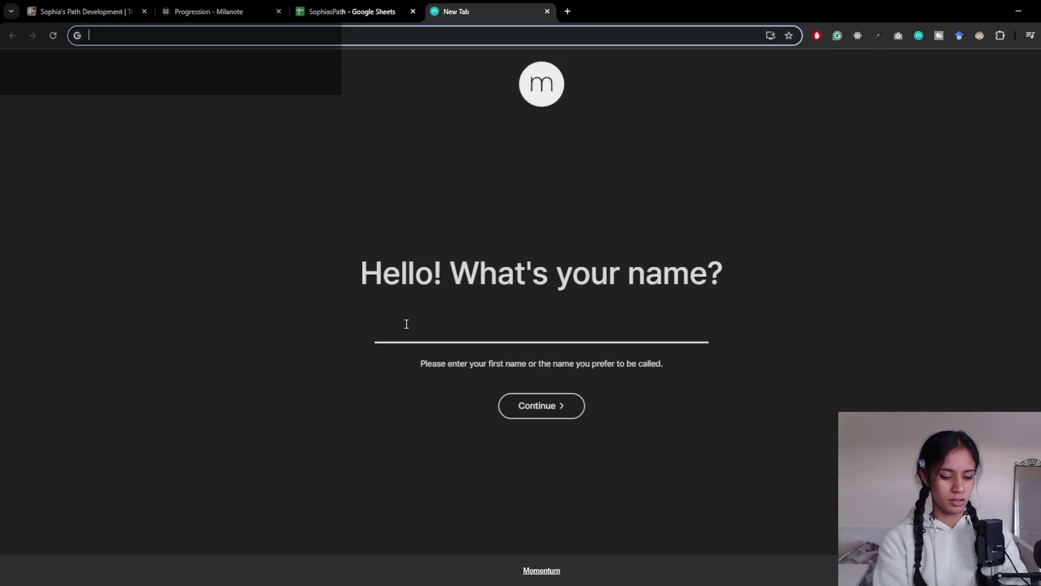
type("two leafplant cute")
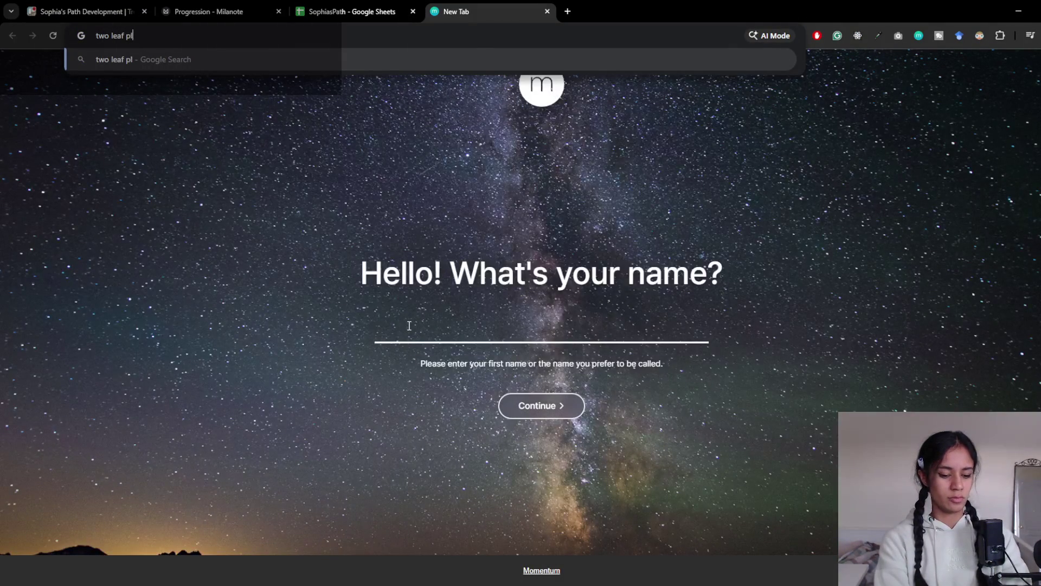
key("Return")
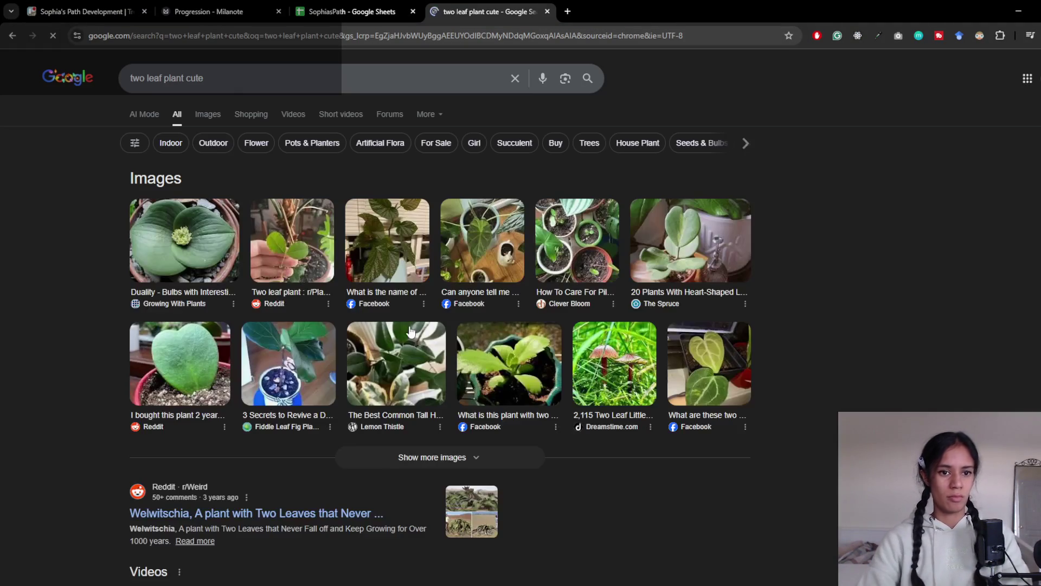
left_click(231, 78)
type("a")
key("BackSpace")
type("cartoon")
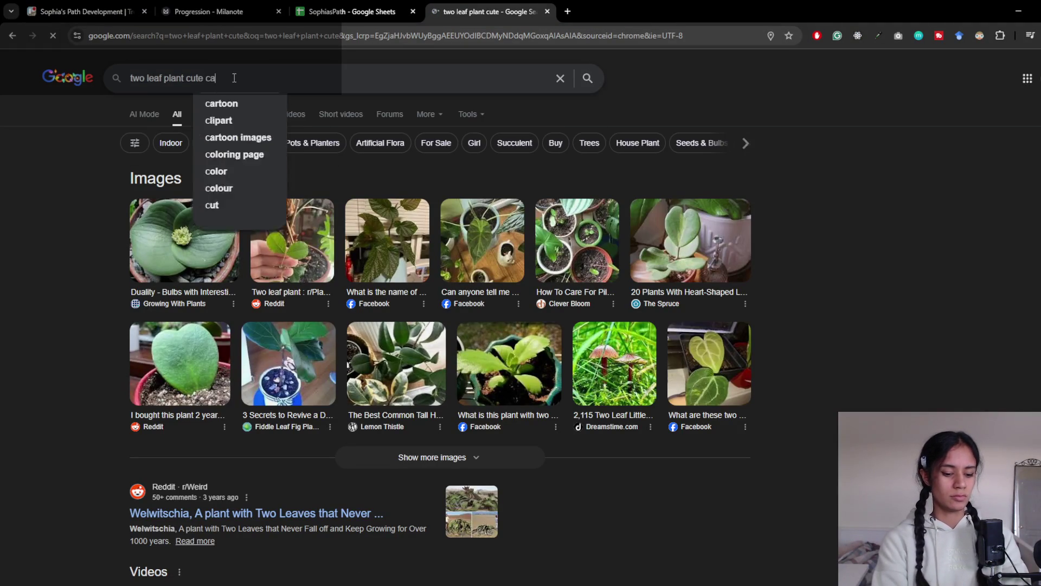
key("Return")
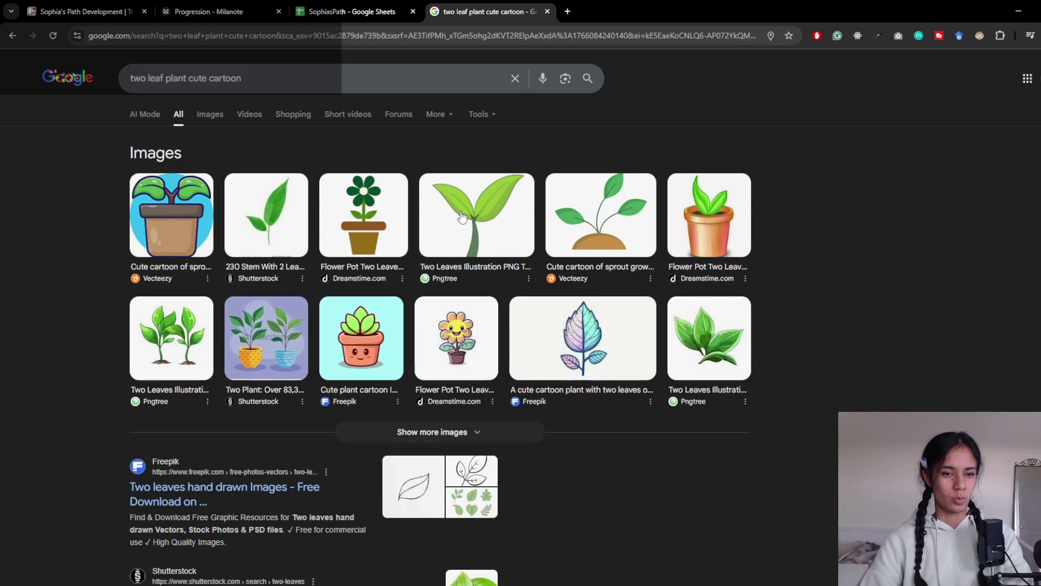
left_click(219, 116)
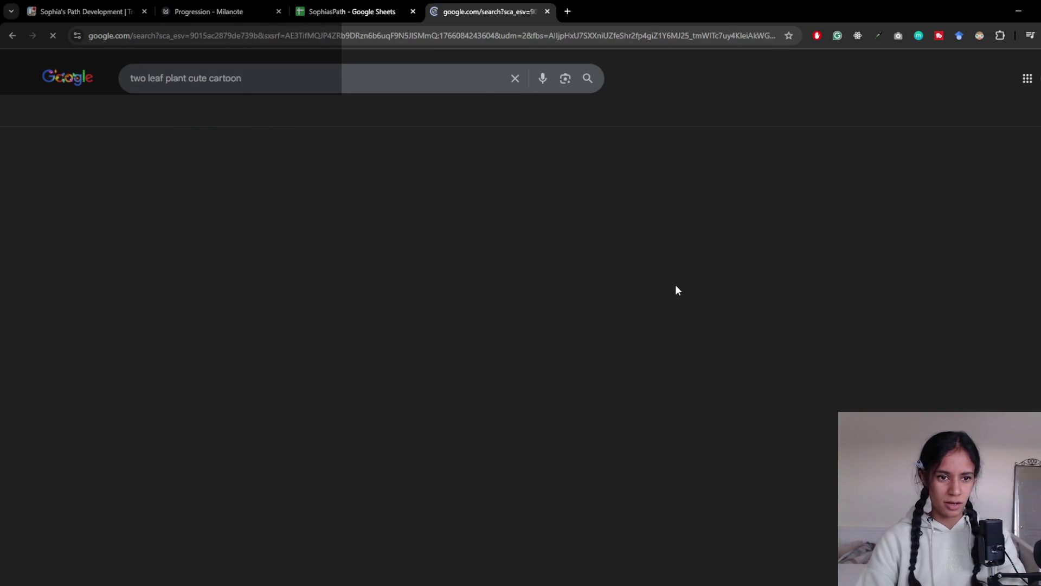
left_click(605, 369)
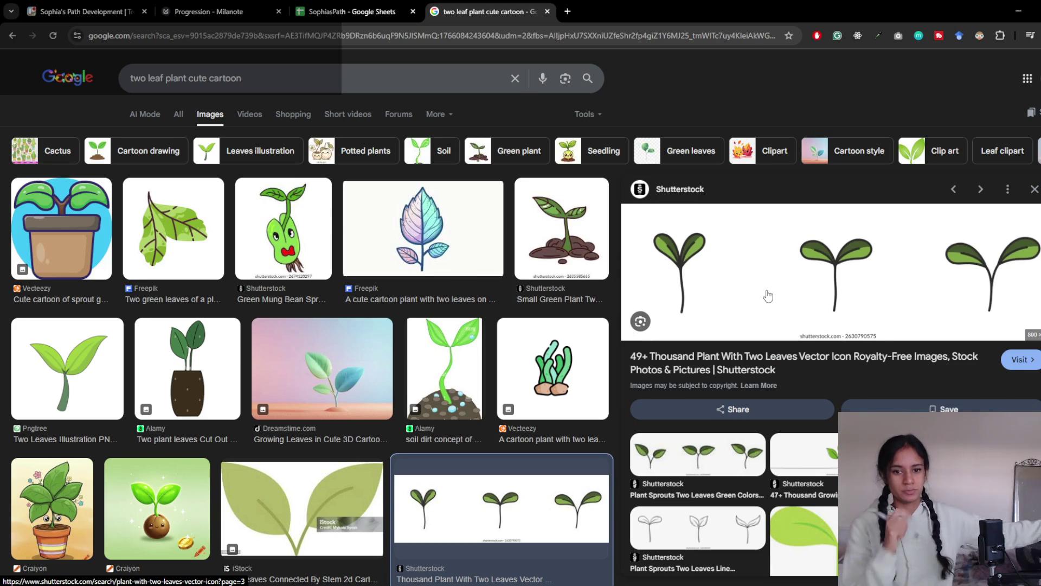
scroll(400, 160, "down", 10)
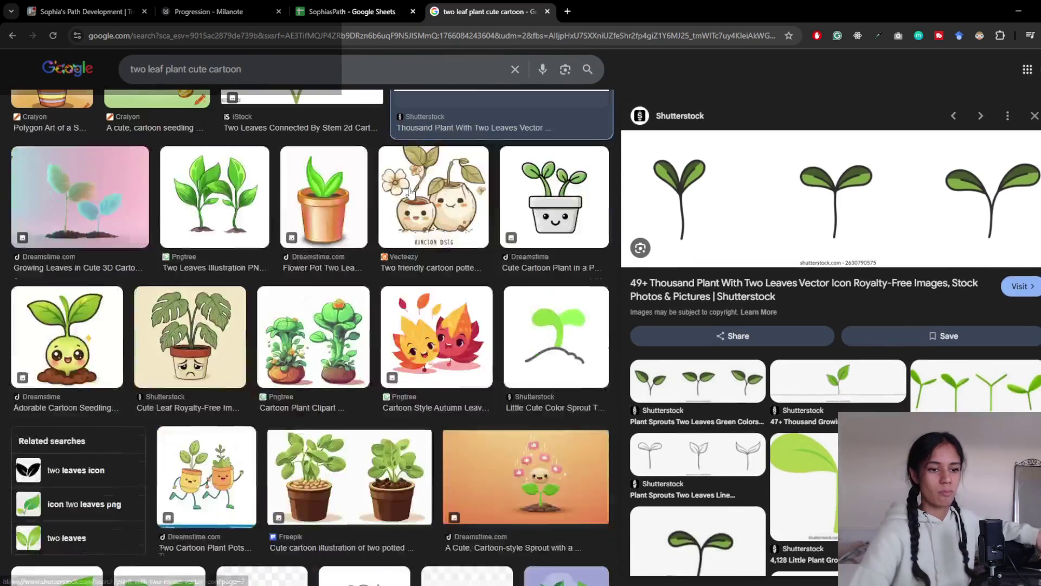
scroll(410, 194, "down", 10)
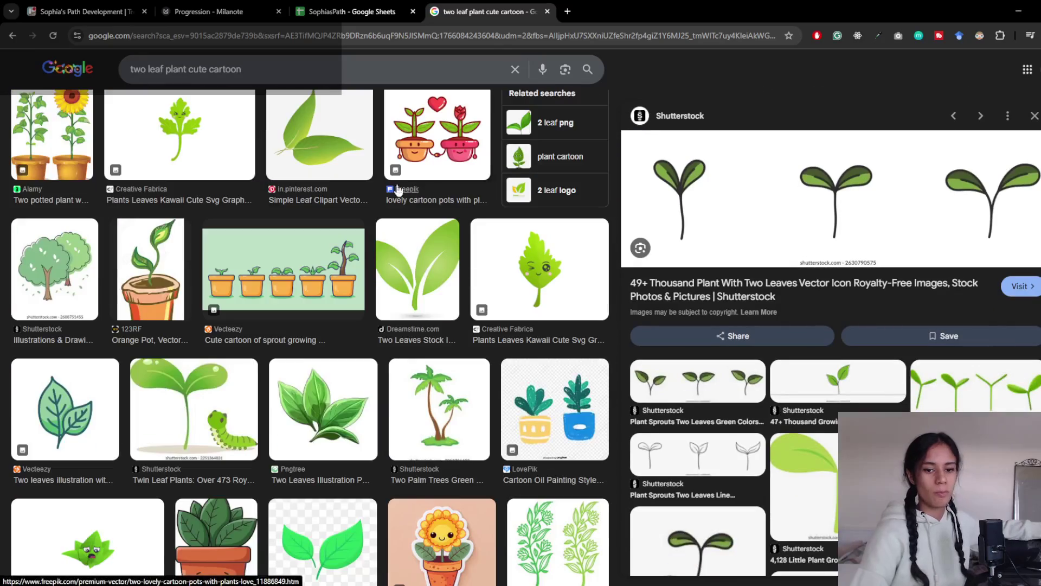
- Change the image search to 'stone cute cartoon', scroll the results, then close the tab
left_click(177, 69)
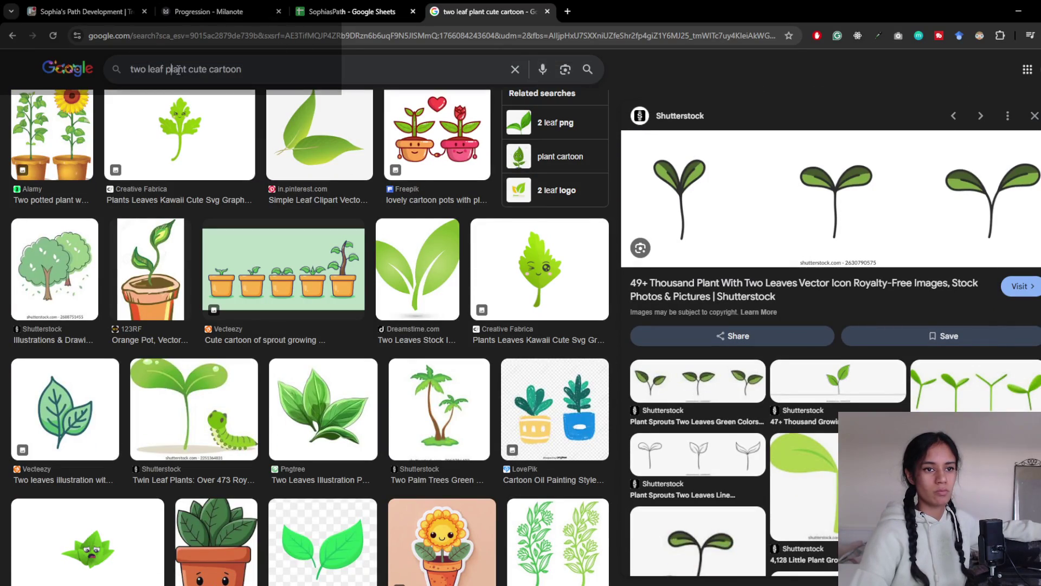
left_click_drag(183, 68, 109, 57)
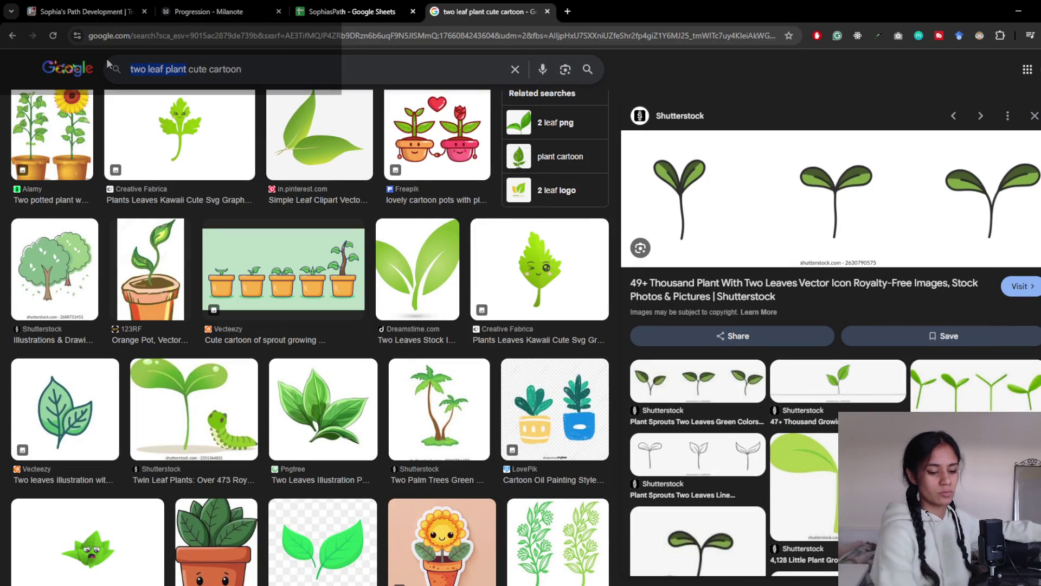
type("stone")
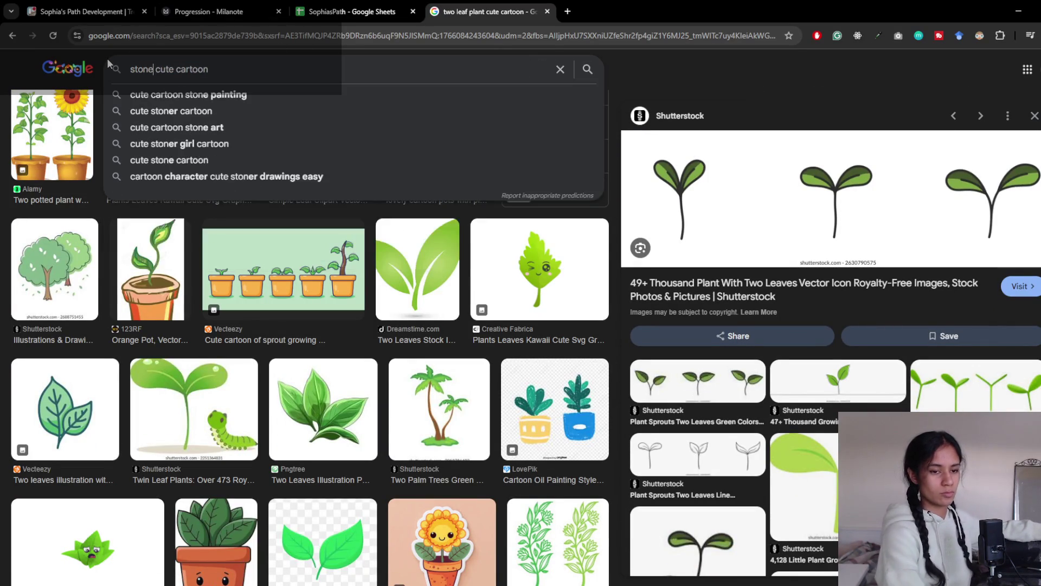
key("Return")
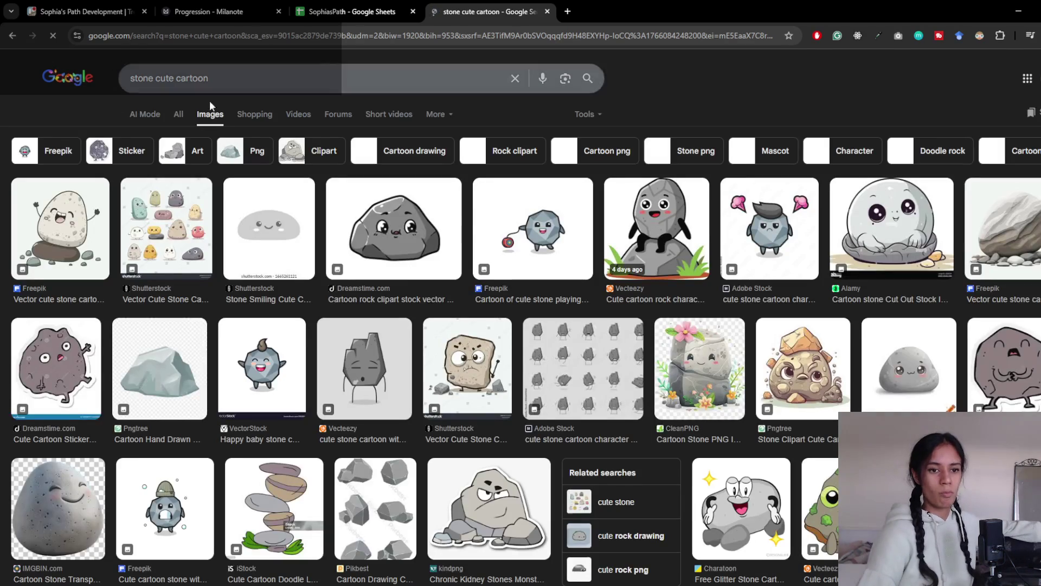
scroll(316, 273, "down", 7)
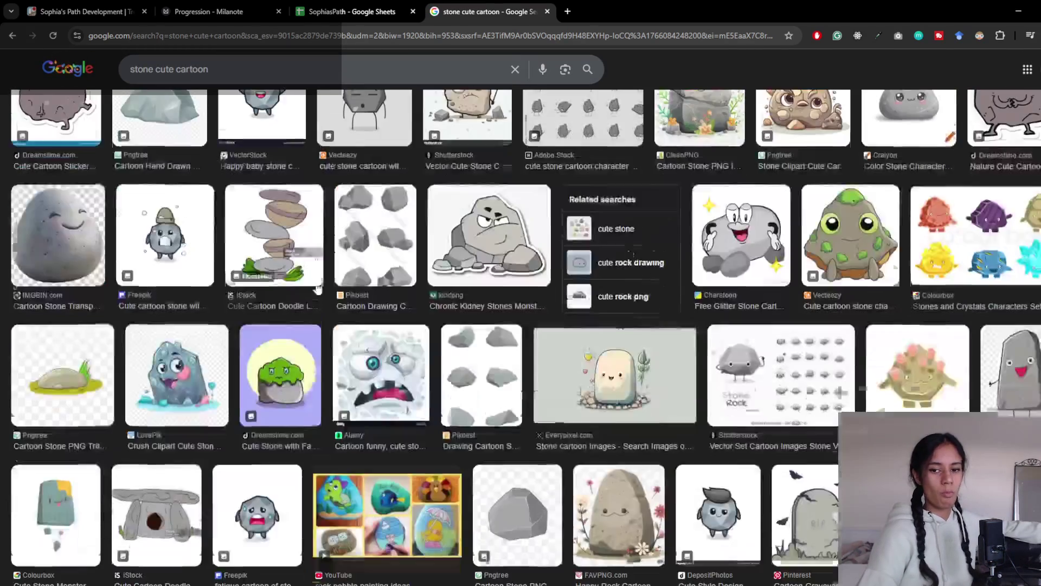
scroll(316, 298, "down", 9)
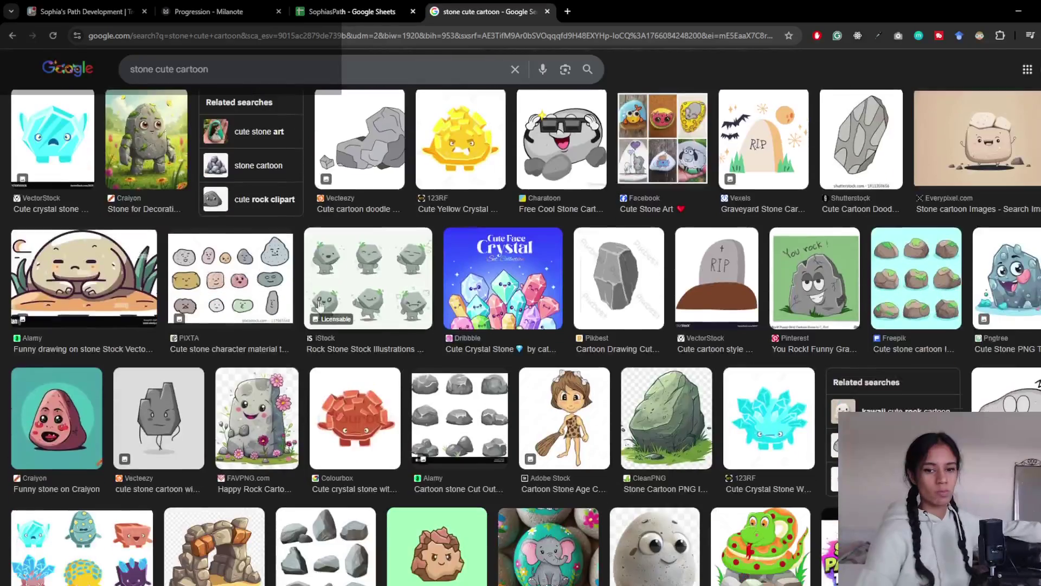
scroll(413, 345, "down", 5)
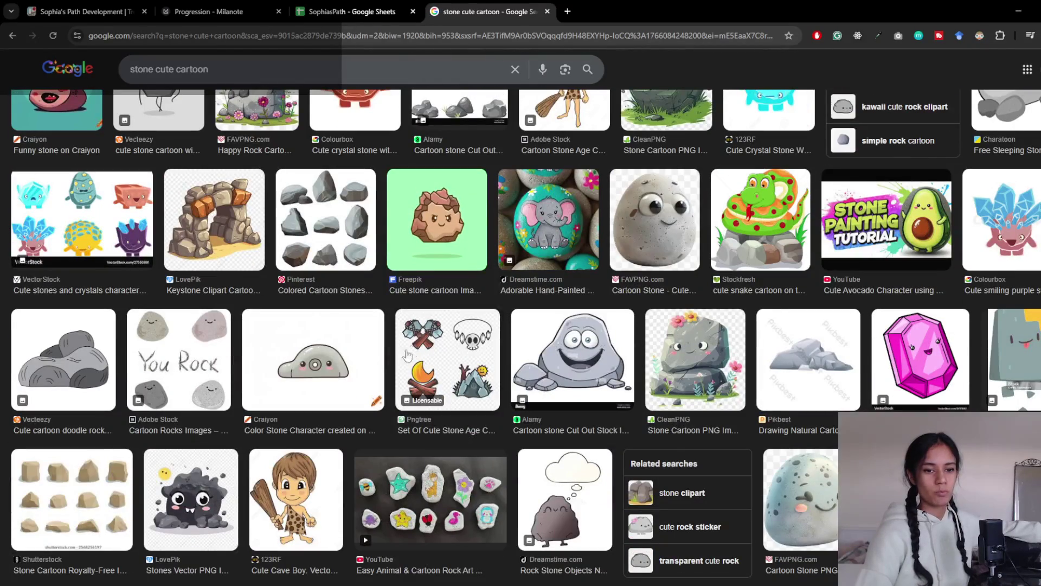
scroll(345, 427, "down", 4)
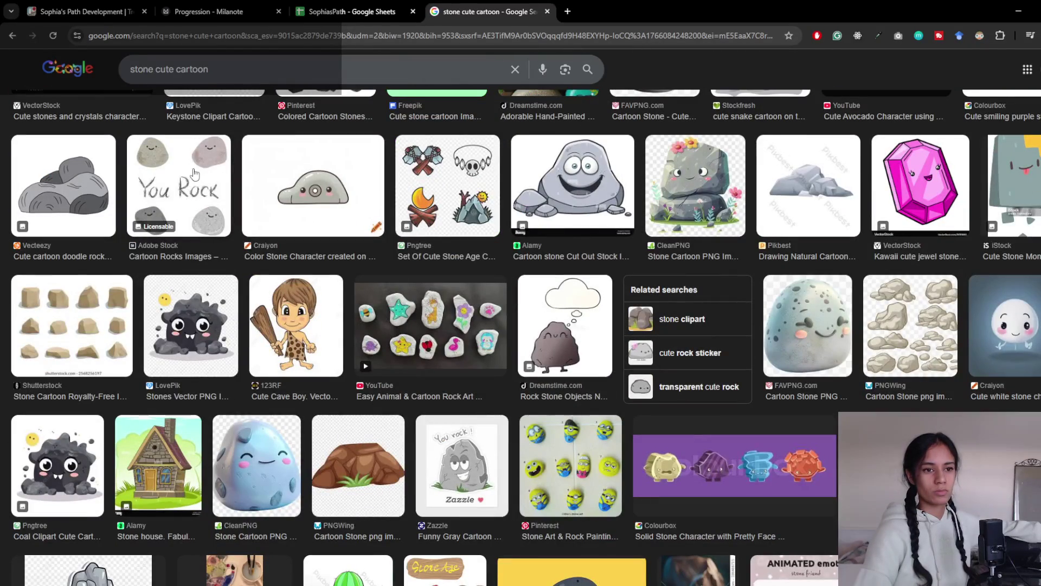
left_click(547, 11)
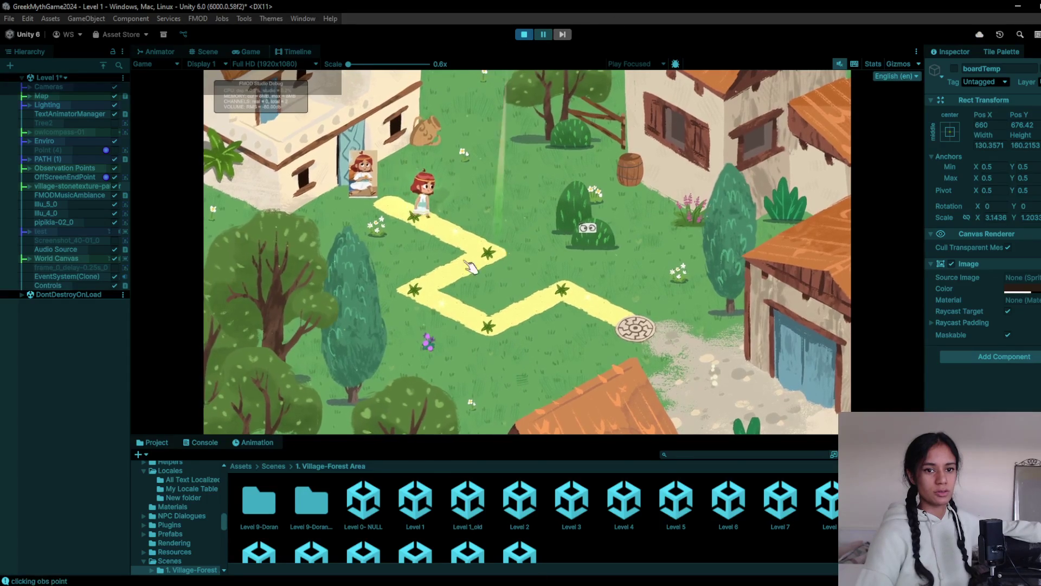
- Walk the girl down Level 2's zigzag path past the spike traps to a star node, then stop Play
left_click(471, 267)
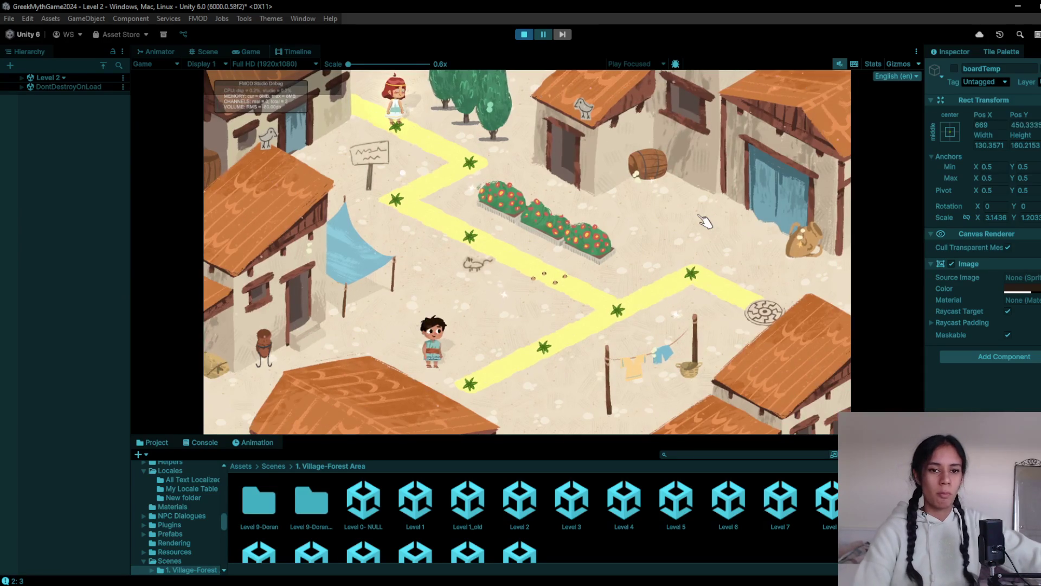
left_click(473, 173)
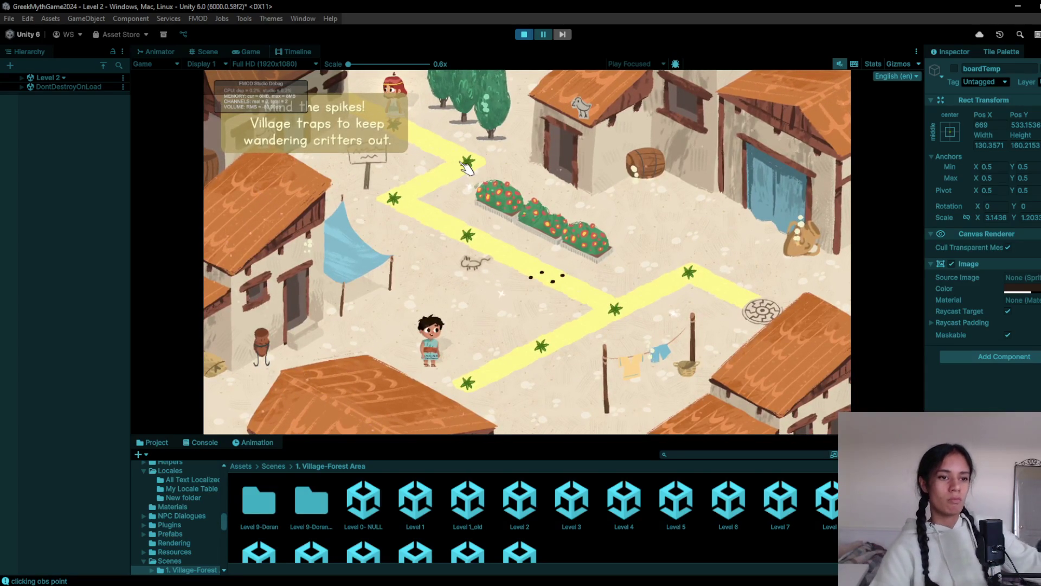
left_click(466, 167)
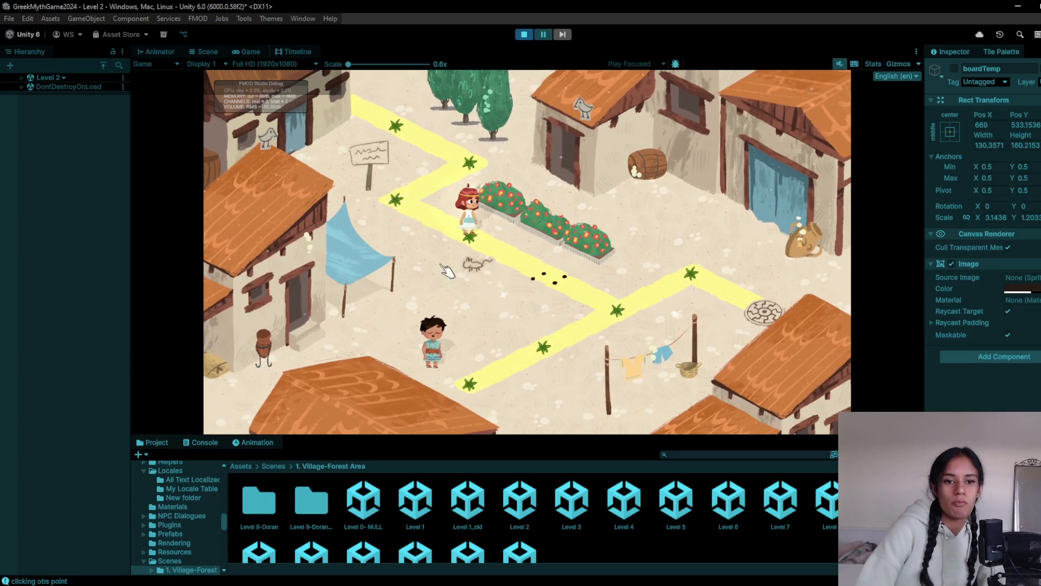
left_click(553, 281)
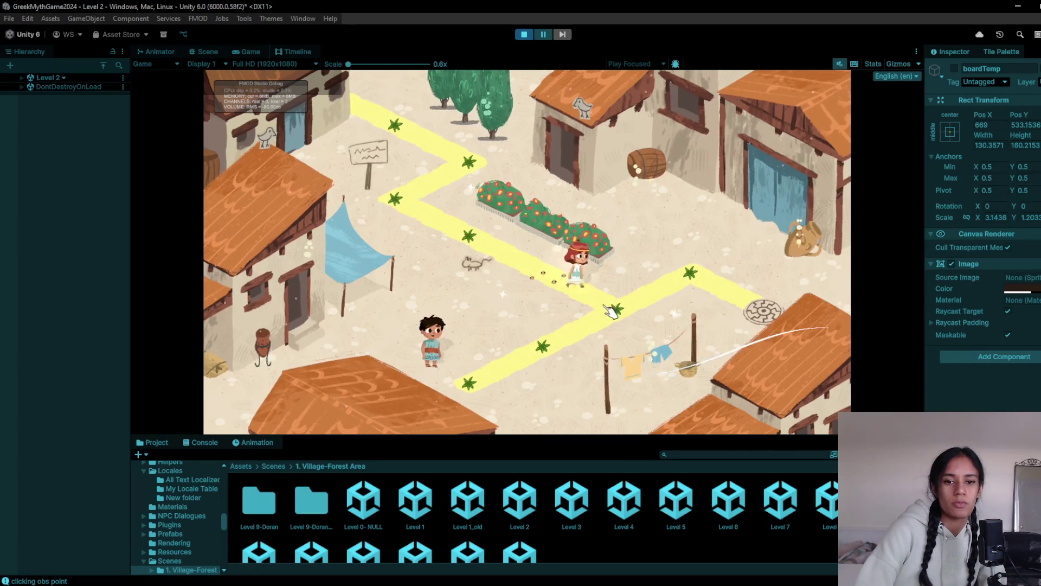
left_click(498, 371)
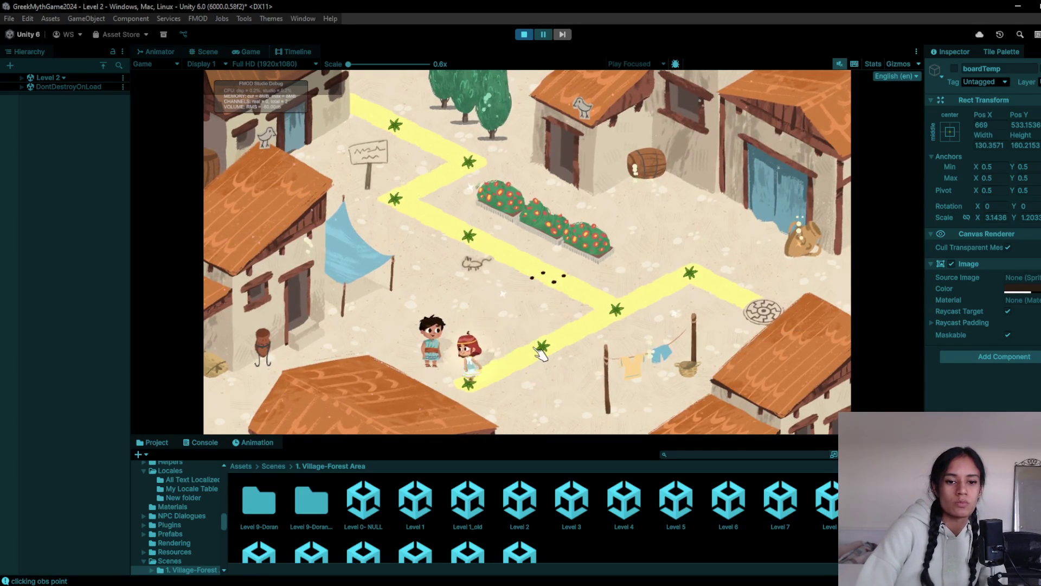
left_click(617, 319)
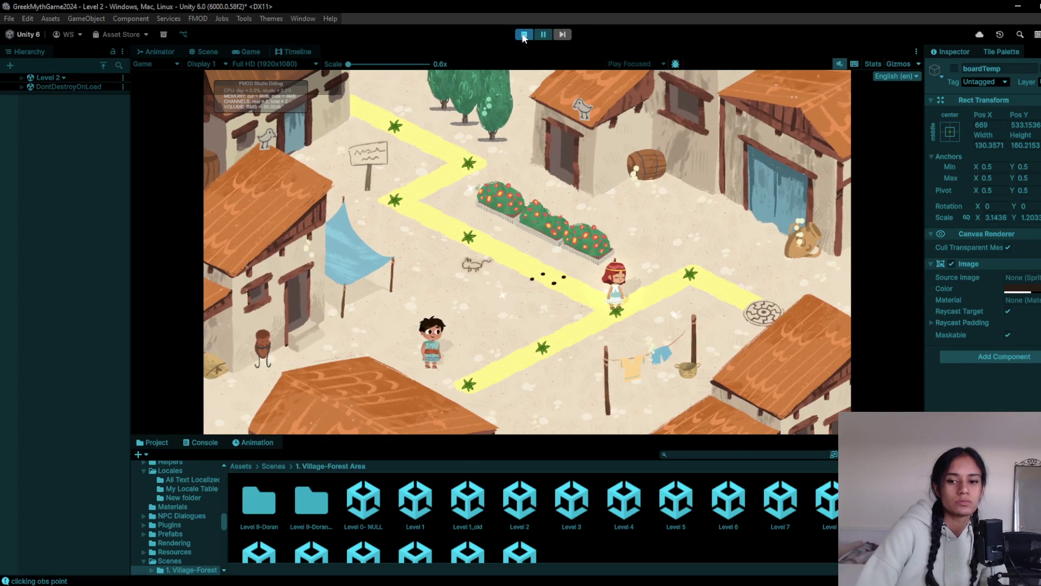
left_click(524, 36)
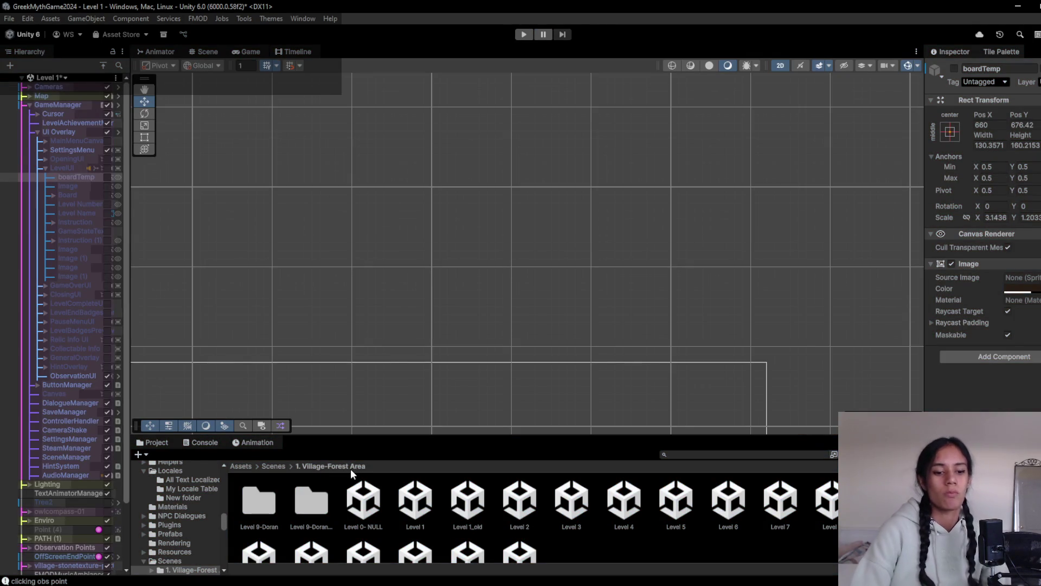
- Start the Level 1 playtest and walk the girl to the second star point, triggering 'Tiptoe, tiptoe'
key("alt+Tab")
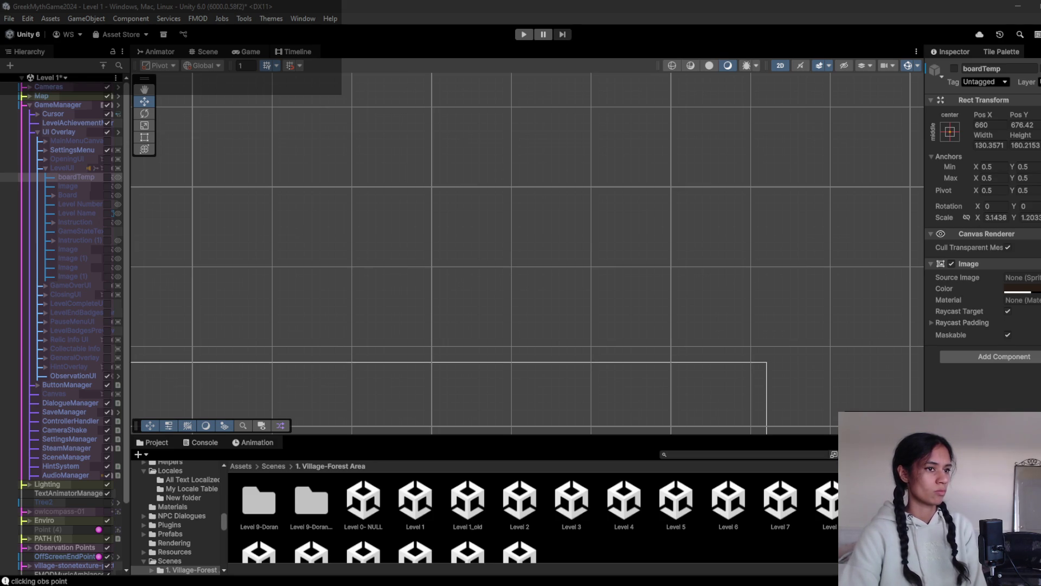
left_click(553, 4)
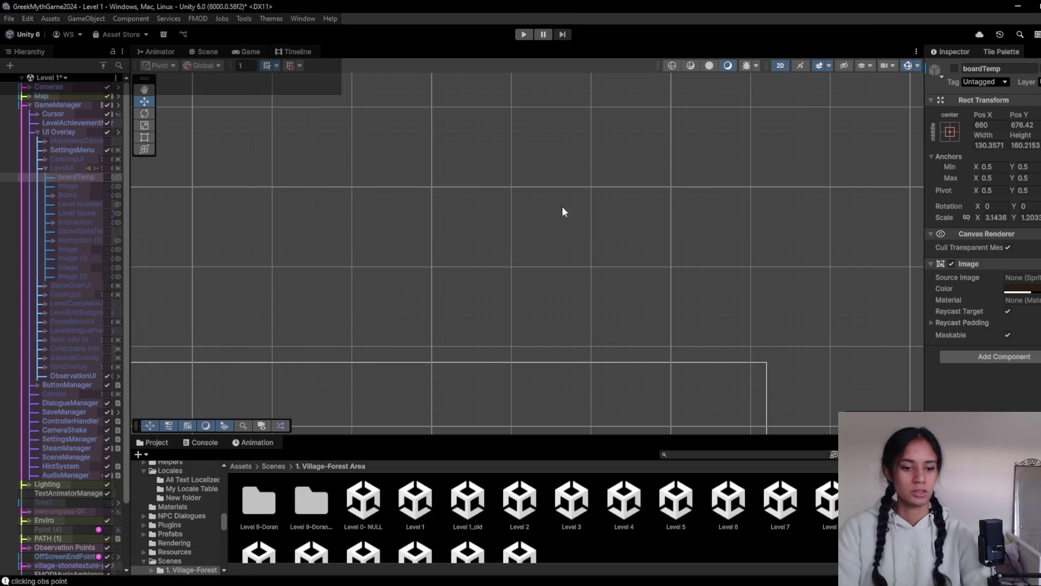
left_click(524, 35)
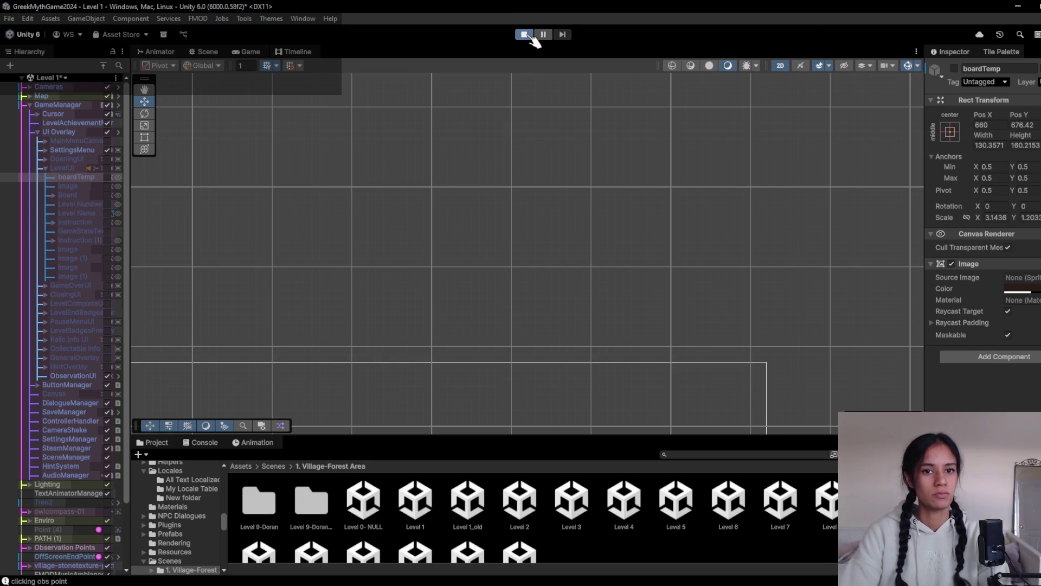
left_click(488, 251)
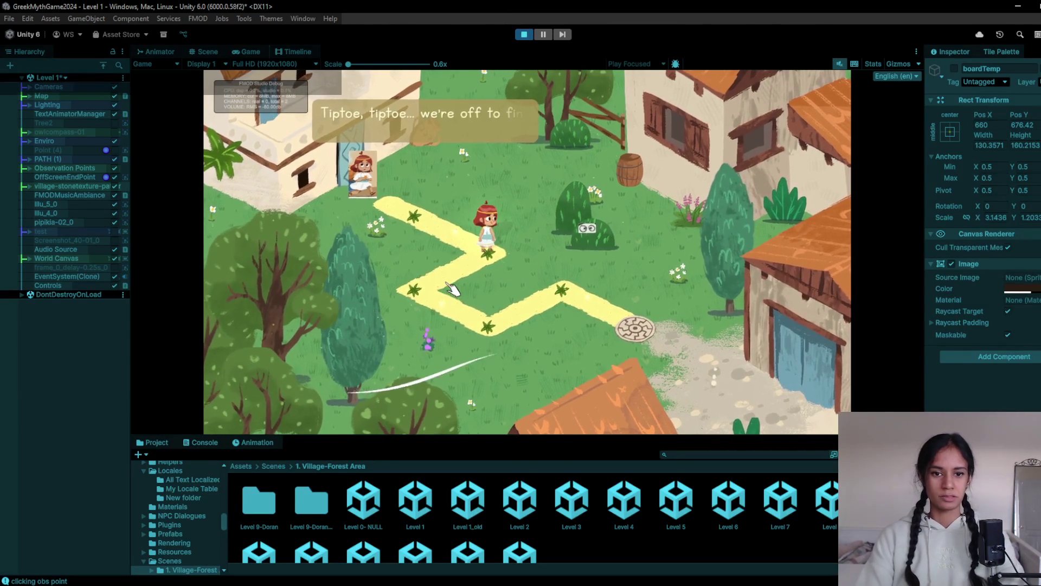
key("alt+Tab")
key("Escape")
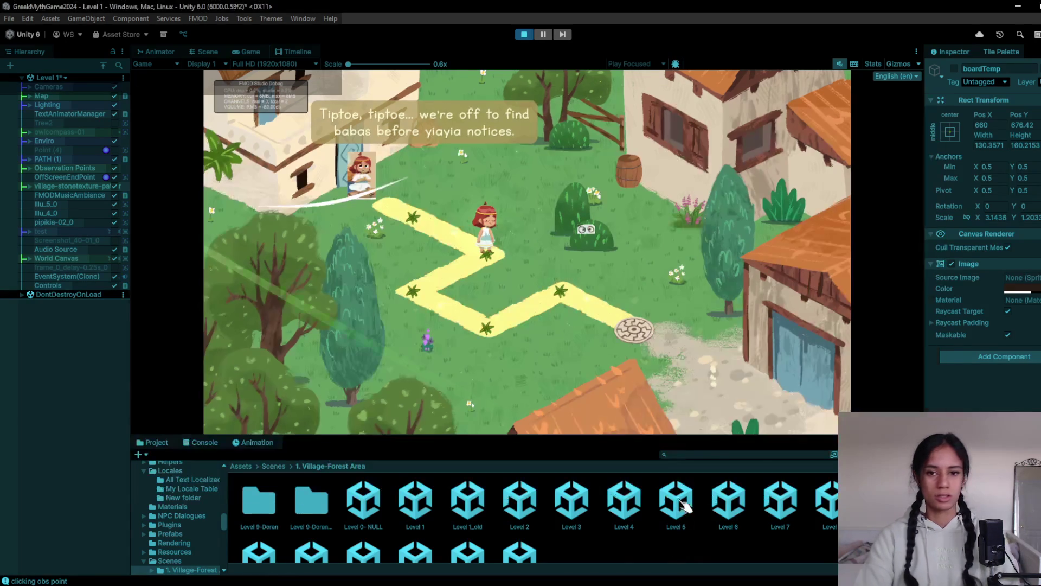
key("alt+Tab")
key("alt+Tab")
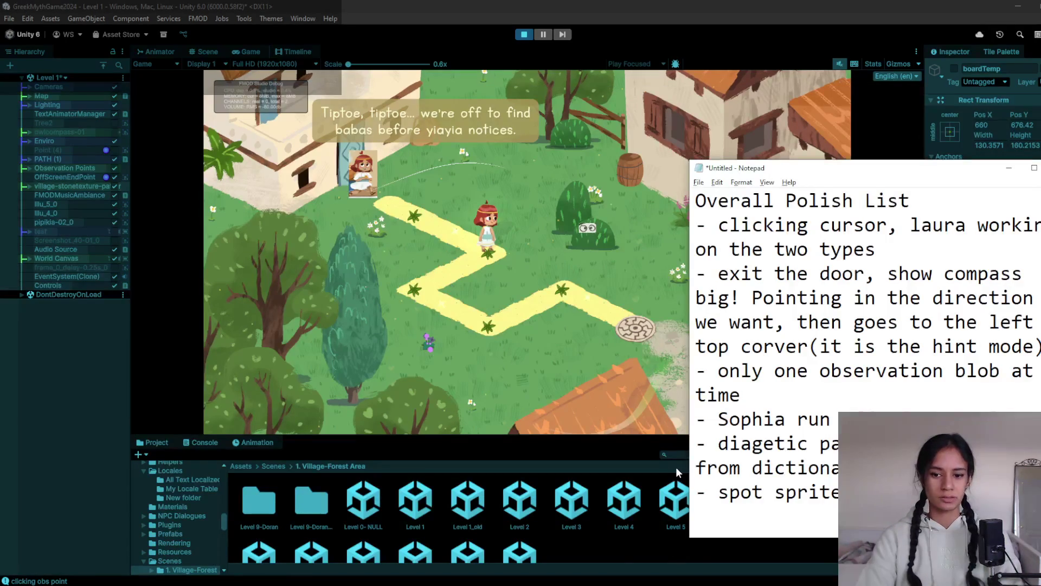
- Append '- decide on creatures name: bómpiras or ?' to the end of the Notepad polish list
type("- deci")
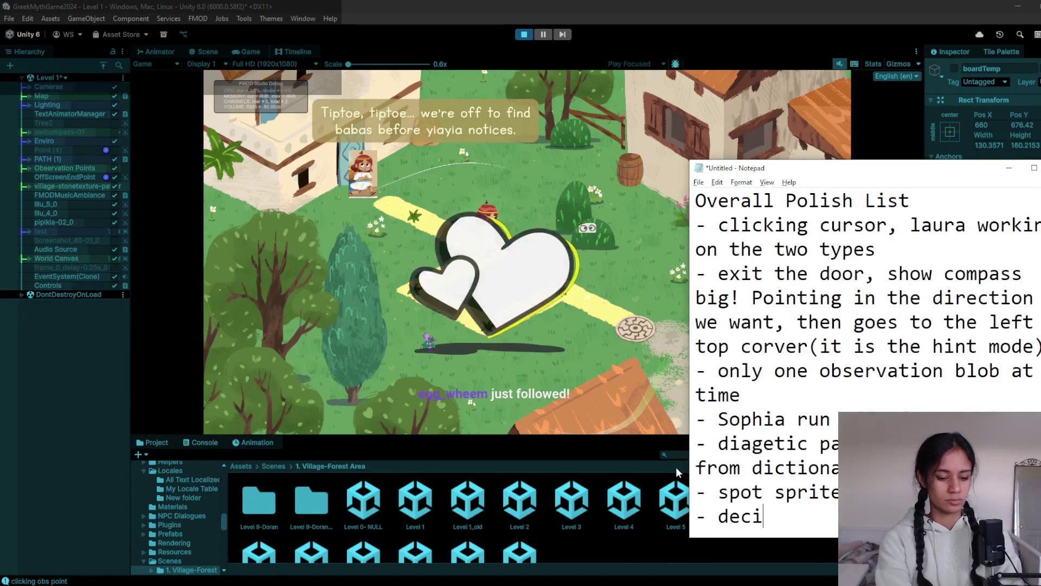
type("de on c ")
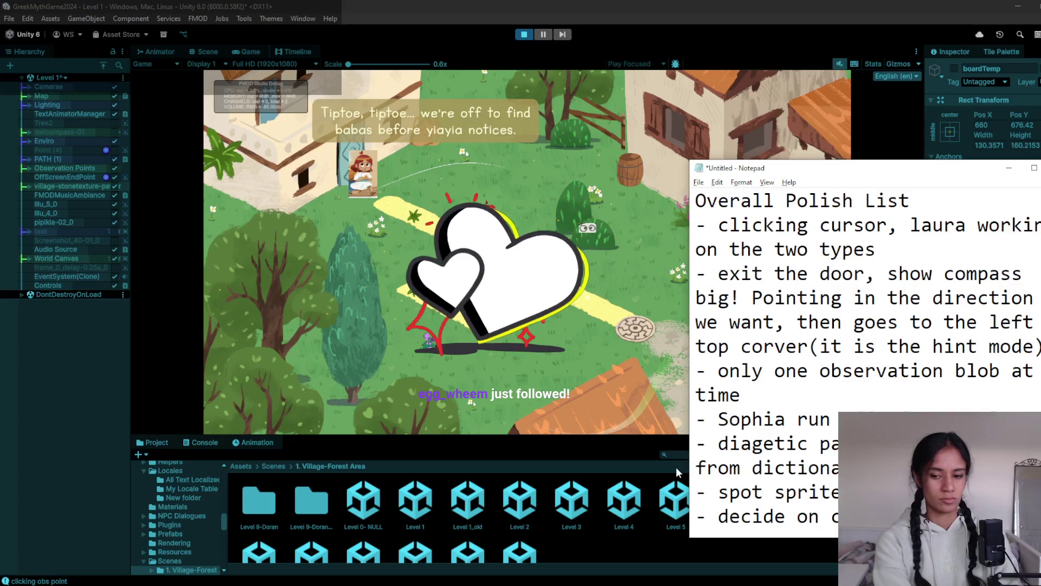
type("bómpiras or")
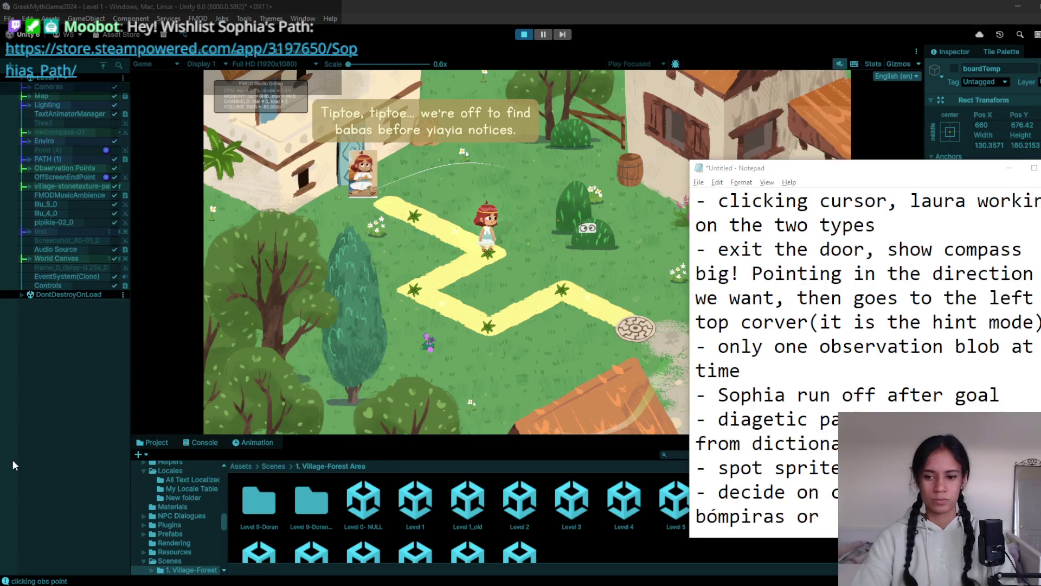
key("alt+Tab")
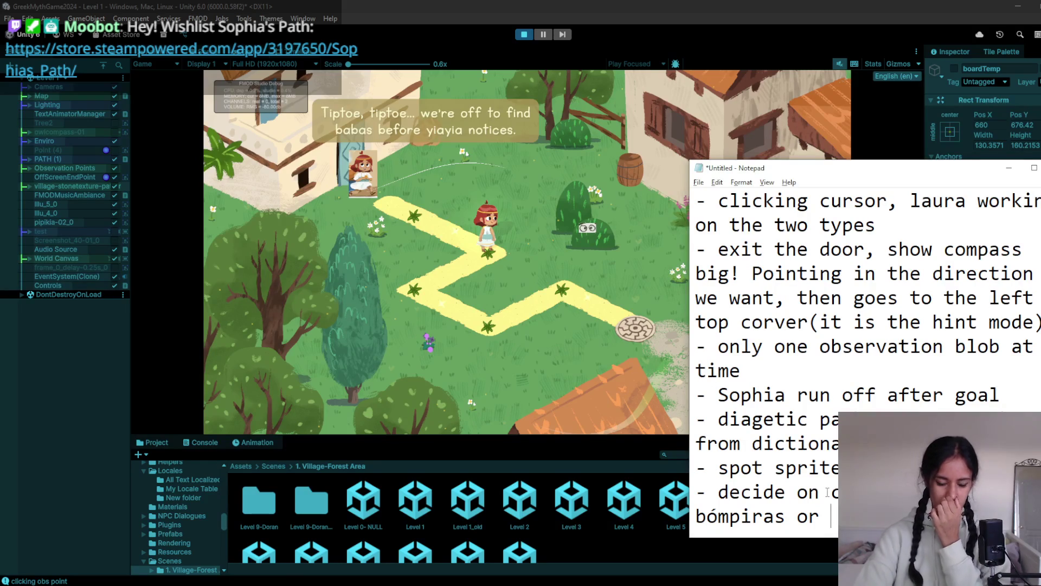
type("?")
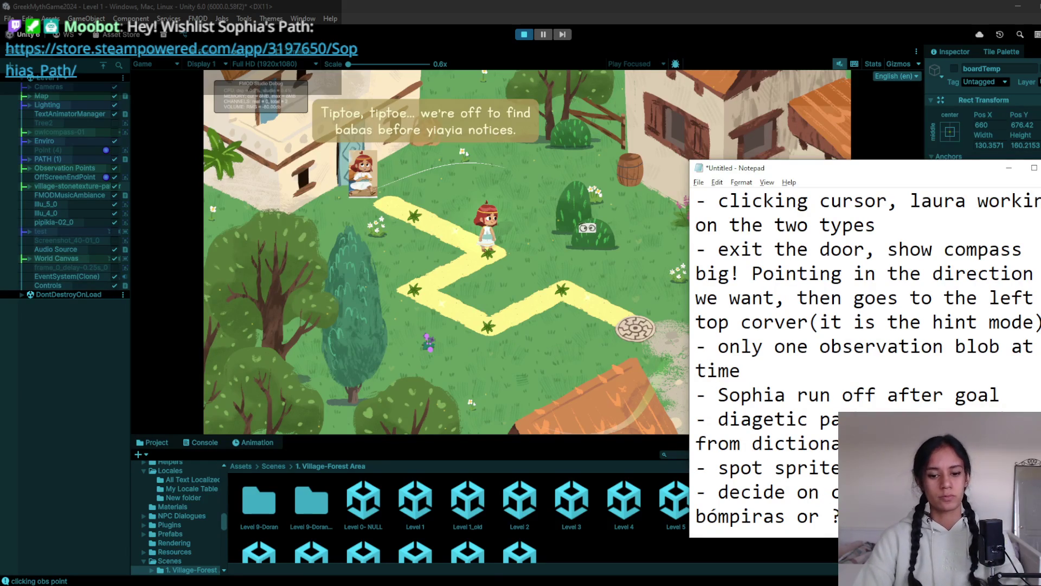
key("alt+Tab")
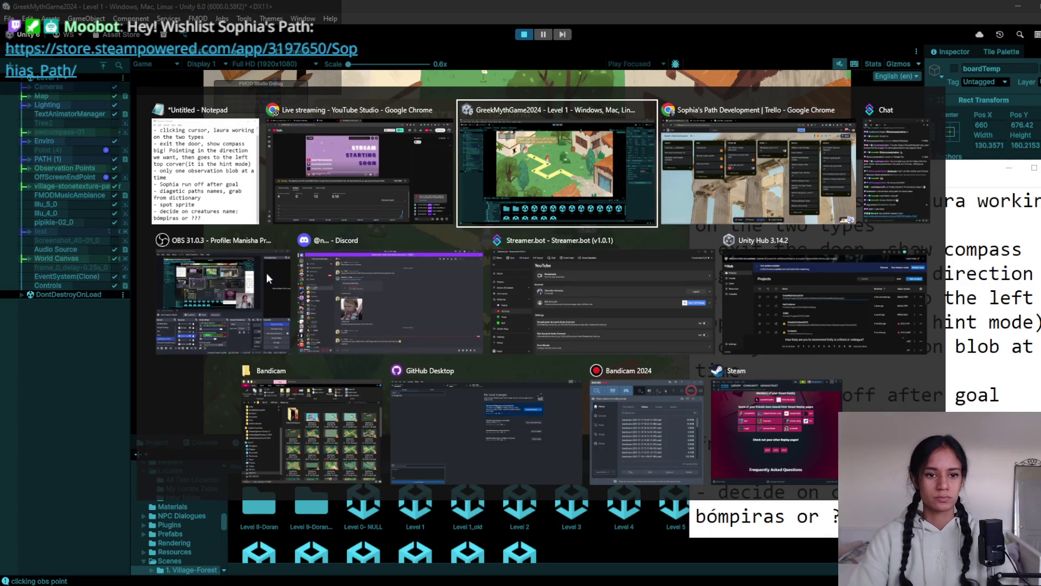
mouse_move(920, 108)
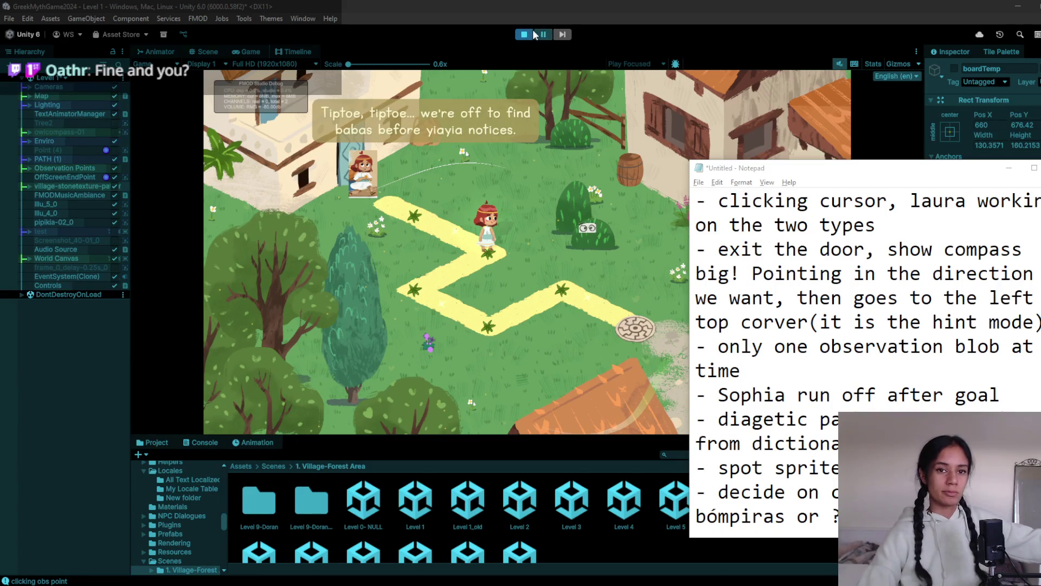
- Stop the playtest and browse the Project assets into the A_Scenes folder
left_click(572, 188)
key("ctrl+p")
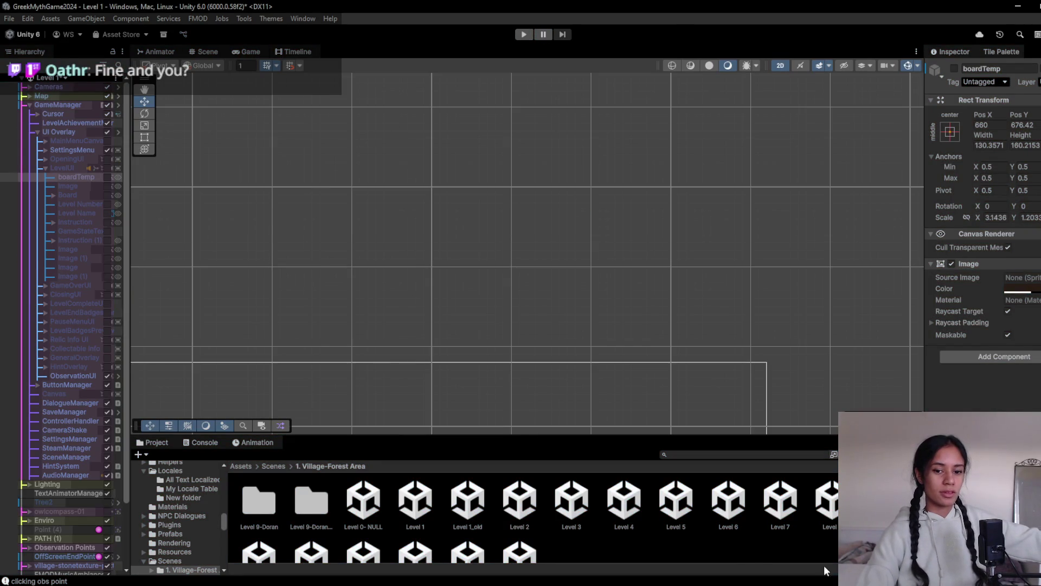
scroll(662, 511, "down", 1)
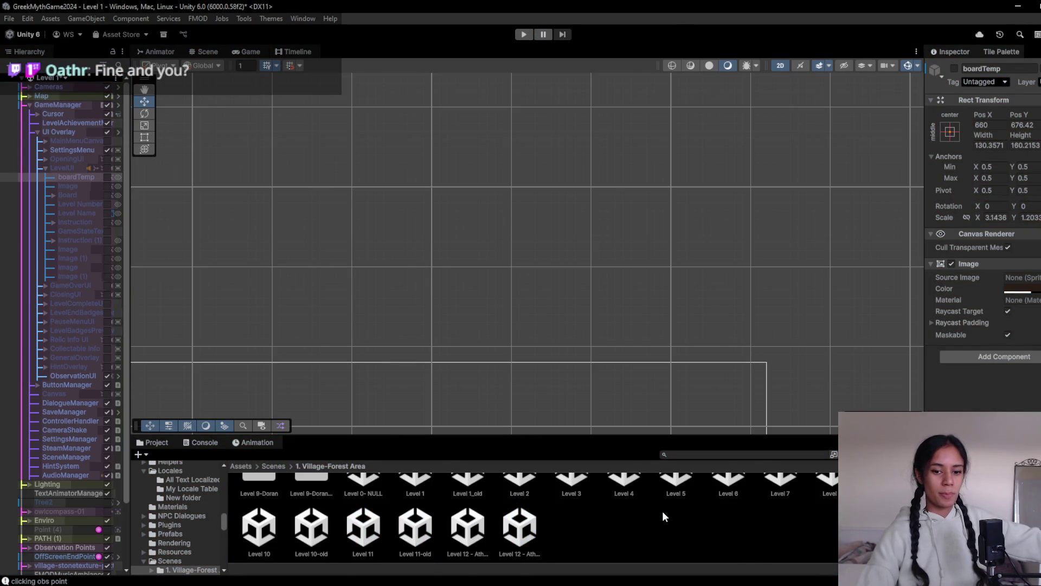
left_click(283, 465)
left_click(241, 464)
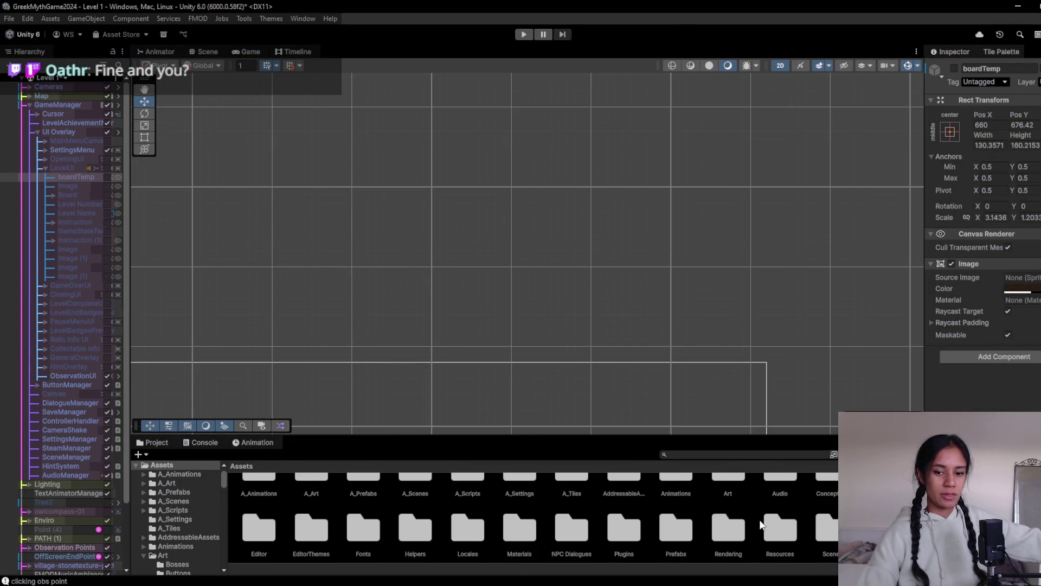
scroll(791, 526, "down", 2)
scroll(792, 530, "up", 2)
scroll(791, 531, "down", 2)
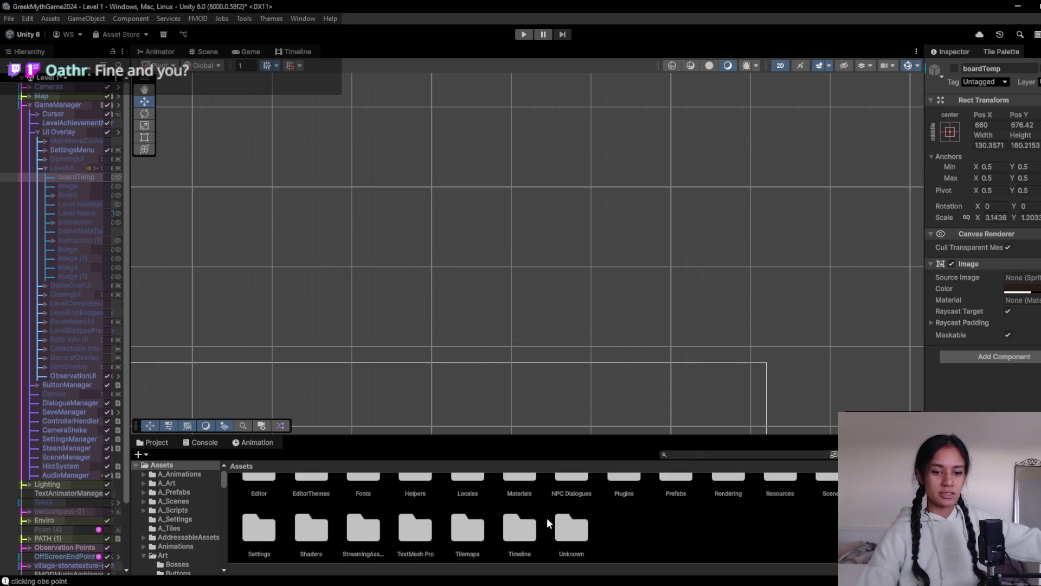
scroll(780, 515, "up", 2)
left_click(476, 510)
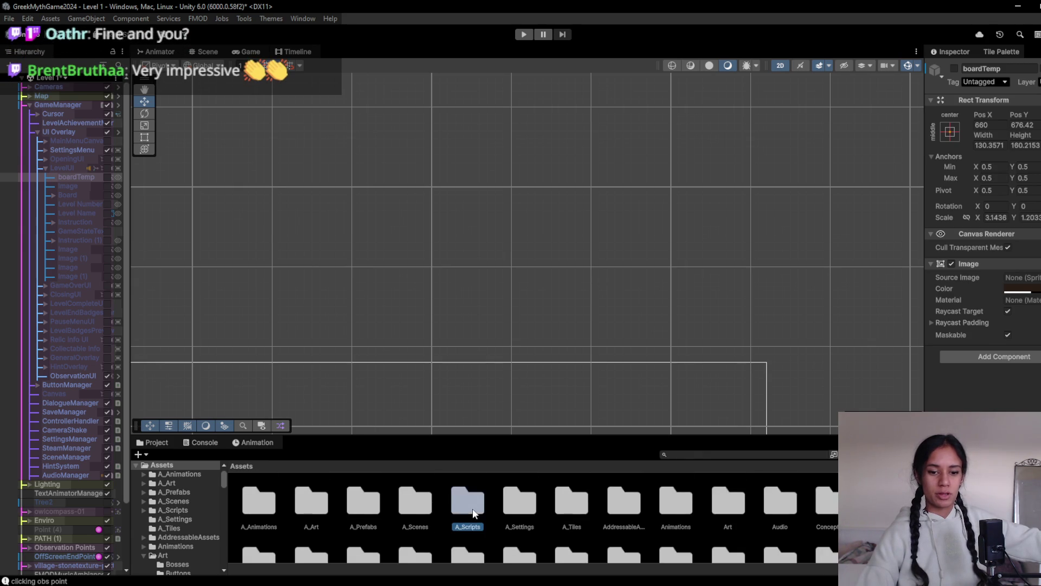
left_click(430, 513)
double_click(430, 512)
- Open 'Level 12 - Athena Temple' without saving, playtest it briefly, then stop Play
left_click(507, 512)
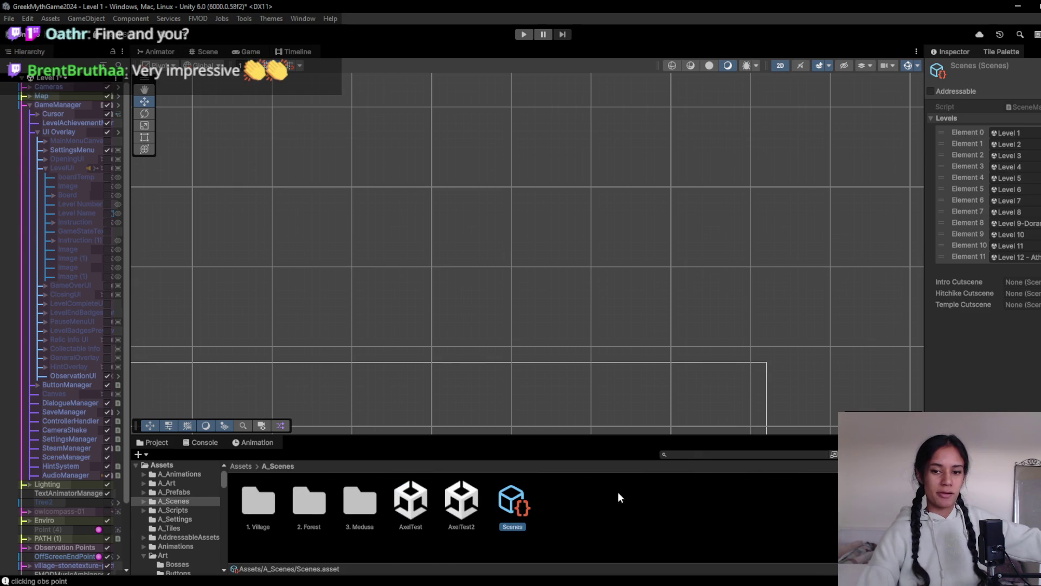
left_click(1029, 258)
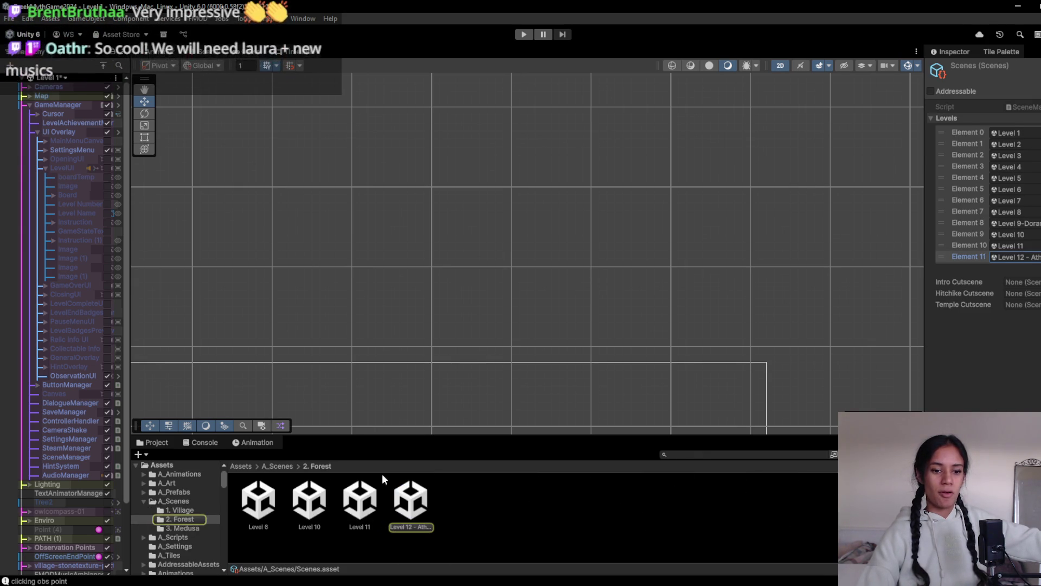
double_click(423, 500)
left_click(540, 323)
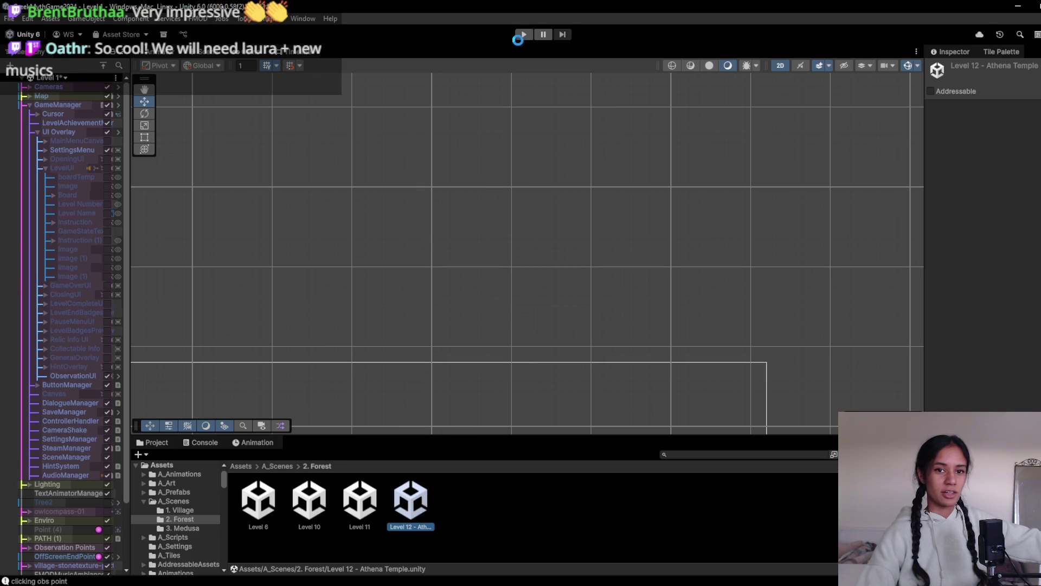
left_click(523, 35)
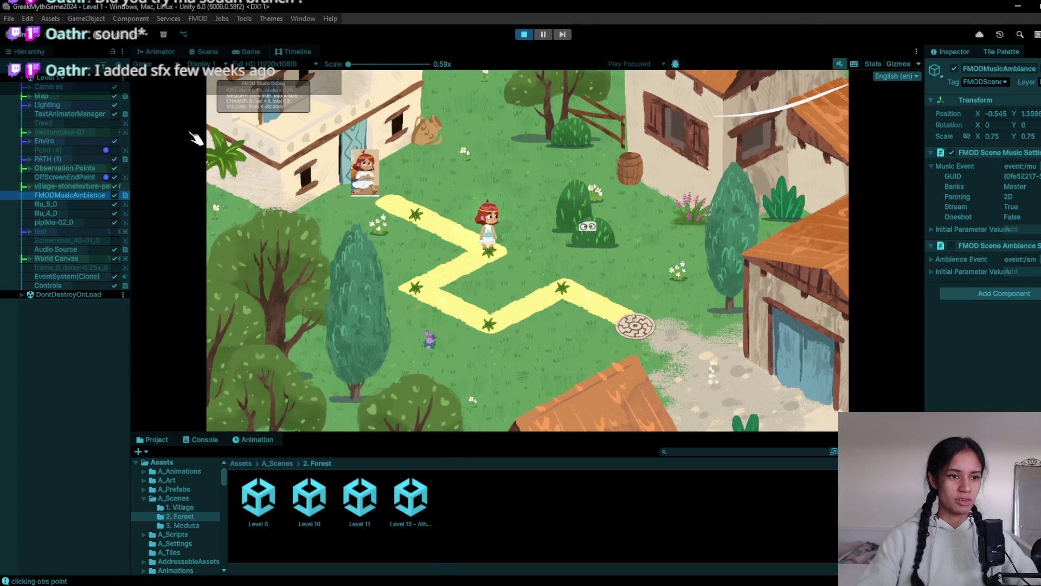
left_click(432, 300)
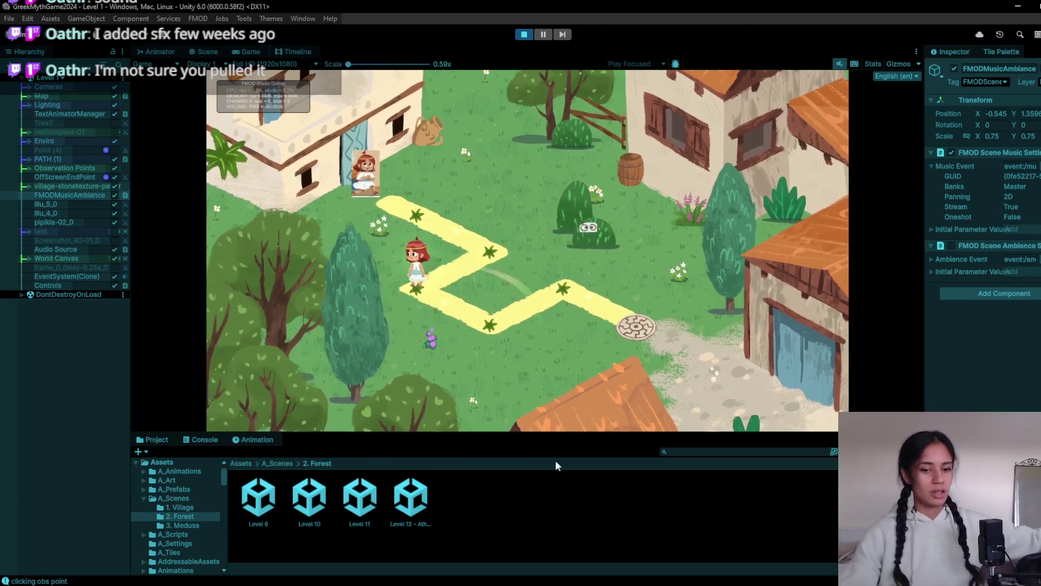
left_click(524, 35)
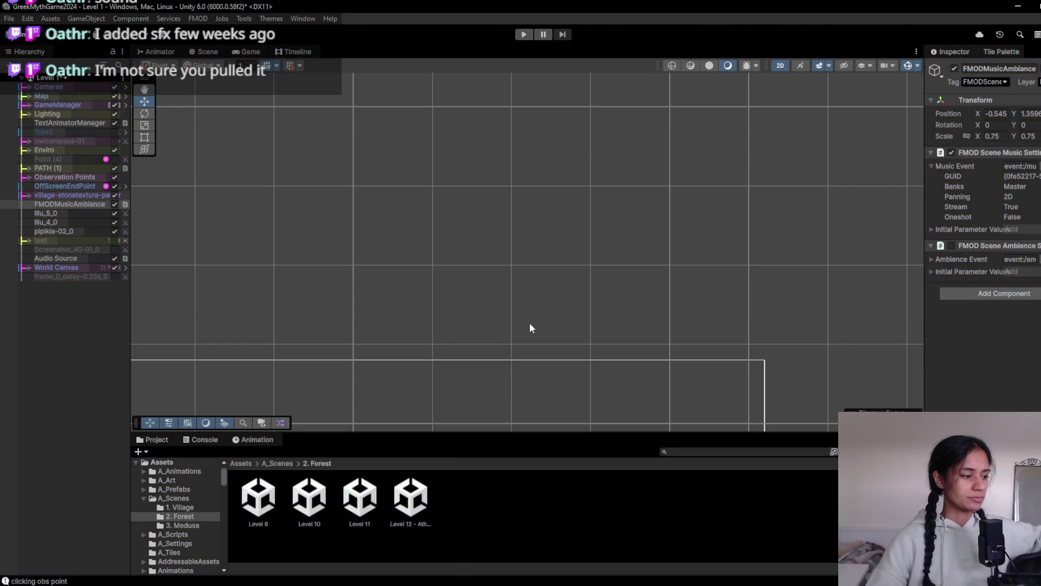
key("alt+Tab")
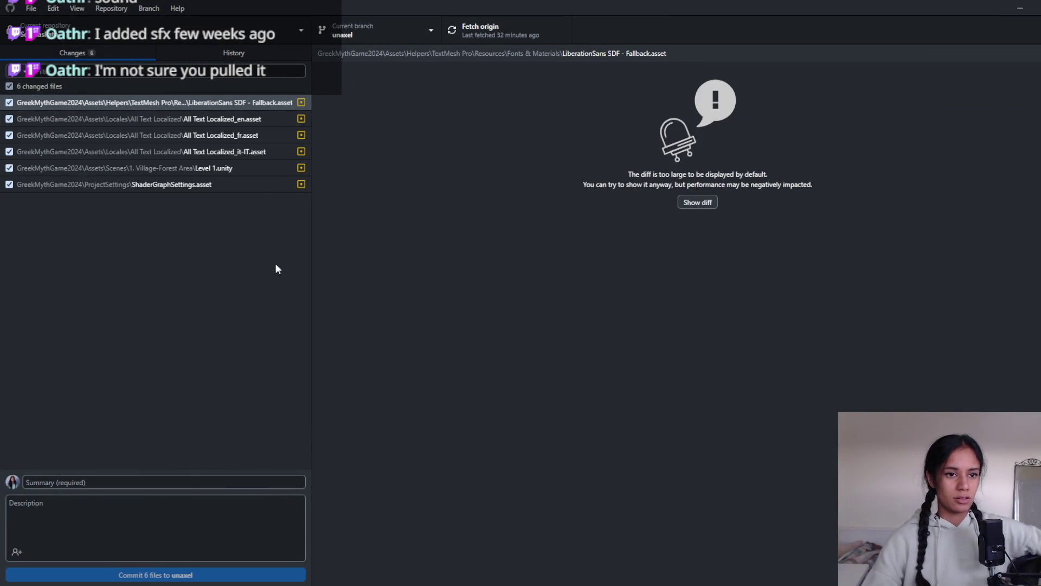
- Commit all six changed files as 'localization pull and lever 1 tweak' and push to origin
left_click(219, 483)
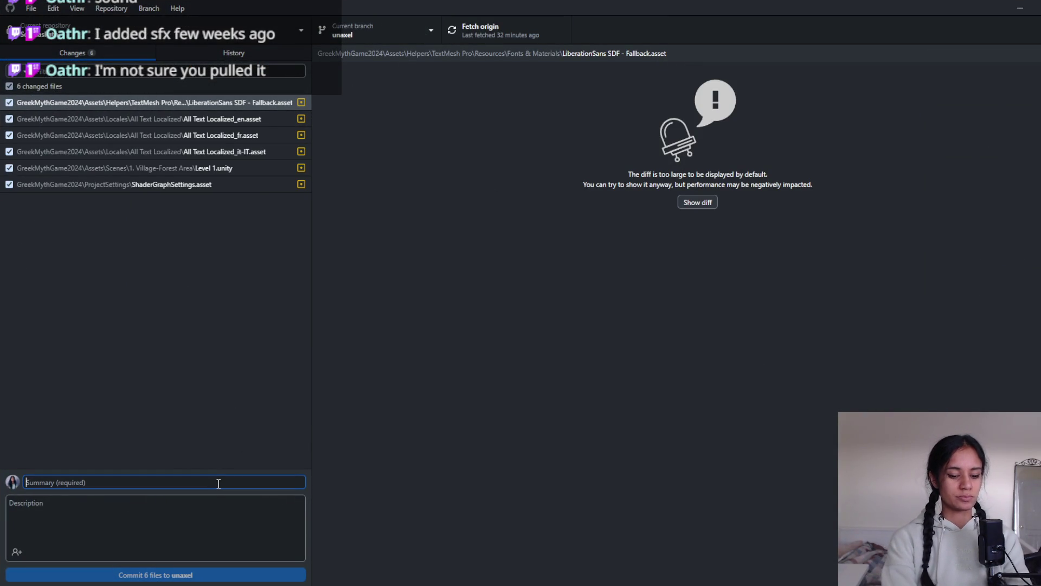
type("locali")
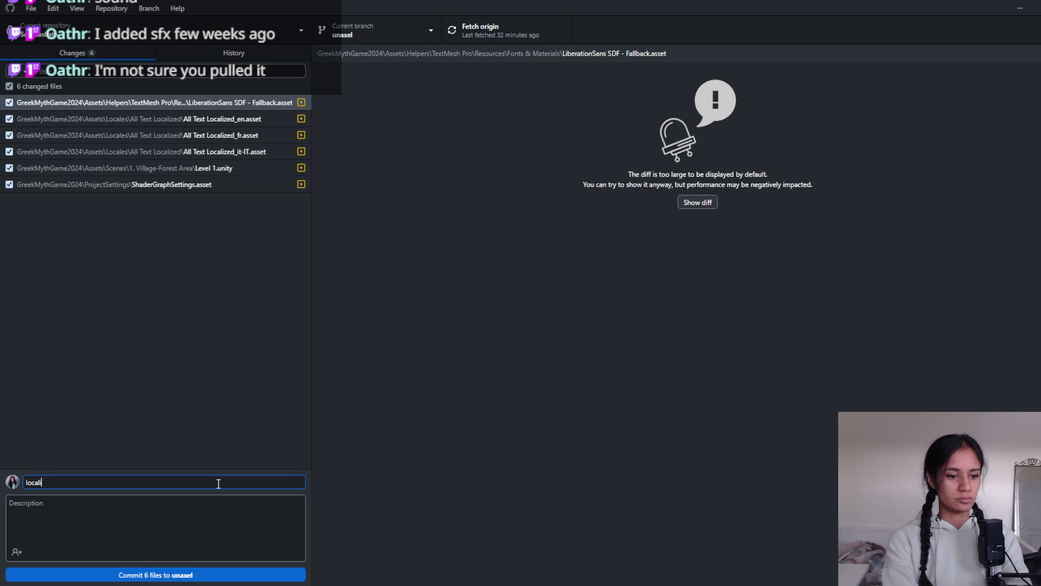
type("zation pull an")
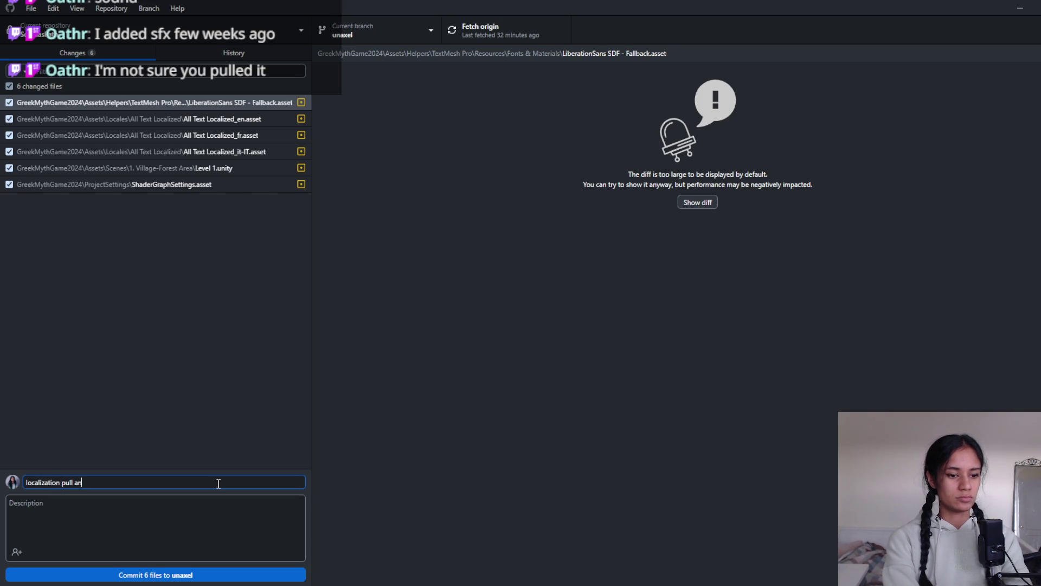
type("d lever")
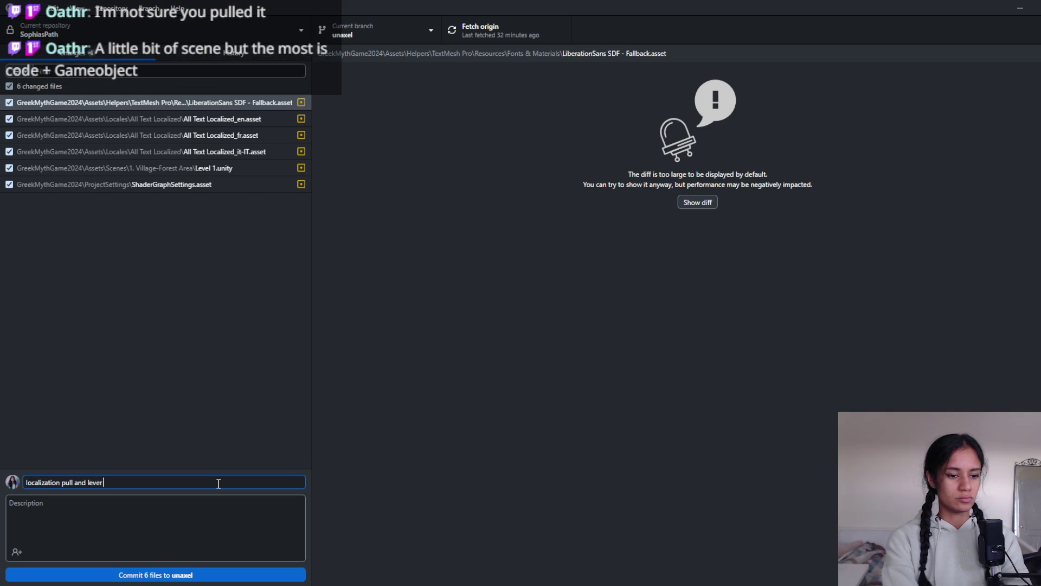
type(" 1 tweak")
key("ctrl+Return")
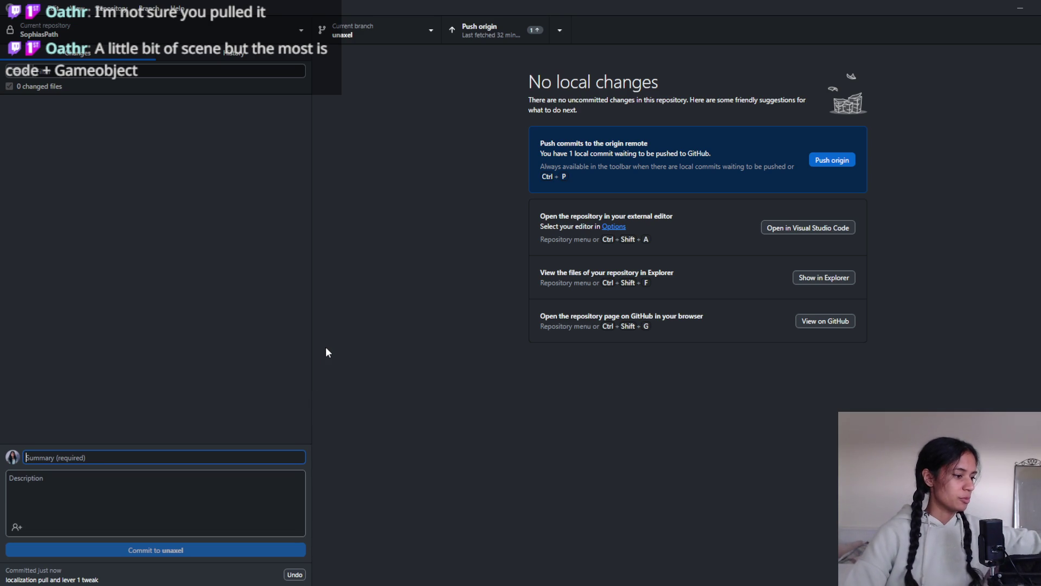
left_click(520, 35)
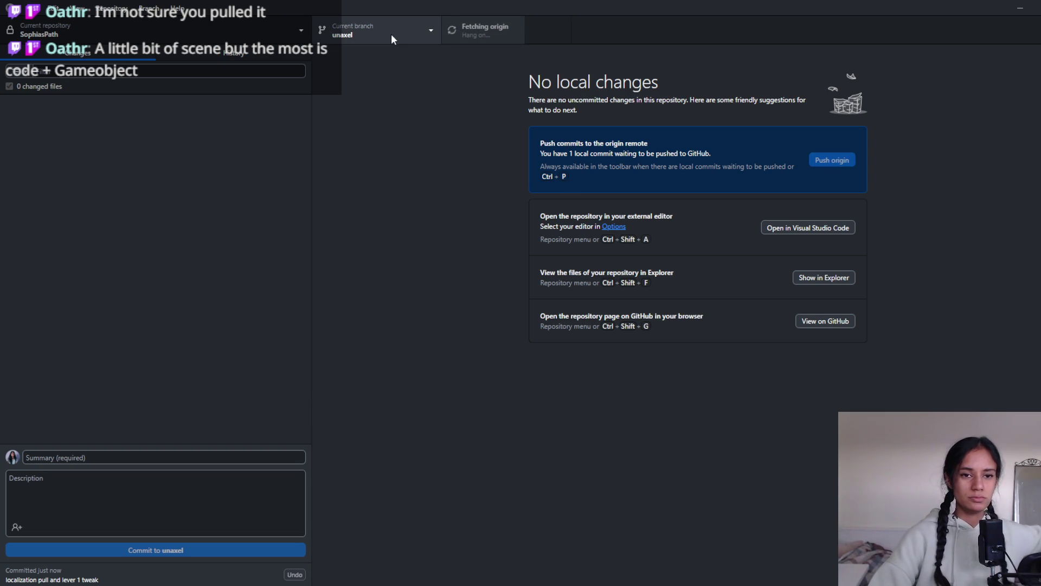
- Check out the Sound-design-2 branch, review its history, then return to Unity while it reimports
left_click(410, 39)
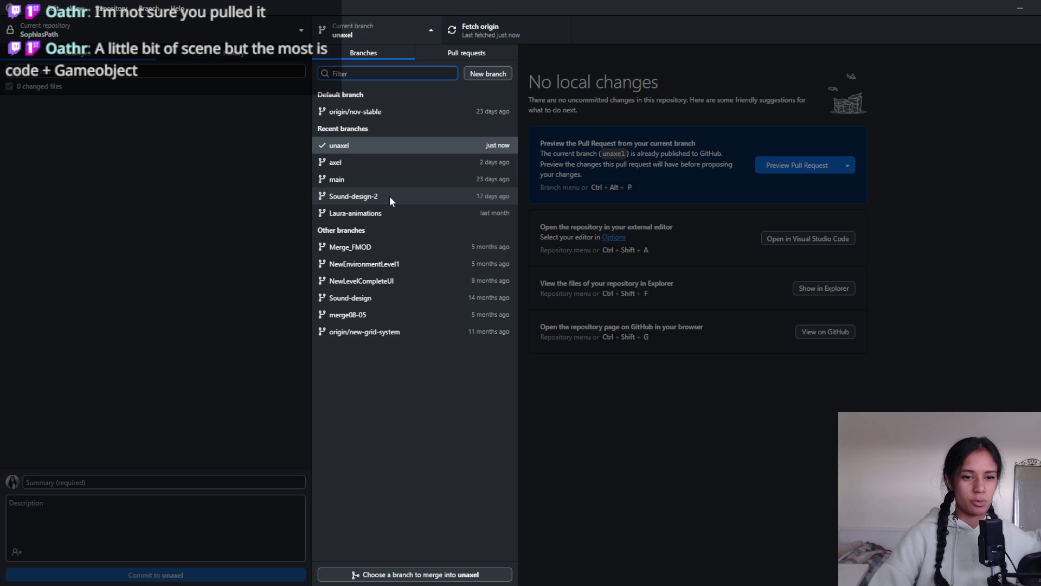
left_click(390, 197)
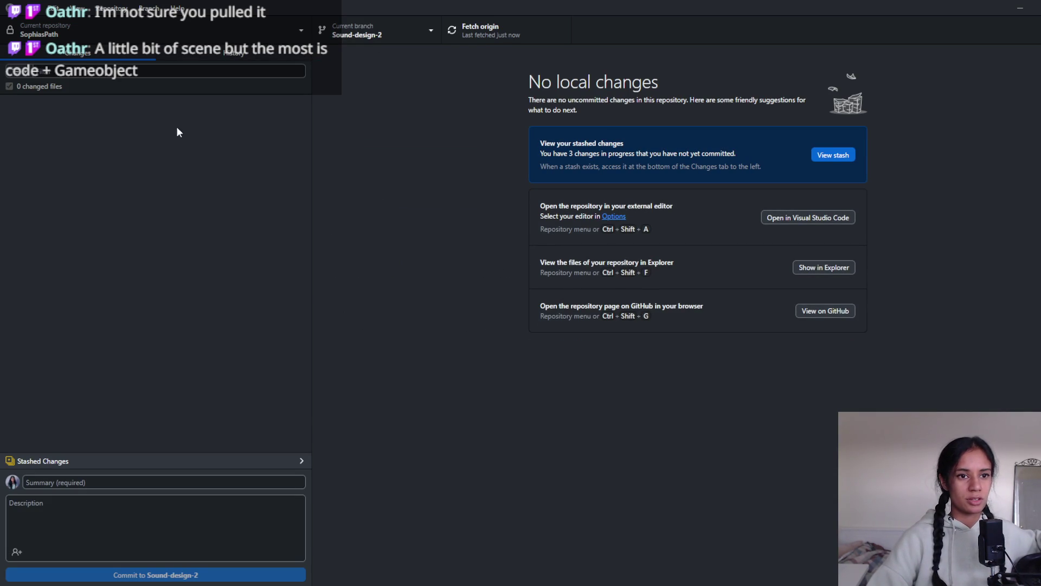
left_click(233, 53)
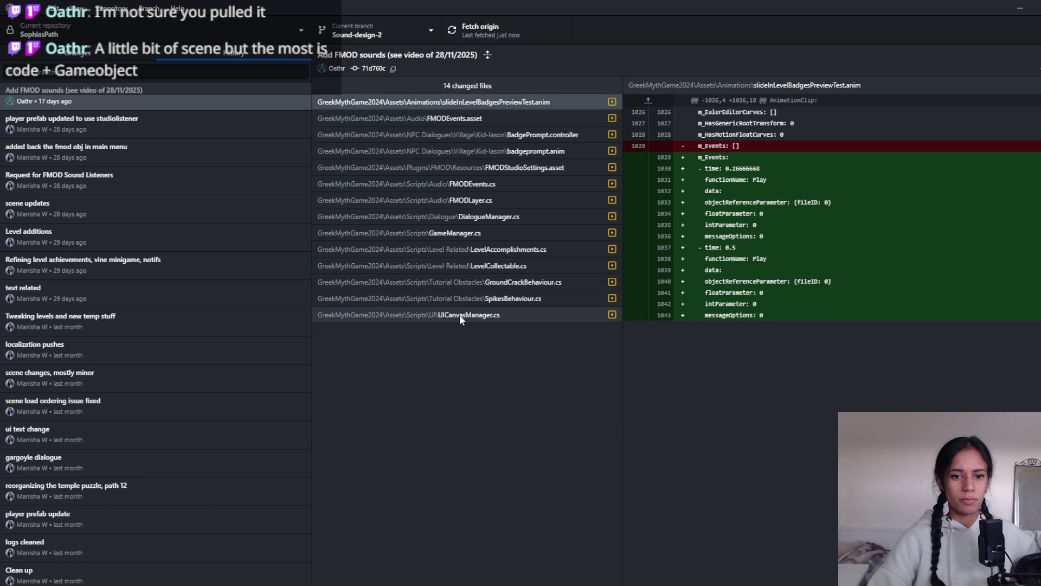
left_click(98, 51)
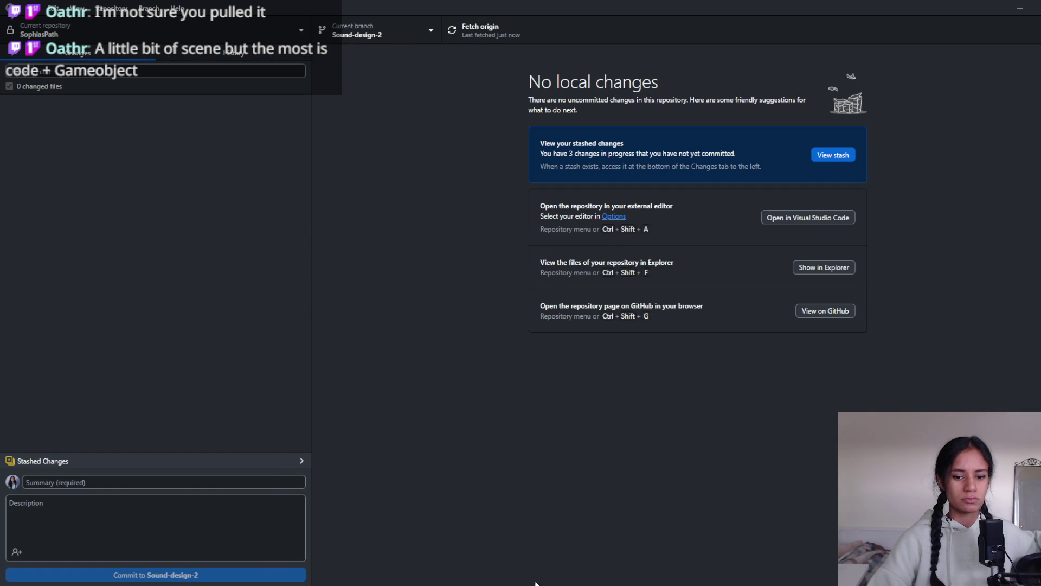
left_click(535, 583)
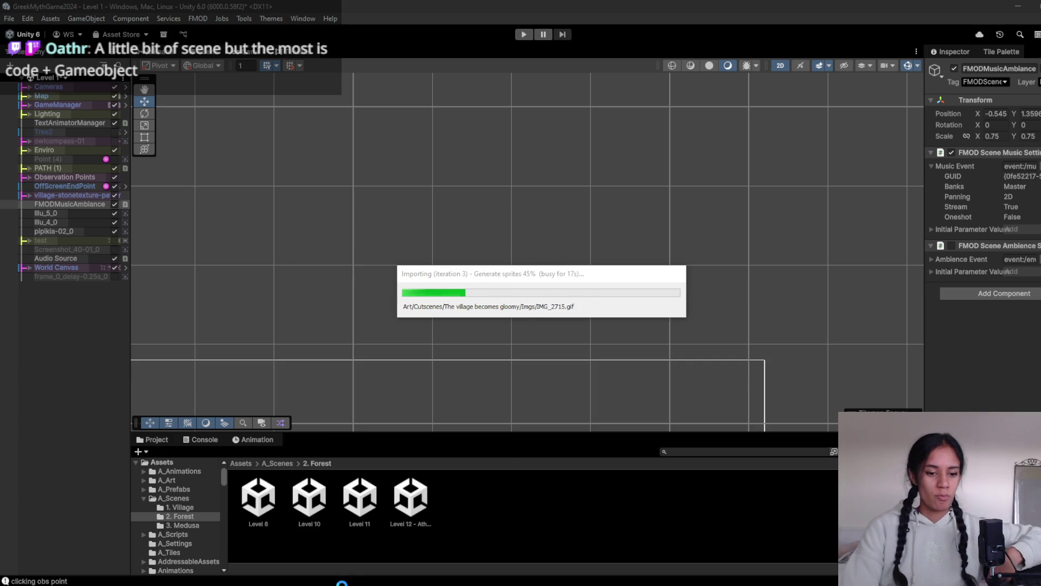
- Create a Trello card about merging a collaborator's work into the new main, moved into DOING
mouse_move(370, 569)
left_click(374, 542)
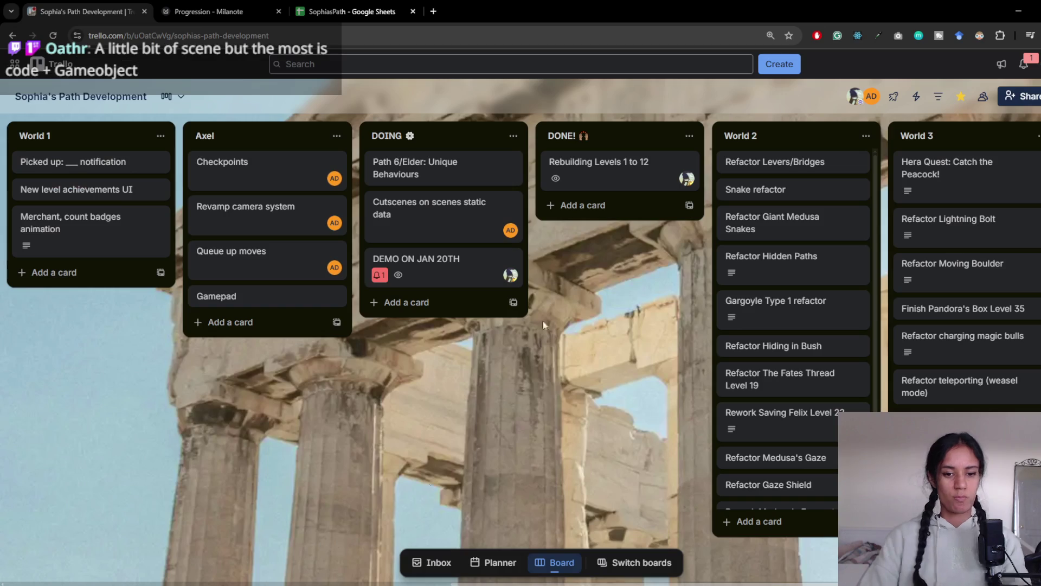
left_click(580, 203)
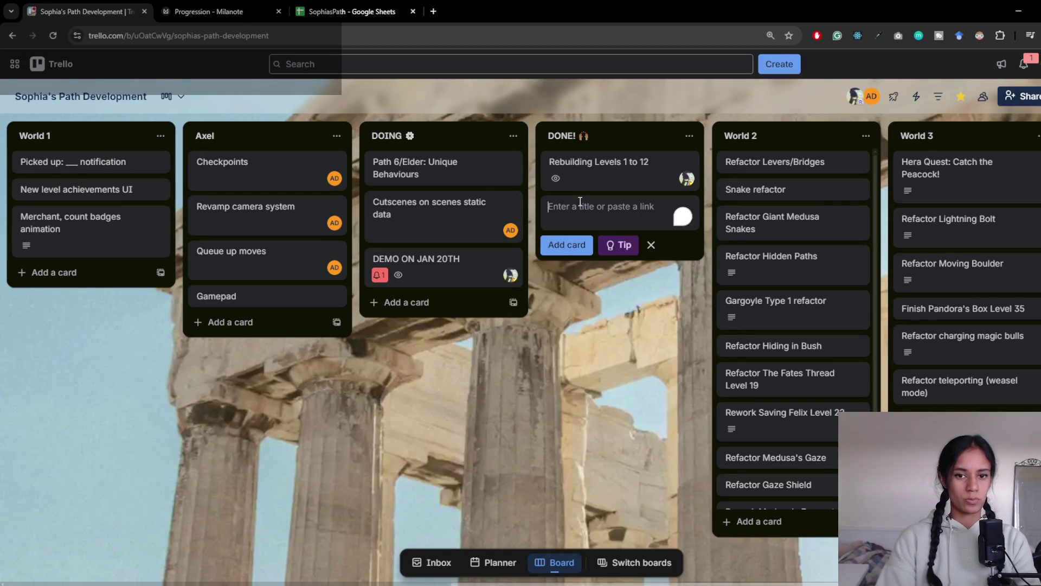
type("Merge O")
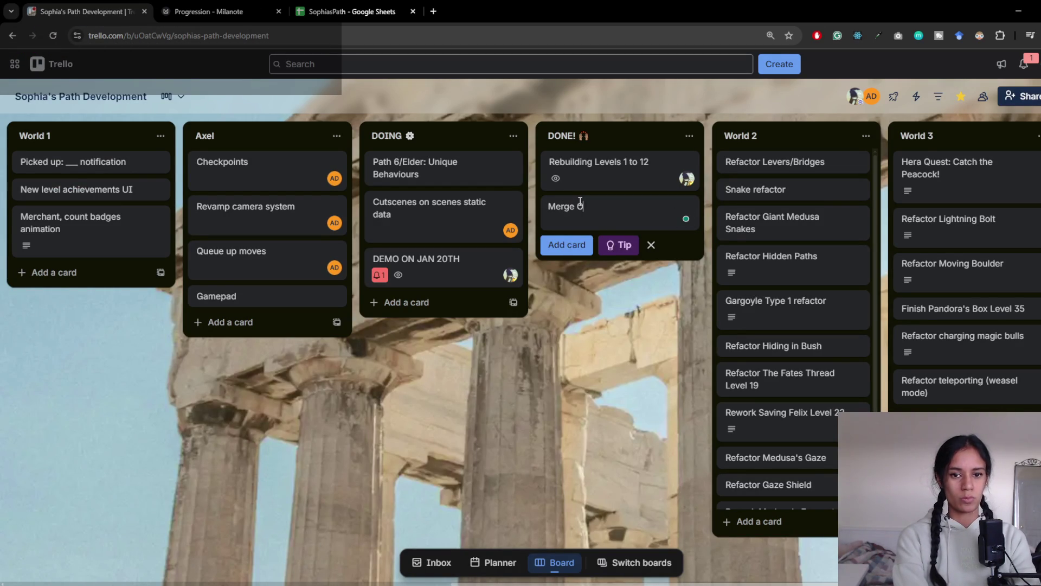
type("ff to new main")
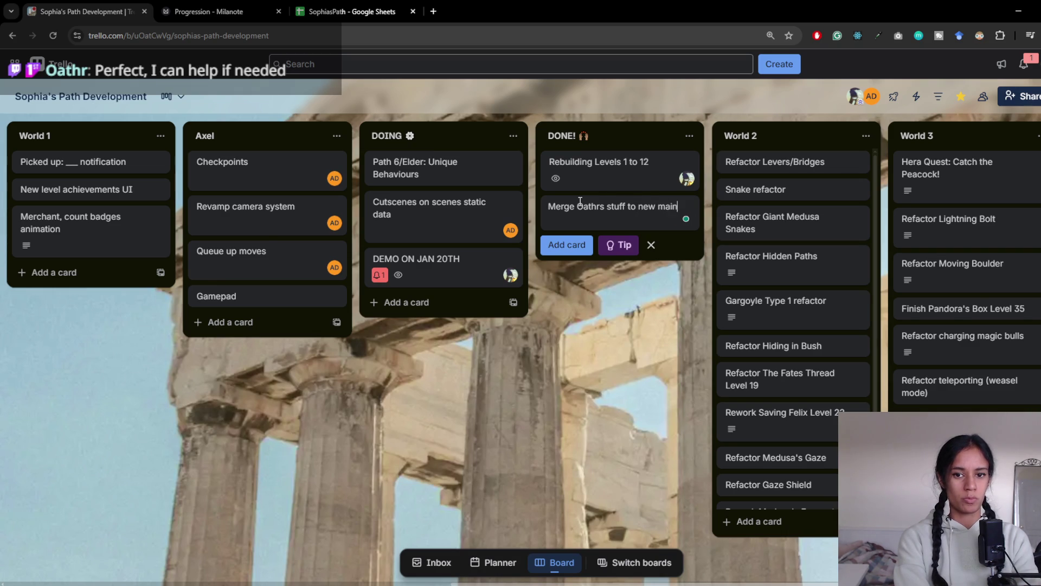
key("Return")
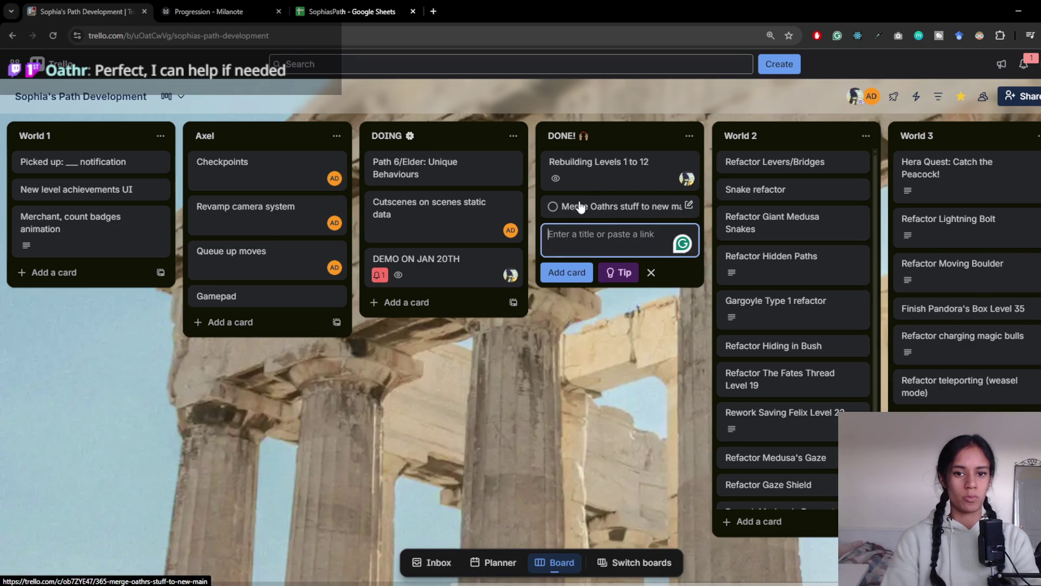
mouse_move(579, 206)
left_mouse_down()
mouse_move(506, 298)
mouse_move(434, 303)
left_mouse_up()
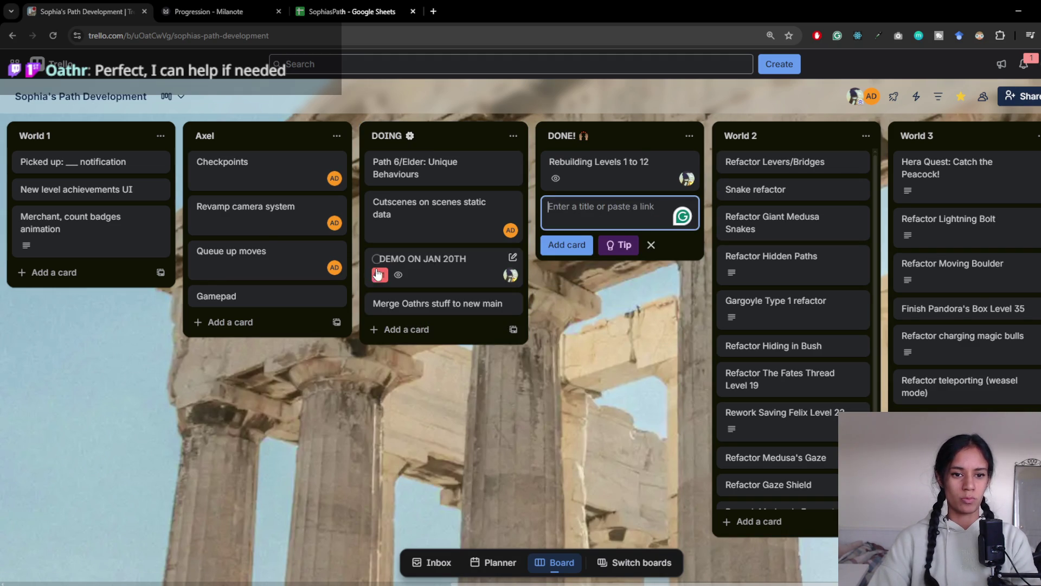
left_click(1018, 11)
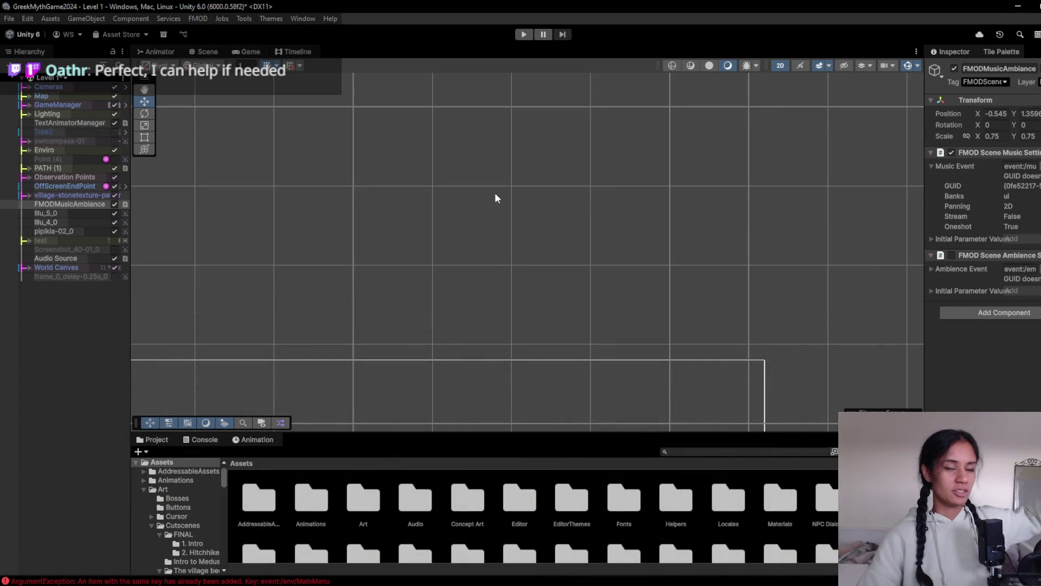
- Playtest Level 1 briefly, walking the girl along the pink path, then stop Play
left_click(523, 37)
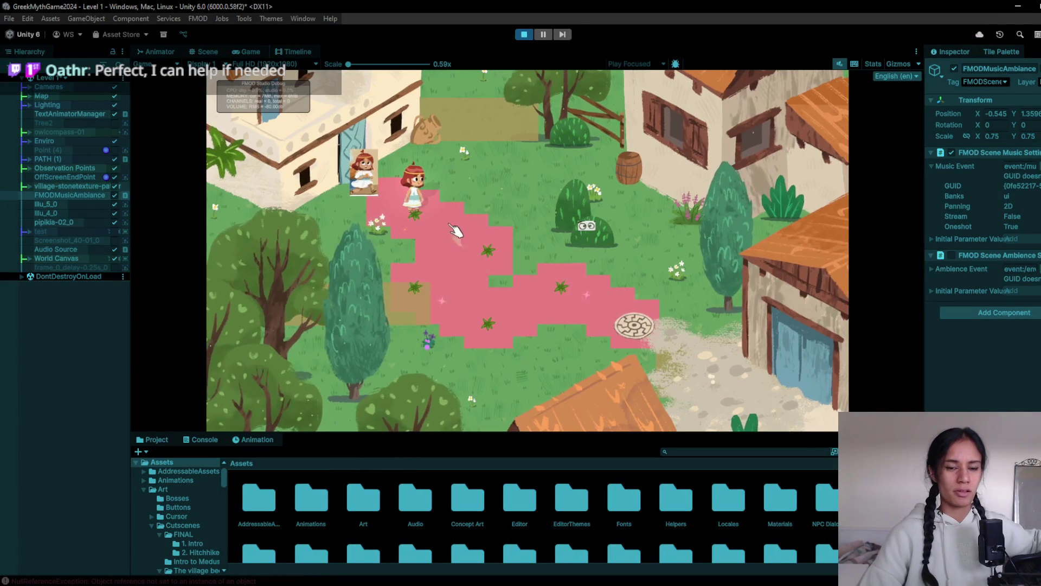
left_click(456, 247)
left_click(477, 251)
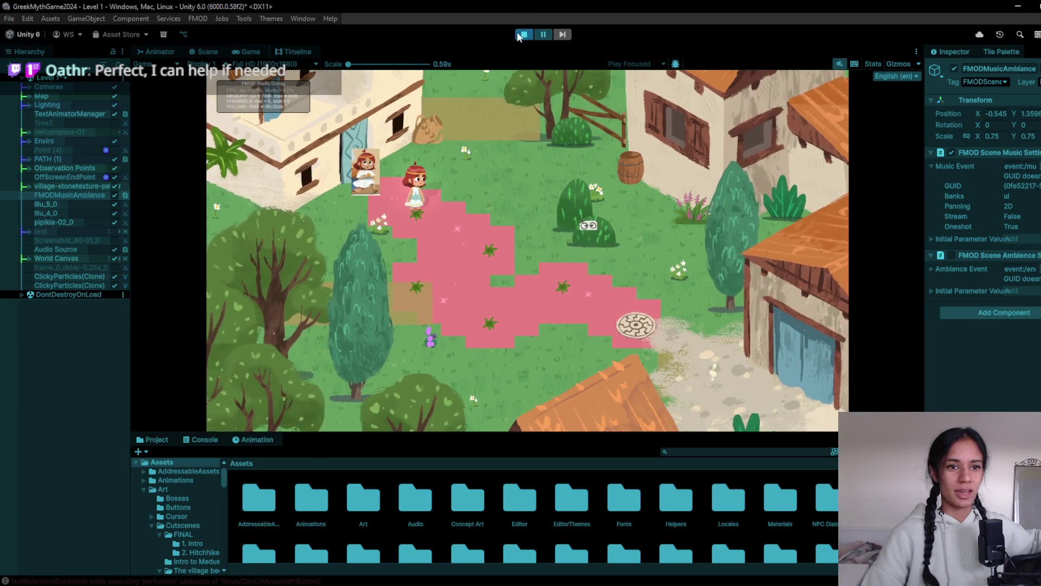
left_click(524, 34)
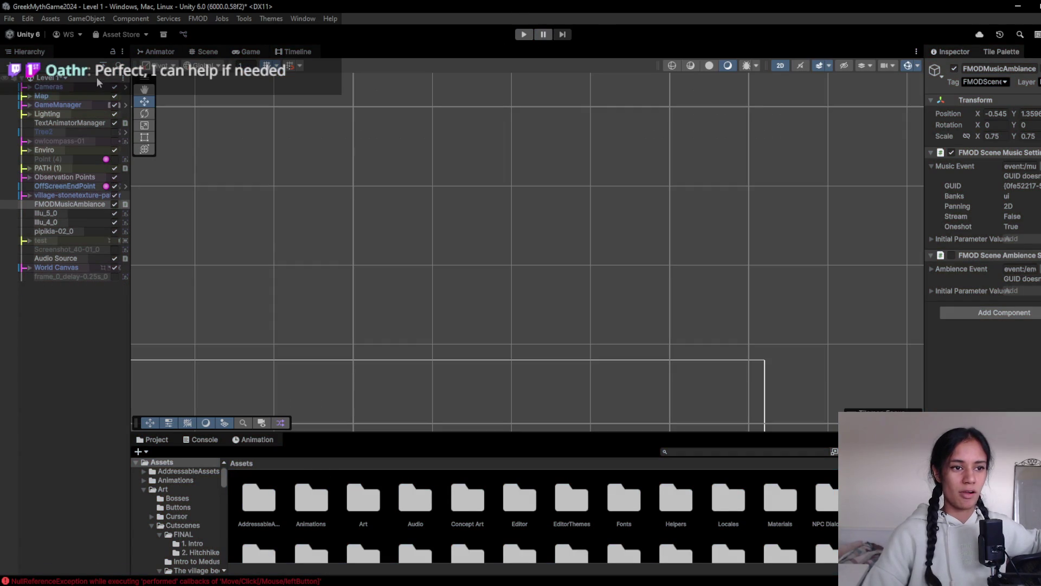
- Open the Scenes folder in the Project assets and bring up the scene list
left_click(63, 80)
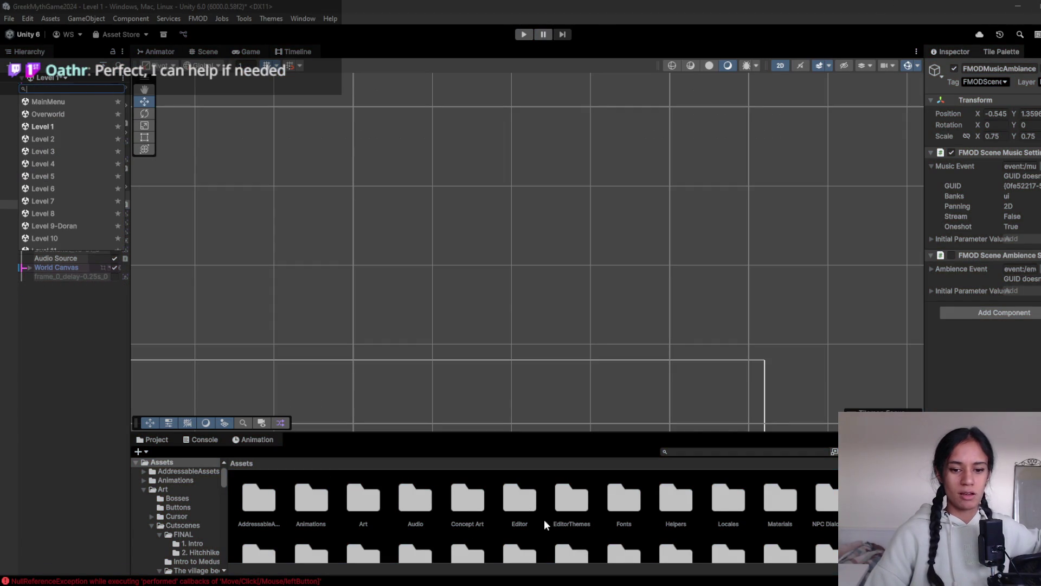
scroll(596, 518, "down", 2)
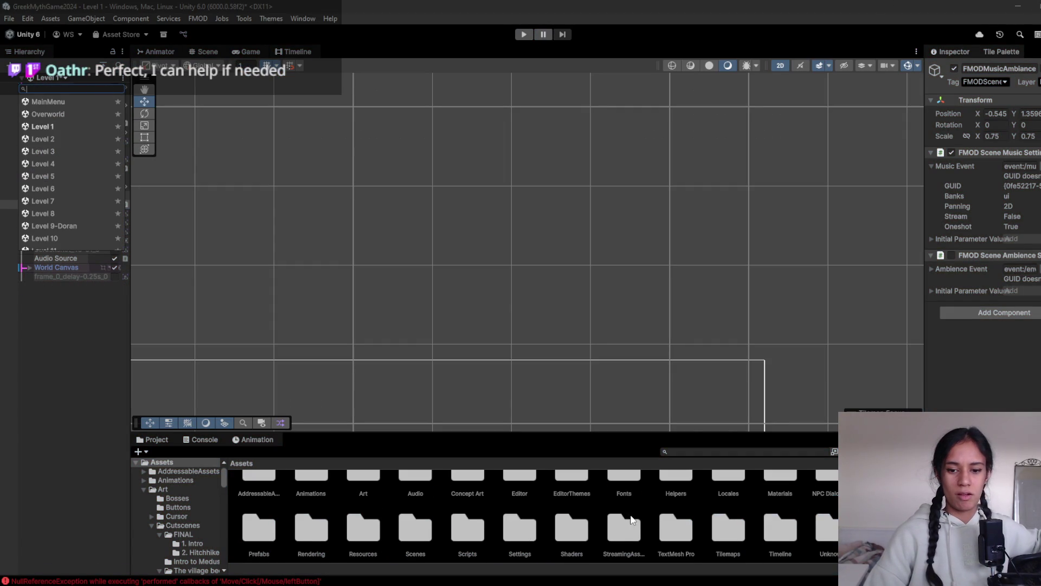
double_click(420, 528)
scroll(378, 522, "up", 2)
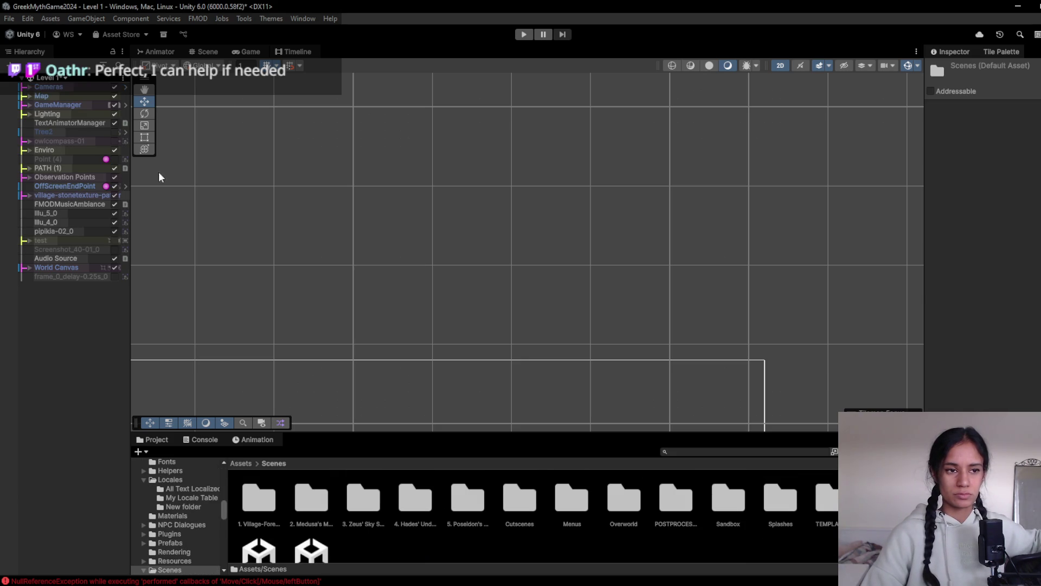
left_click(48, 77)
- Load Level 2, saving Level 1 first, and start a playtest
left_click(56, 139)
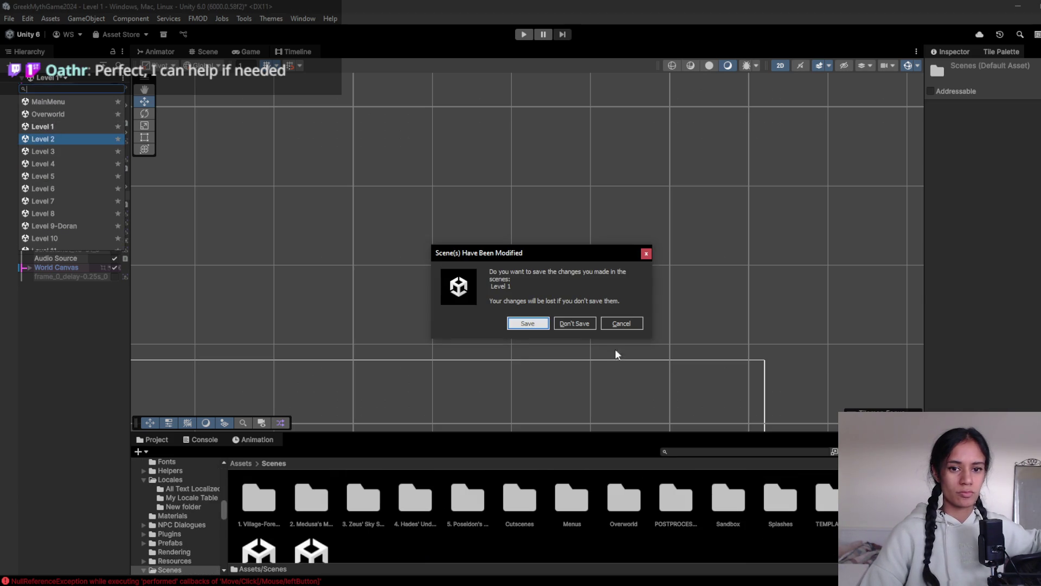
left_click(571, 324)
left_click(525, 35)
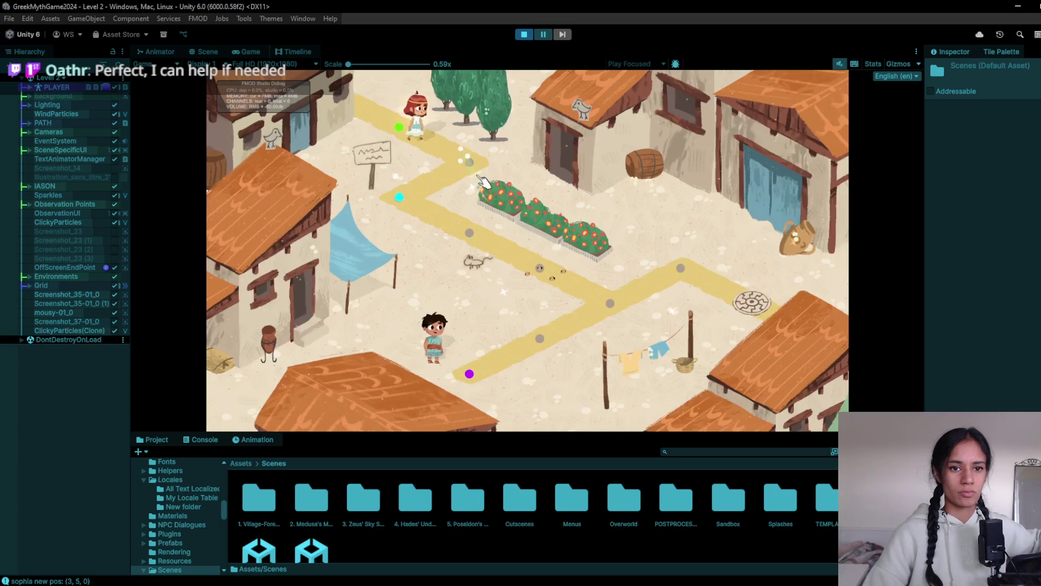
- Walk the girl along the village path to the cyan observation point by the flower beds
left_click(411, 194)
left_click(397, 206)
left_click(470, 229)
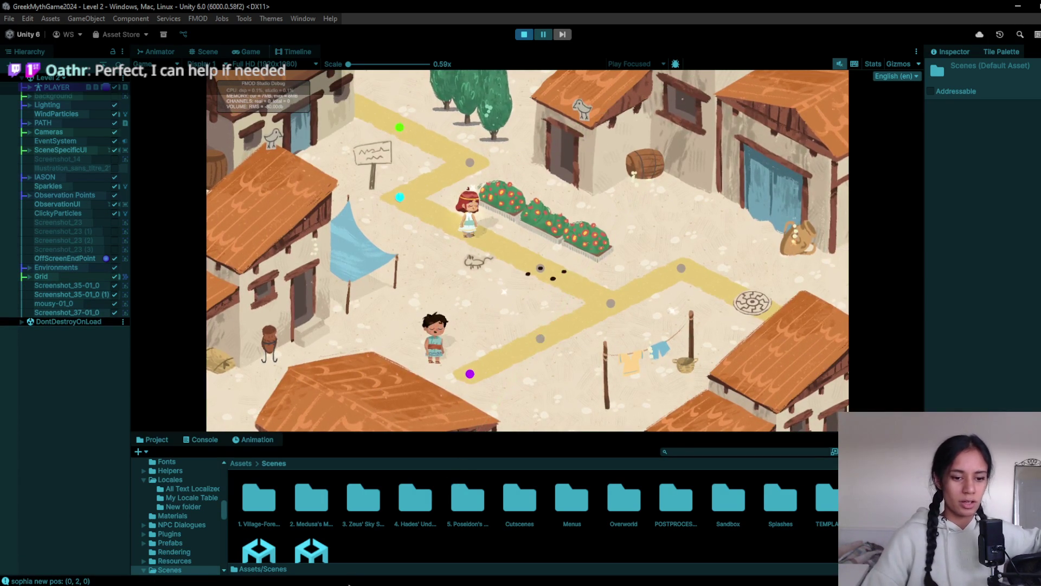
mouse_move(262, 564)
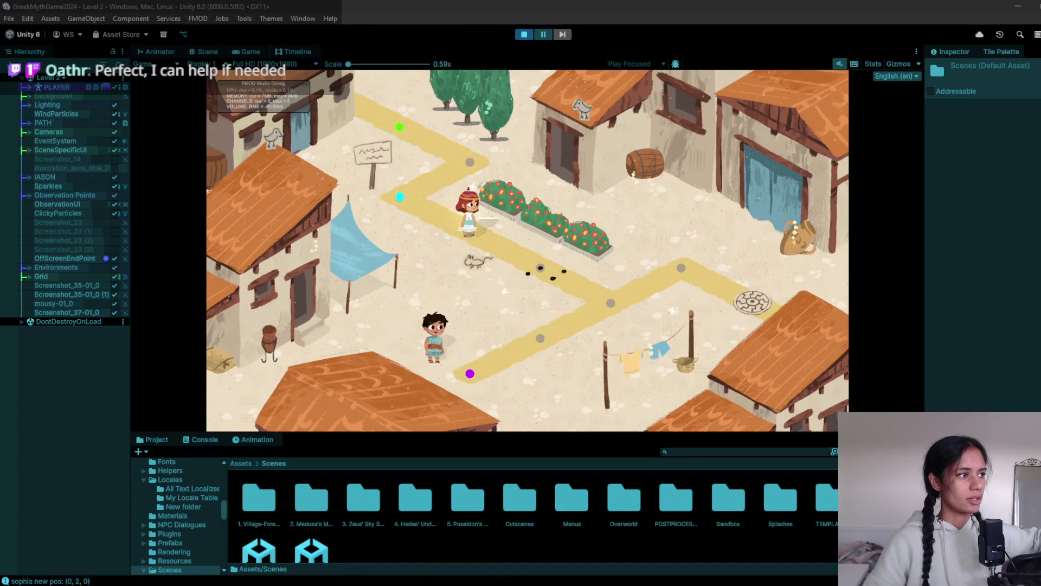
left_click(482, 168)
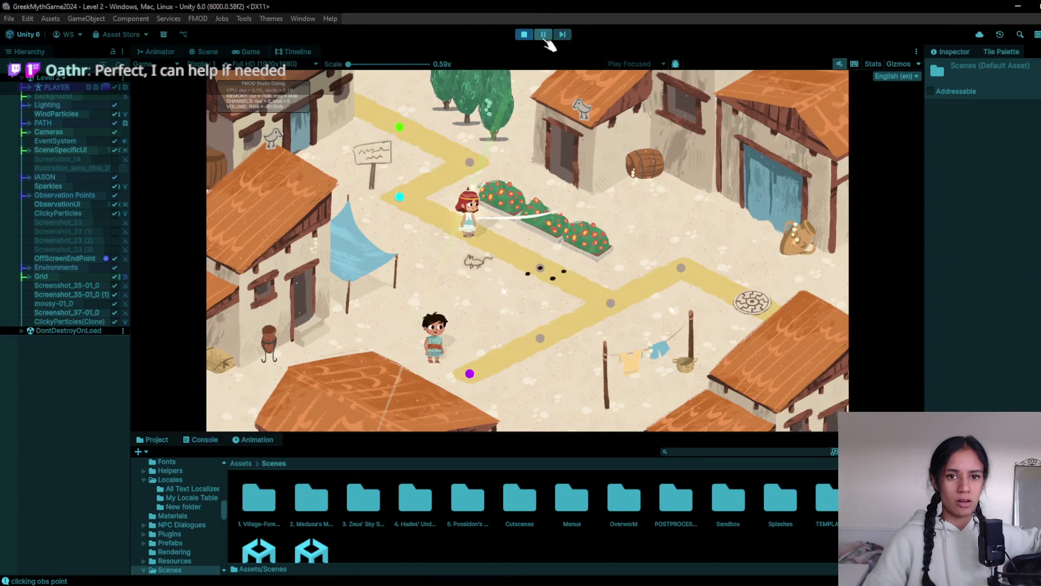
left_click(488, 245)
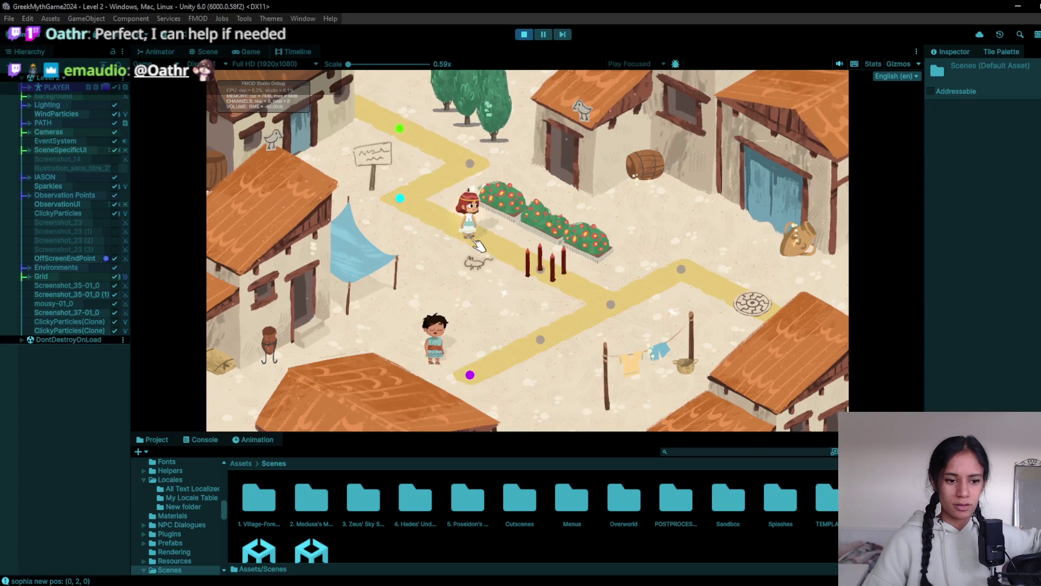
- Walk the girl past the spikes and back and forth along the path
left_click(524, 266)
left_click(546, 279)
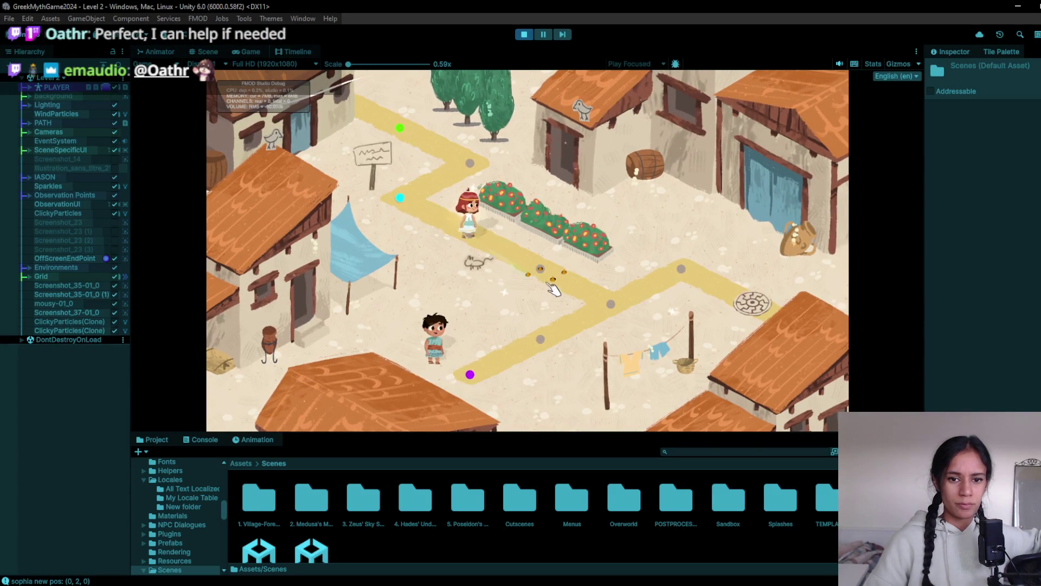
left_click(526, 250)
left_click(570, 338)
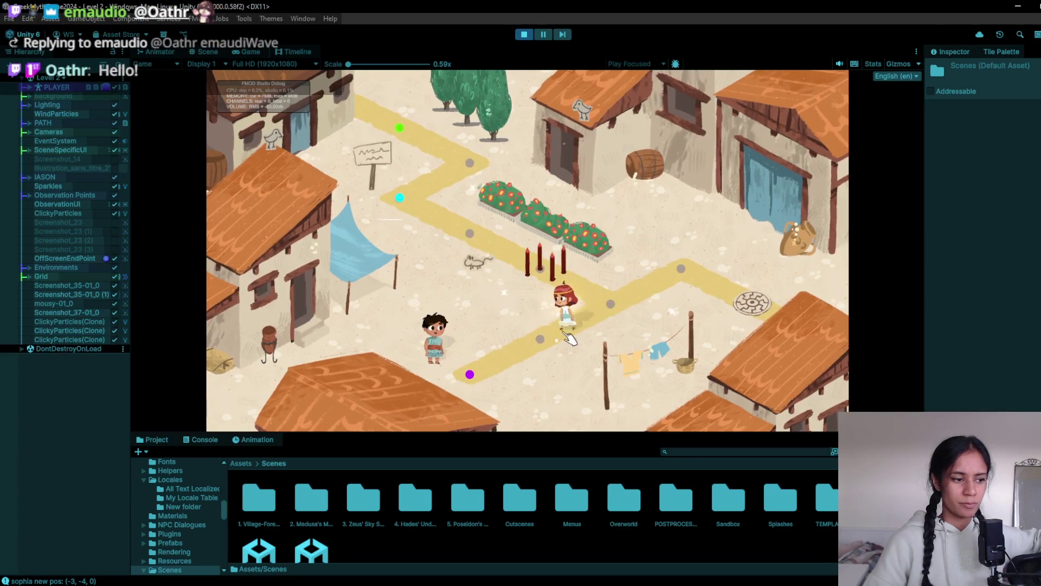
left_click(506, 355)
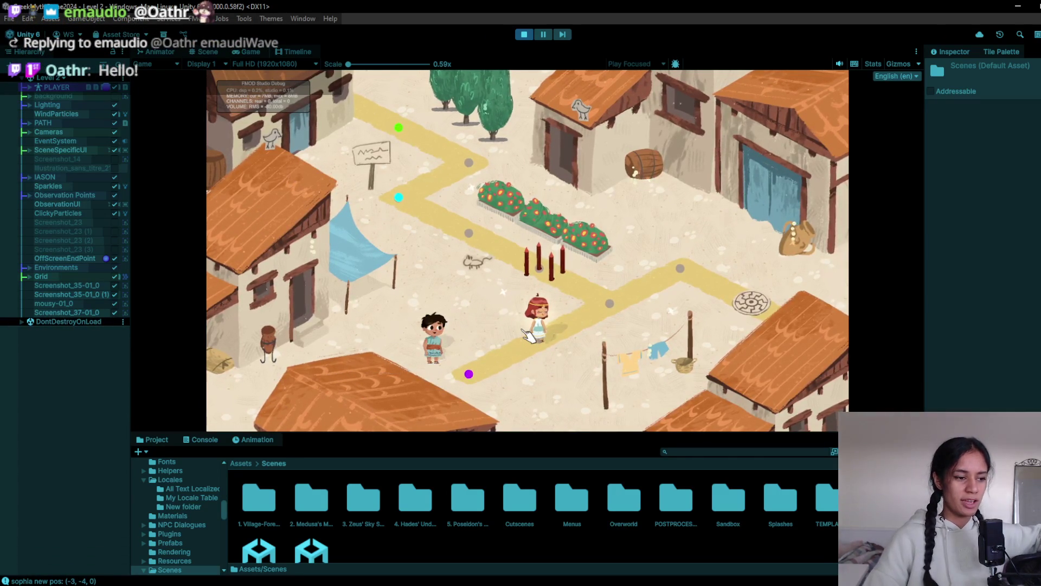
left_click(558, 327)
left_click(602, 320)
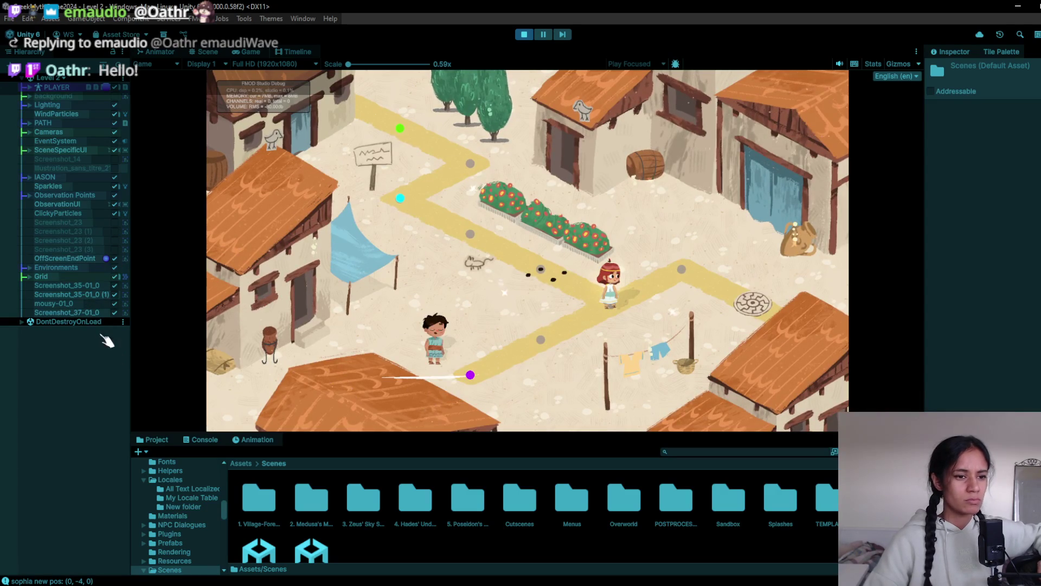
- Stop the Level 2 playtest and choose Level 1 from the scene list
left_click(524, 34)
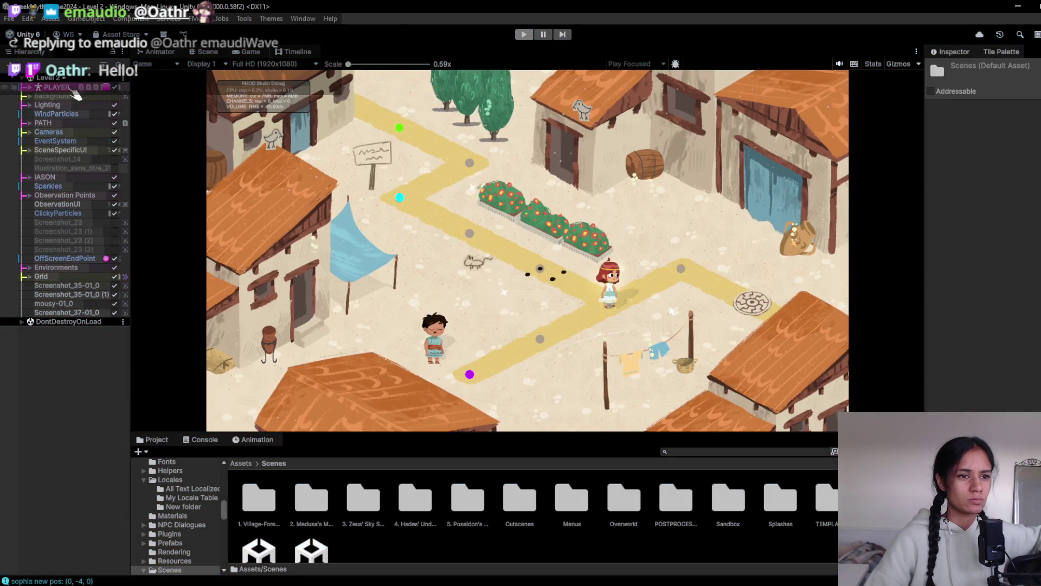
left_click(66, 77)
left_click(63, 130)
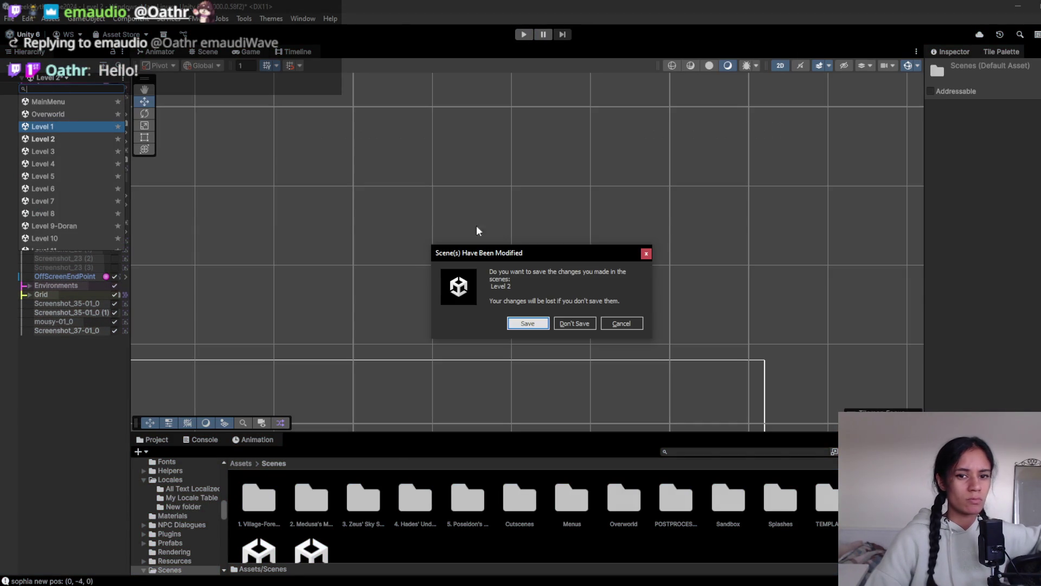
- Save Level 2, start the Level 1 playtest, and skip through the opening dialogue
left_click(512, 323)
left_click(524, 34)
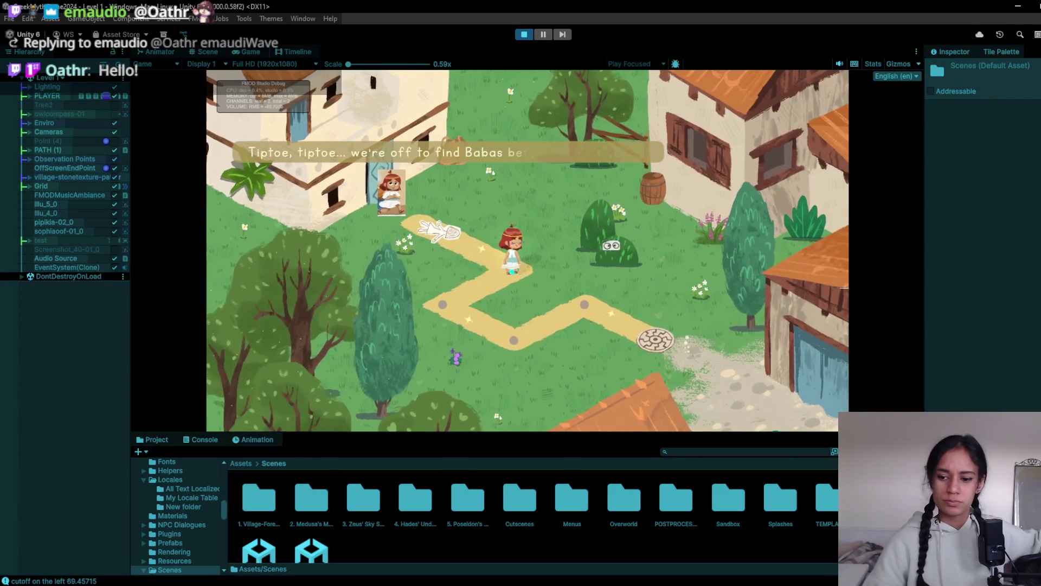
left_click(629, 331)
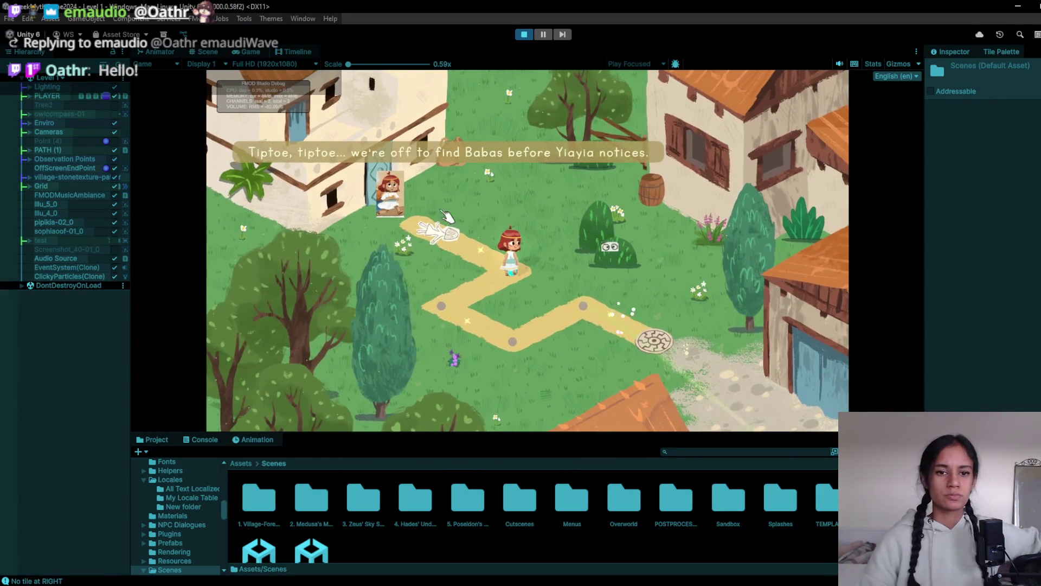
- Walk the girl along the path, past the corner, toward the maze tile
left_click(447, 304)
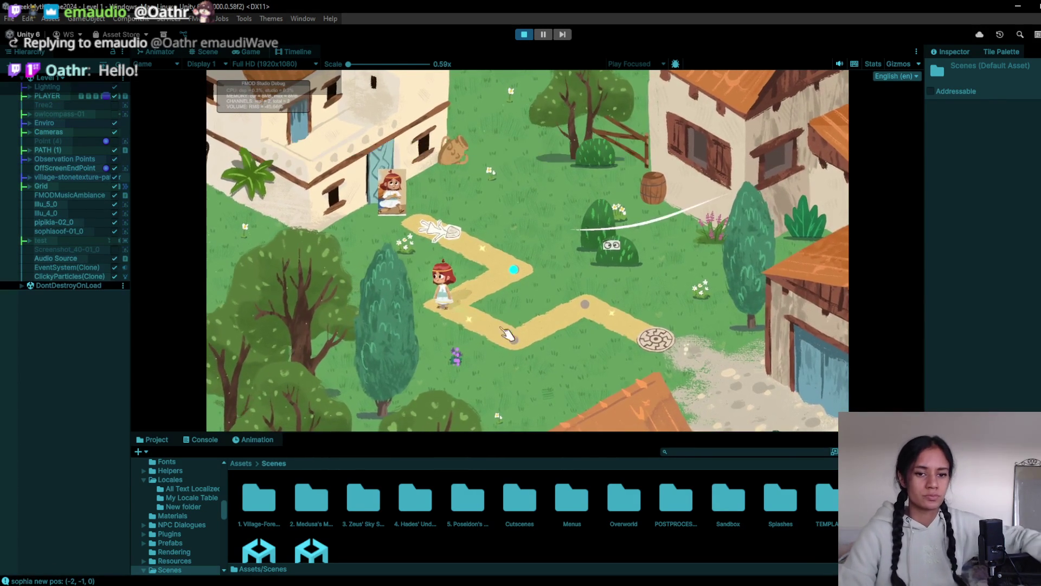
left_click(504, 356)
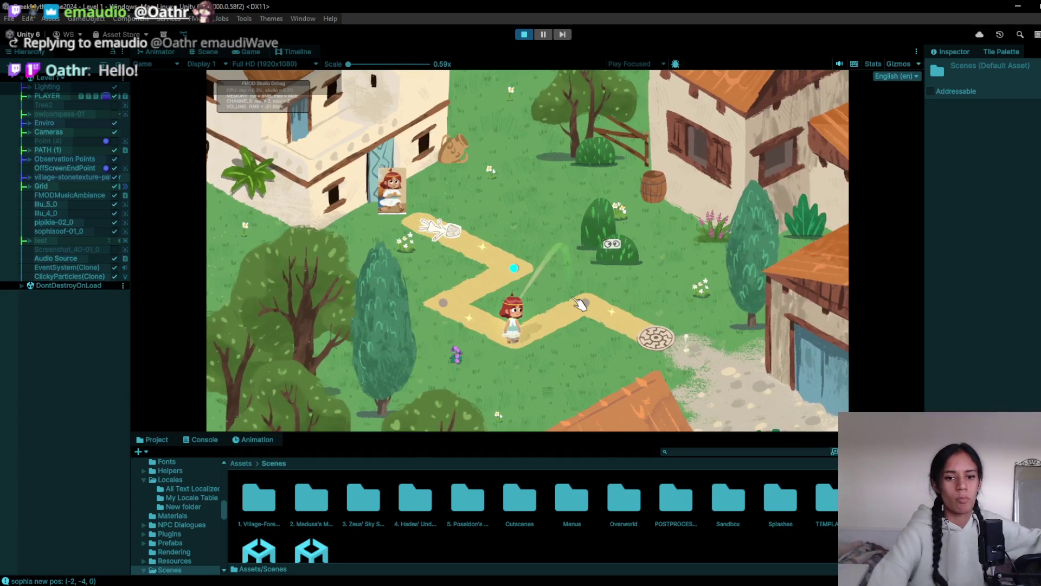
left_click(515, 355)
left_click(527, 355)
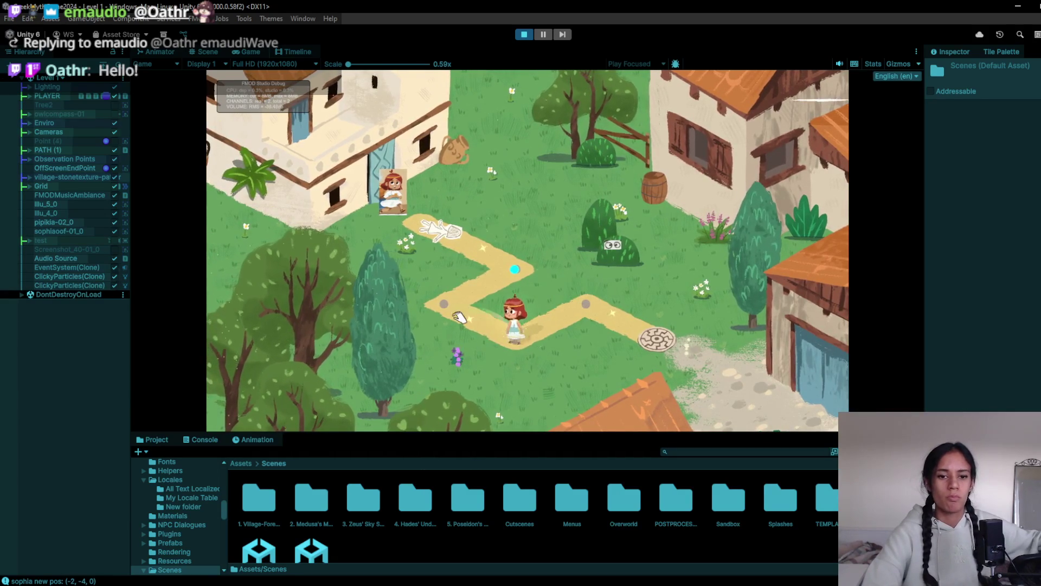
left_click(657, 325)
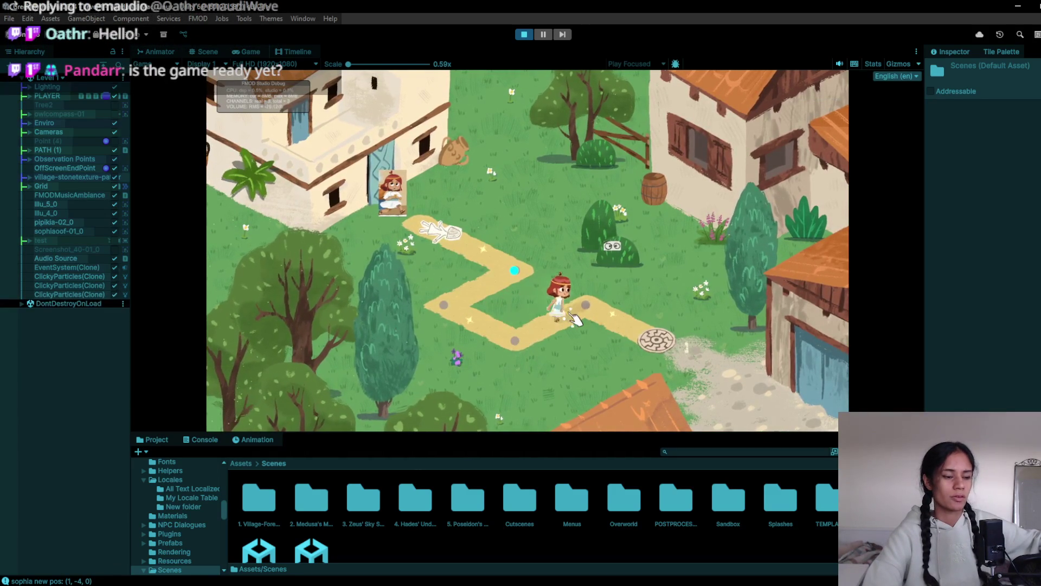
left_click(695, 358)
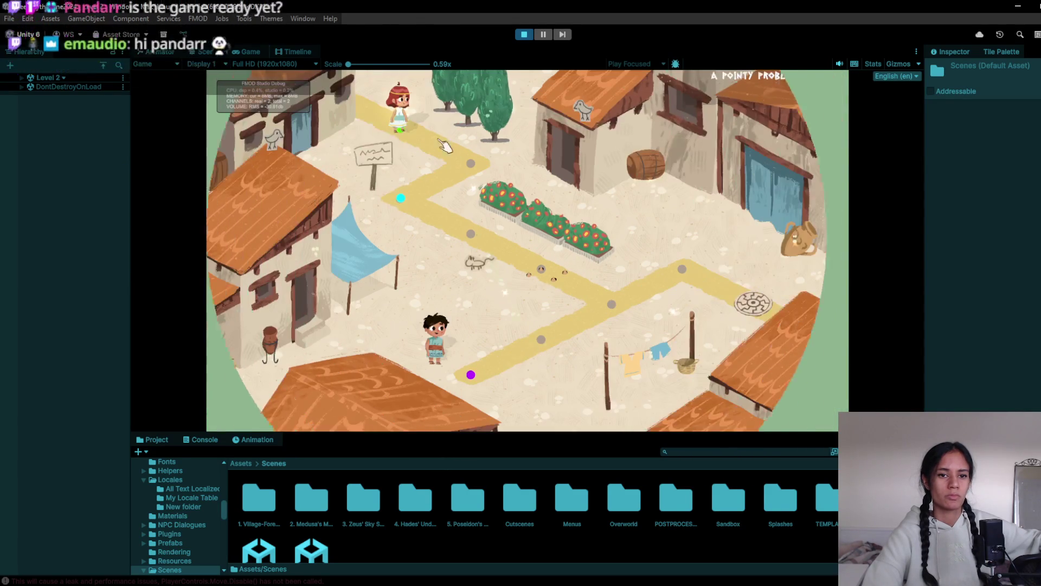
- In Level 2, walk to the next path node and trigger the village observation point and tree captions
left_click(484, 191)
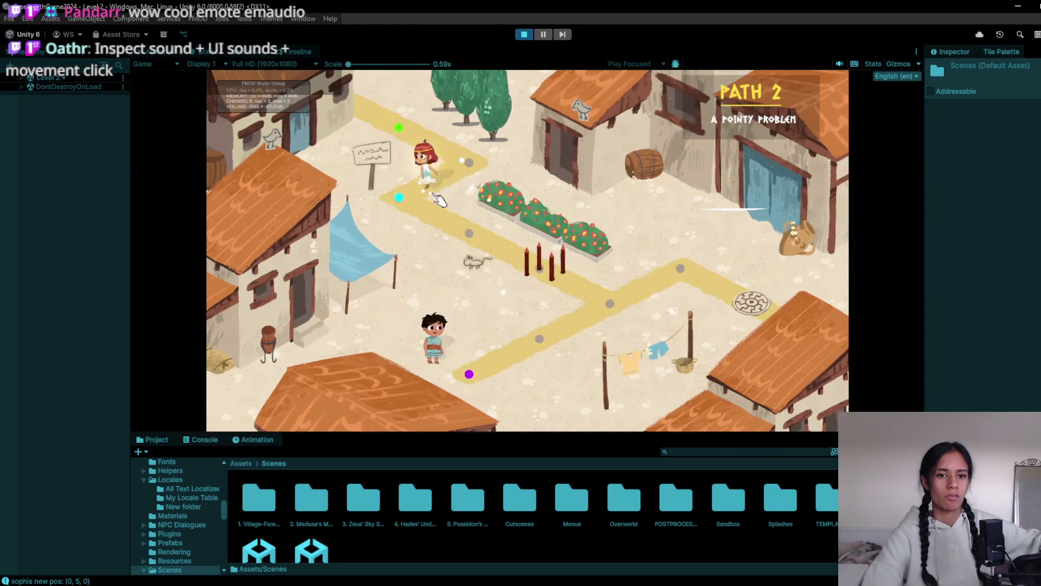
left_click(367, 173)
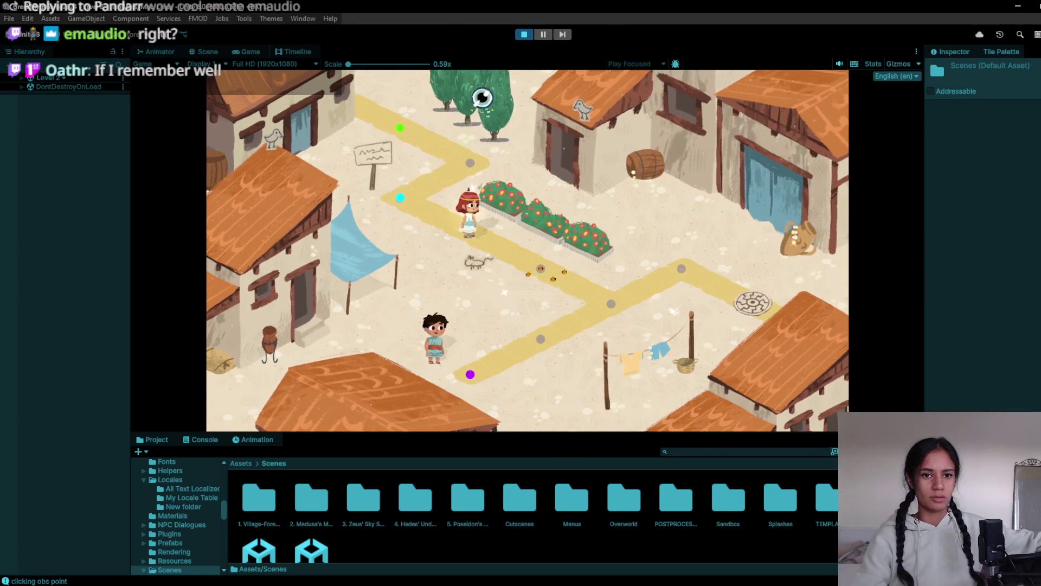
left_click(488, 129)
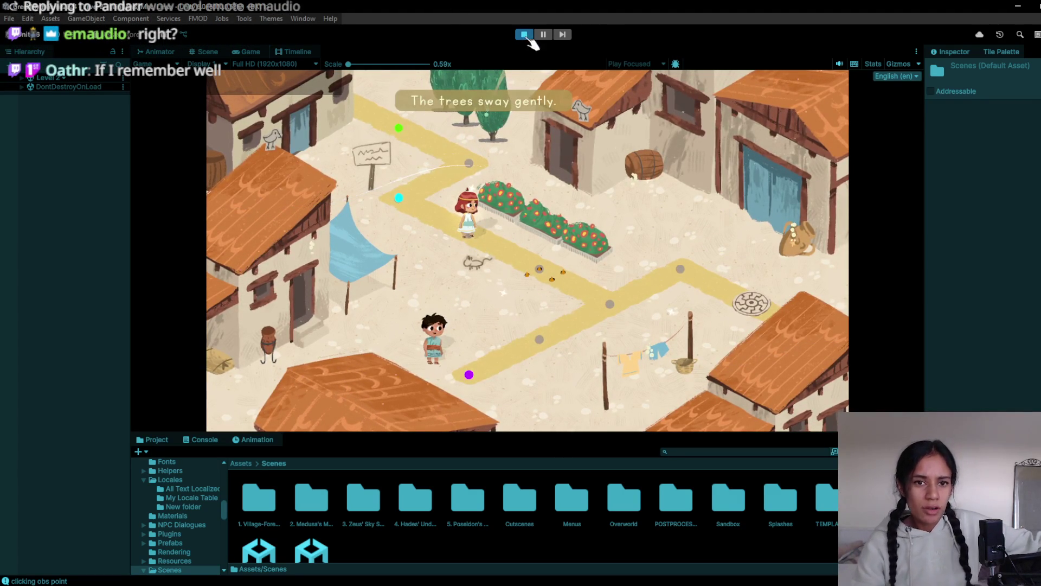
left_click(498, 120)
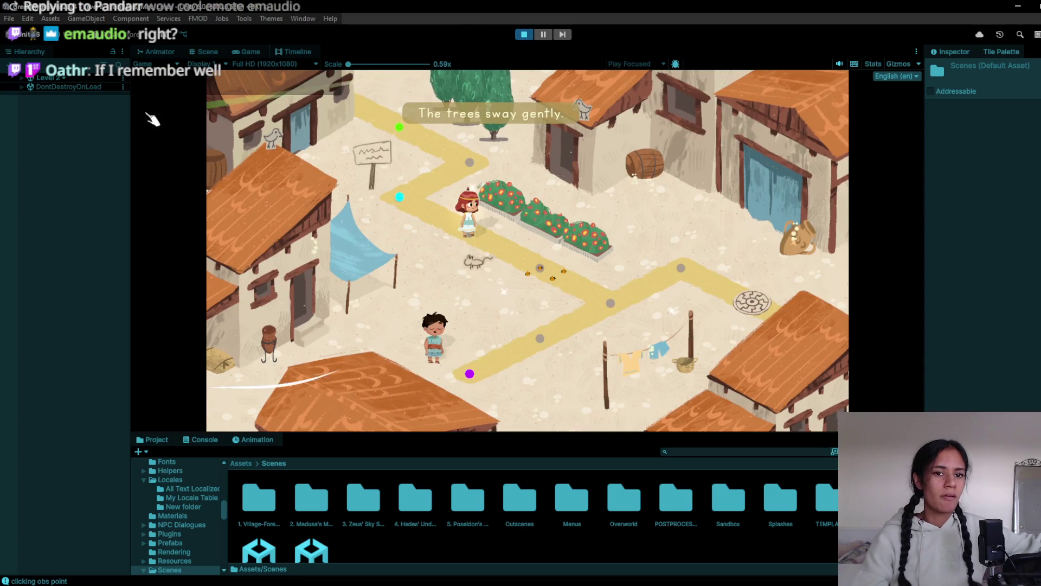
- Check the house caption, stop the playtest, and switch to GitHub Desktop
left_click(320, 244)
key("ctrl+p")
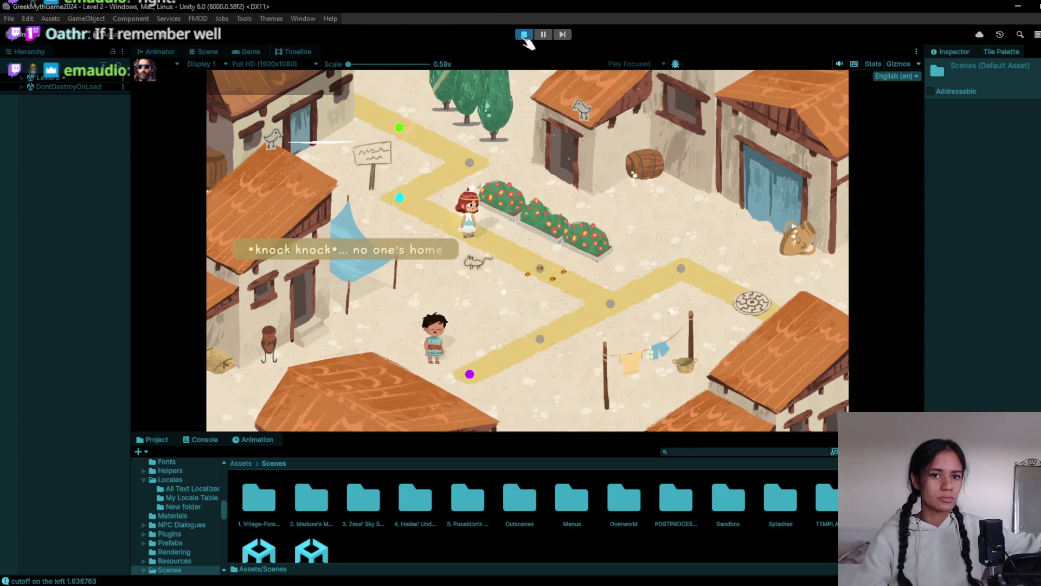
key("alt+Tab")
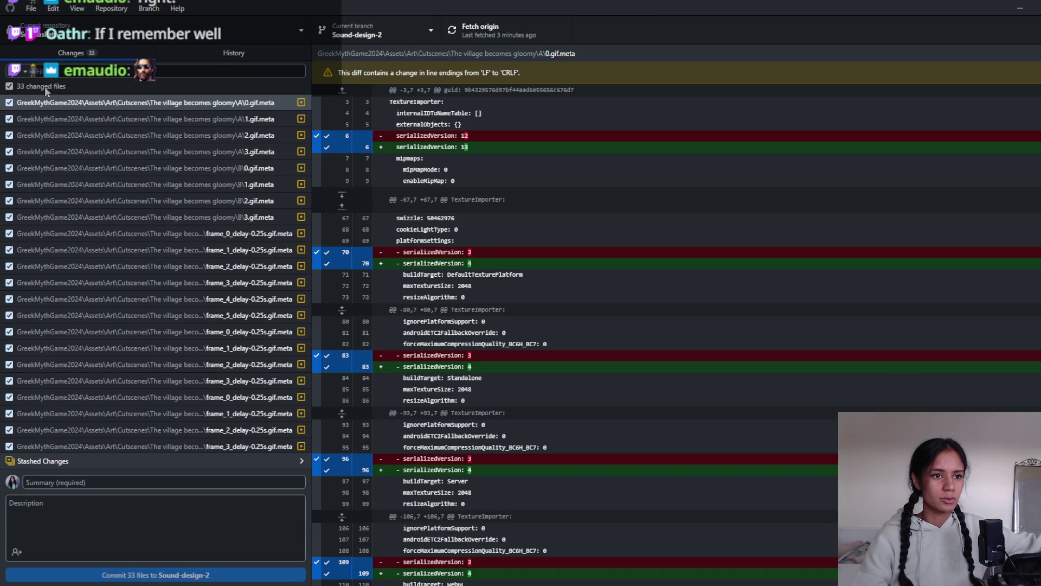
- Discard all 33 changed files on Sound-design-2
right_click(56, 86)
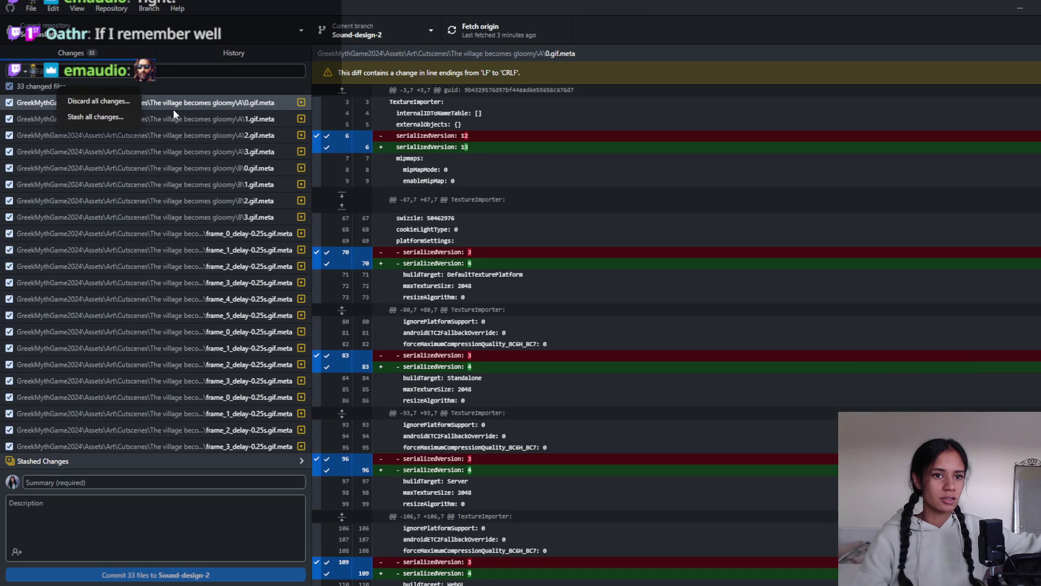
left_click(99, 101)
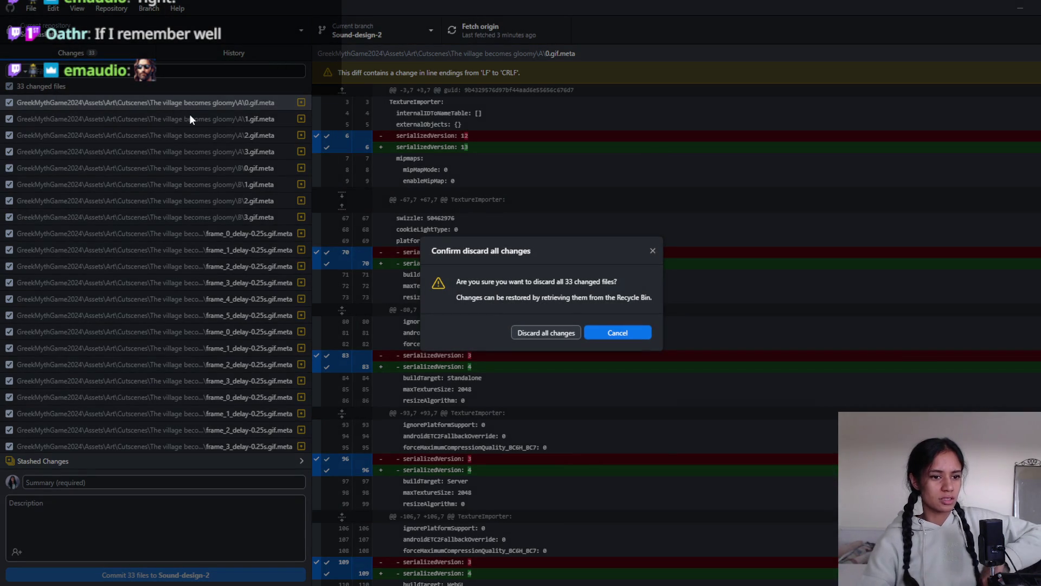
left_click(550, 333)
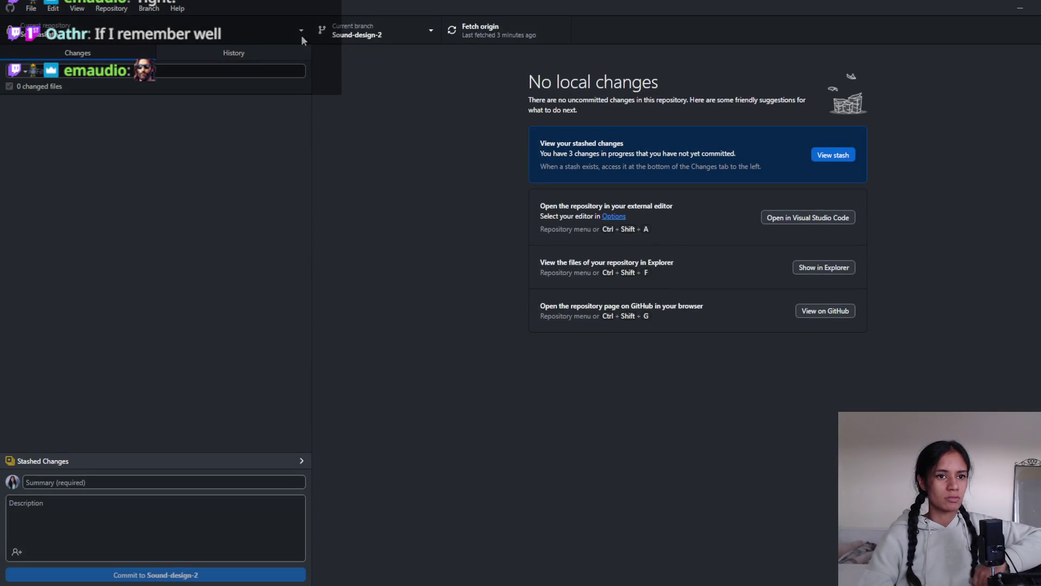
- Fetch origin and show the options for adding a repository
left_click(473, 40)
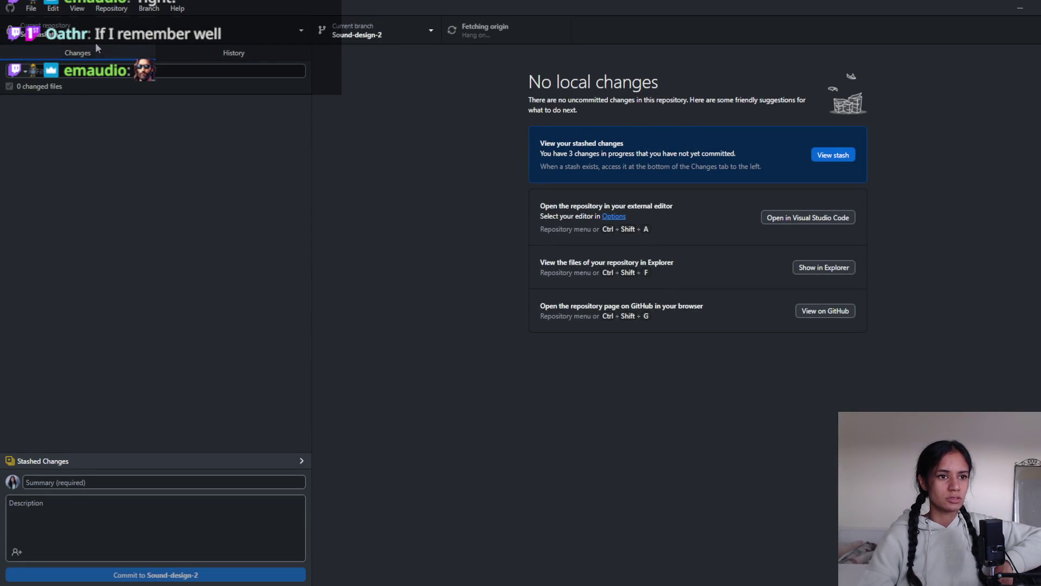
left_click(96, 41)
left_click(286, 57)
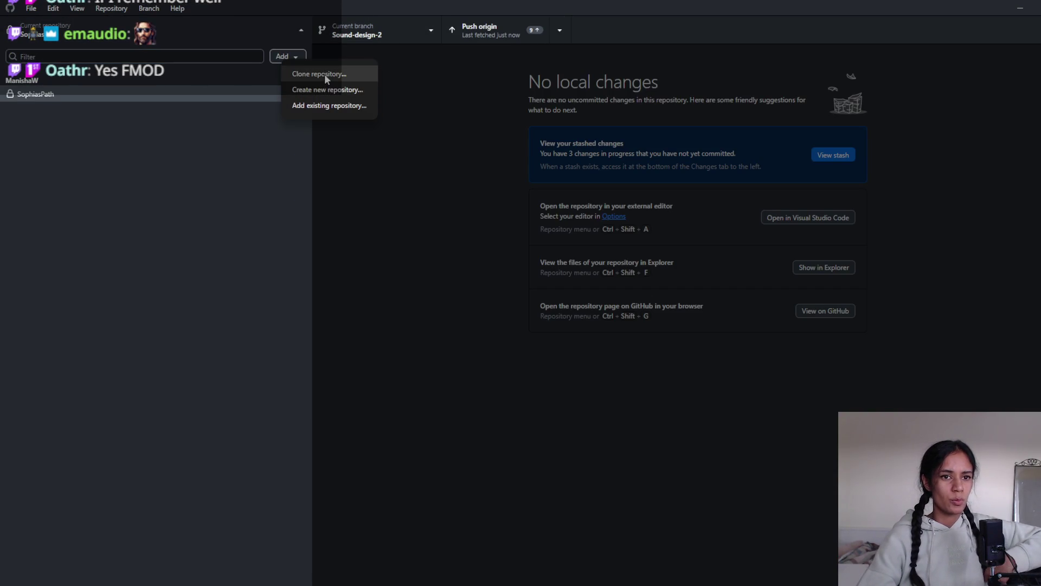
- Start adding an existing repository and browse up to the Unity Projects folder
left_click(330, 103)
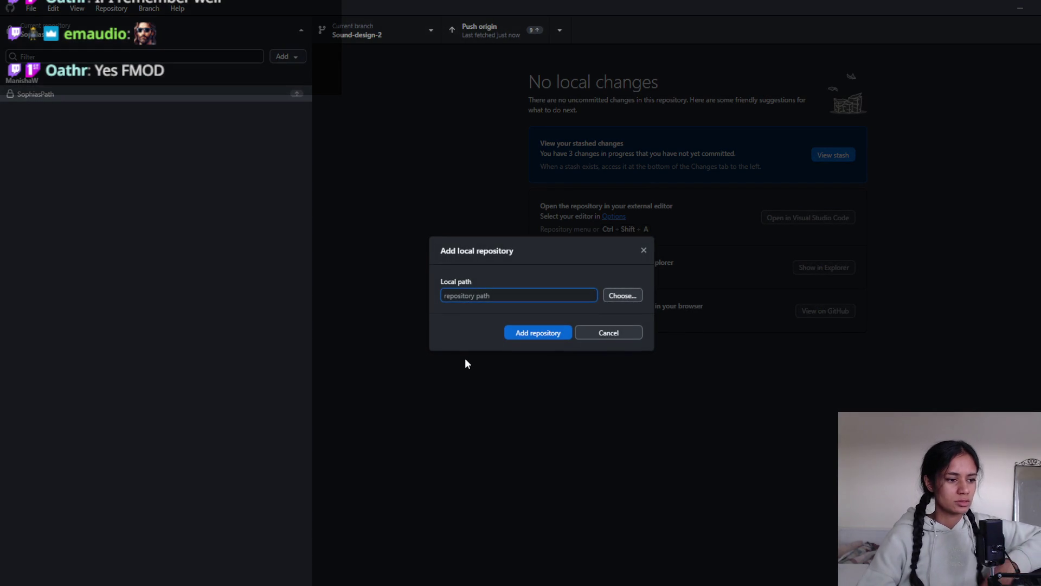
left_click(612, 298)
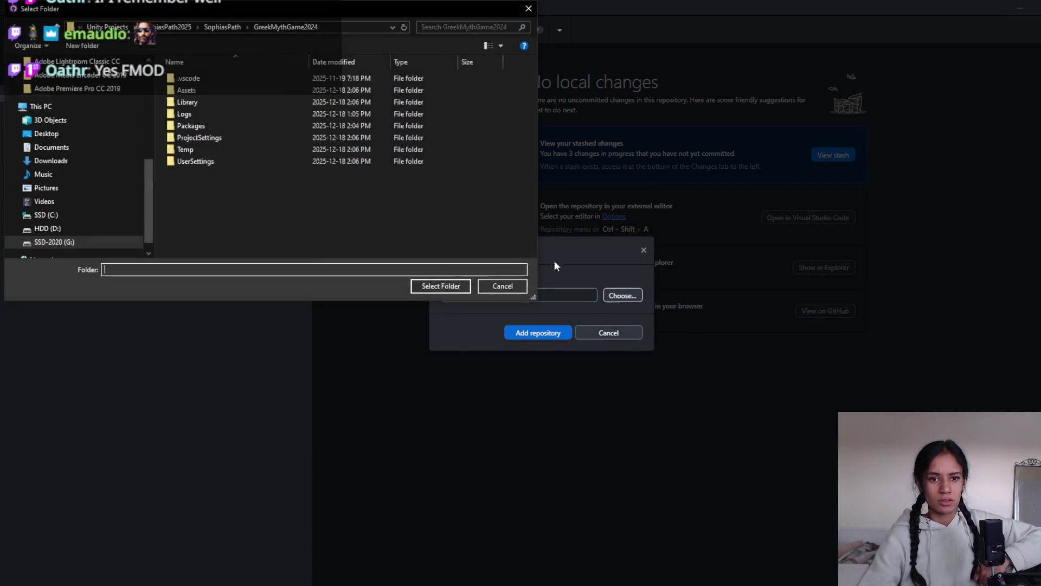
left_click(229, 28)
left_click(210, 27)
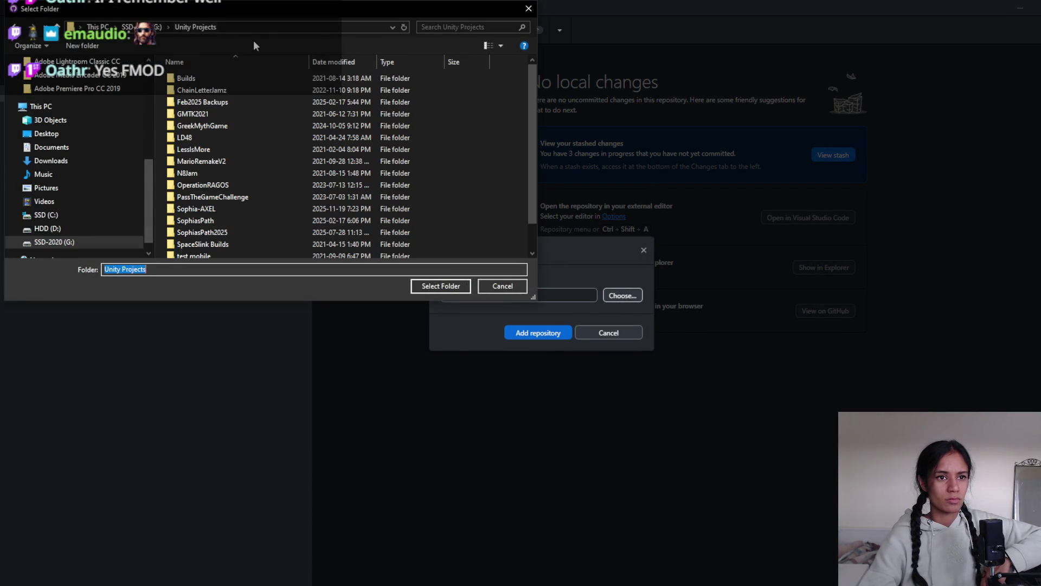
scroll(244, 119, "down", 2)
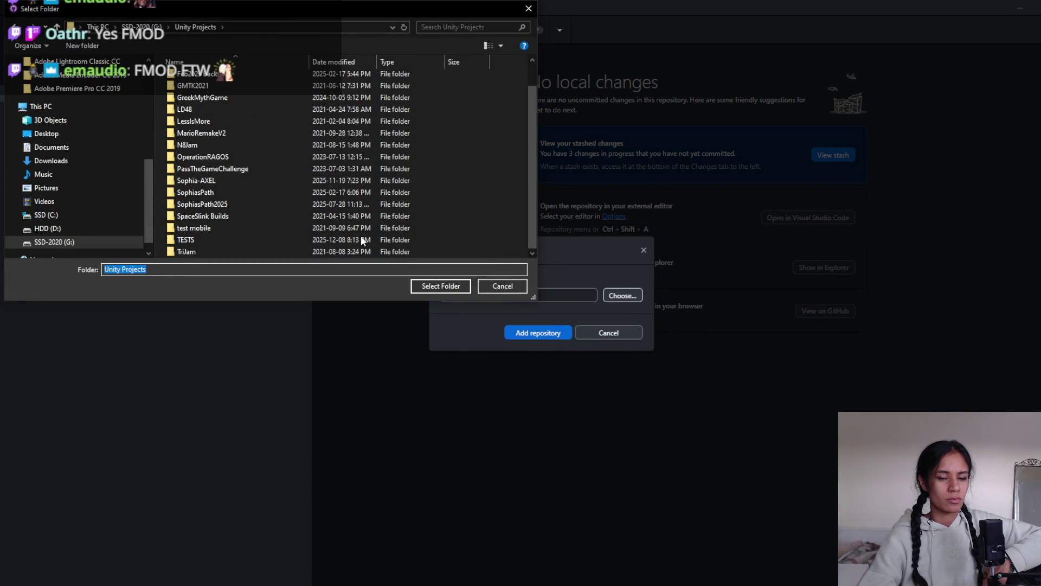
left_click(495, 287)
- Add the SophiasPathFMOD folder as a repository, pull its 2 new commits, and return to Unity
left_click(621, 295)
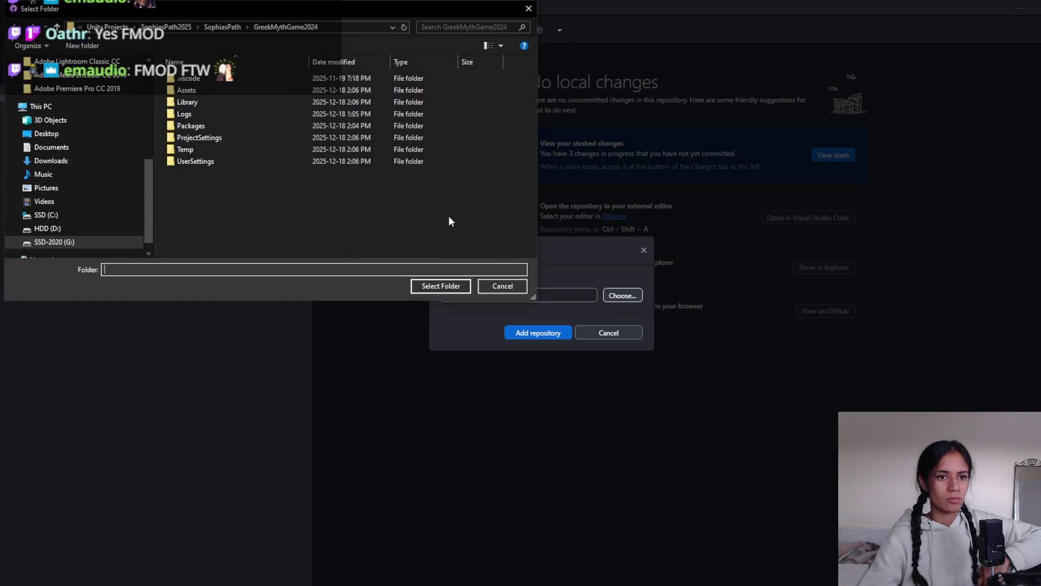
left_click(227, 27)
left_click(241, 27)
double_click(218, 91)
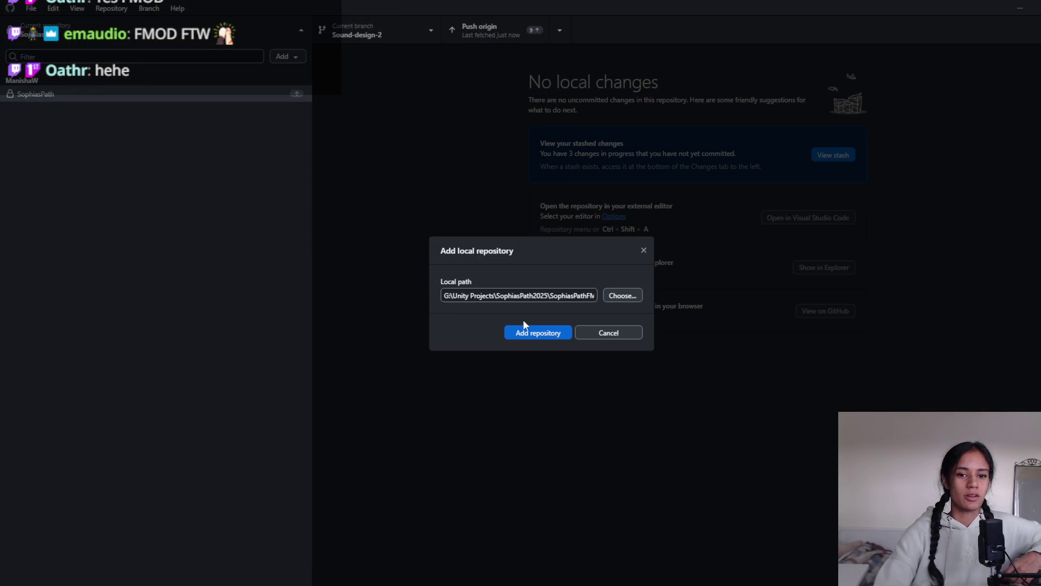
left_click(534, 333)
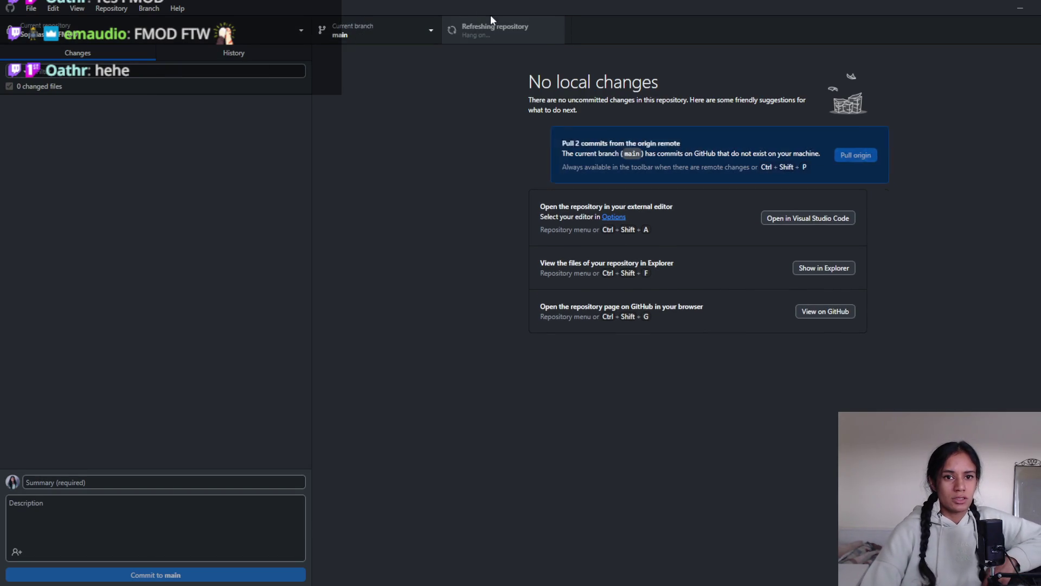
left_click(499, 27)
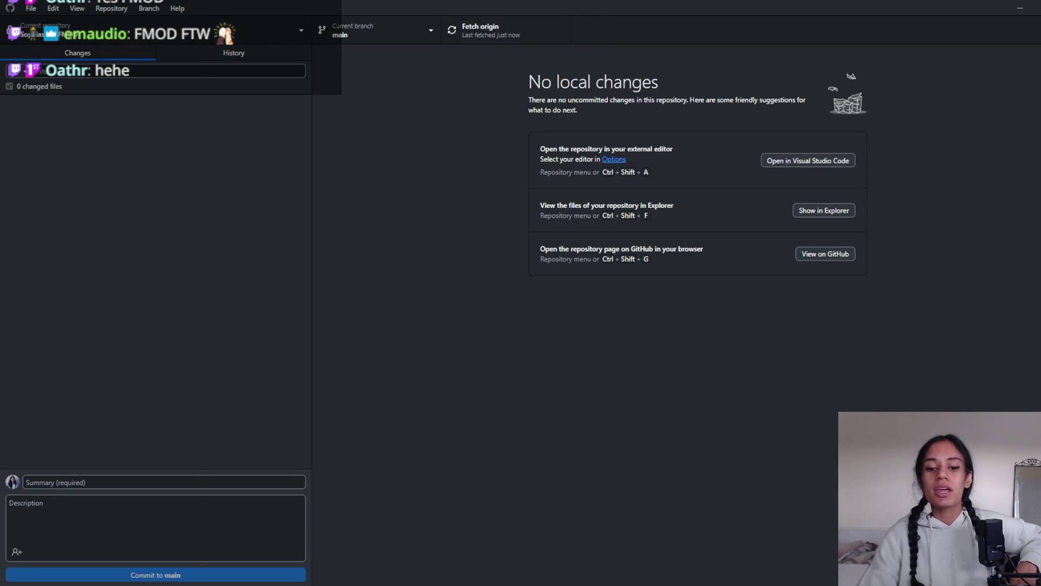
key("alt+Tab")
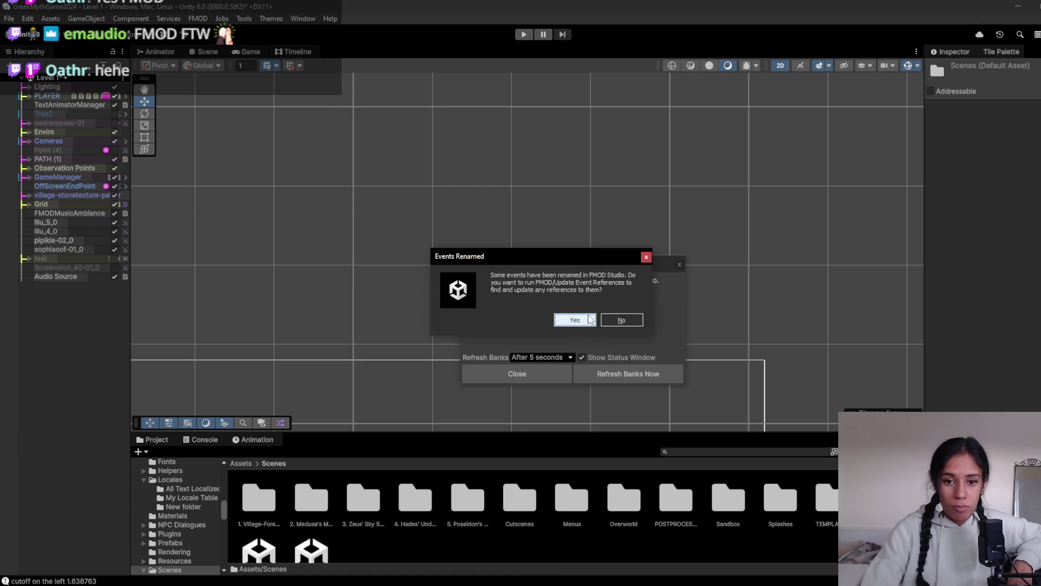
- Accept updating the renamed FMOD event references, close the updater and bank status windows, and press Play
left_click(590, 319)
left_click(940, 119)
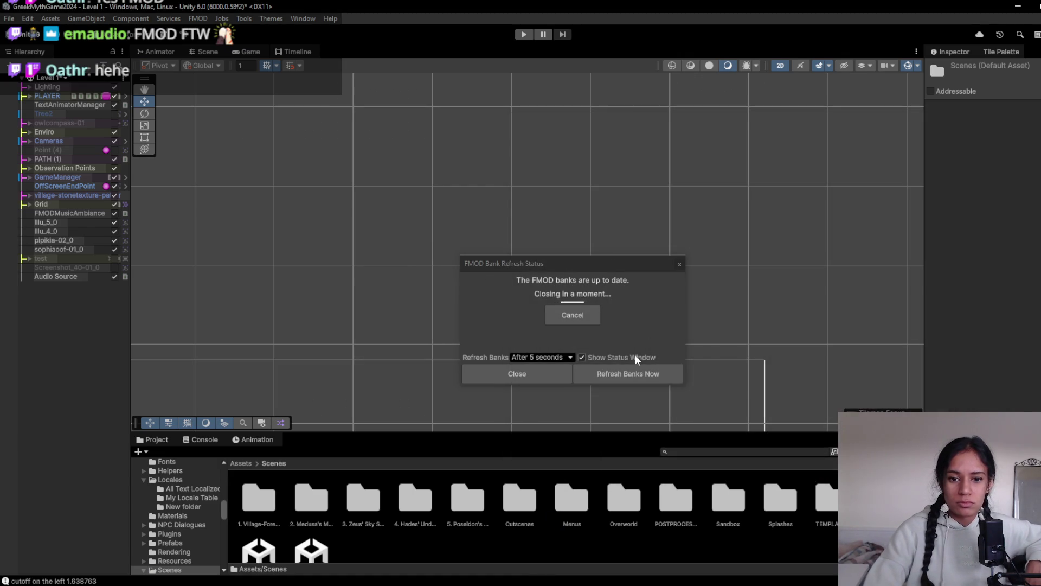
left_click(633, 372)
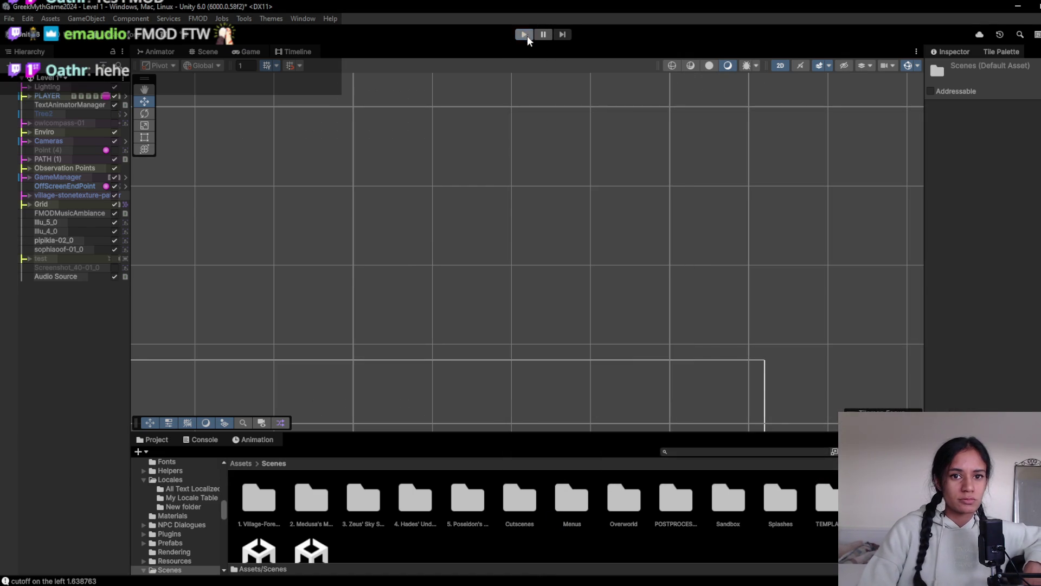
left_click(525, 35)
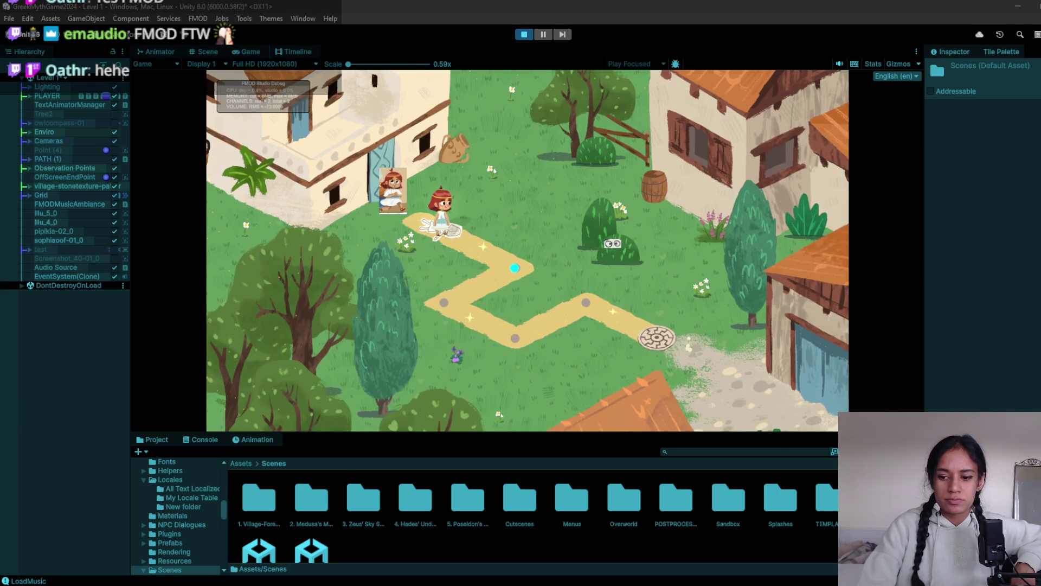
- Walk the heroine through Level 1's path corners and two observation points onto the round stone marker
left_click(462, 309)
left_click(462, 309)
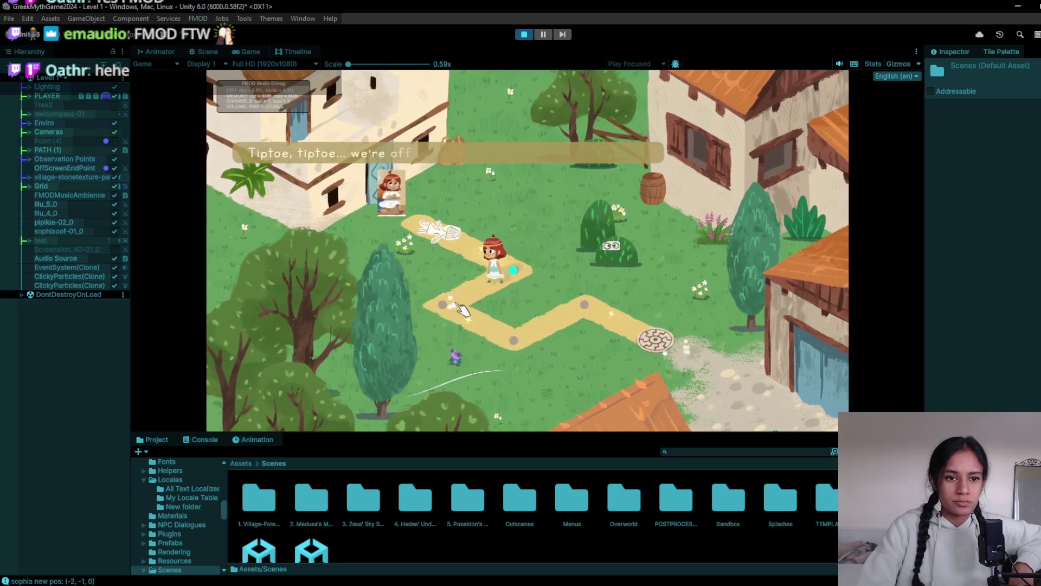
left_click(580, 320)
left_click(580, 320)
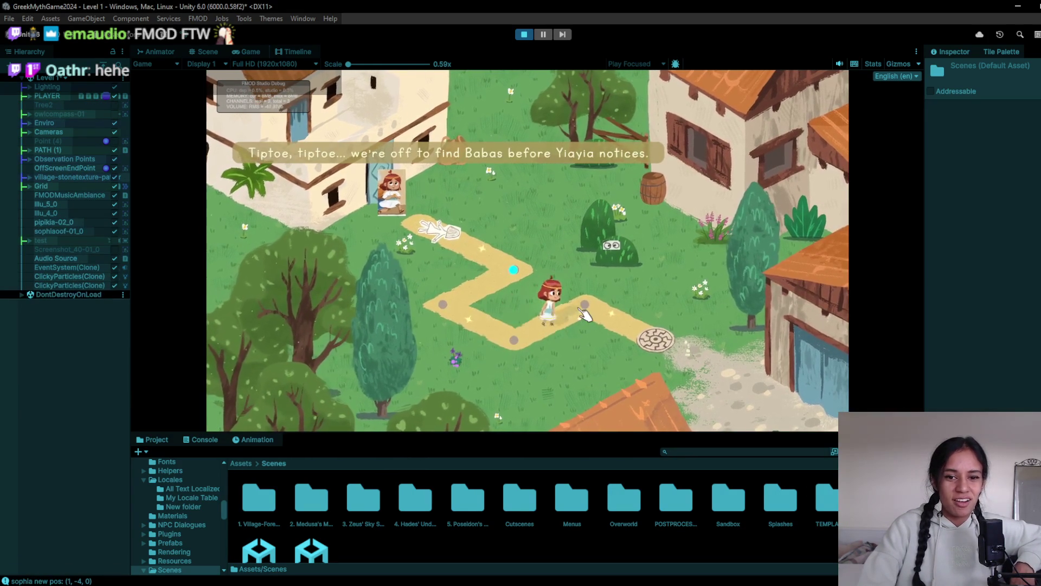
left_click(493, 339)
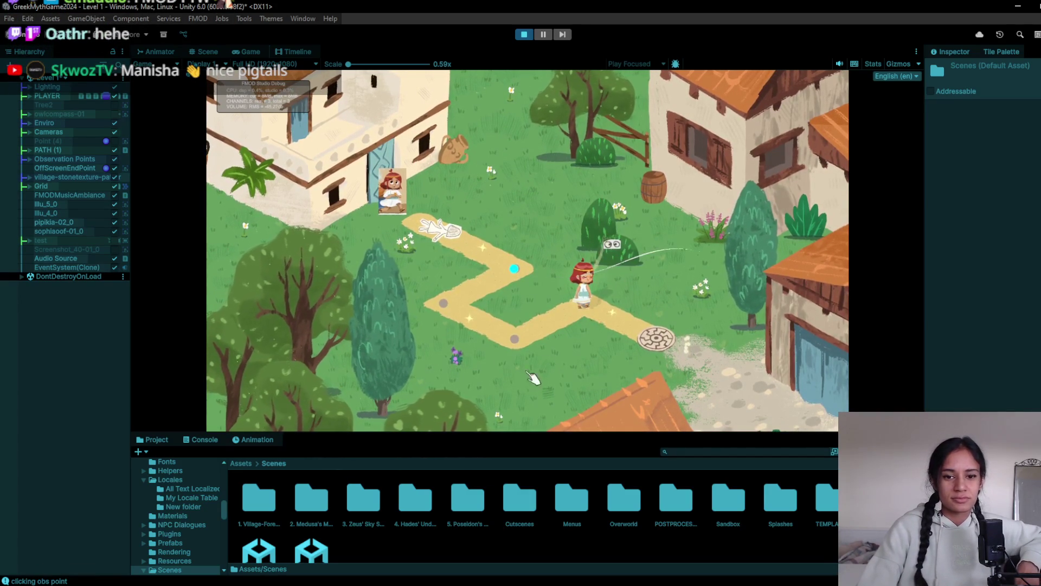
left_click(515, 339)
left_click(491, 305)
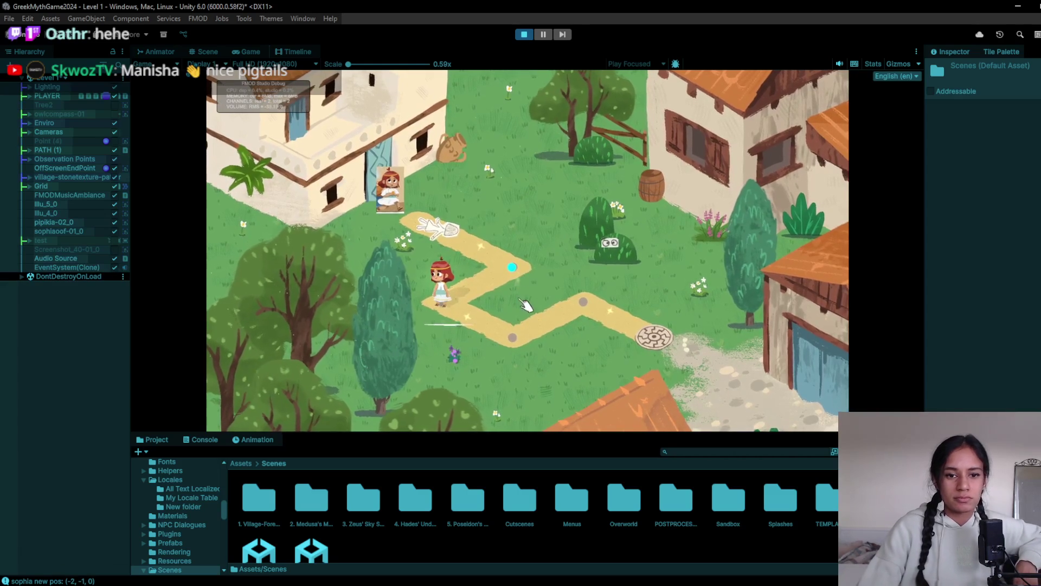
left_click(722, 378)
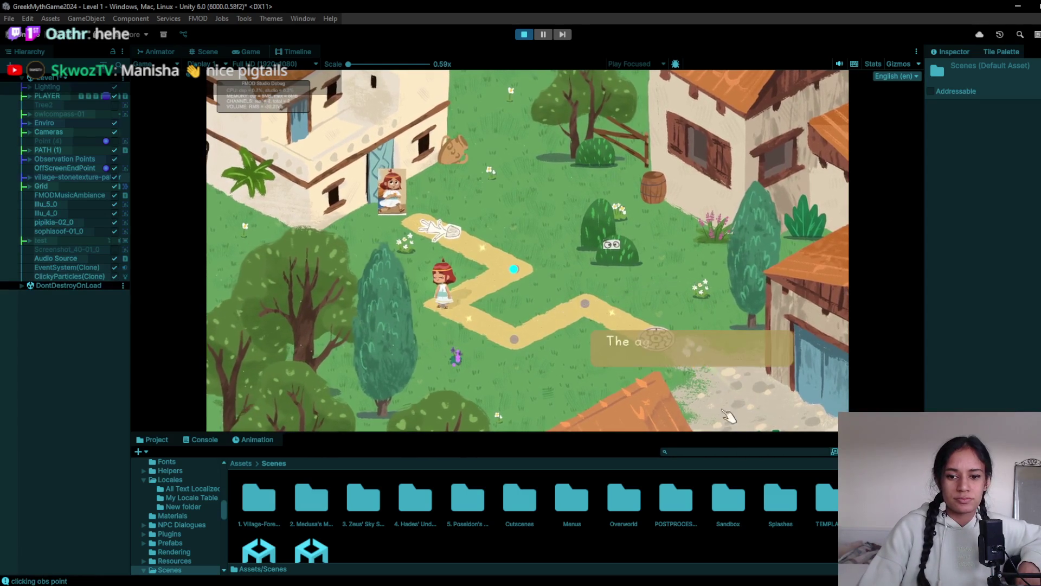
left_click(585, 304)
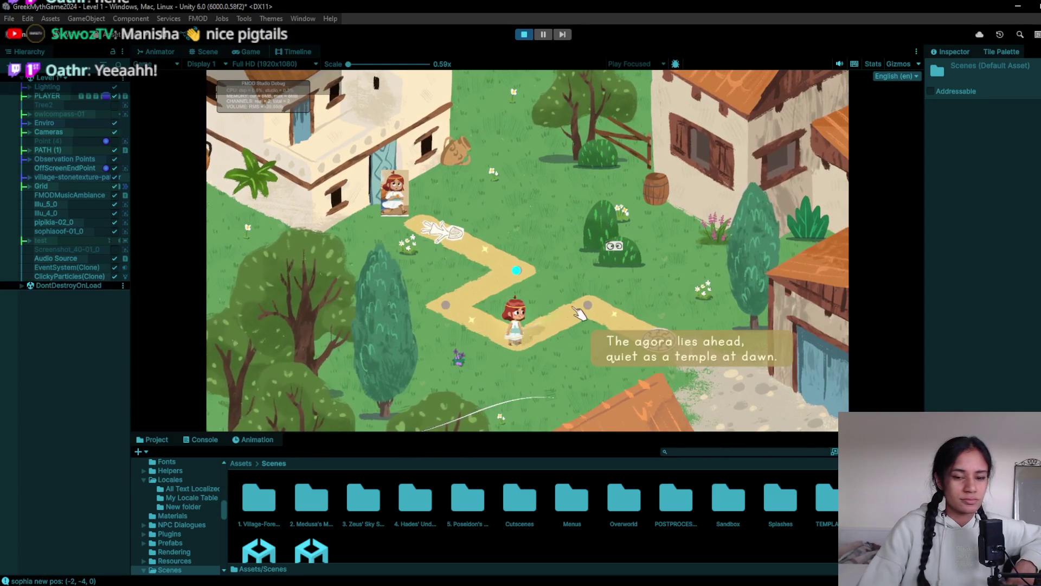
left_click(662, 336)
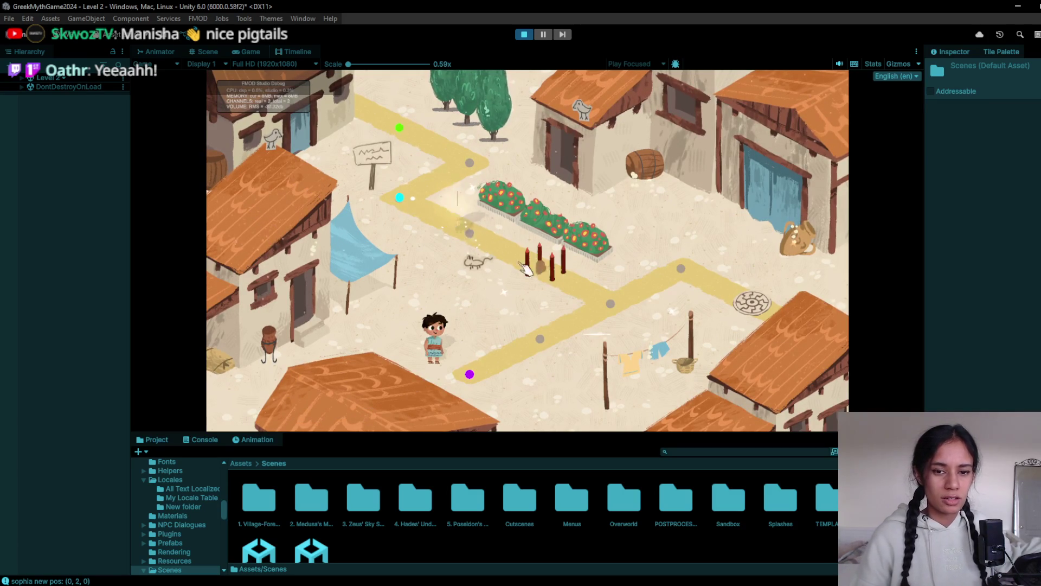
- Walk the girl up to the signpost, down past the flowerbeds along the path, then stop Play
left_click(476, 170)
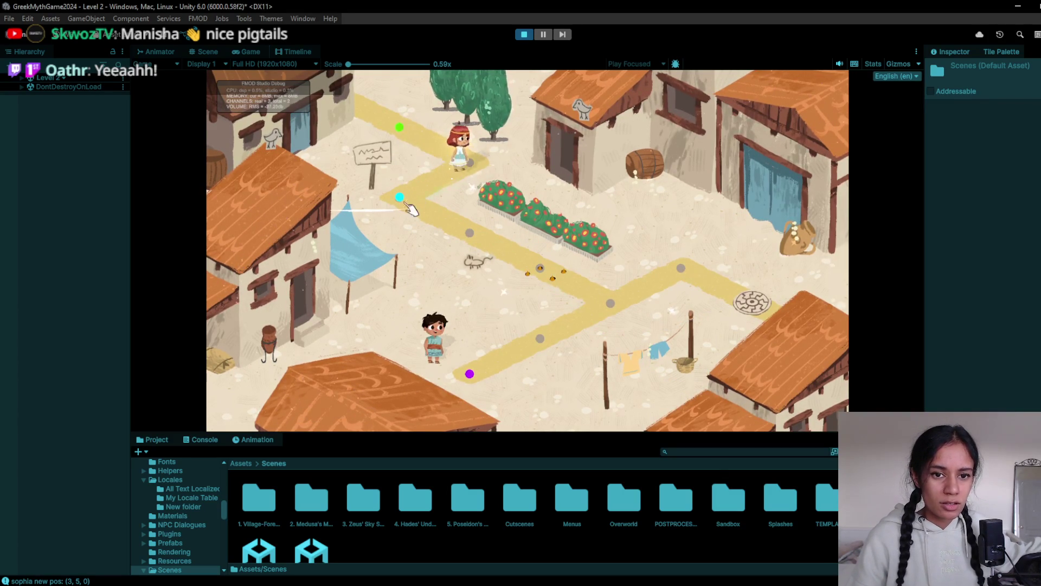
left_click(541, 265)
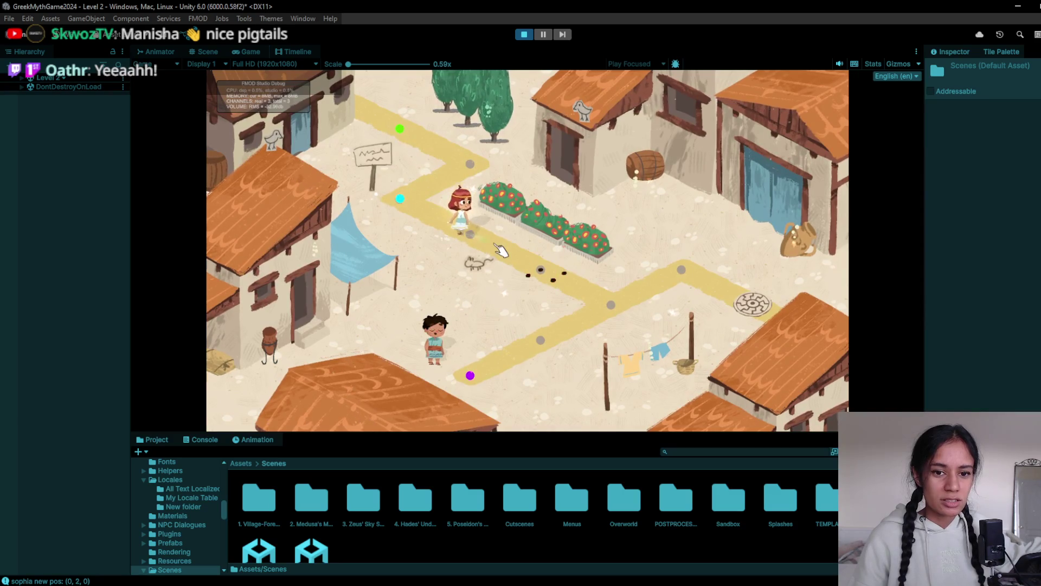
left_click(599, 301)
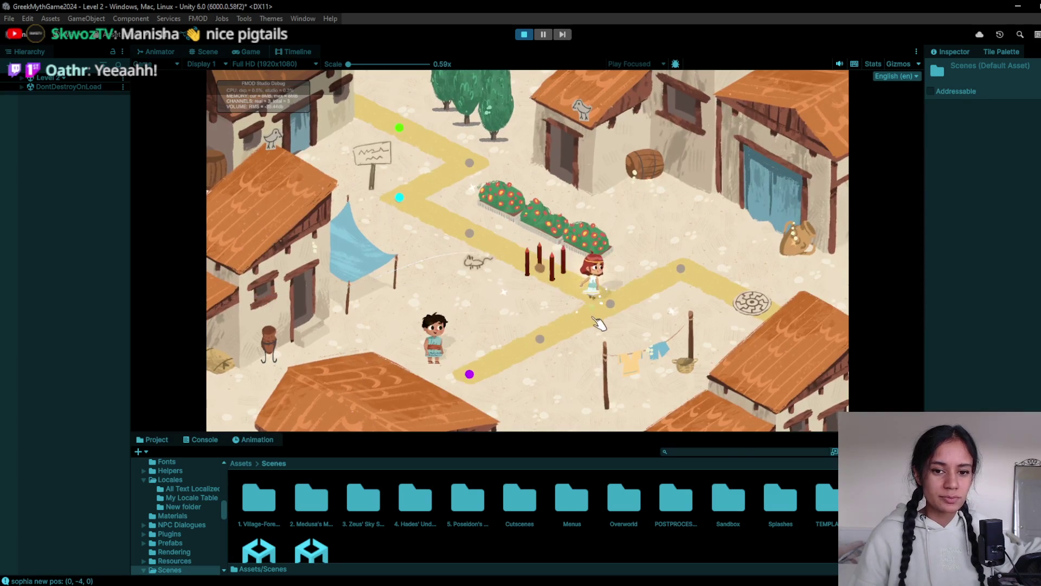
left_click(541, 337)
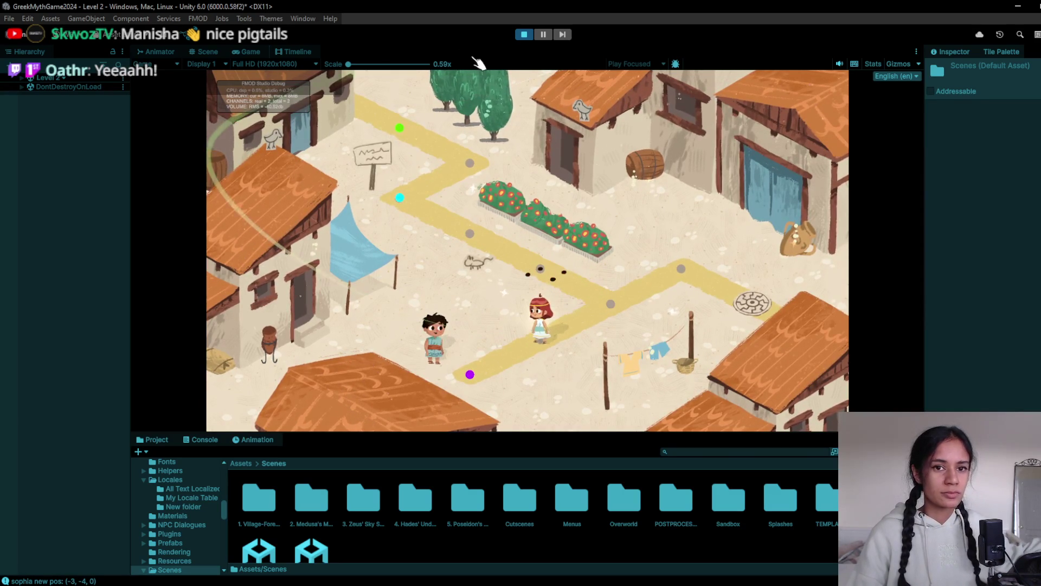
left_click(524, 35)
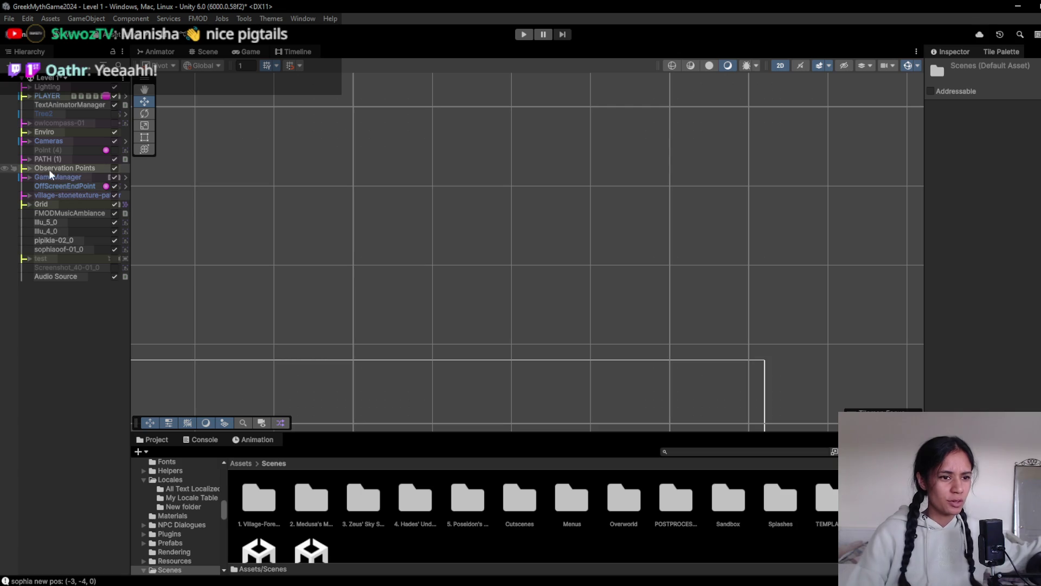
- Inspect FMODMusicAmbiance's FMOD events, temporarily widening the Inspector to read them
left_click(60, 221)
left_click(62, 215)
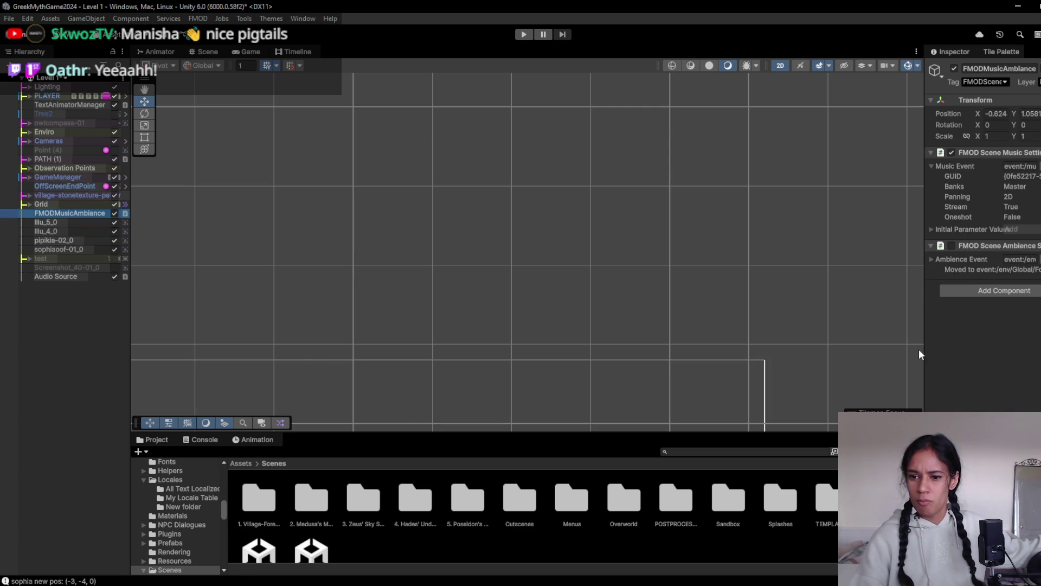
mouse_move(924, 351)
left_mouse_down()
mouse_move(779, 363)
mouse_move(788, 366)
left_mouse_up()
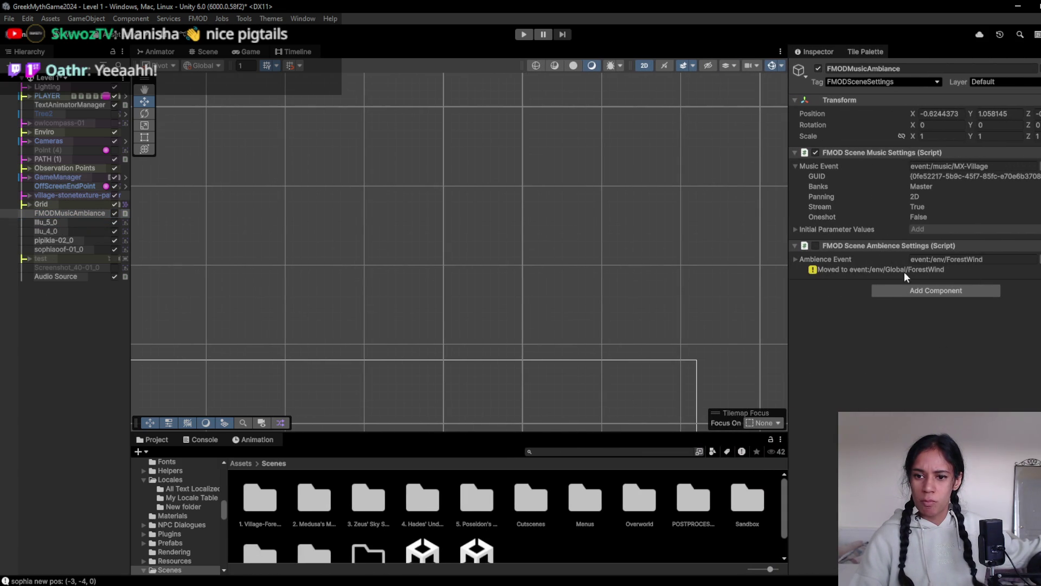
left_click_drag(789, 295, 931, 296)
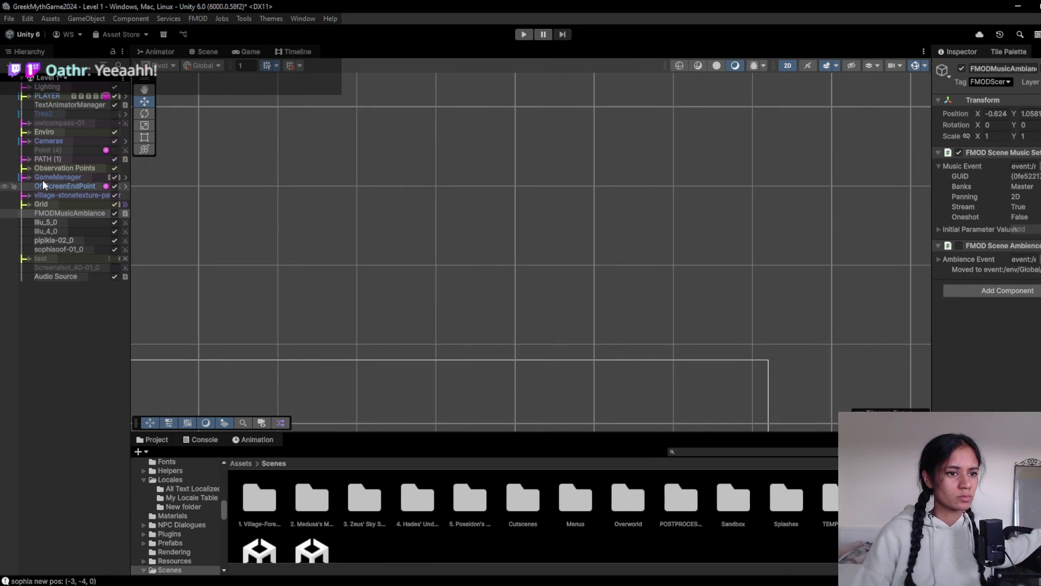
- Read the Audio Source object's ambience event, then start playing Level 1
left_click(93, 277)
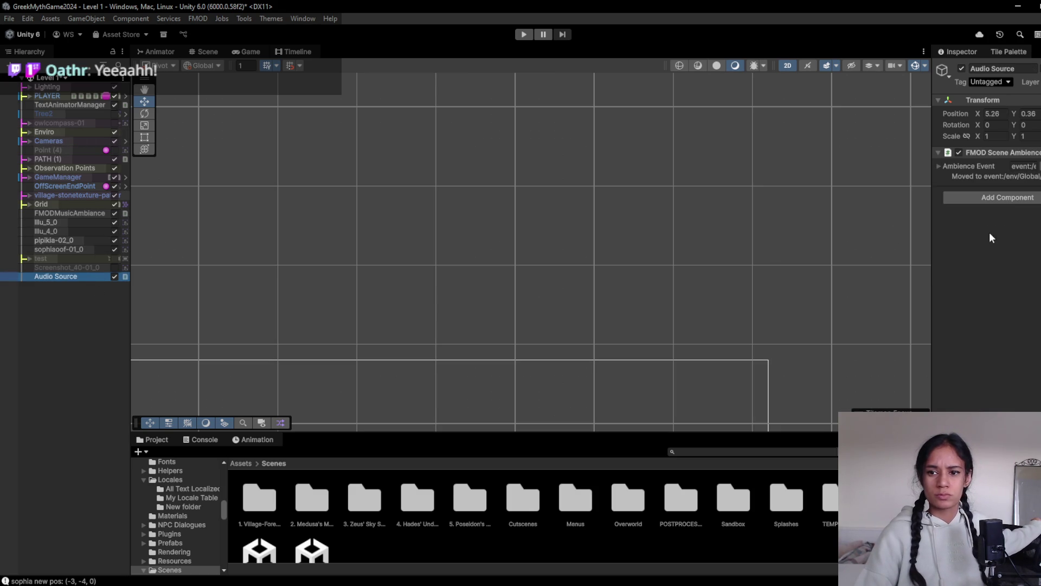
mouse_move(933, 243)
left_mouse_down()
mouse_move(800, 256)
mouse_move(894, 266)
mouse_move(844, 260)
mouse_move(871, 255)
left_mouse_up()
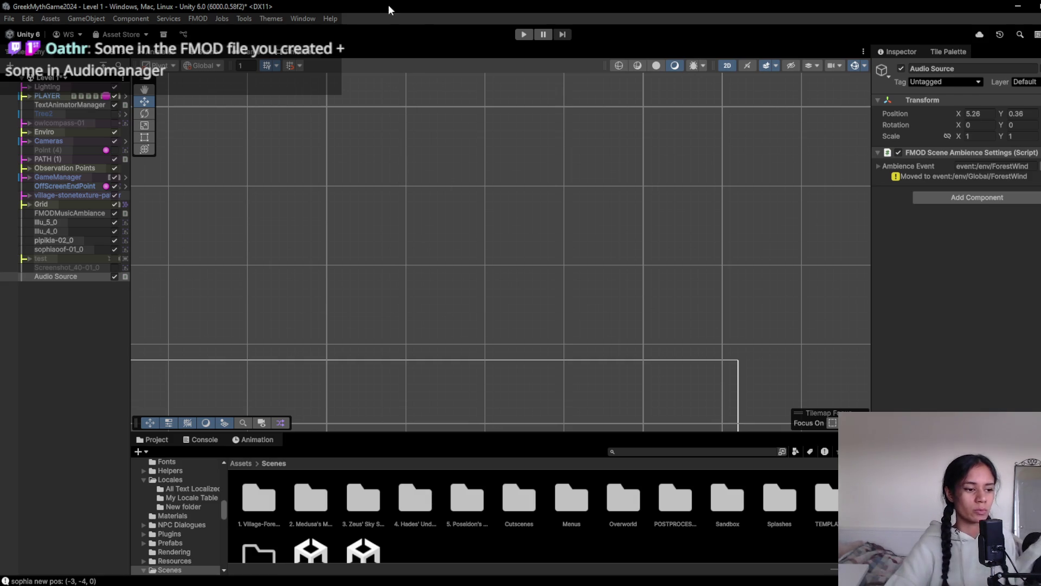
left_click(523, 34)
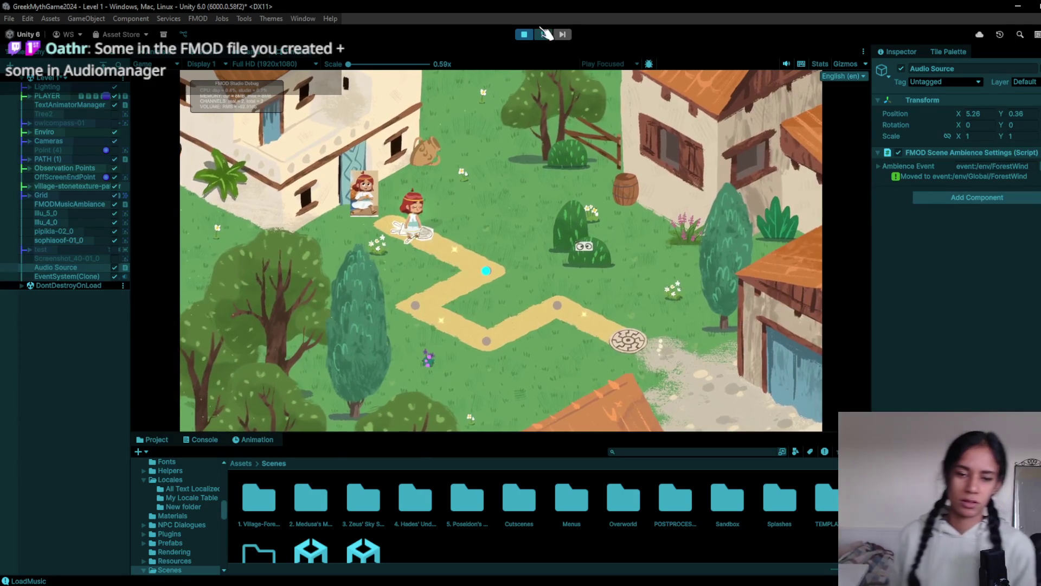
- Walk Sophia around the path, triggering the flowers observation point and the cyan point
left_click(489, 266)
left_click(491, 344)
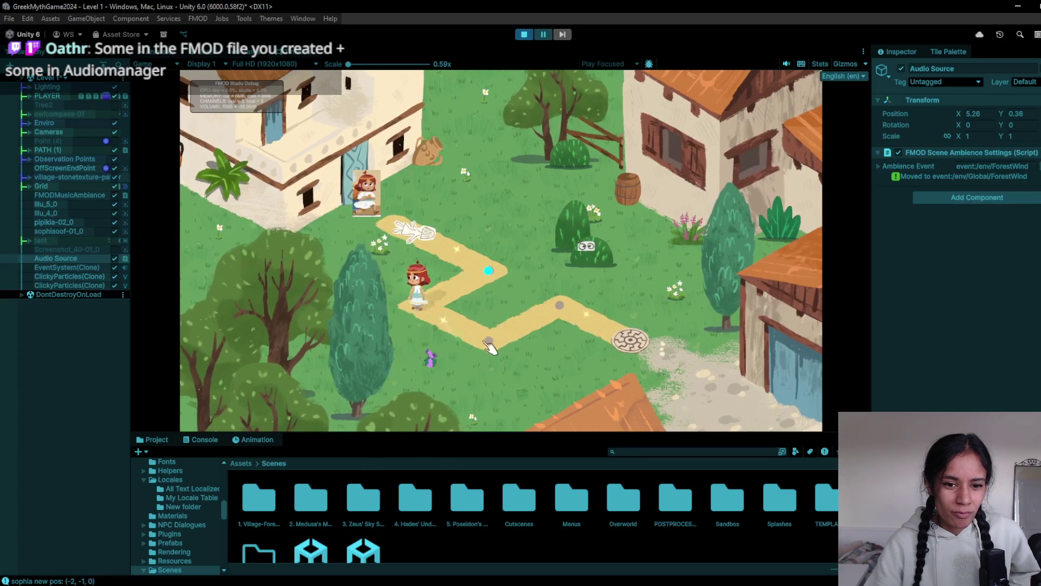
left_click(515, 338)
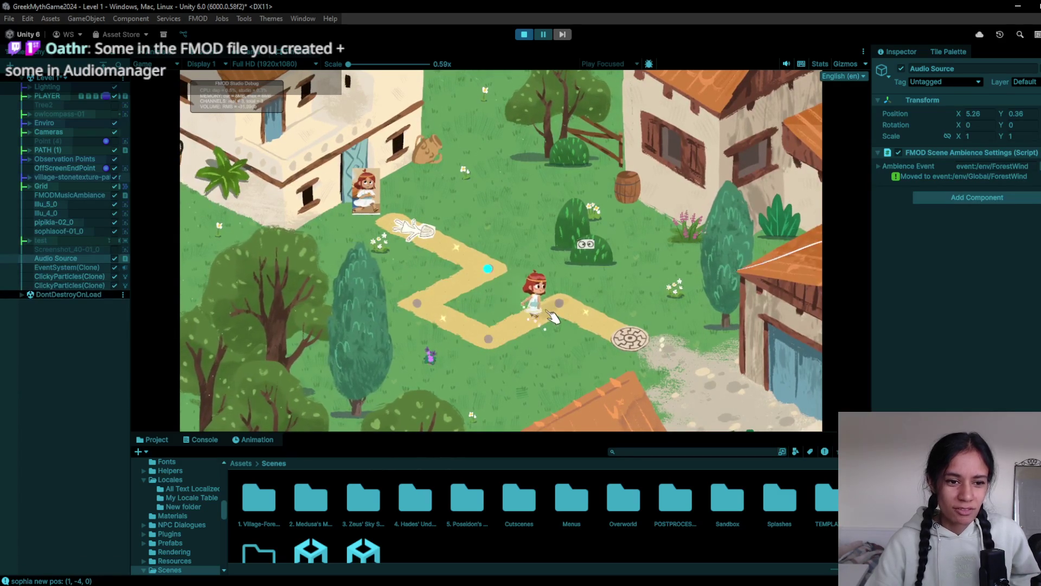
left_click(500, 331)
left_click(432, 305)
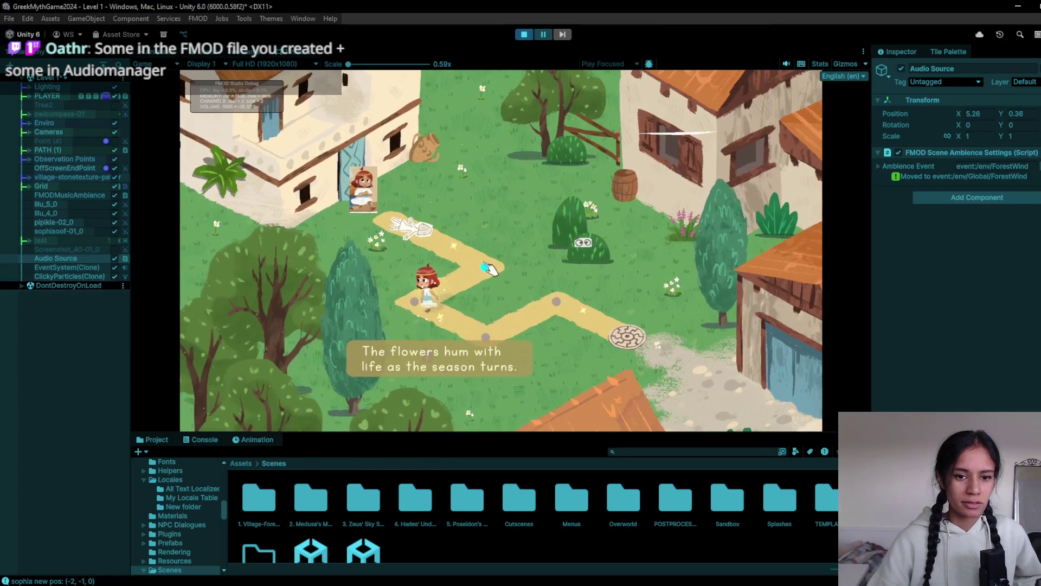
left_click(438, 320)
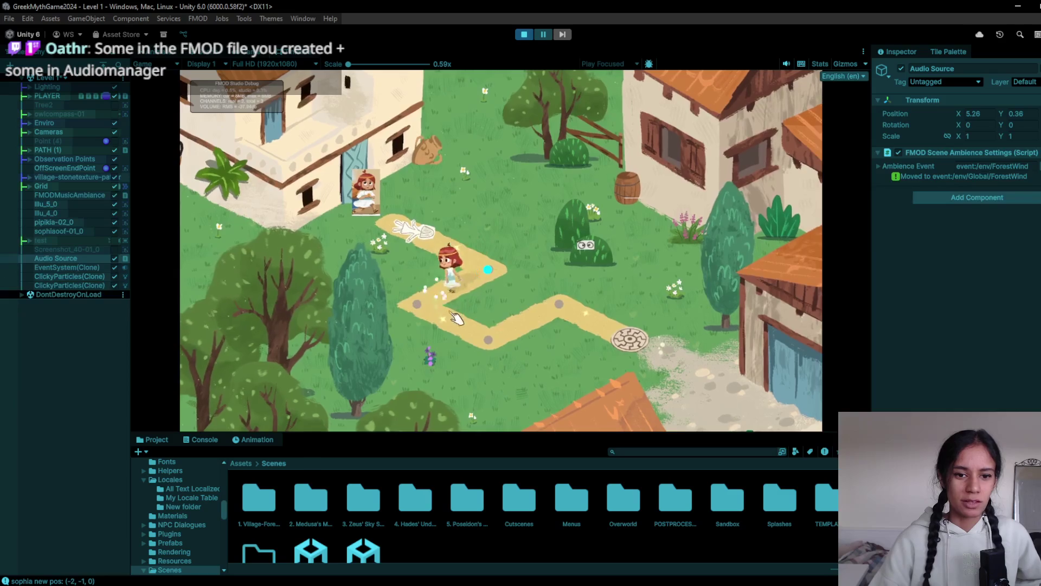
left_click(484, 341)
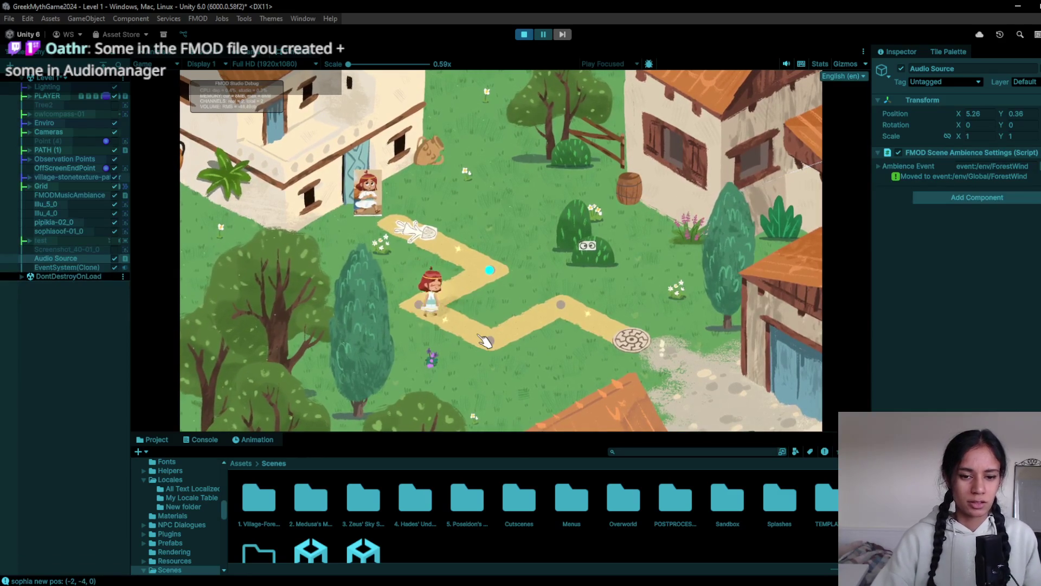
left_click(429, 353)
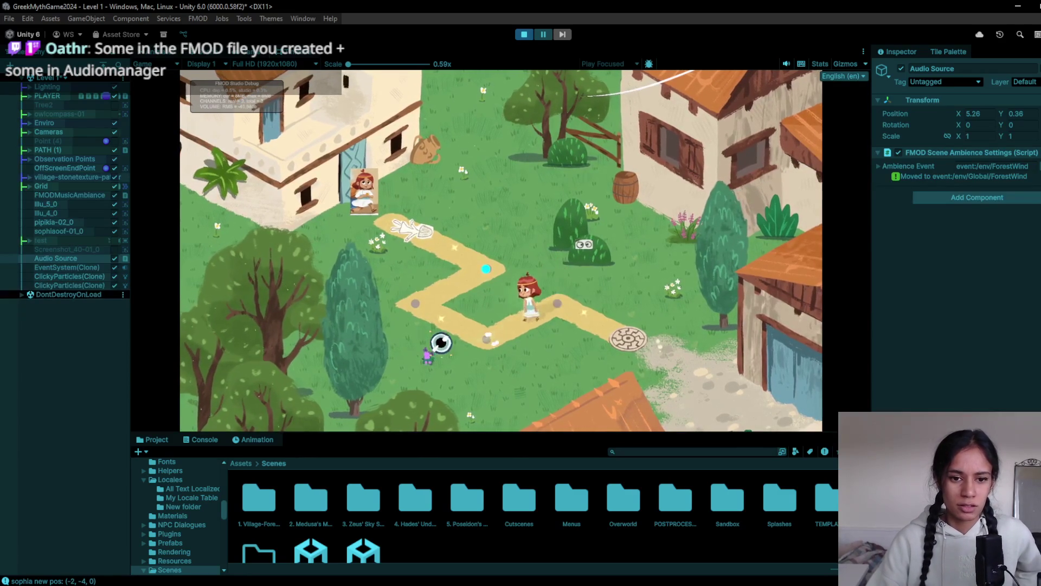
left_click(485, 267)
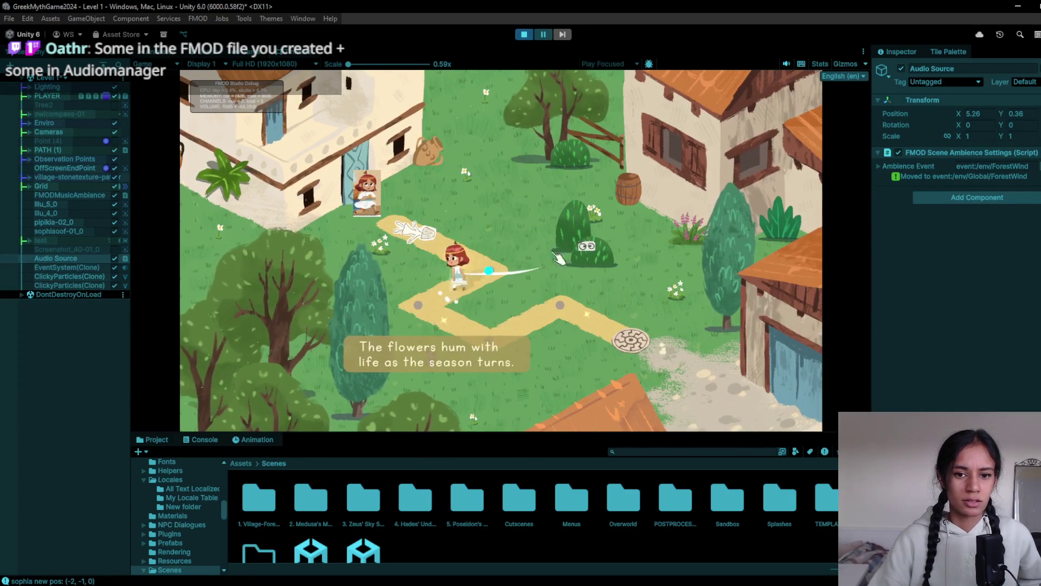
left_click(585, 247)
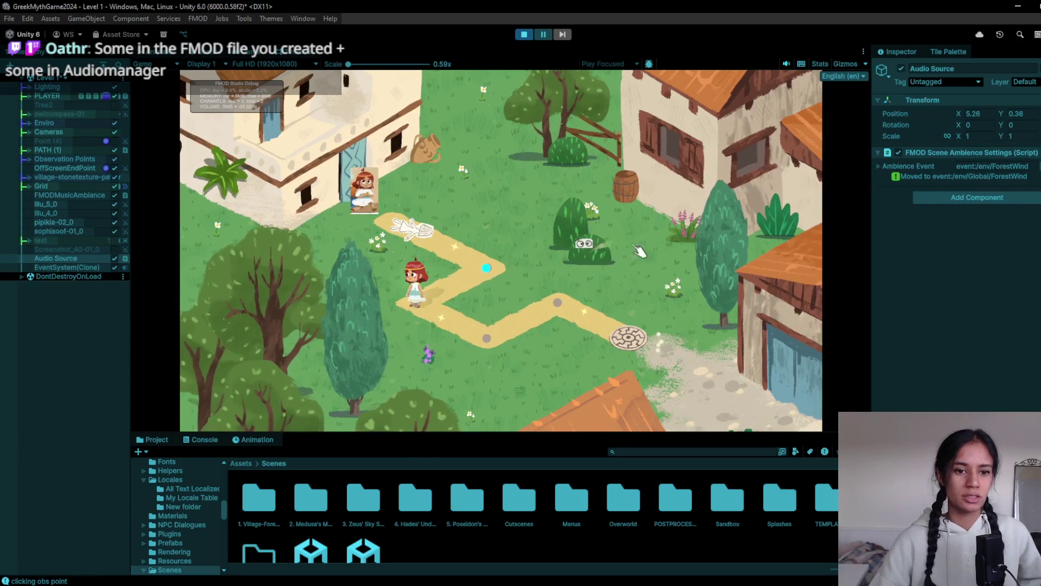
- Spawn click particles on the grass and near the bushes, then walk Sophia to the path's end
left_click(374, 299)
left_click(432, 358)
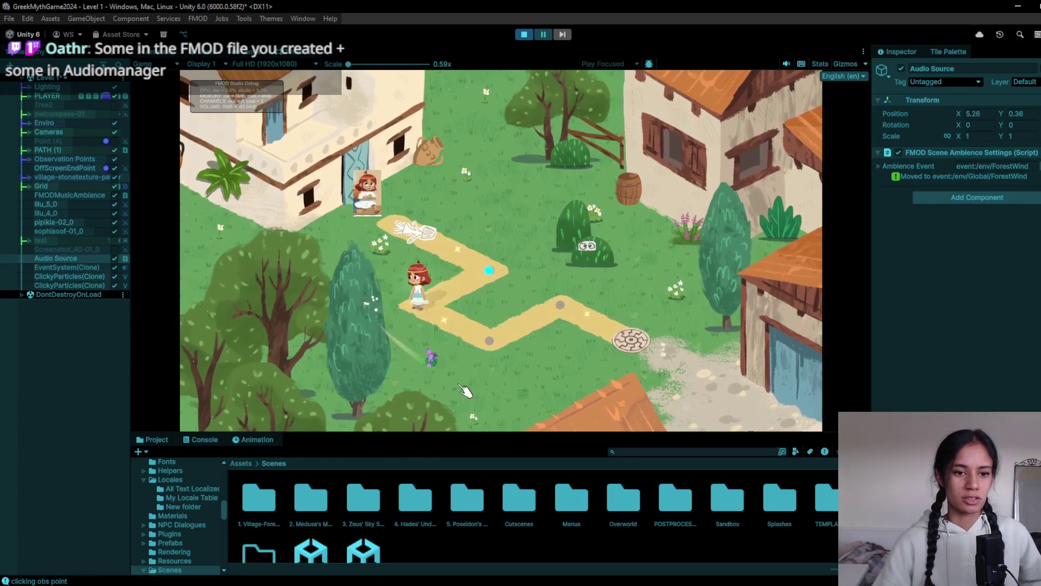
left_click(466, 320)
left_click(543, 296)
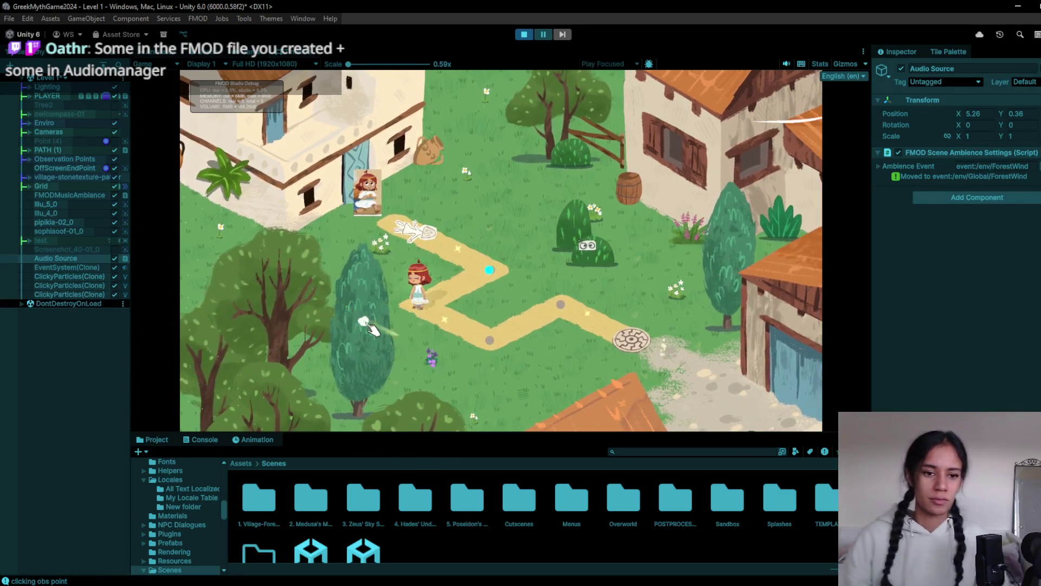
left_click(594, 271)
left_click(707, 247)
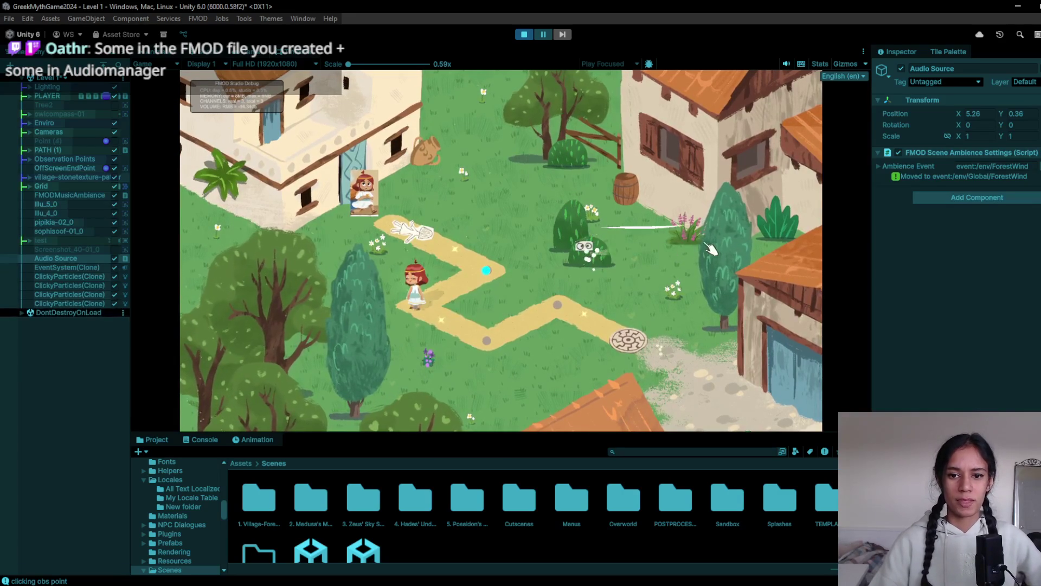
left_click(554, 315)
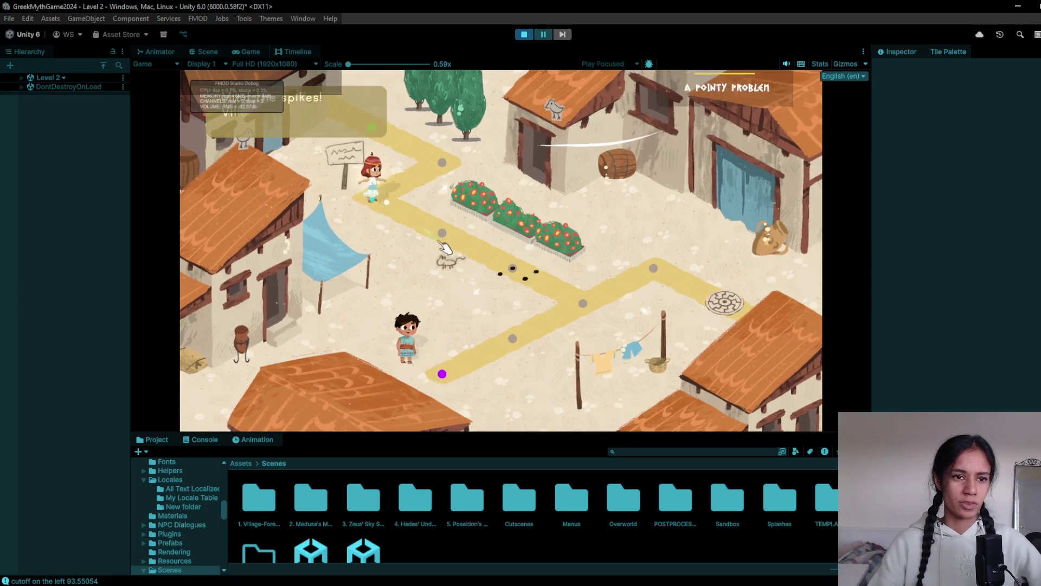
- Walk Sophia past the spike posts and trigger the laundry line observation point
left_click(429, 211)
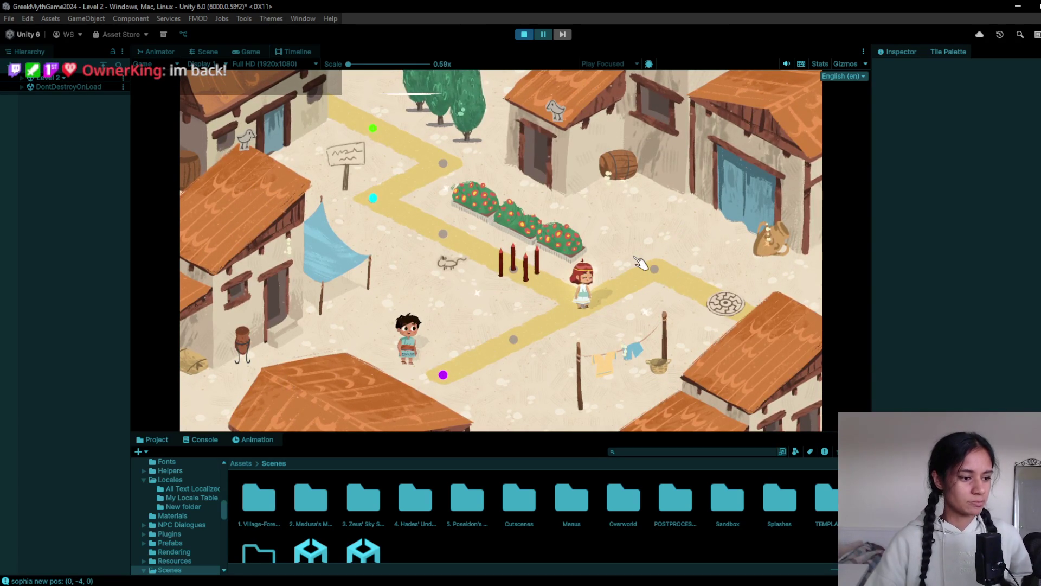
left_click(670, 299)
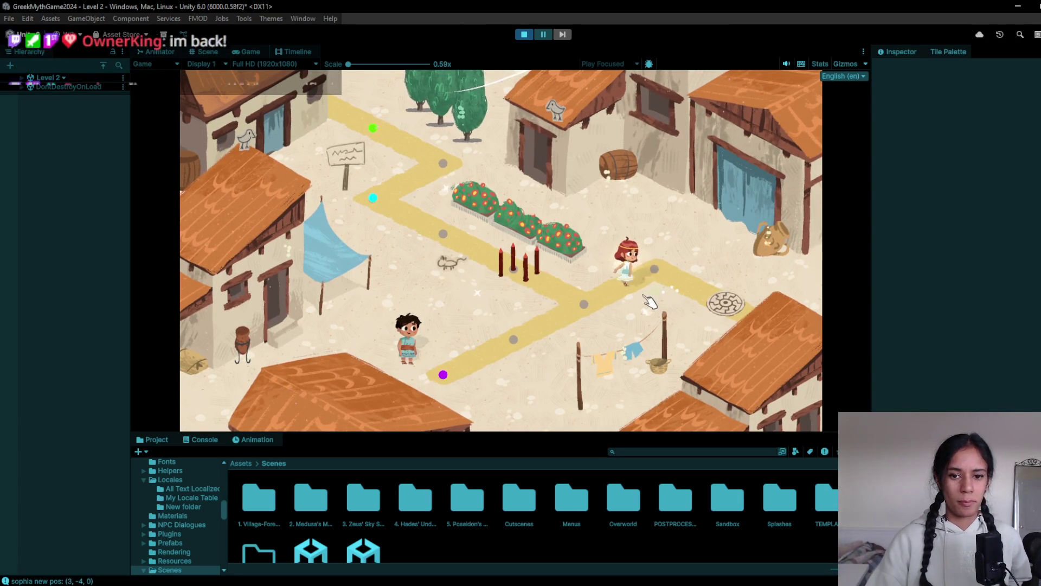
left_click(576, 302)
left_click(515, 338)
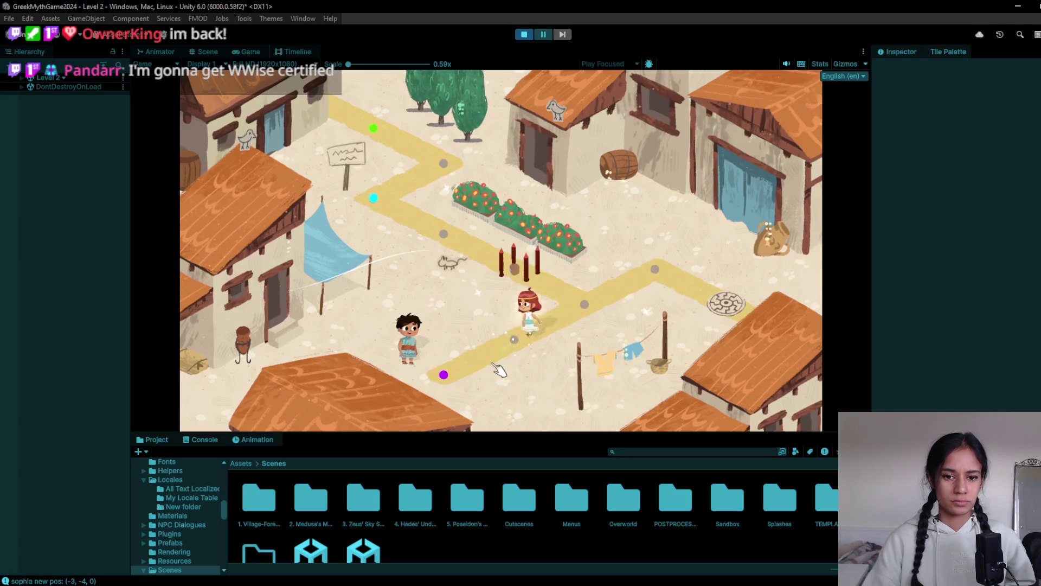
left_click(600, 350)
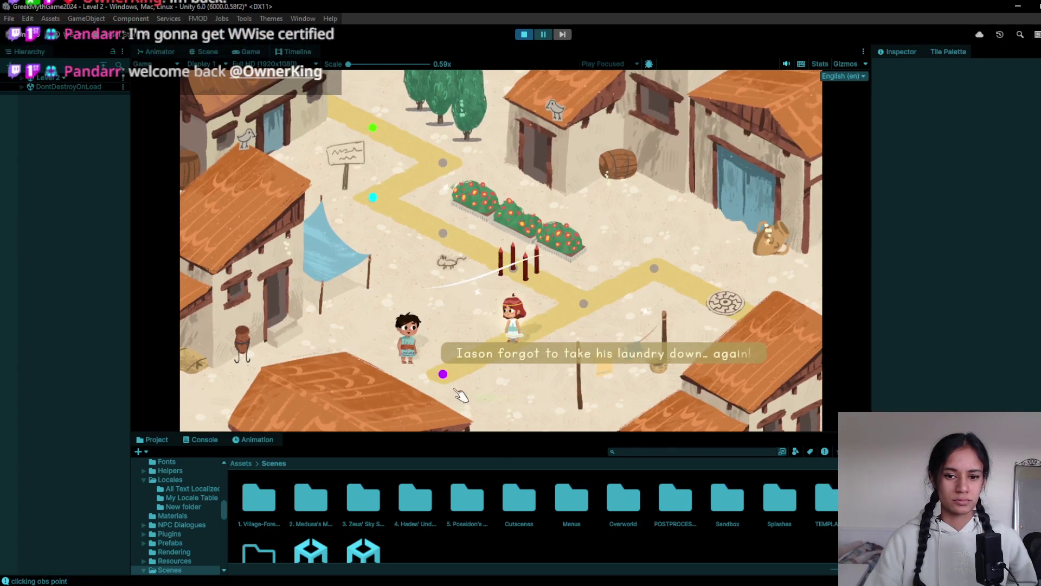
left_click(443, 376)
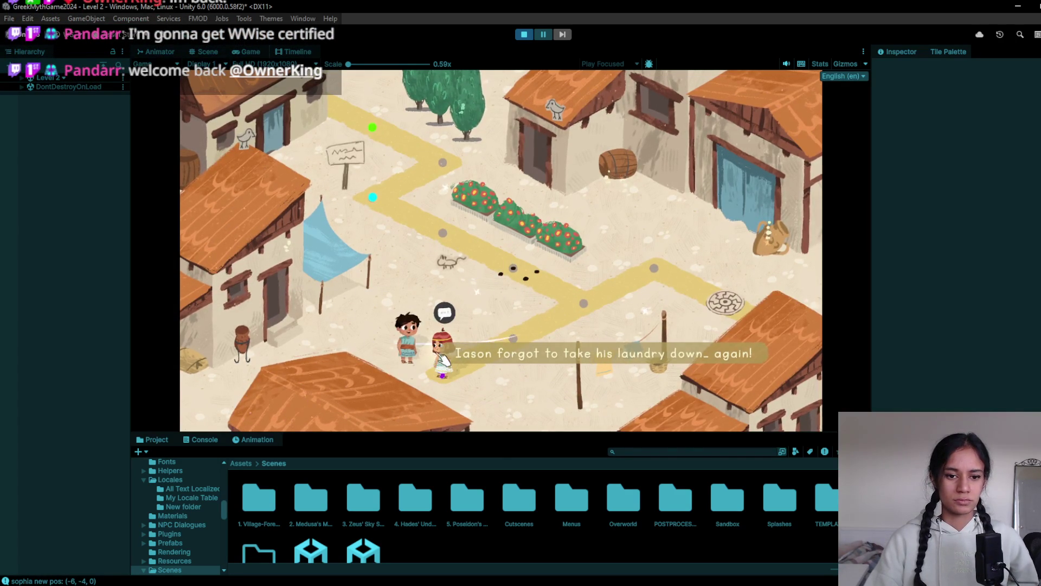
left_click(444, 359)
- Talk to Iason and advance his dialogue until he explains how badges are earned
left_click(446, 315)
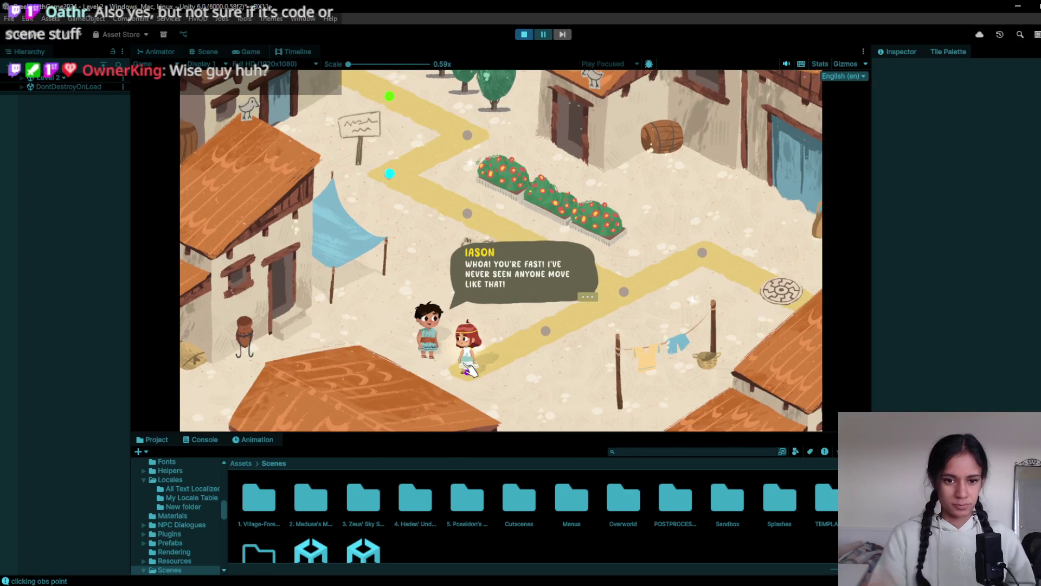
left_click(483, 300)
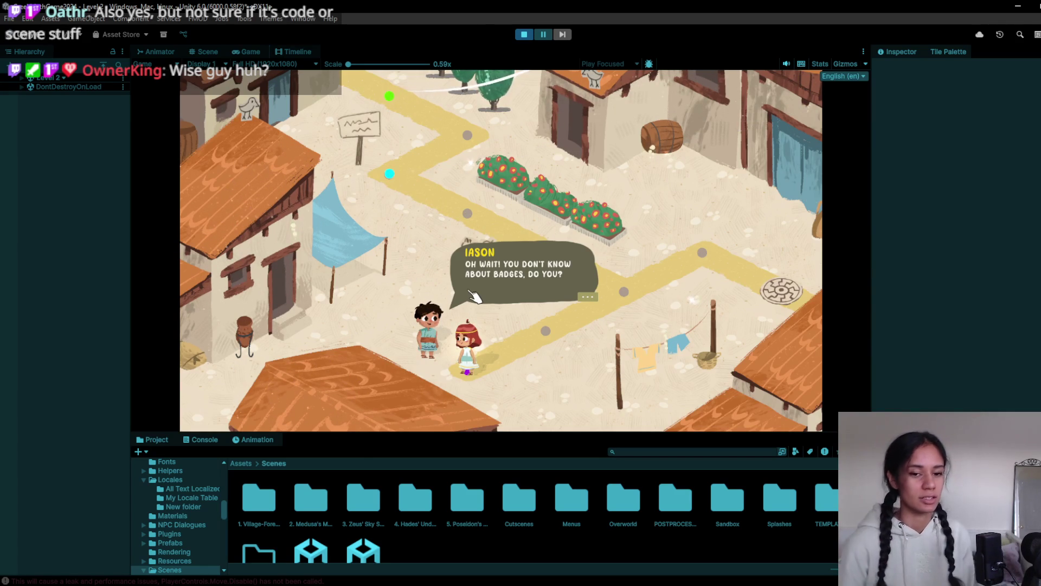
left_click(480, 296)
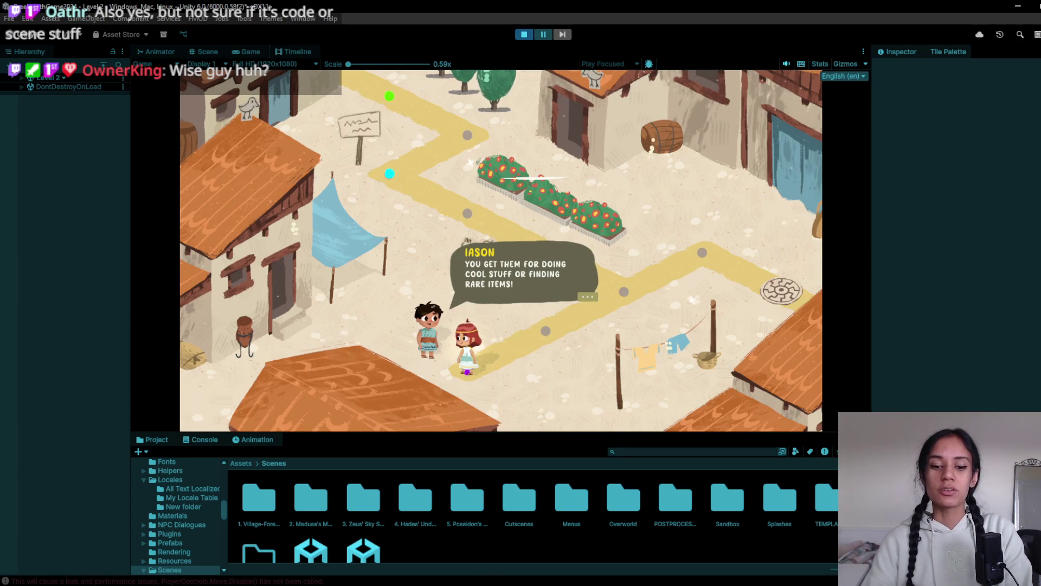
key("alt+Tab")
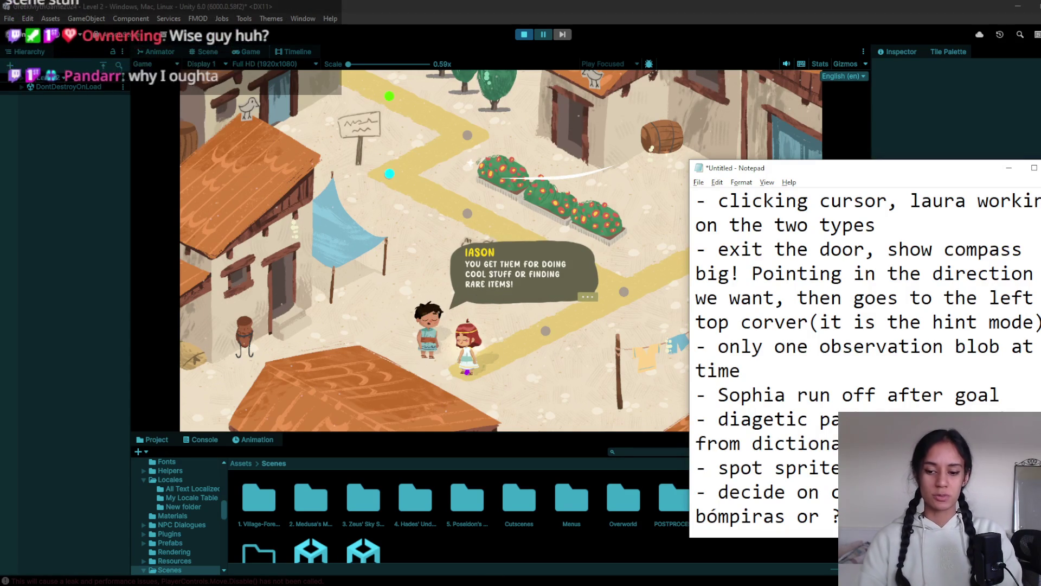
- Add a 'Sounds:' section listing 'transitions' and '- bush sound', with a fresh '-' line below
key("Return")
key("Return")
key("Return")
type("Sounds:")
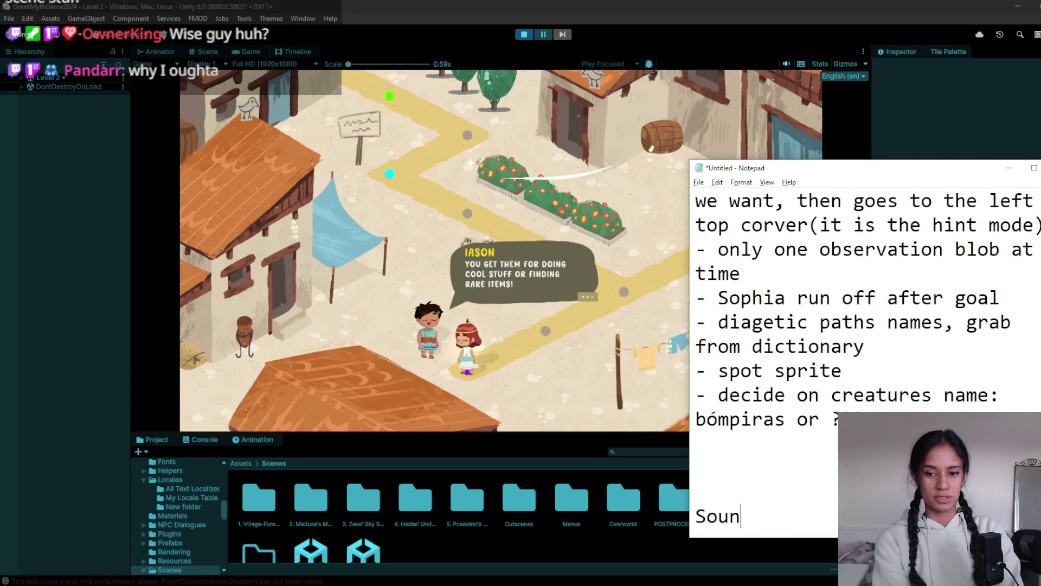
key("Return")
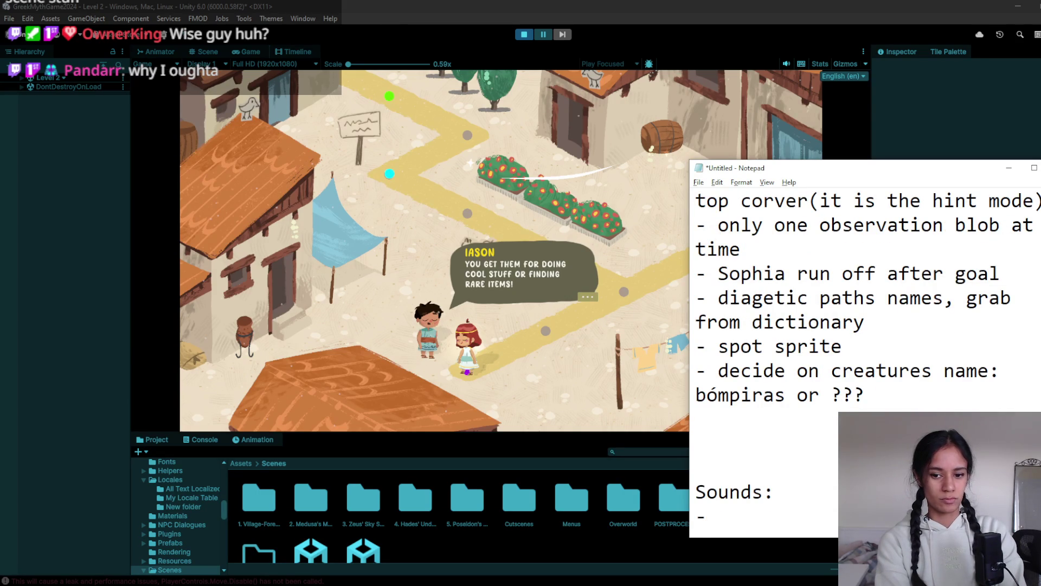
type("transitions")
key("Return")
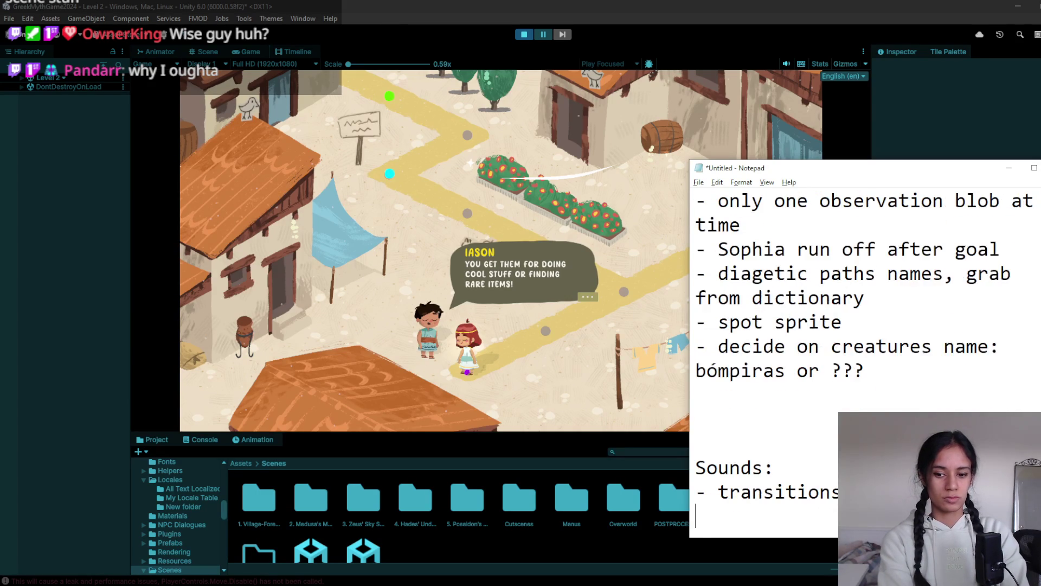
type("- bush ")
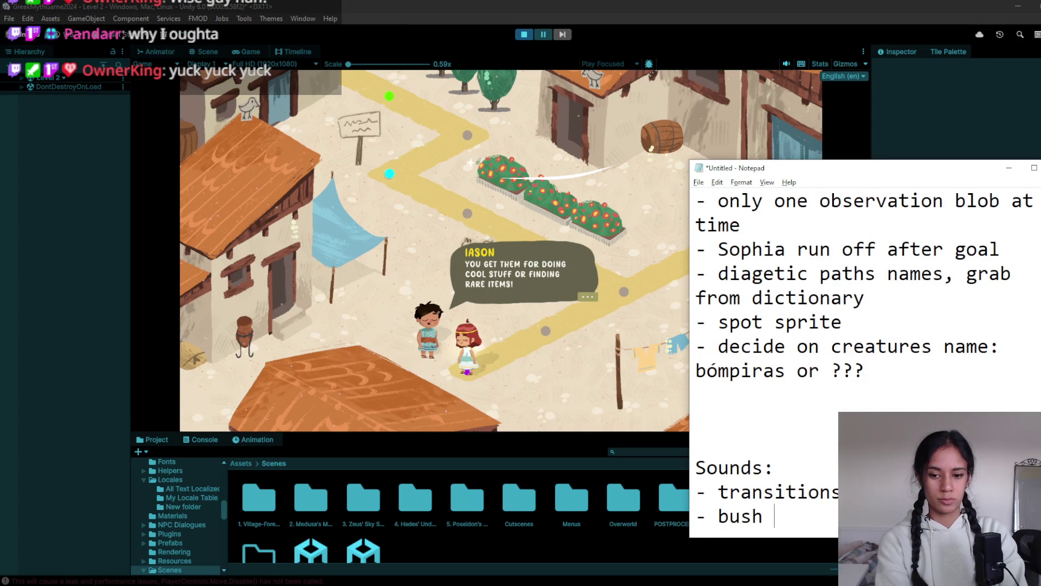
type("sound")
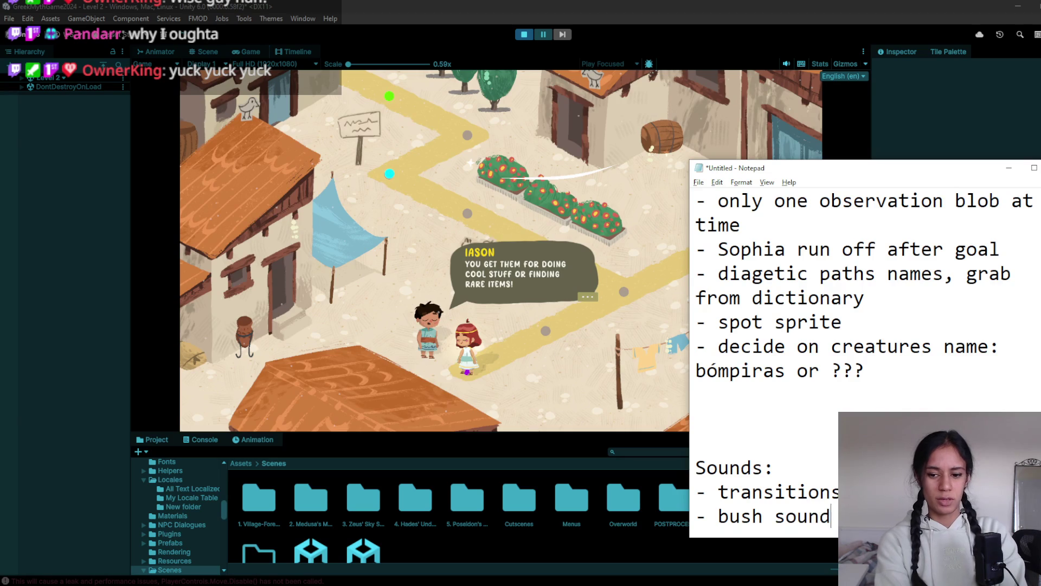
key("Return")
type("-")
left_click(652, 6)
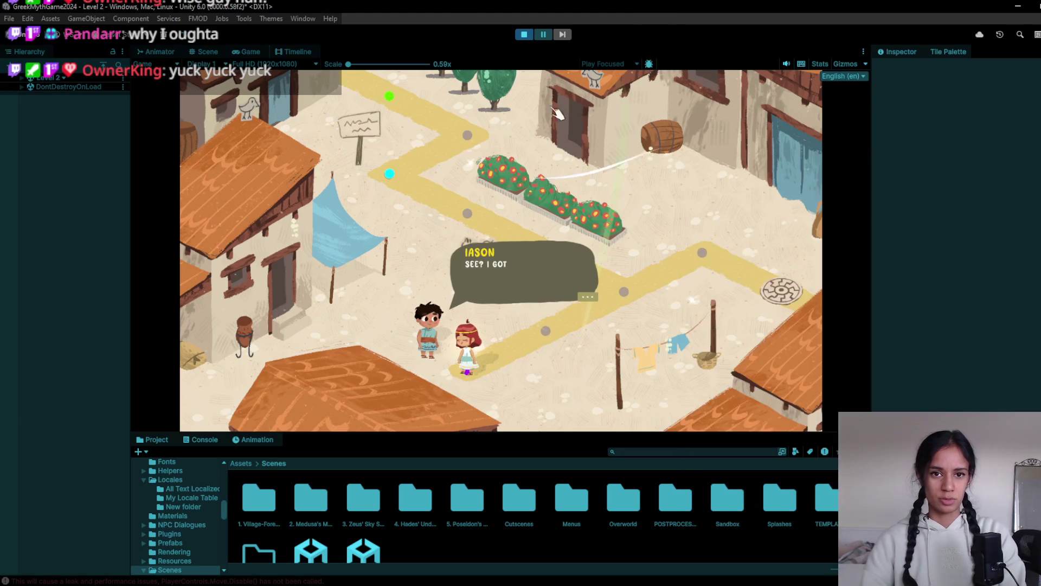
- Advance Iason's dialogue two lines to 'Not much of a talker, huh?'
left_click(540, 317)
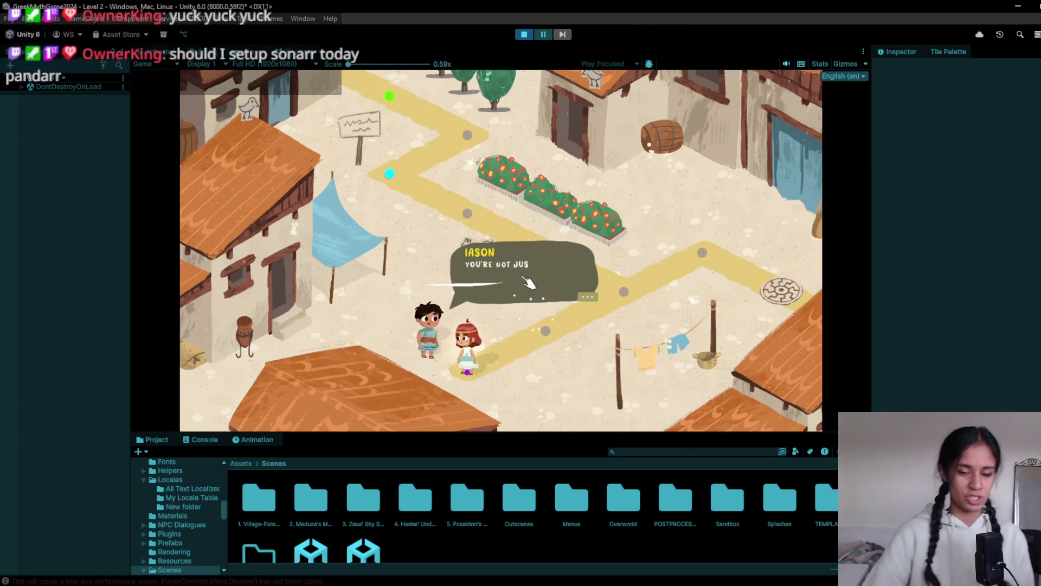
left_click(549, 324)
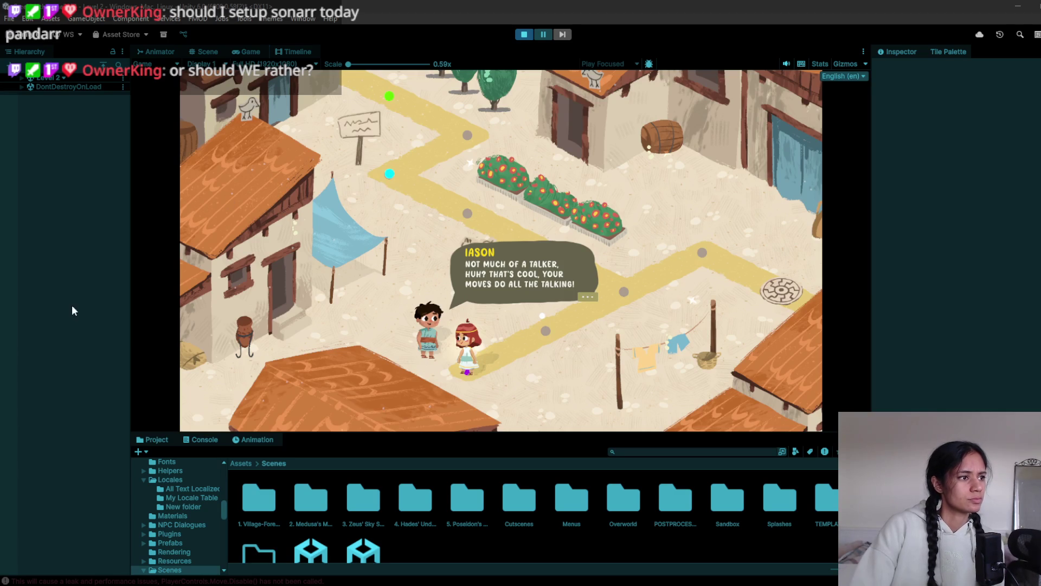
key("alt+Tab")
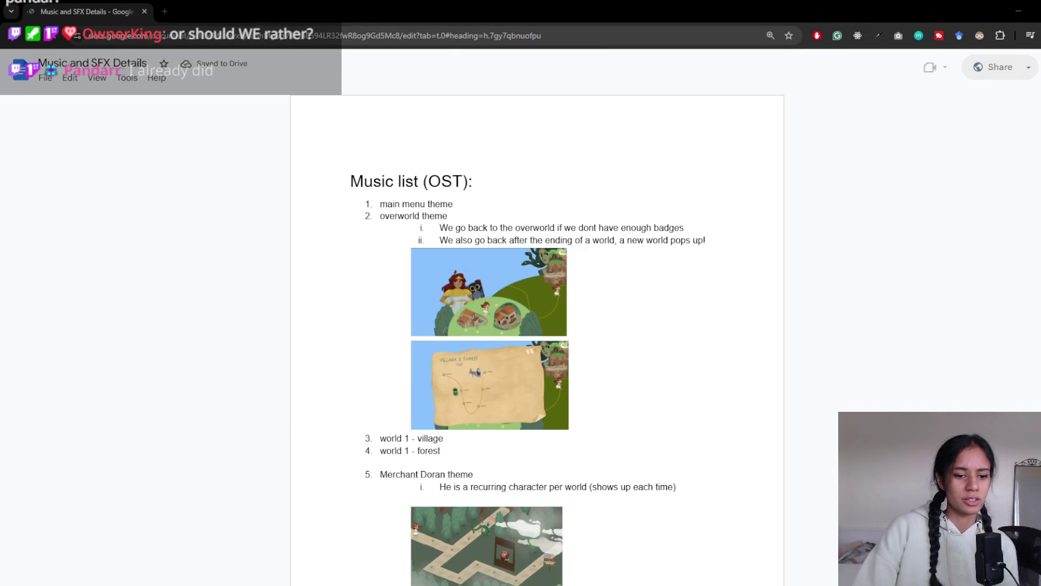
- Scroll through the Music and SFX Details doc to the Sound effects list
scroll(483, 412, "down", 10)
scroll(483, 413, "down", 15)
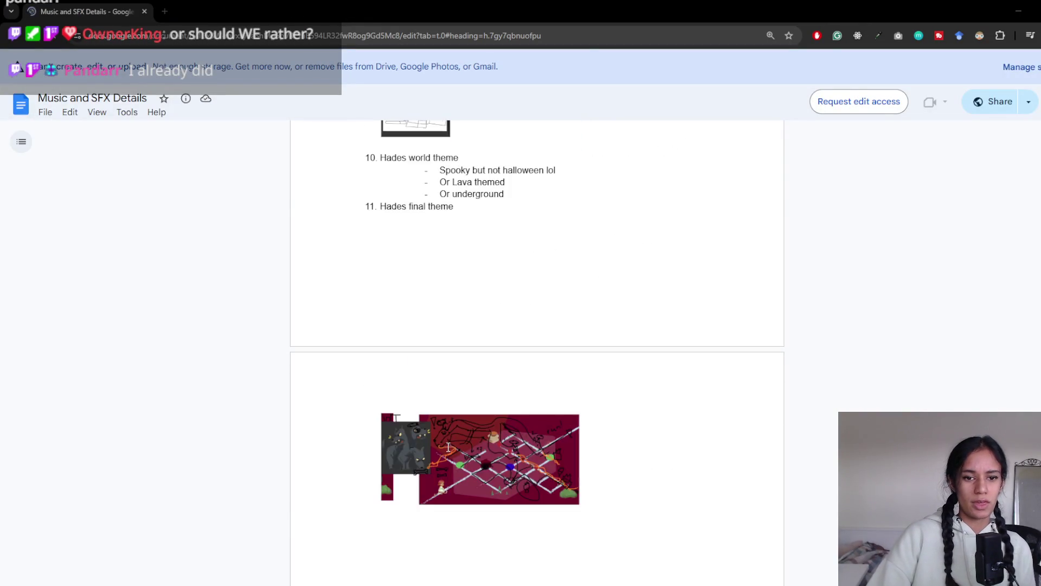
scroll(558, 417, "down", 11)
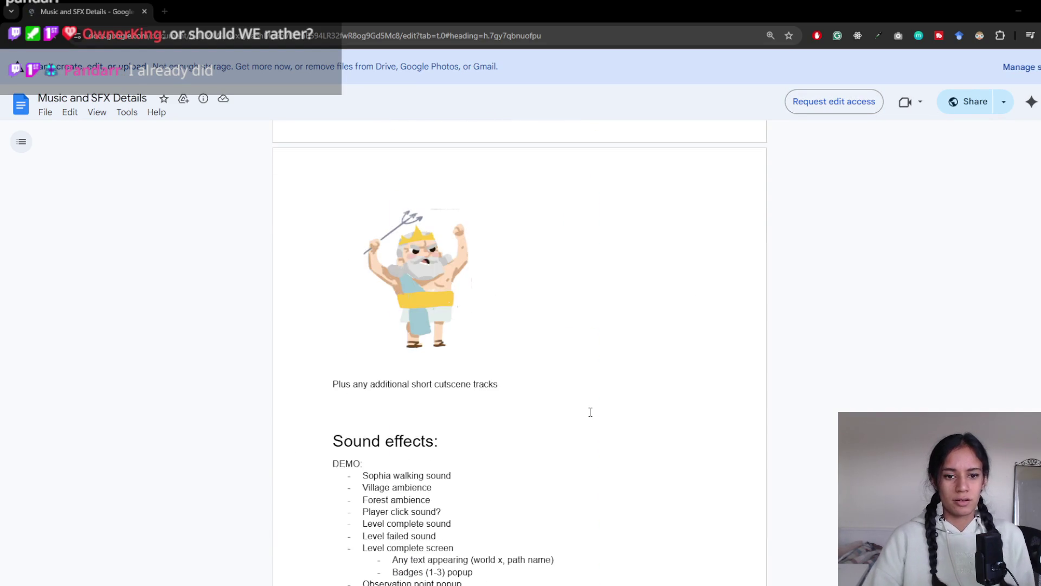
scroll(555, 503, "up", 1)
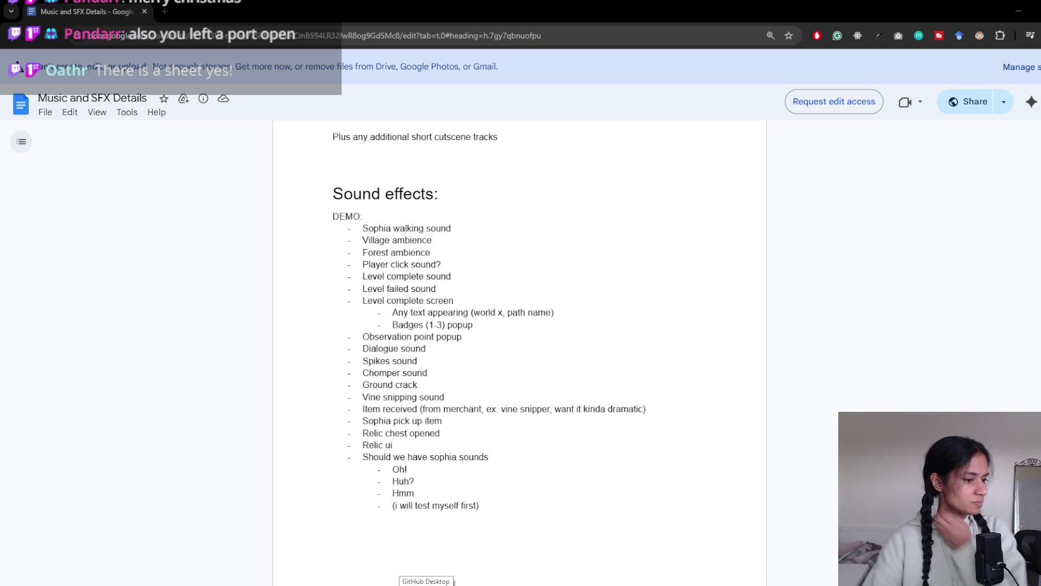
scroll(265, 317, "down", 1)
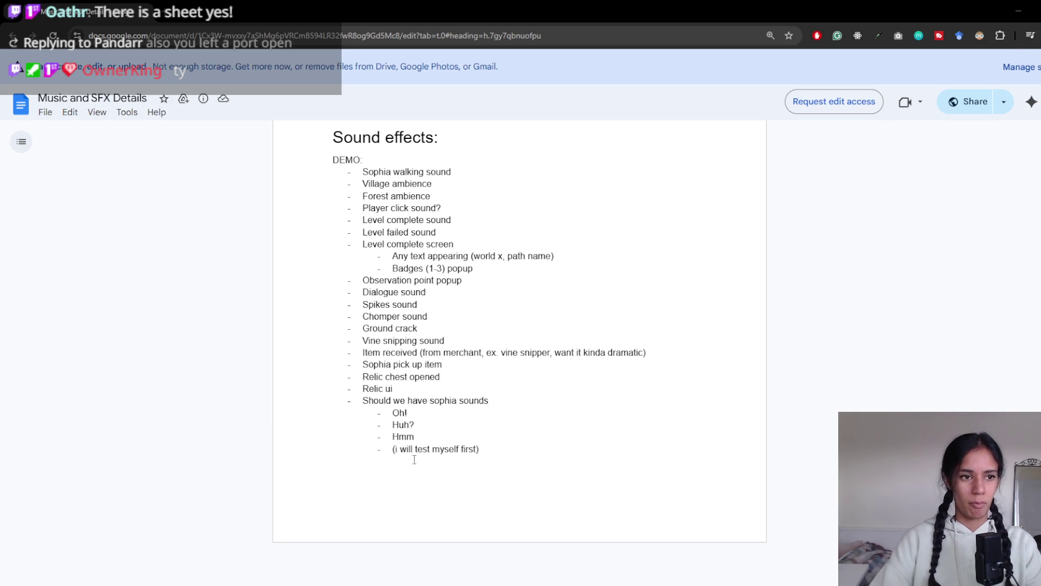
scroll(414, 459, "up", 1)
scroll(418, 459, "down", 1)
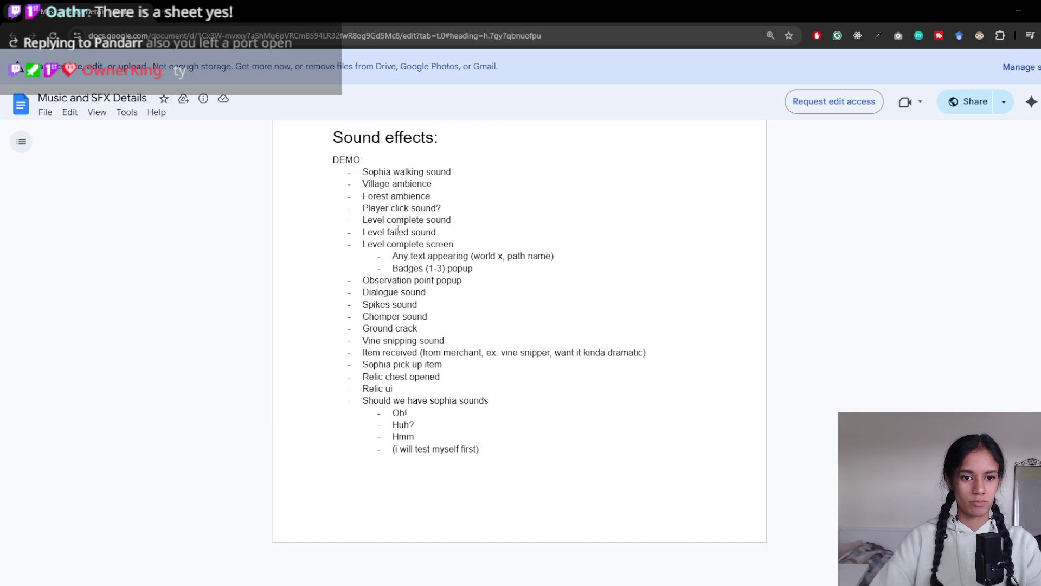
- Highlight the Sound effects items, then advance Iason to 'Try collecting every badge for the next path!'
mouse_move(400, 171)
left_mouse_down()
mouse_move(460, 446)
mouse_move(330, 216)
mouse_move(356, 171)
left_mouse_up()
left_click(461, 445)
left_click(454, 368)
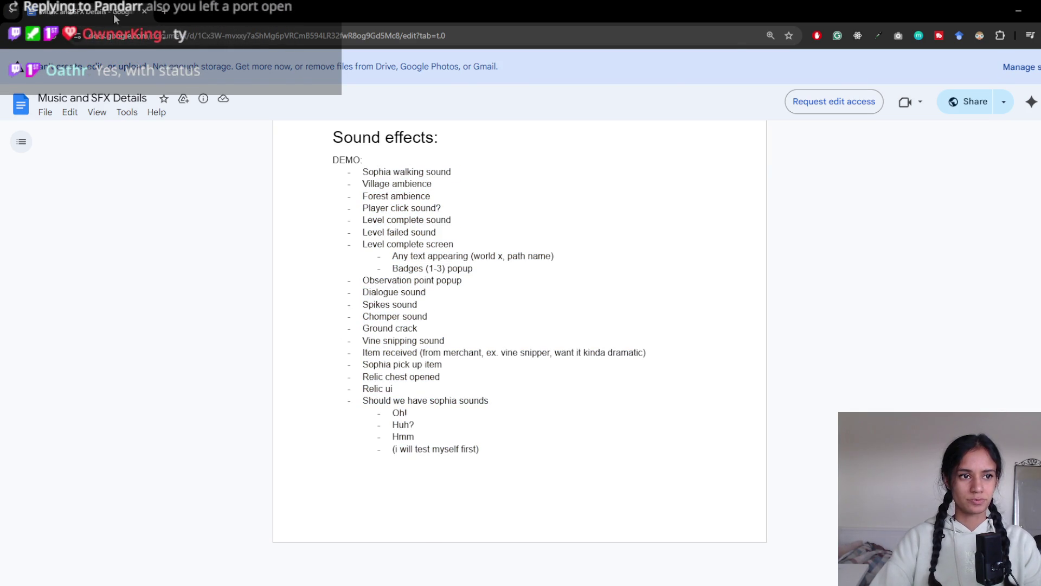
key("alt+Tab")
left_click(556, 119)
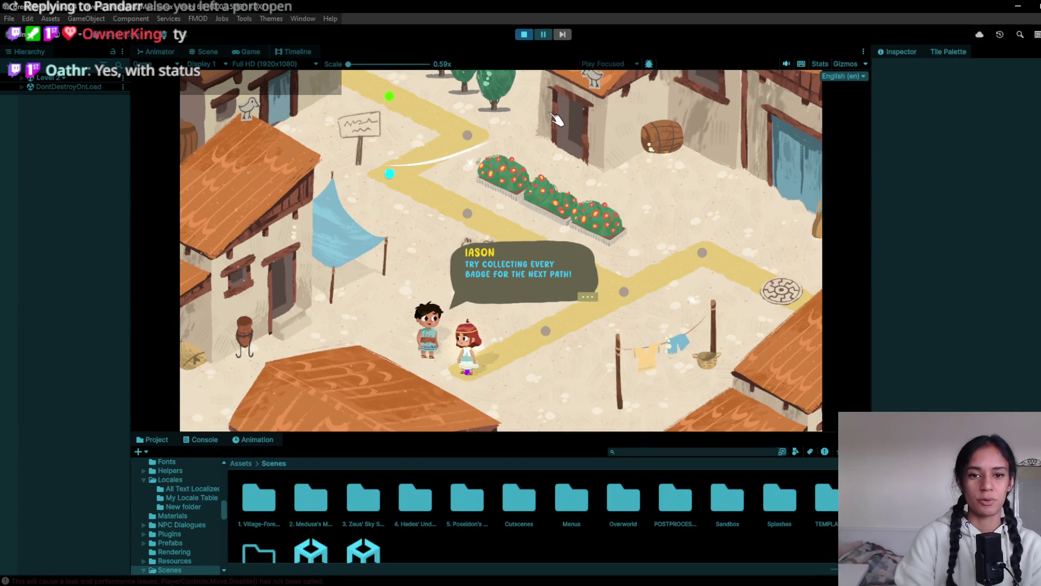
- Stop the playtest and frame Point (4) from the Hierarchy in the Scene view
left_click(524, 34)
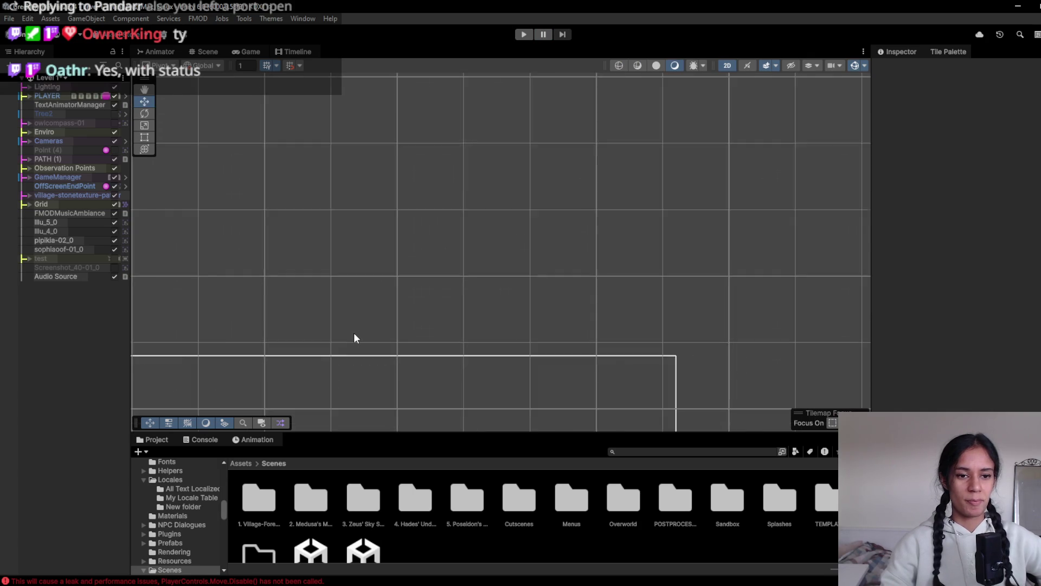
double_click(60, 150)
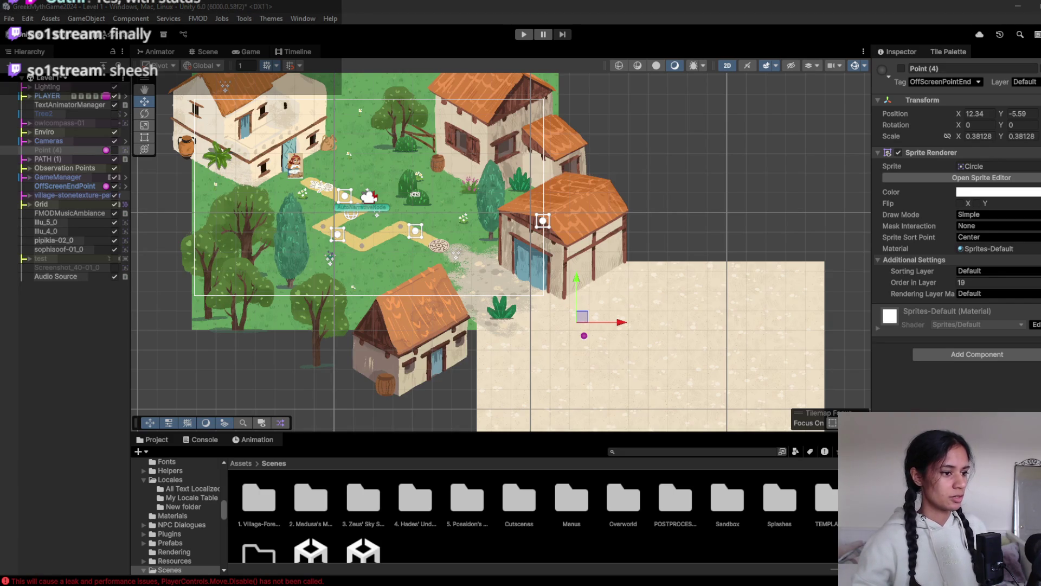
key("alt+Tab")
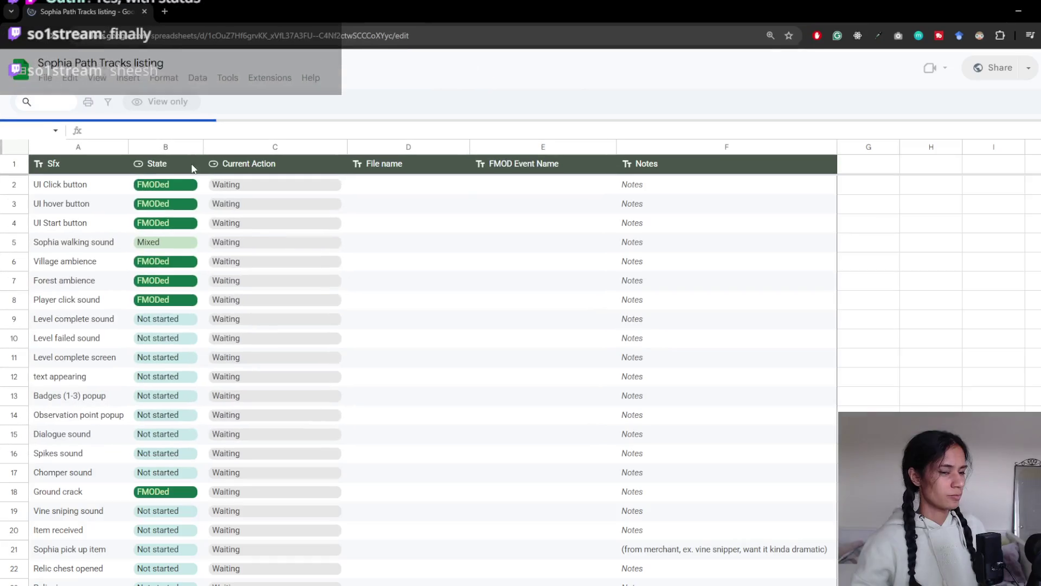
- Scroll the SXF sheet reviewing each sound's State, then minimize Chrome
scroll(258, 243, "down", 3)
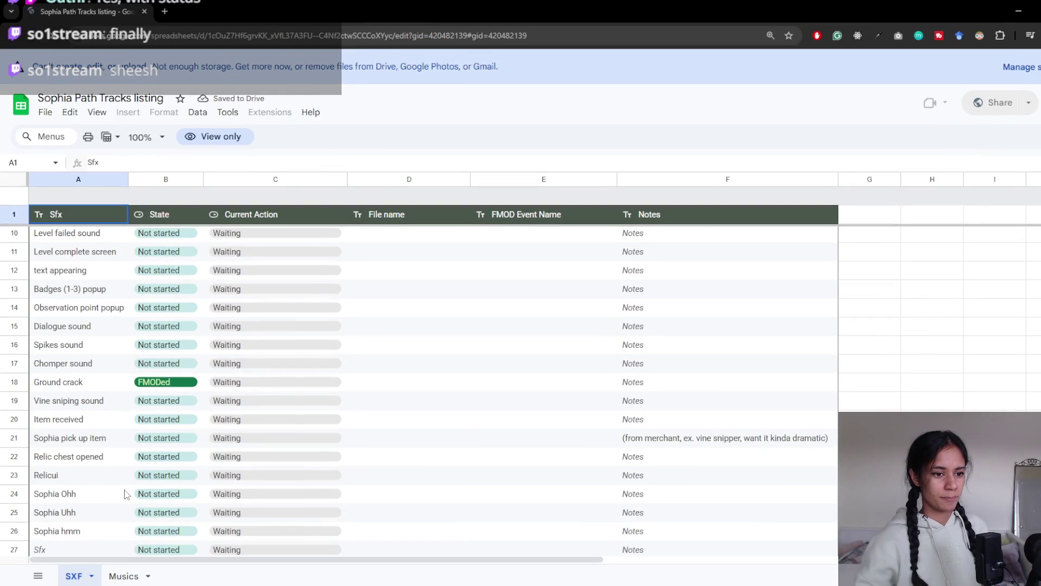
scroll(154, 472, "up", 2)
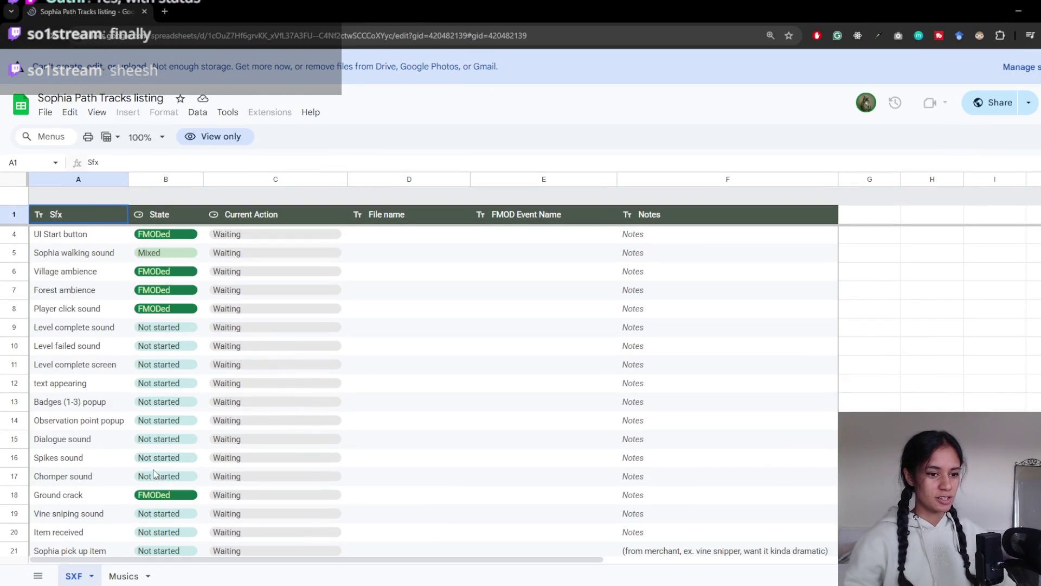
scroll(151, 470, "down", 3)
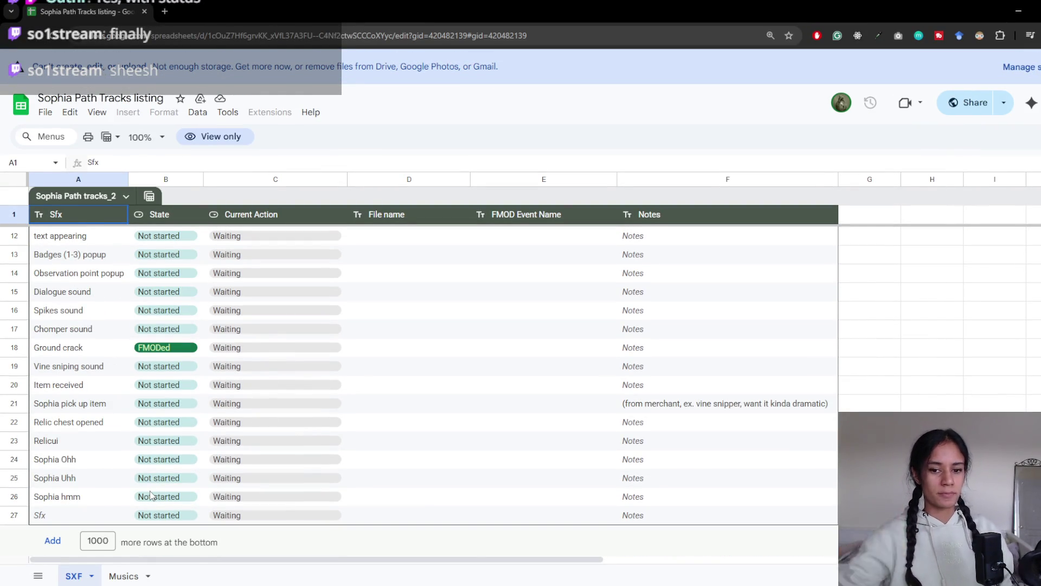
scroll(514, 303, "up", 2)
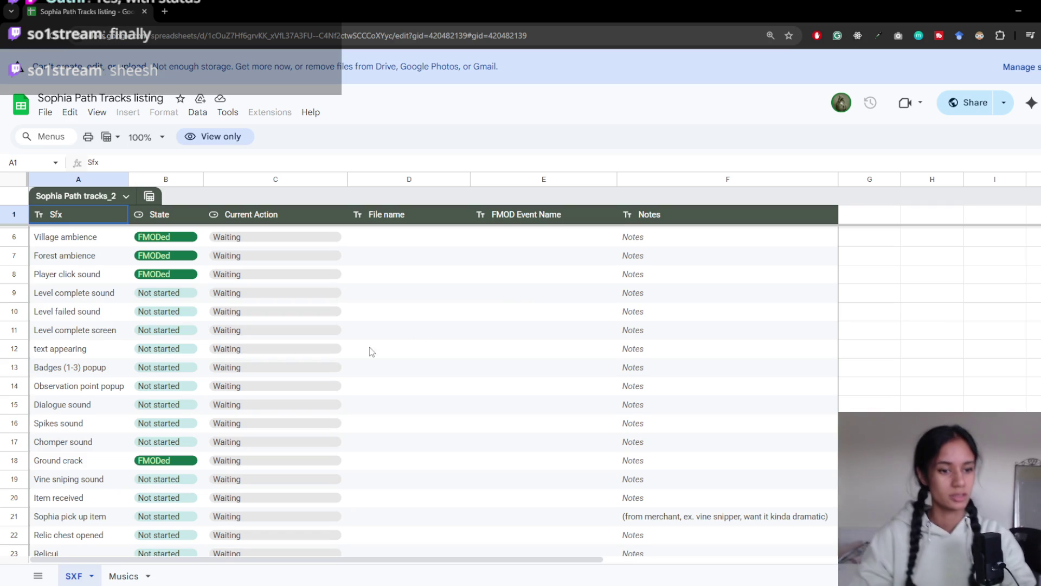
scroll(325, 401, "down", 1)
scroll(324, 401, "down", 1)
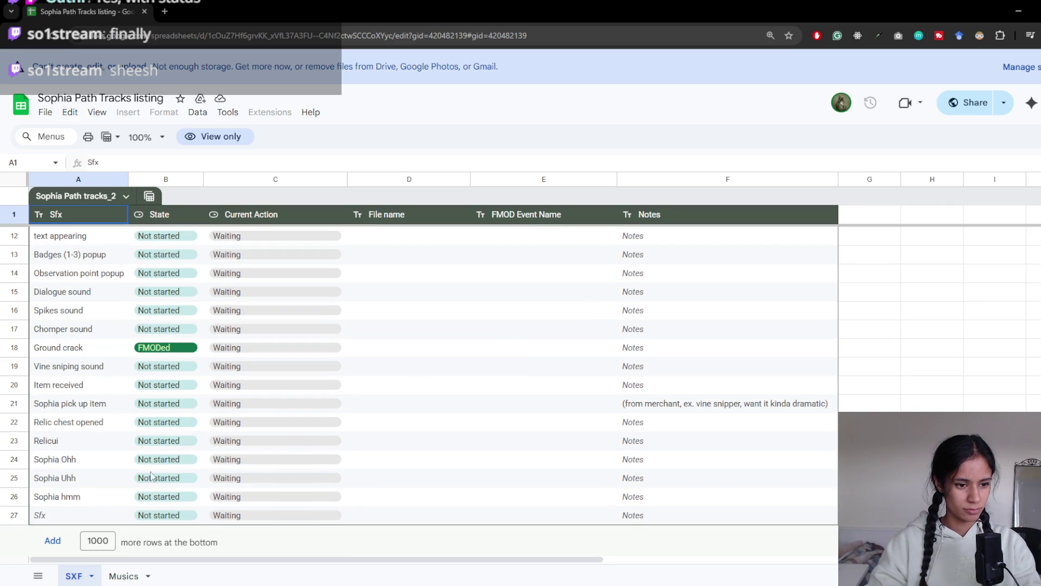
scroll(175, 471, "up", 2)
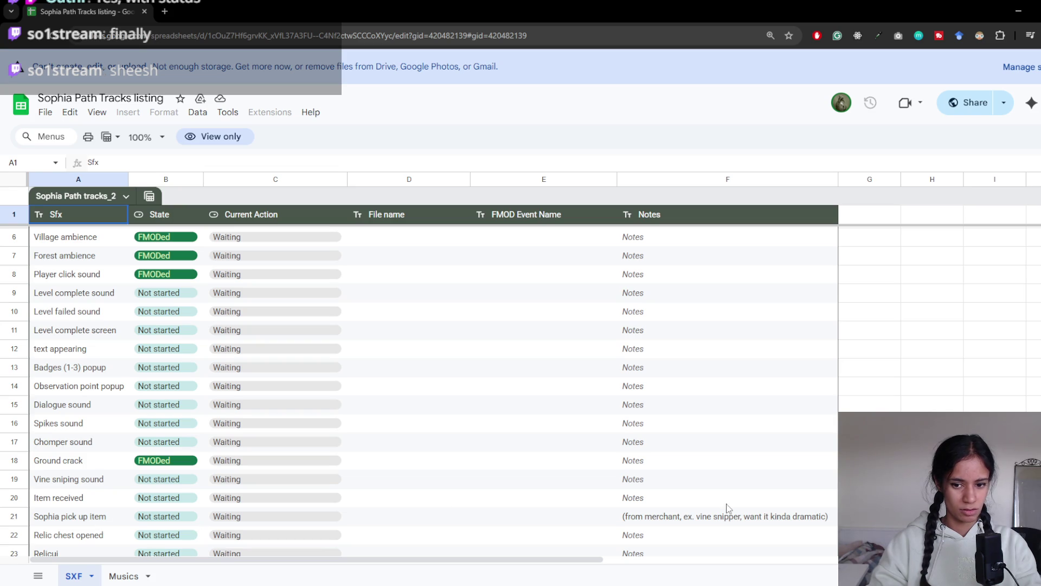
scroll(195, 511, "up", 1)
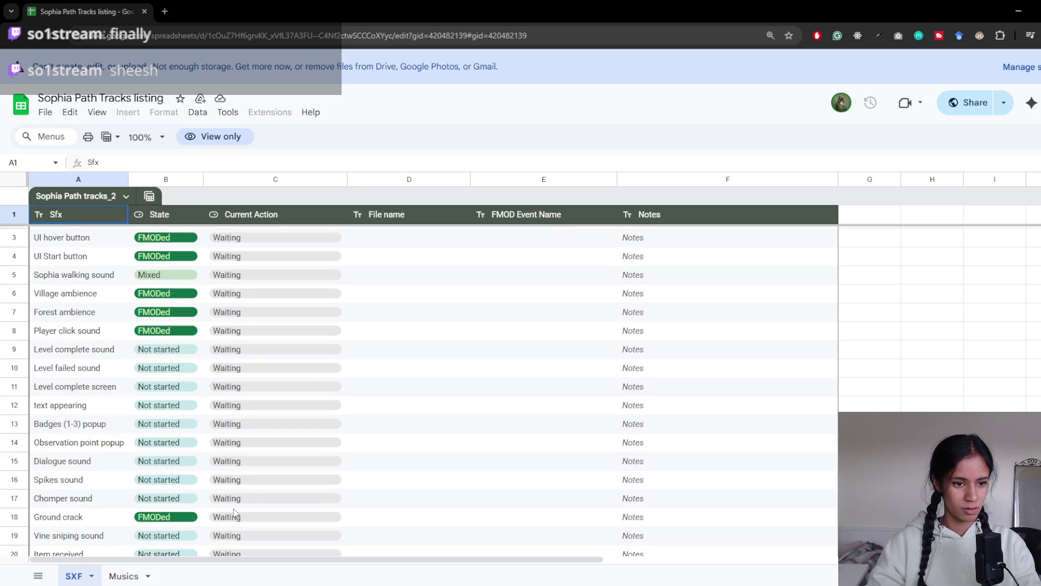
scroll(239, 510, "down", 2)
scroll(246, 509, "up", 1)
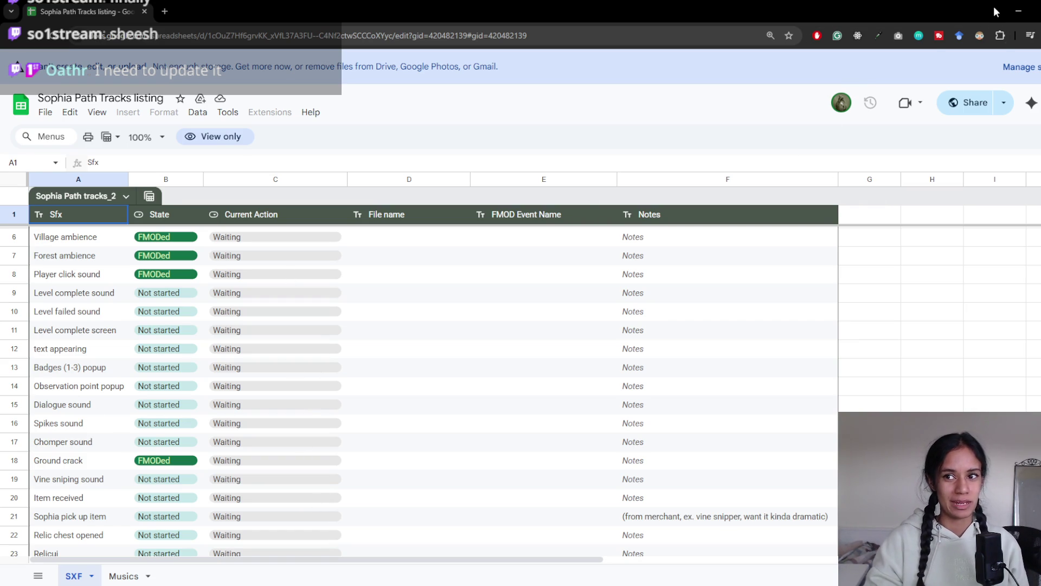
left_click(1018, 10)
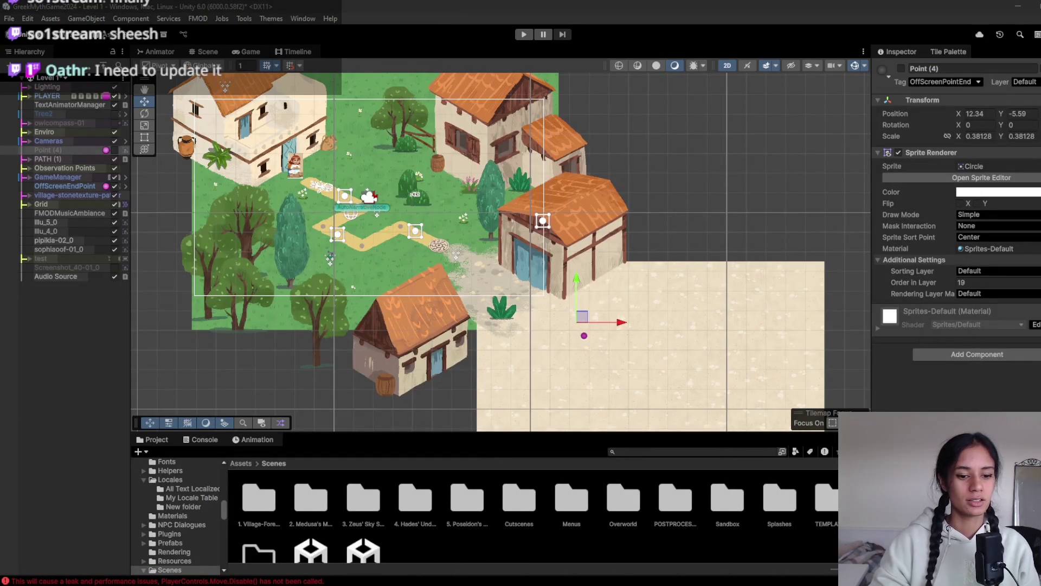
mouse_move(313, 583)
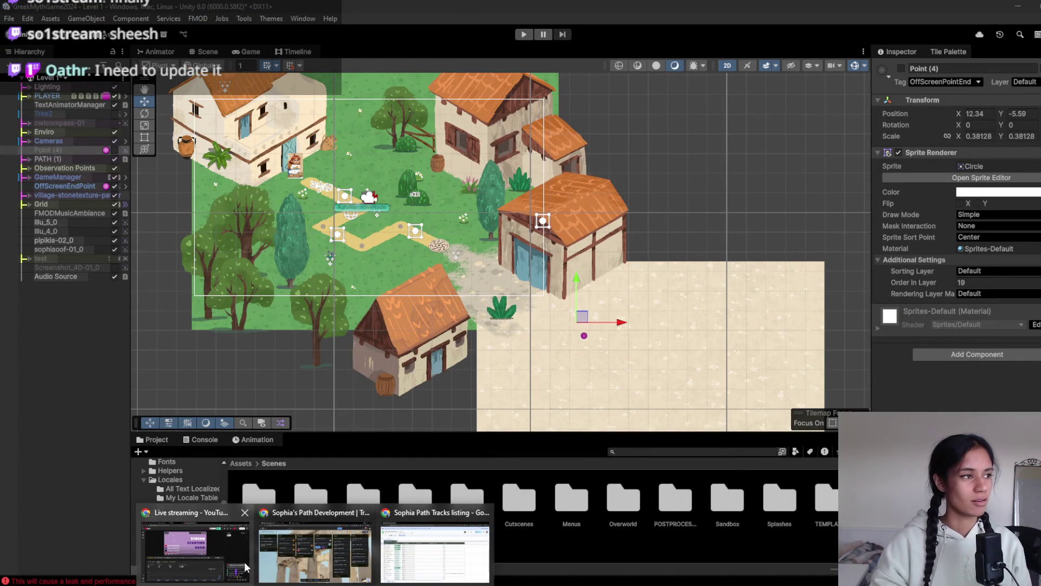
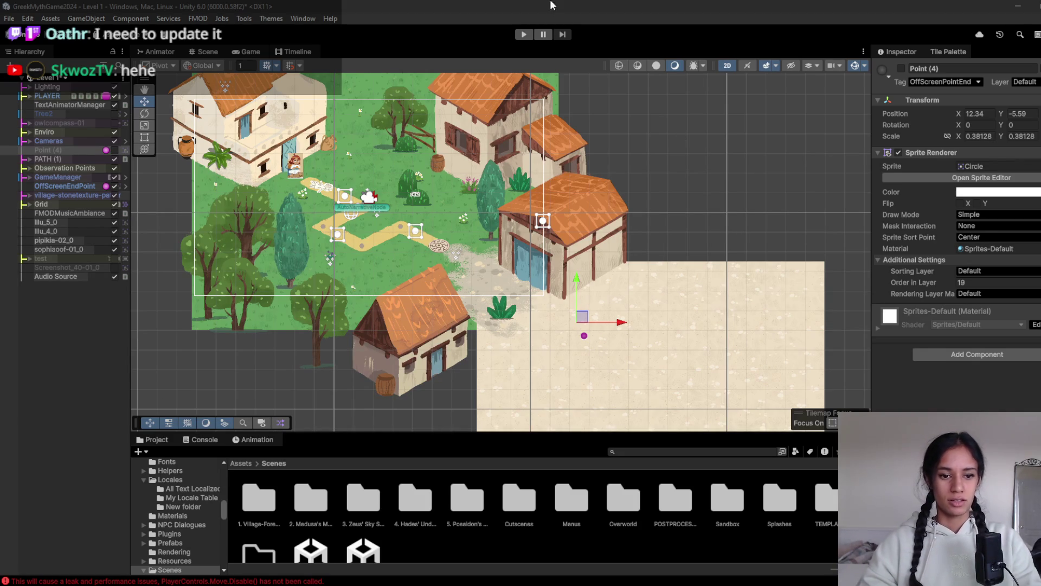
- Play-test Level 1, walking the girl down the path onto the stone disk at its end
left_click(524, 34)
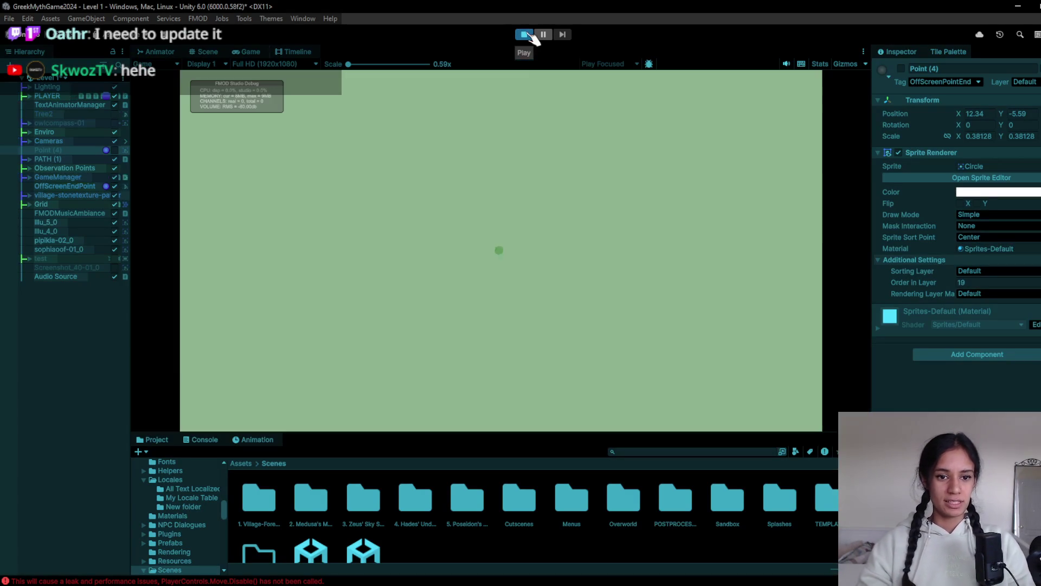
left_click(411, 333)
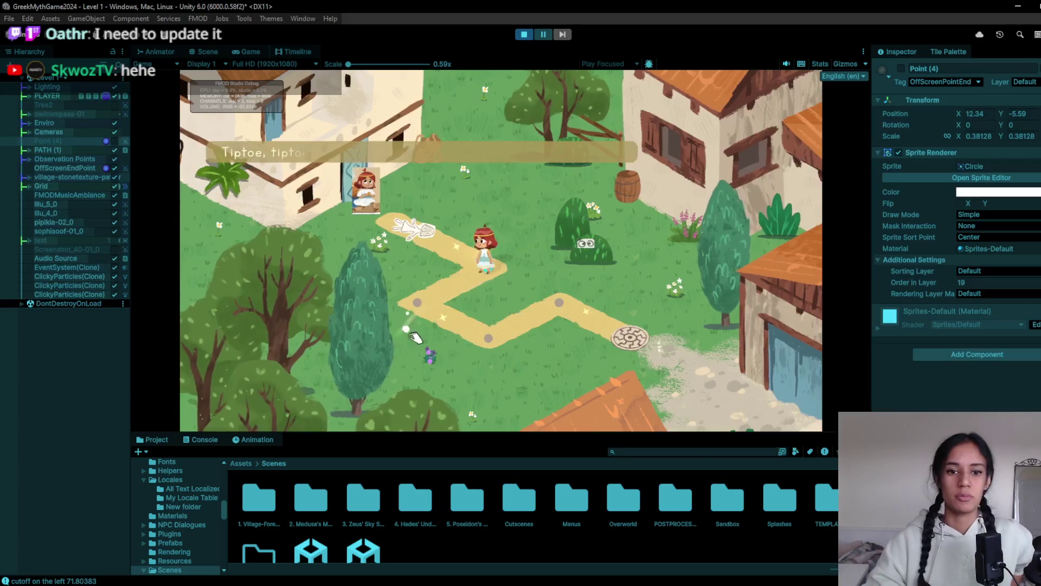
left_click(558, 299)
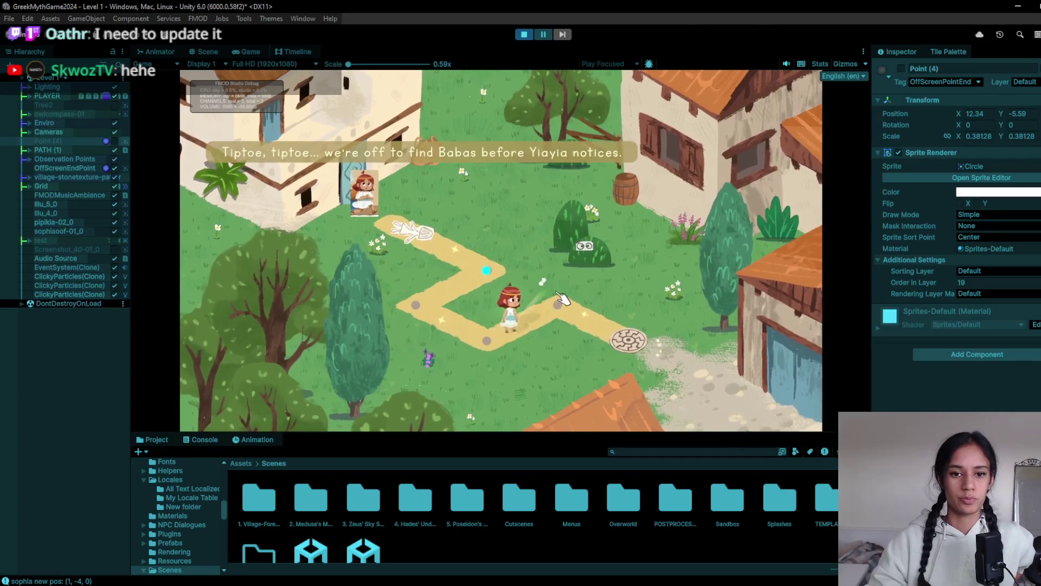
left_click(656, 343)
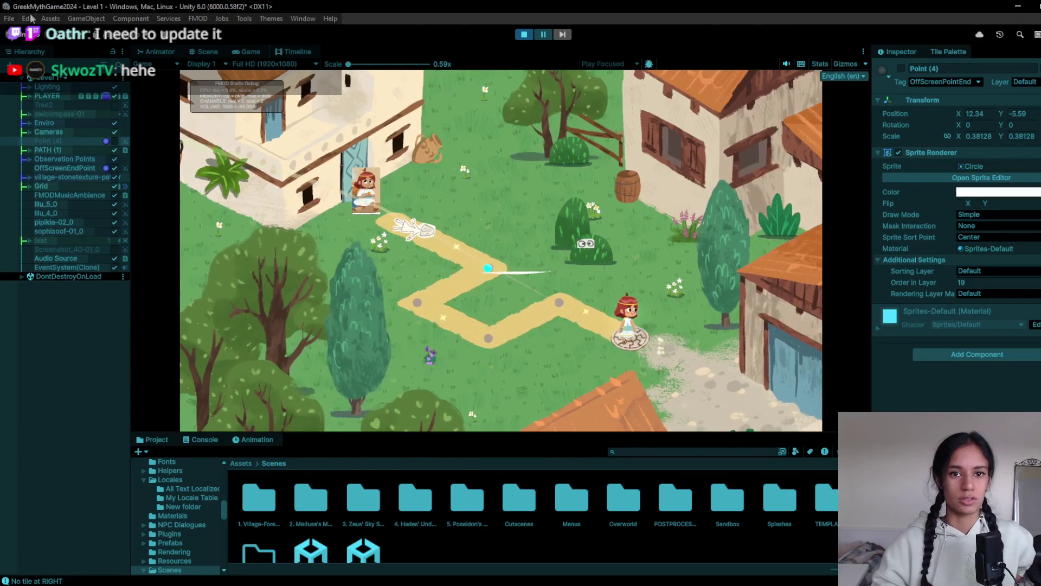
- Stop the play test and bring up GitHub Desktop's repository list
left_click(523, 34)
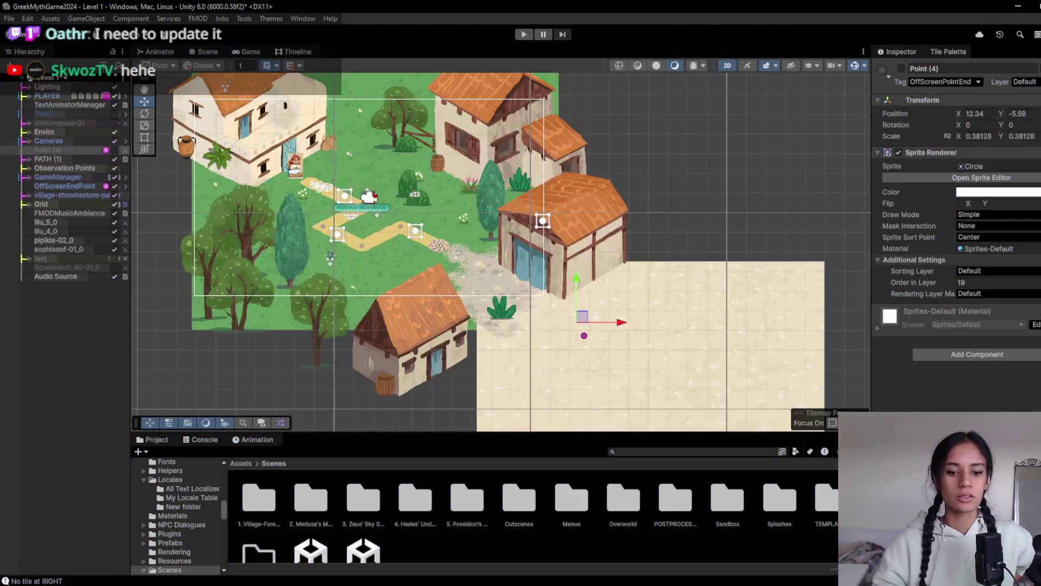
key("alt+Tab")
left_click(287, 34)
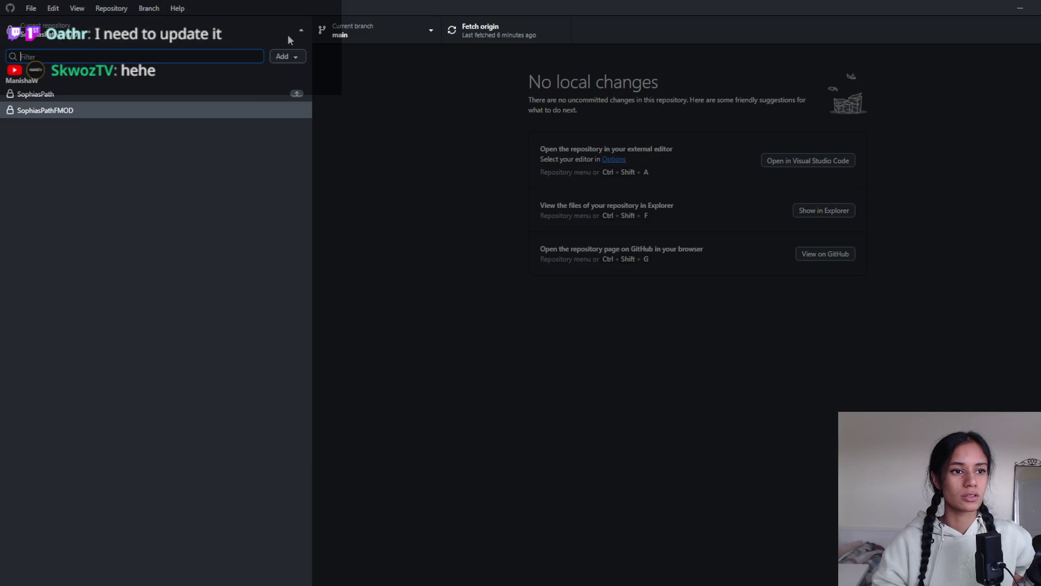
- Open SophiasPath and review the 'Tweaking levels' and 'Request for FMOD Sound Listeners' commits
left_click(239, 94)
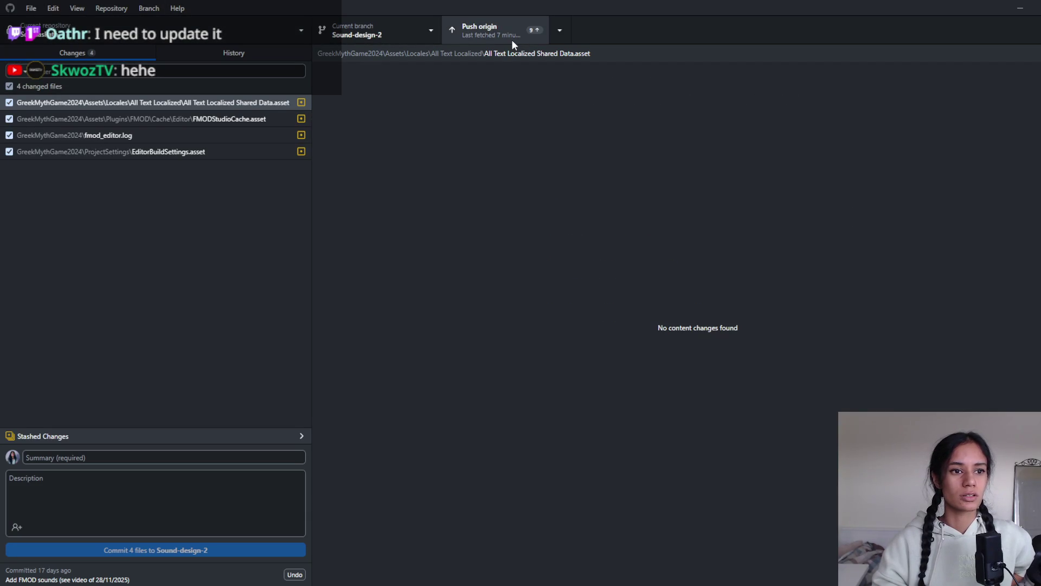
left_click(270, 50)
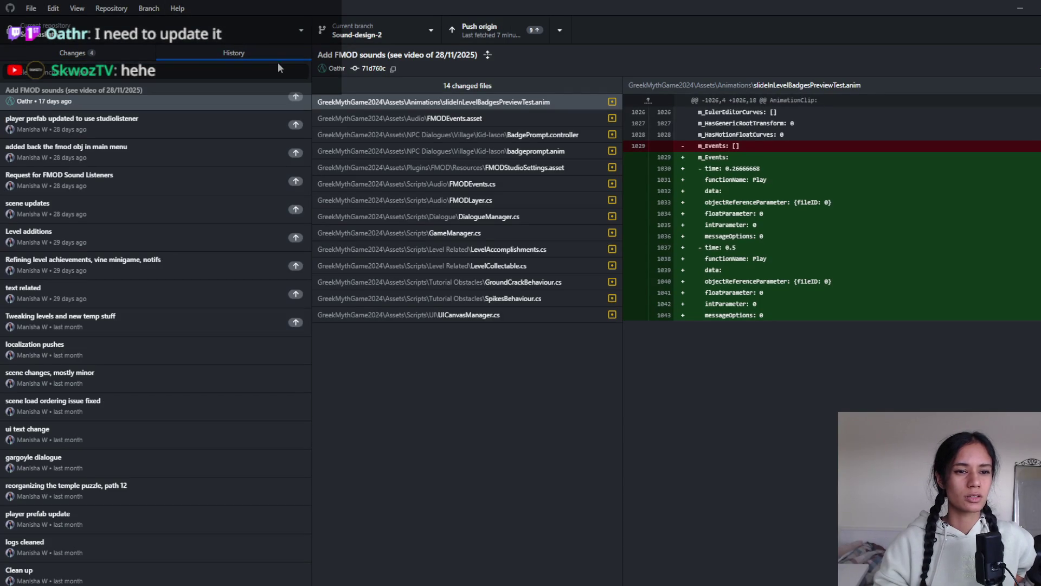
left_click(225, 324)
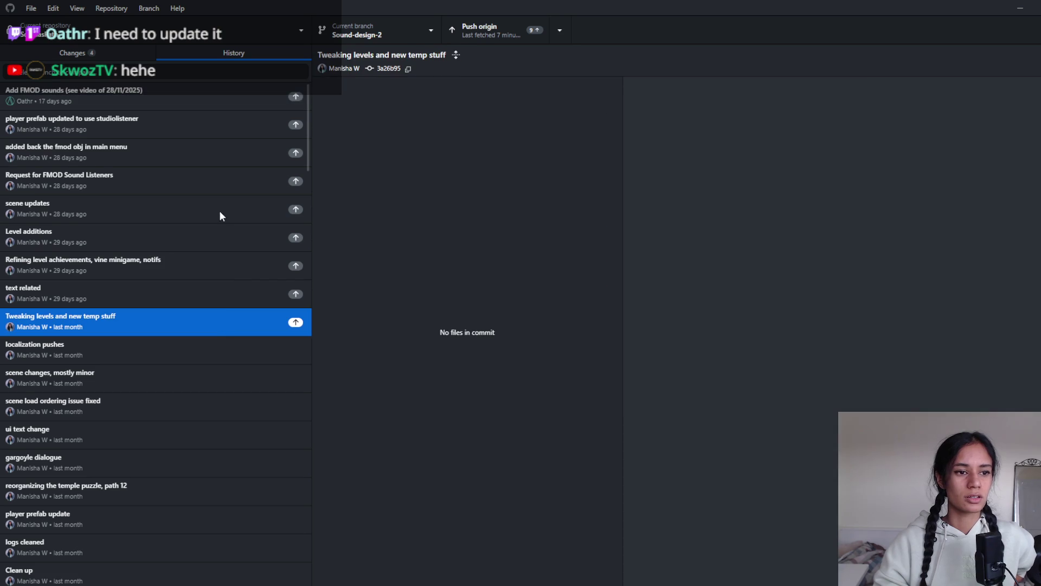
left_click(214, 174)
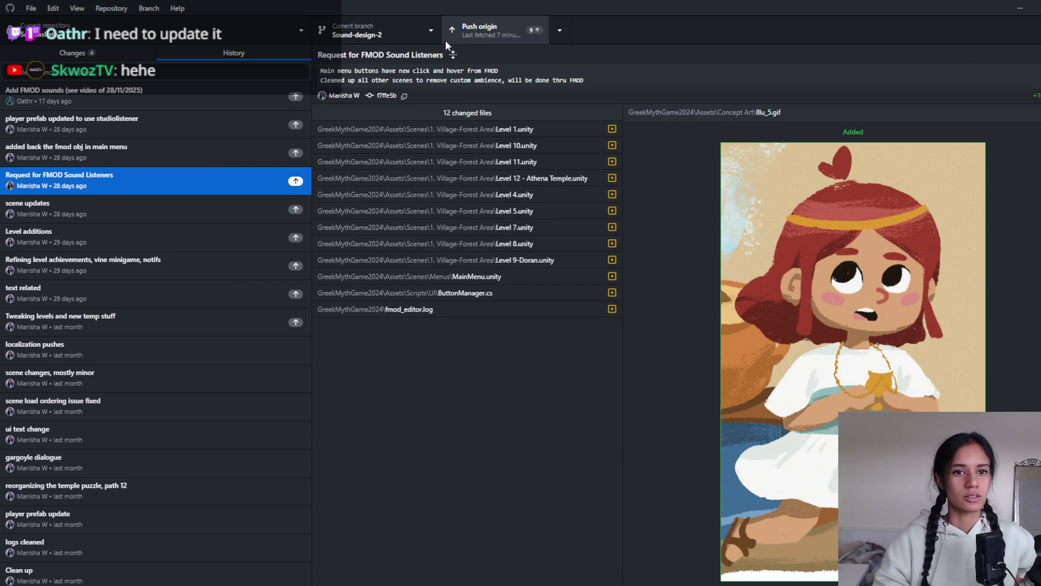
- Abandon a first switch to unaxel and discard all uncommitted changes instead
left_click(399, 31)
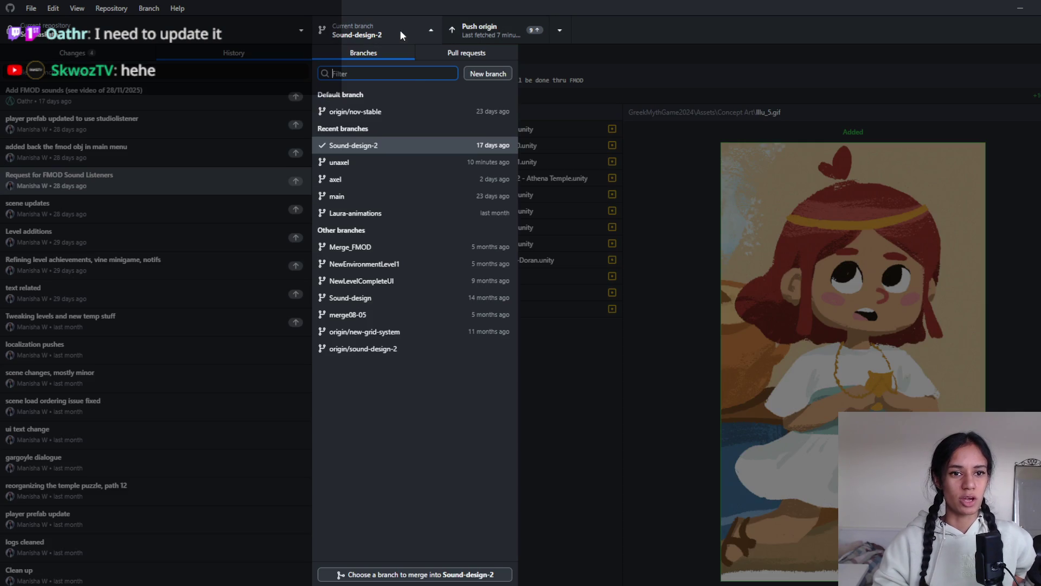
left_click(395, 163)
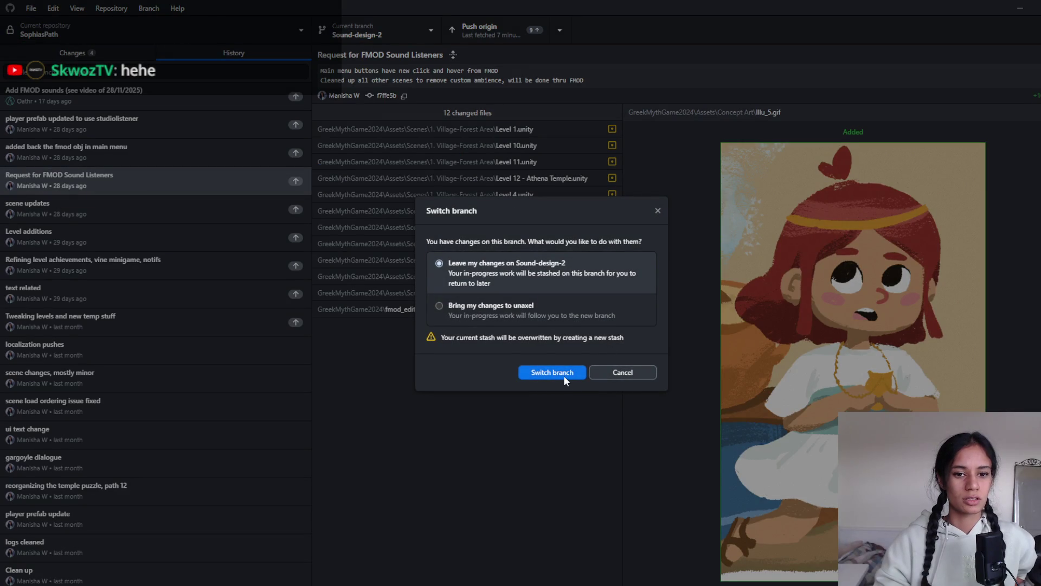
left_click(607, 374)
left_click(92, 55)
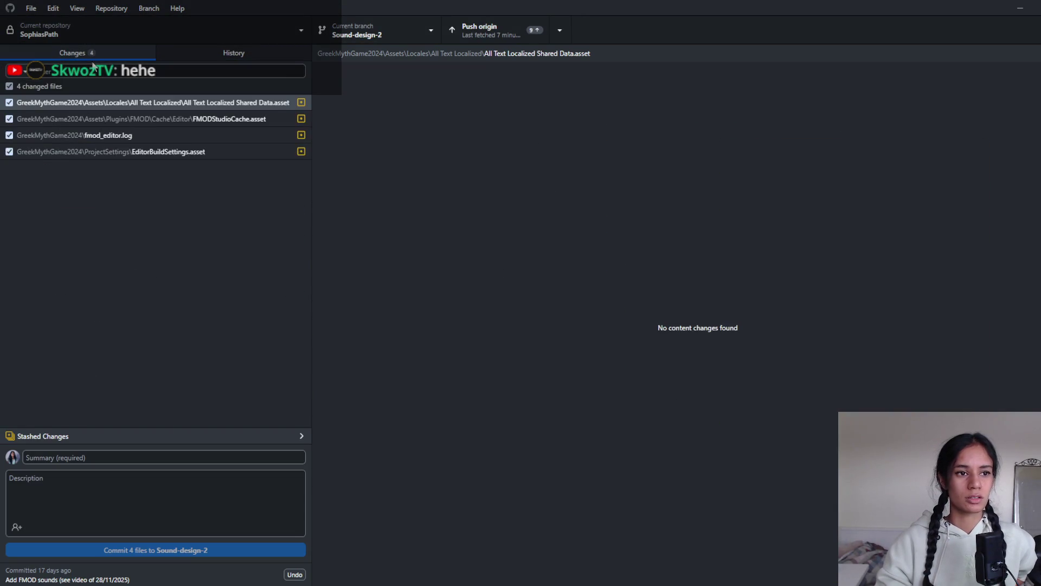
right_click(87, 91)
left_click(104, 106)
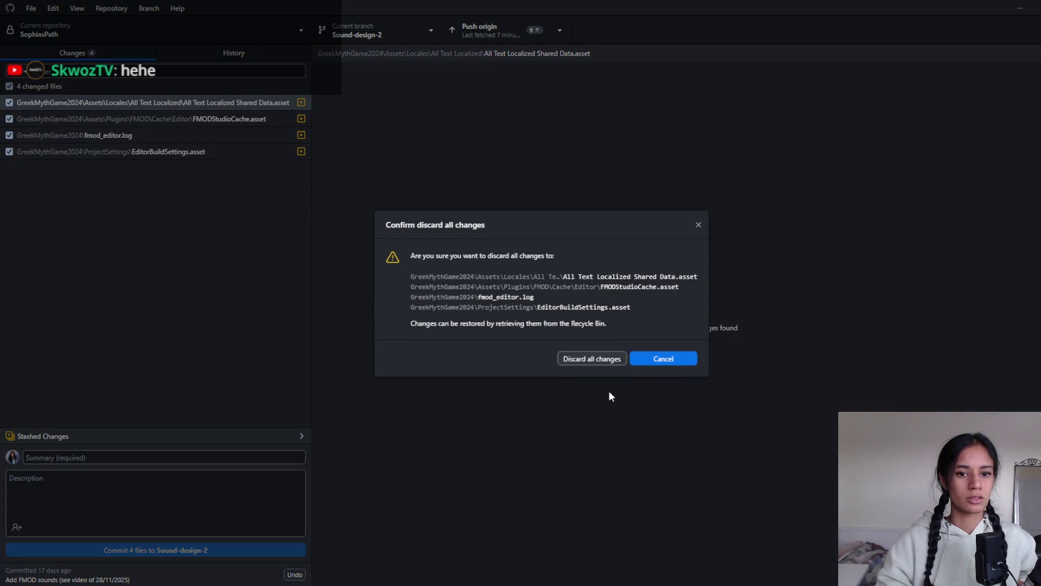
left_click(597, 358)
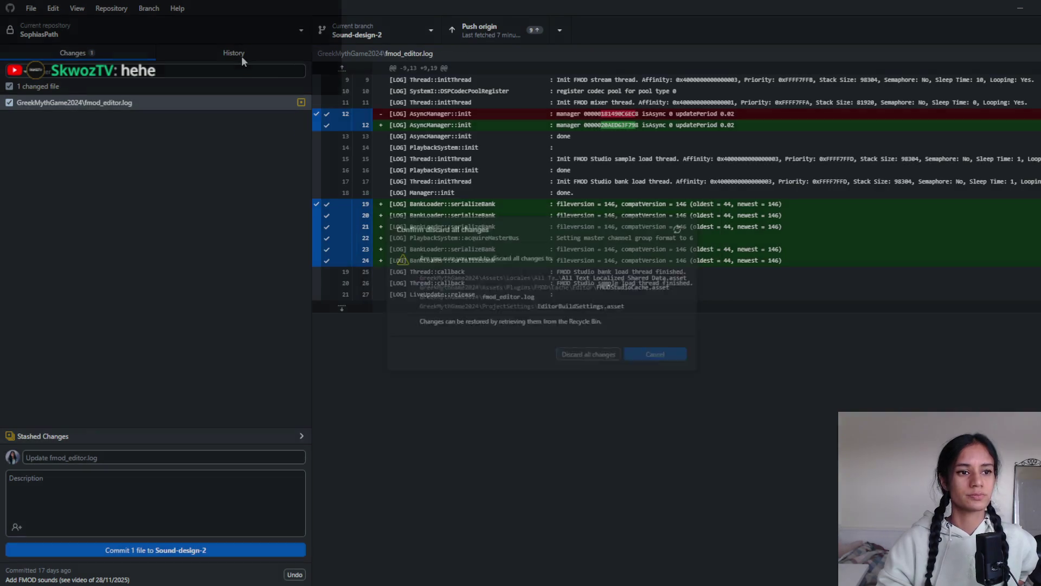
- Try switching to unaxel, leaving changes on Sound-design-2 and overwriting the stash, then dismiss the checkout error
left_click(242, 57)
left_click(208, 32)
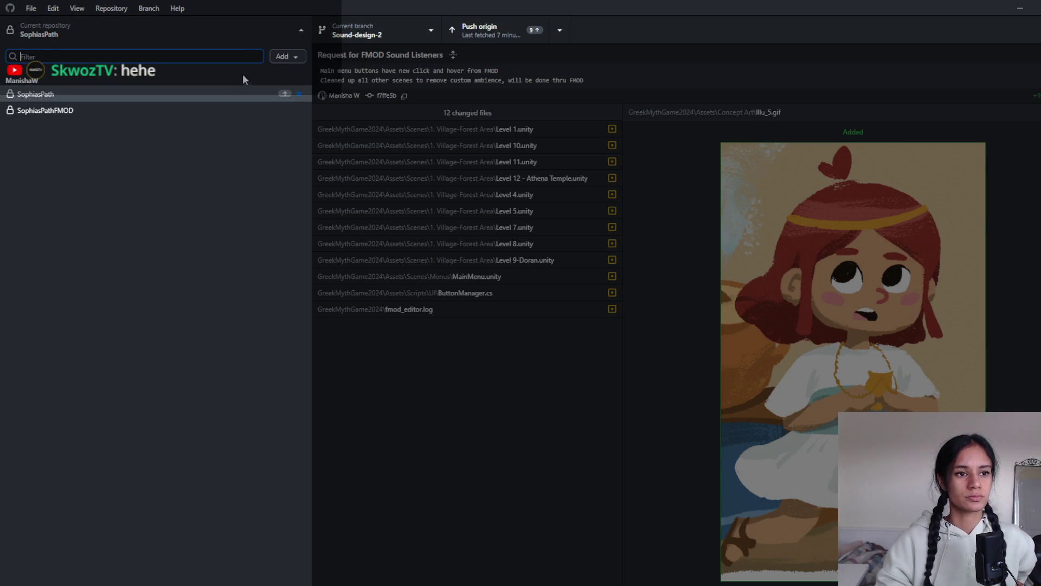
left_click(389, 27)
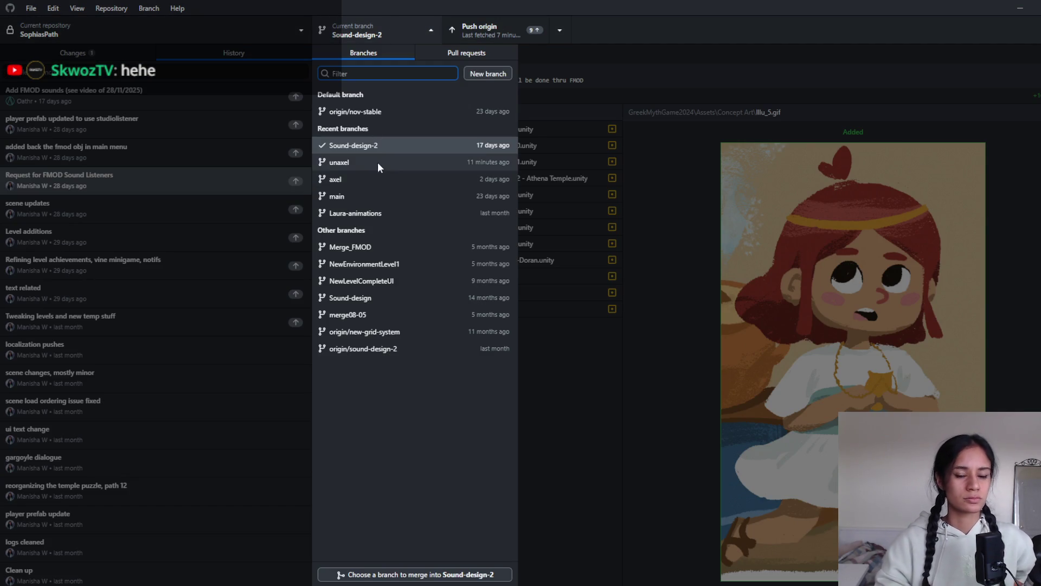
left_click(377, 161)
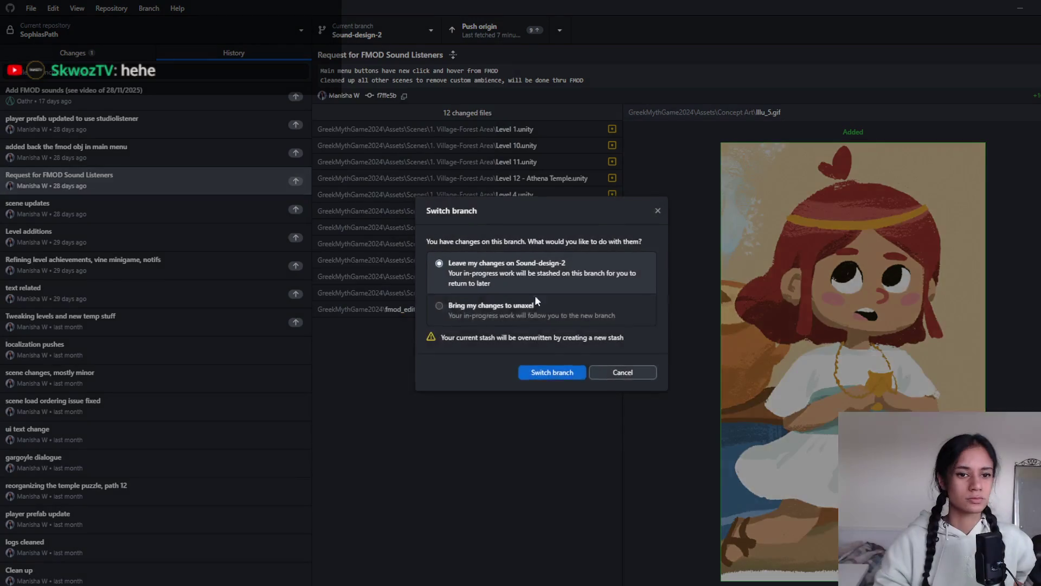
left_click(570, 373)
left_click(591, 335)
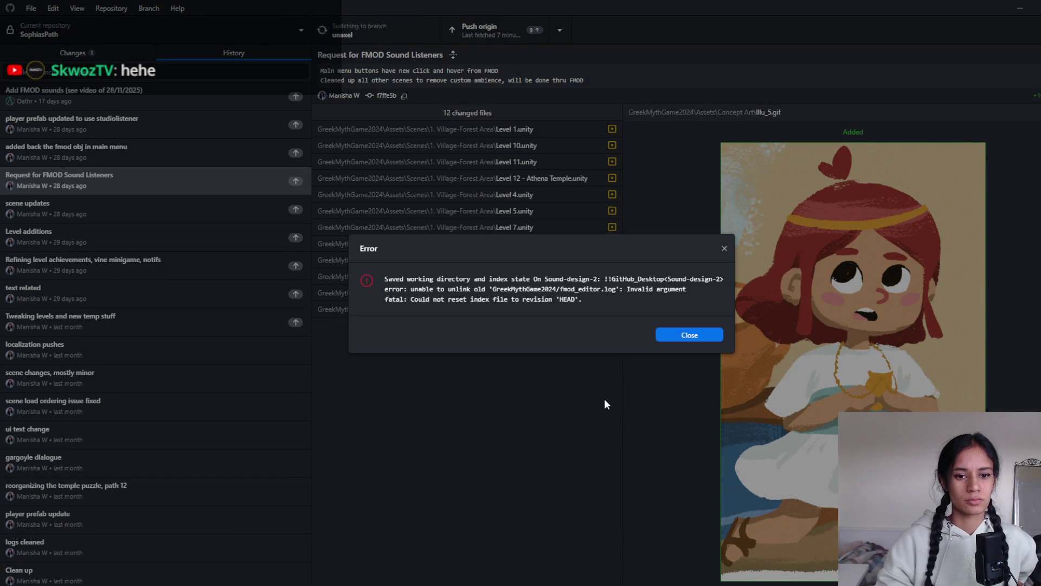
left_click(641, 343)
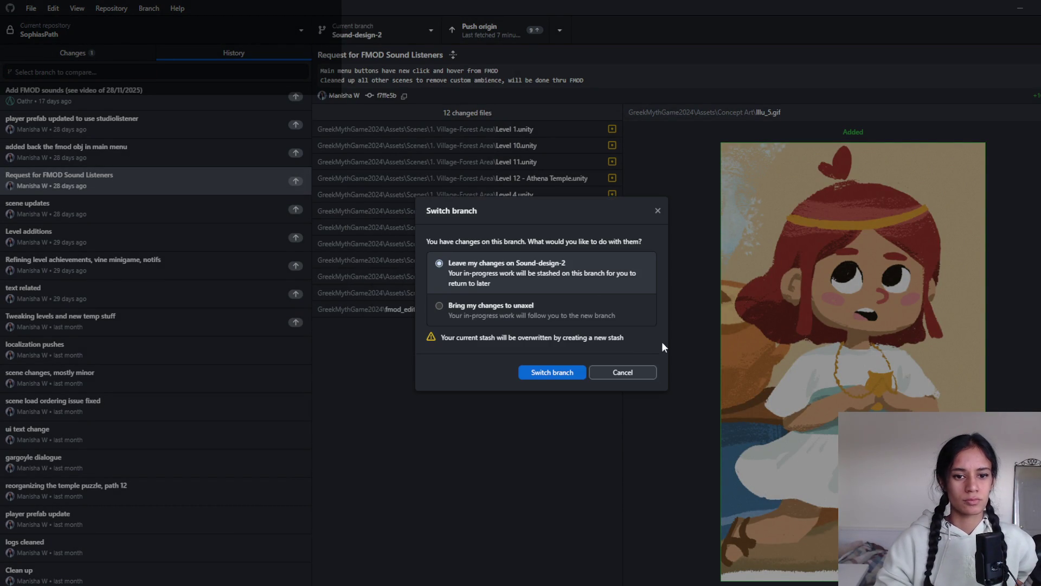
left_click(625, 373)
- Sync with origin and retry the unaxel switch with stash overwrite, dismissing the repeated failure
left_click(498, 23)
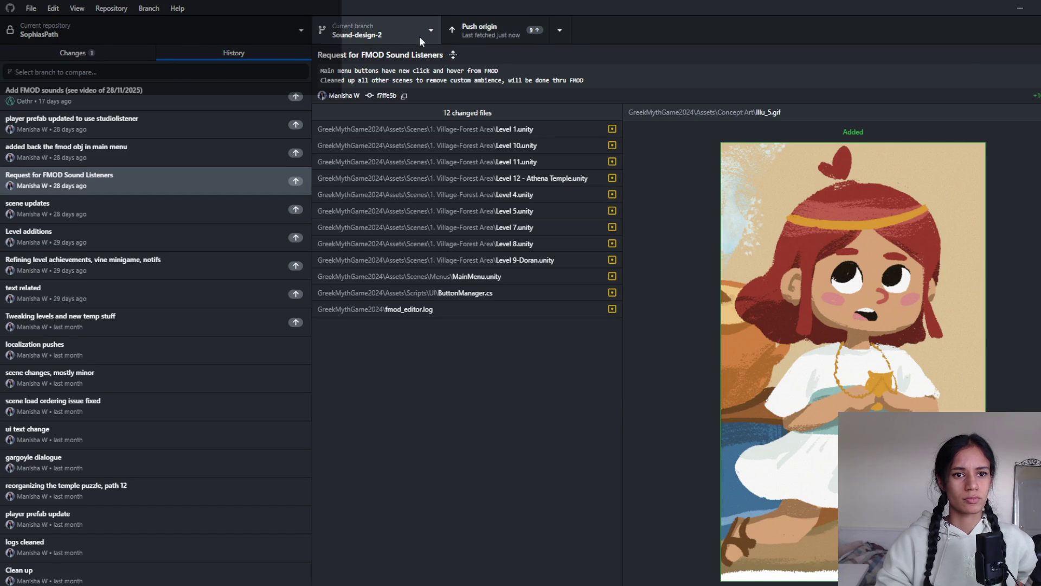
left_click(409, 34)
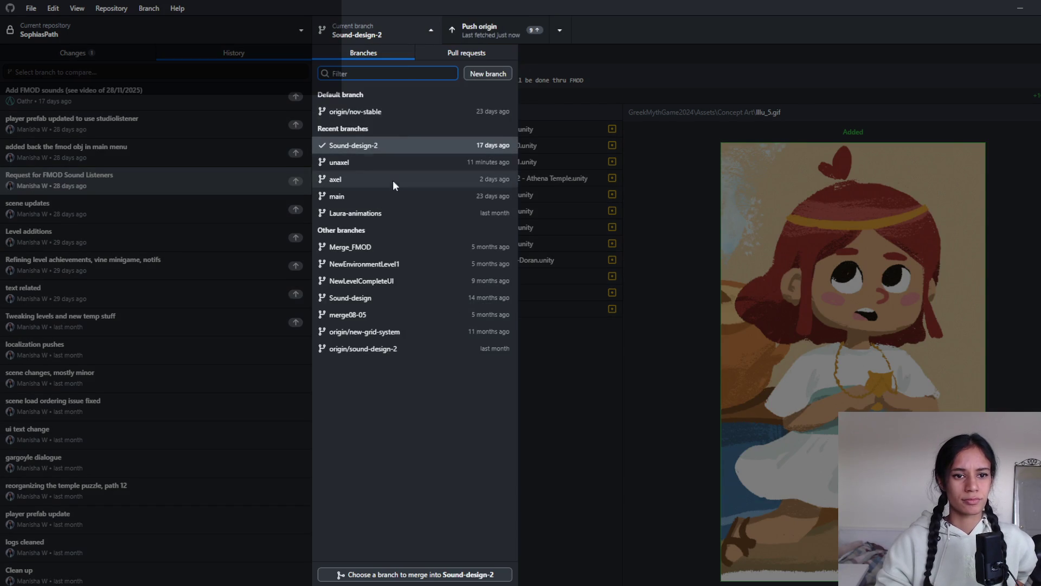
left_click(374, 166)
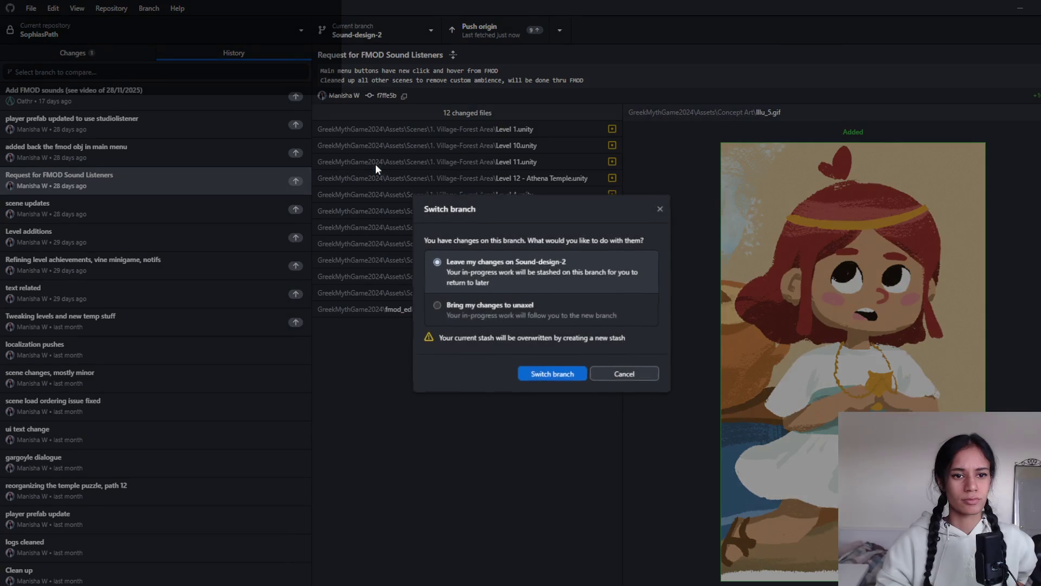
left_click(568, 378)
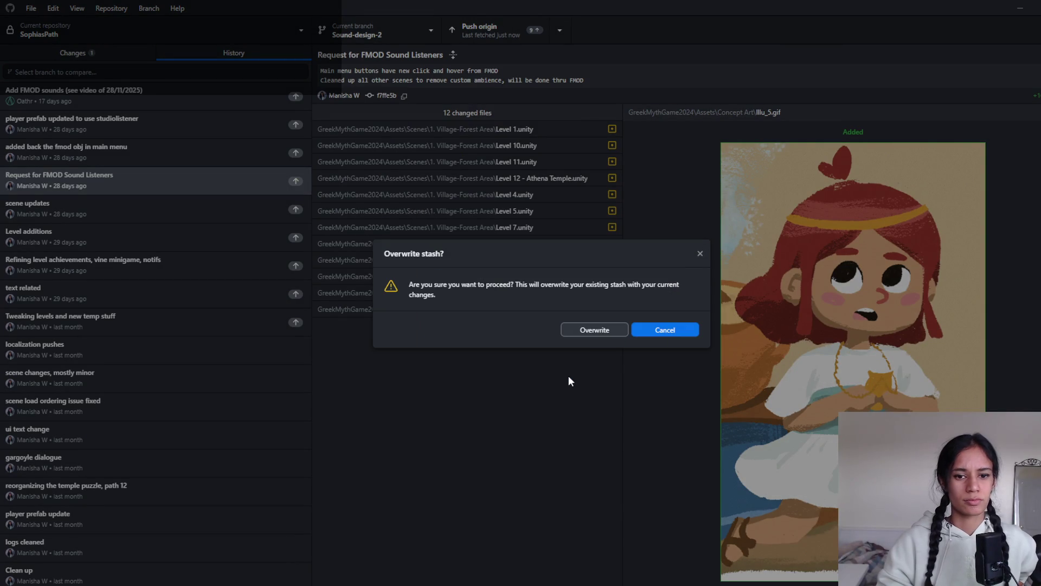
left_click(606, 331)
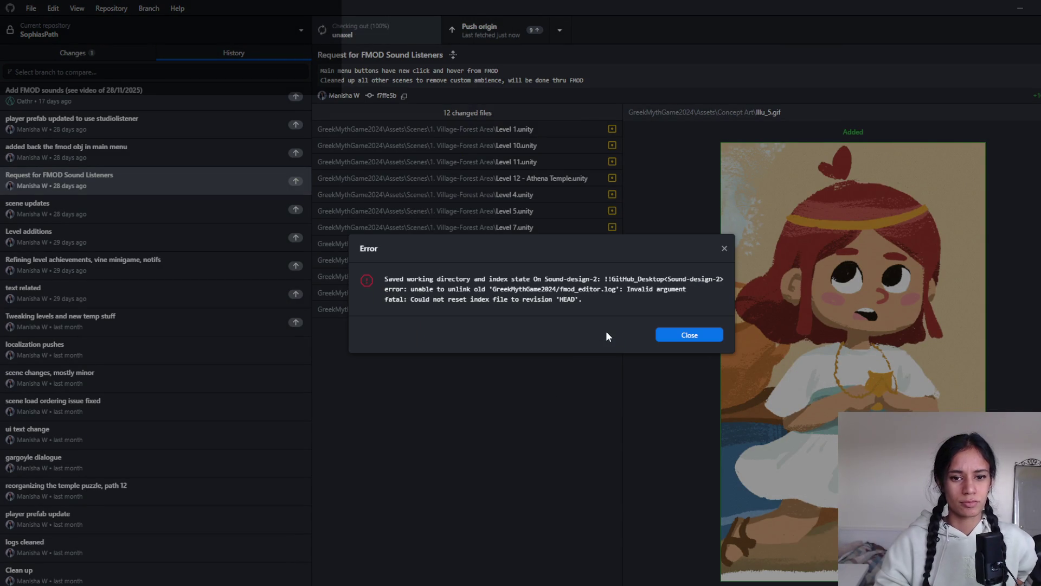
left_click(698, 333)
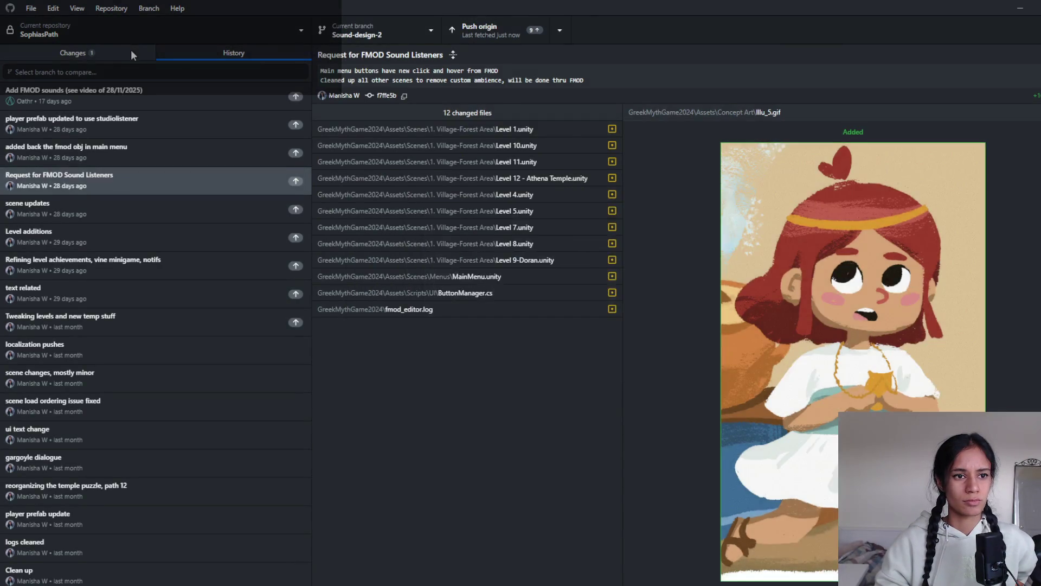
left_click(132, 50)
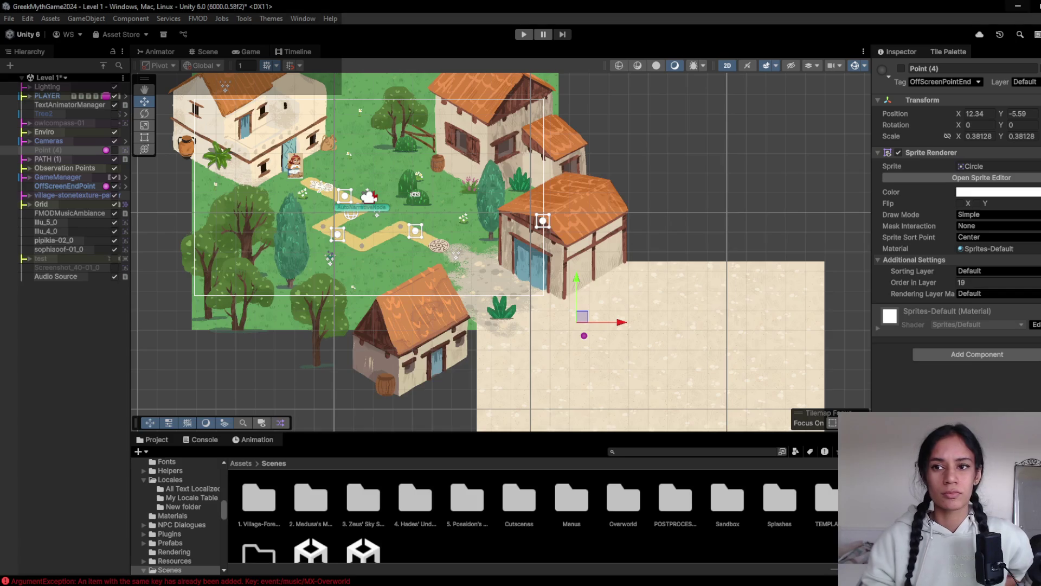
- Discard all four changed files, including fmod_editor.log, and check out the unaxel branch
left_click(601, 323)
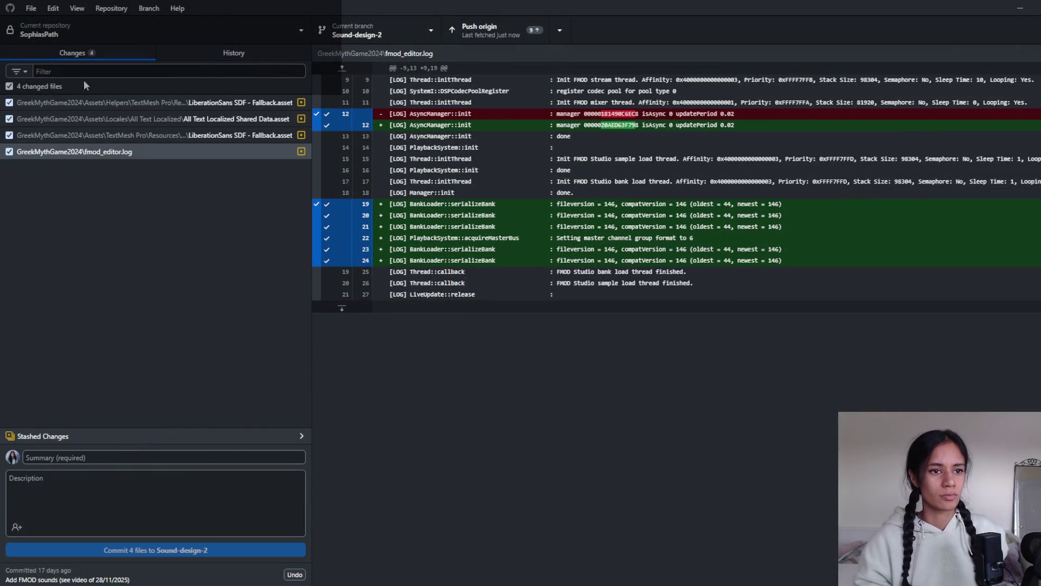
right_click(64, 89)
left_click(120, 106)
left_click(591, 359)
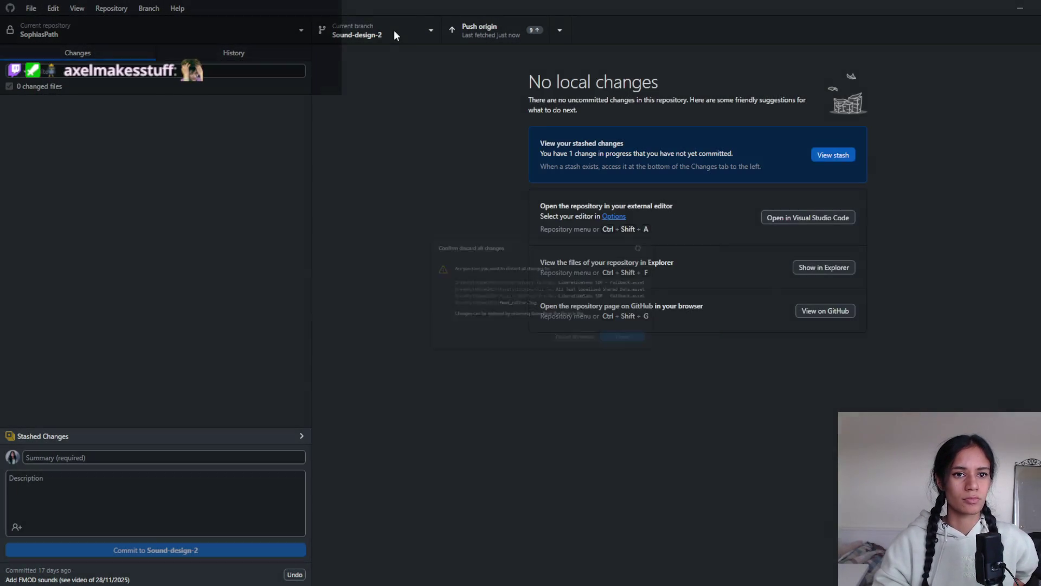
left_click(394, 30)
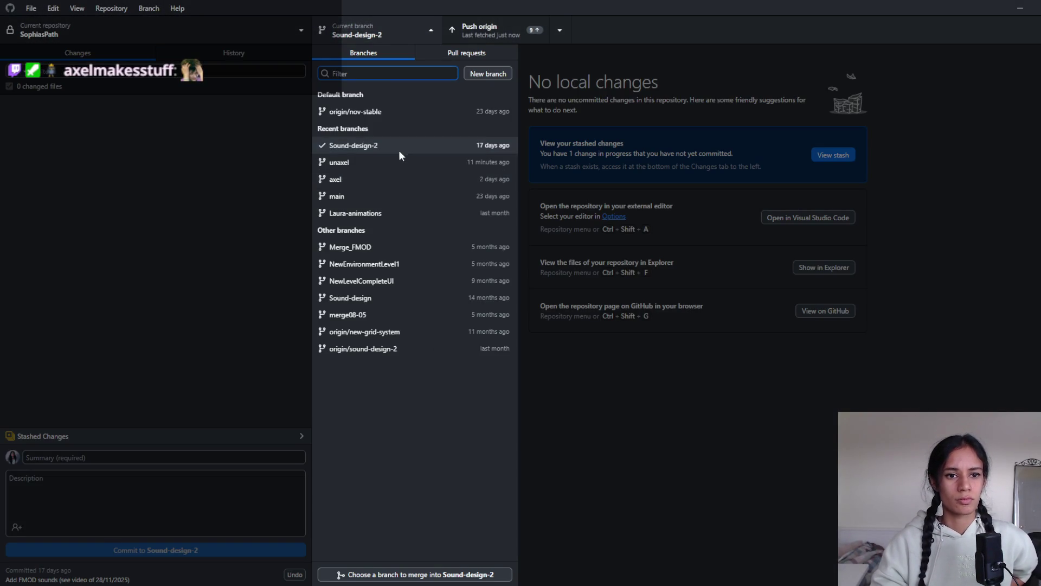
left_click(402, 161)
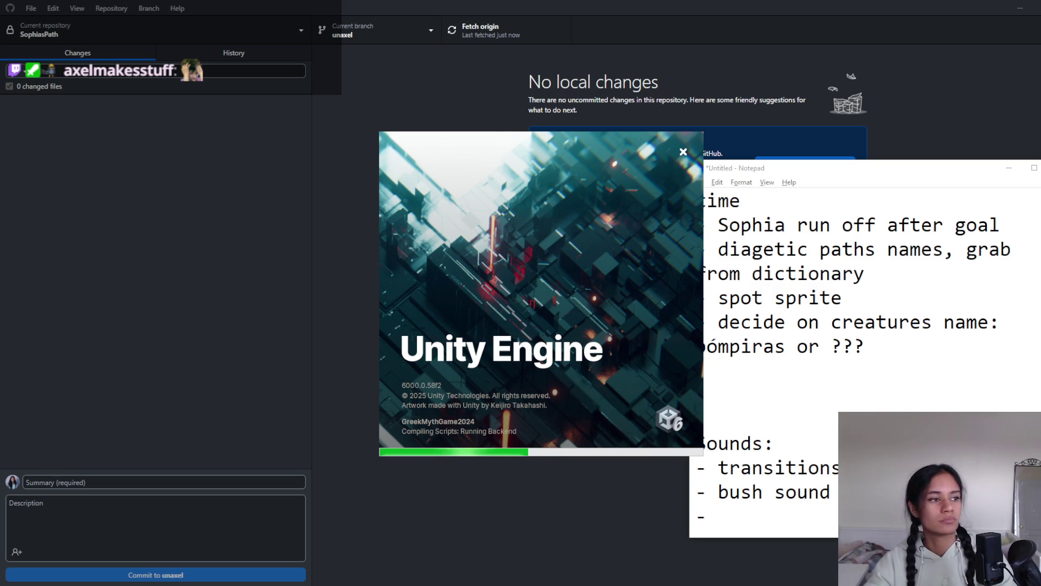
- Below 'bómpiras or ???', add '- open and highlight the badge that you just got', inserting 'ui'
left_click(836, 330)
left_click(803, 367)
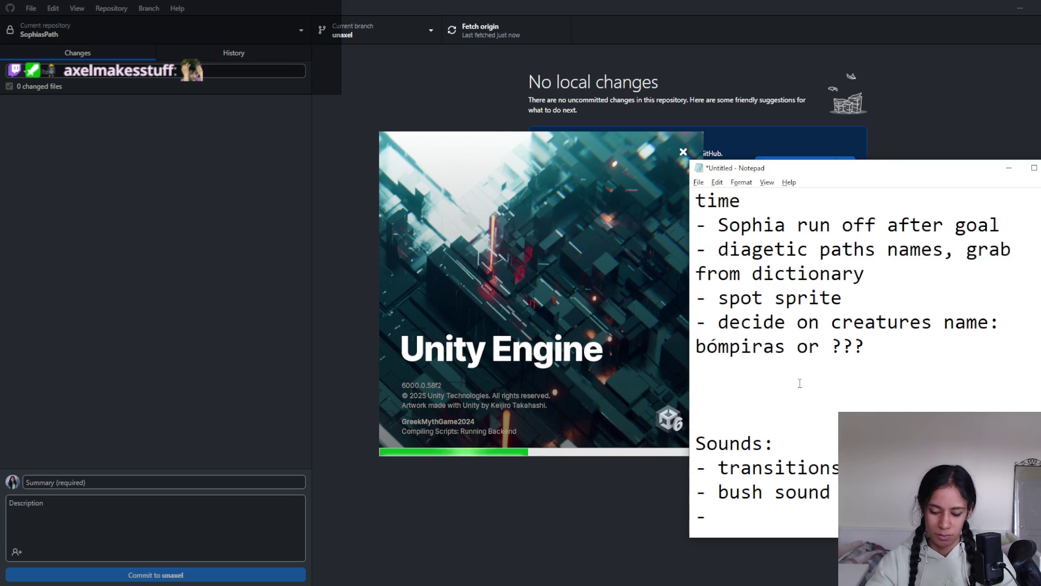
left_click(848, 492)
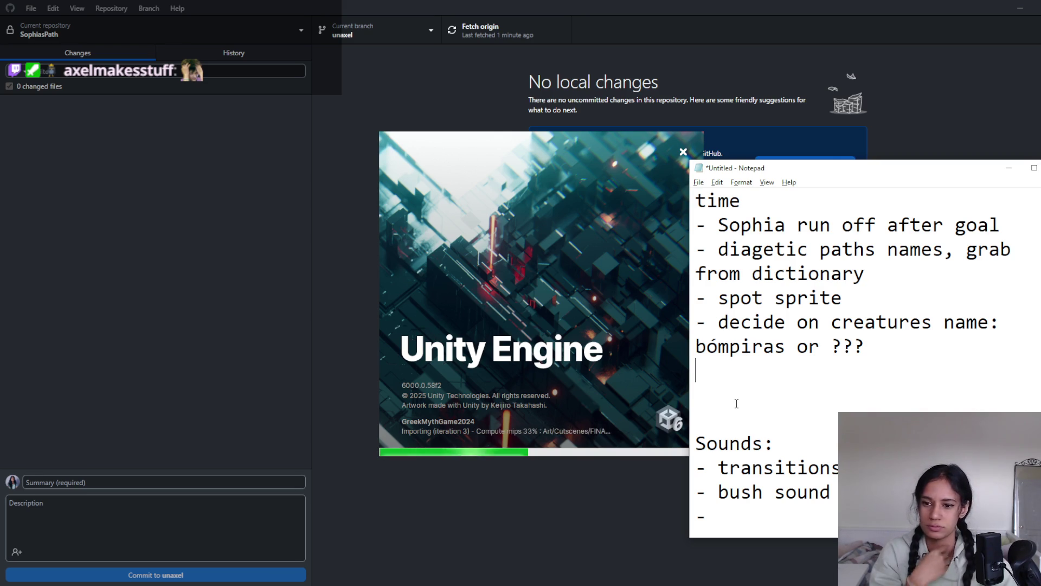
type("- open ")
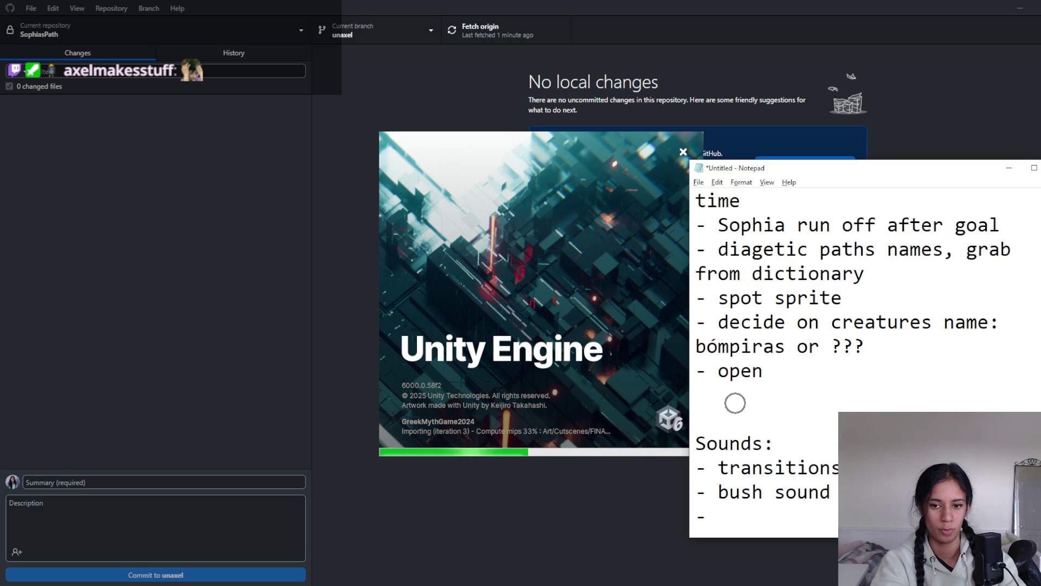
type("and highlight the ba")
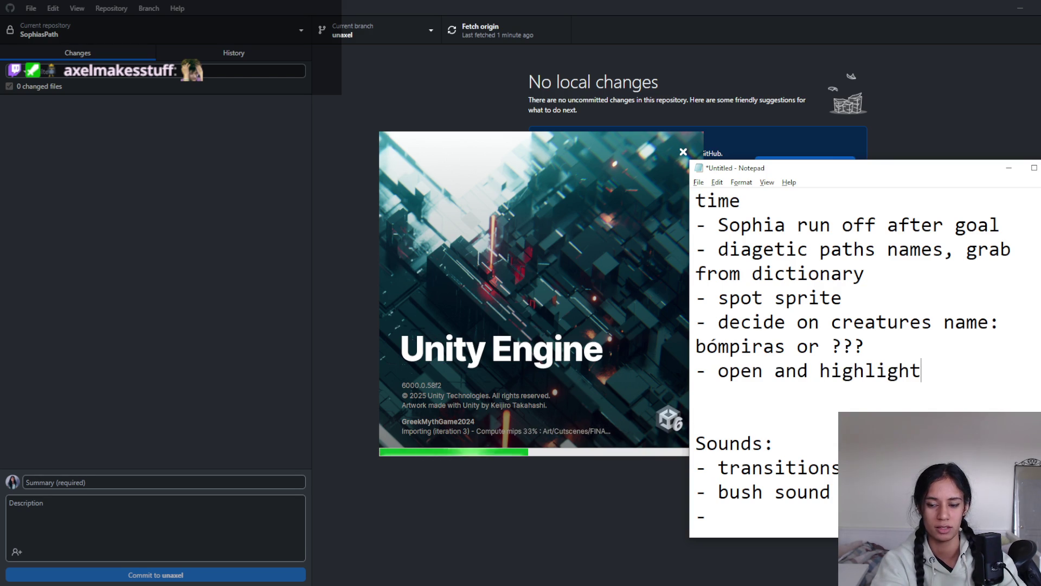
type("dge")
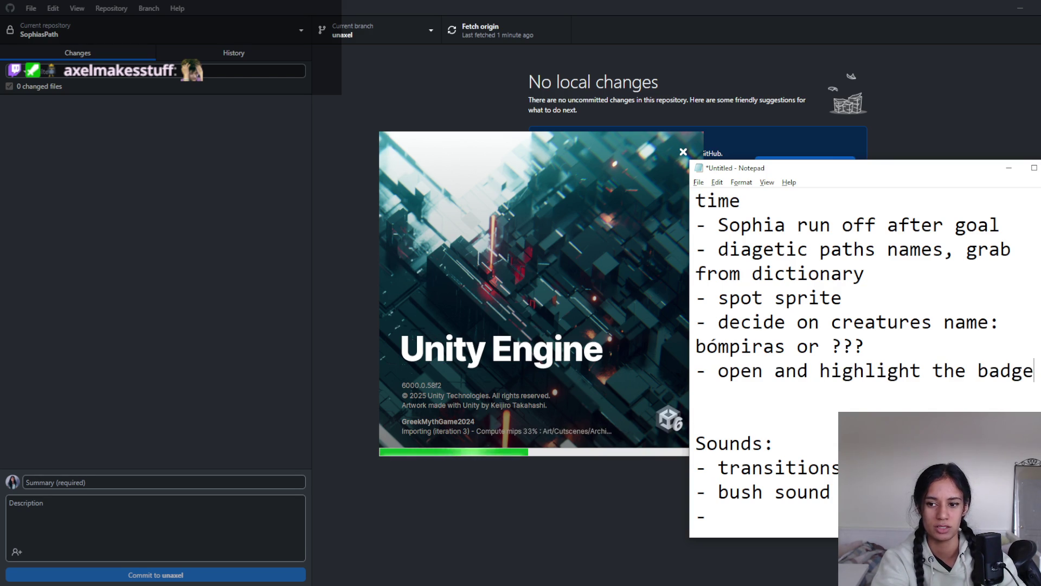
type(" that you just got")
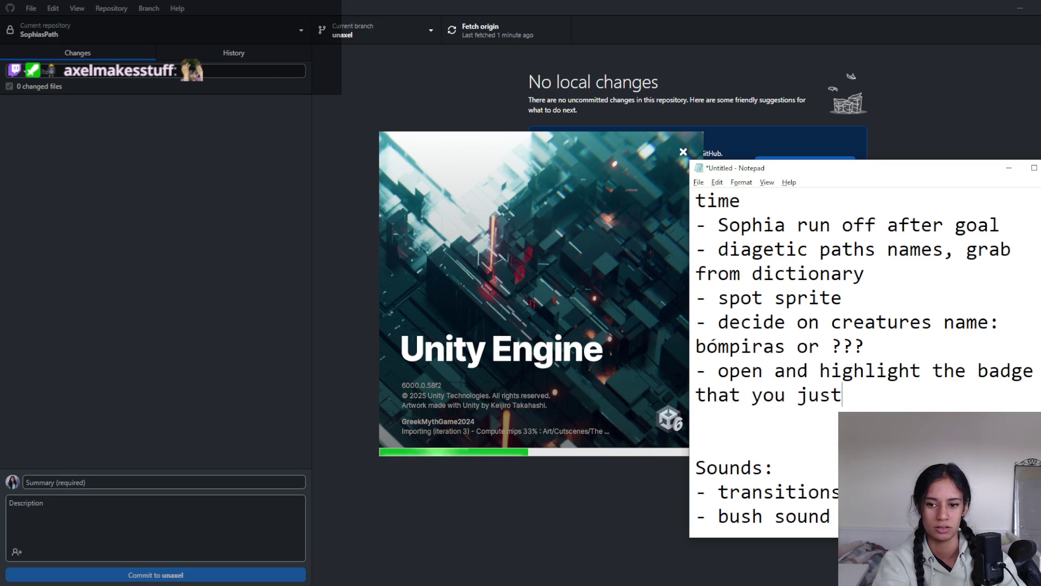
key("ctrl+Left")
key("ctrl+Left")
key("ctrl+Left")
type("ui")
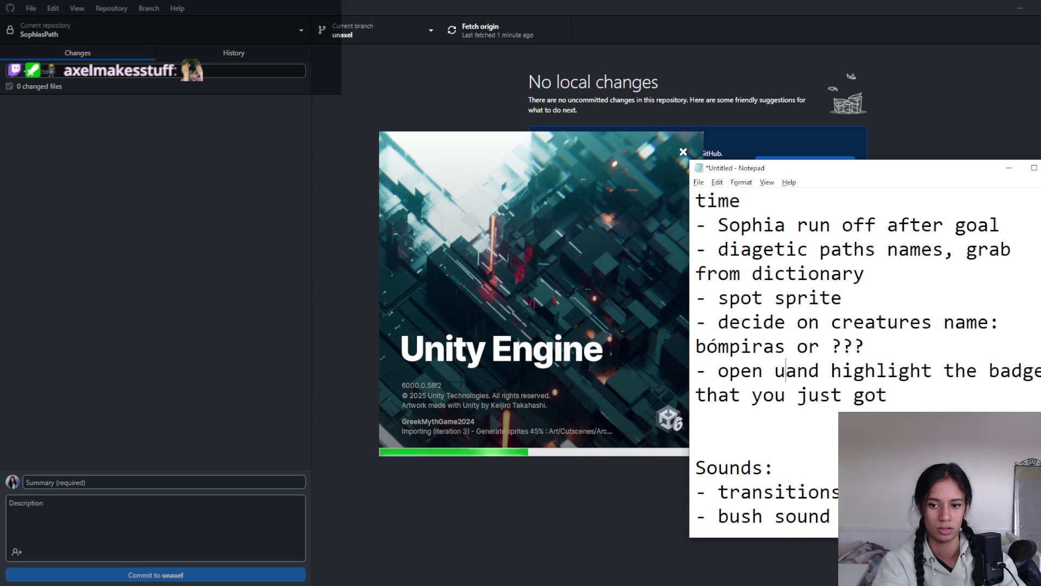
key("End")
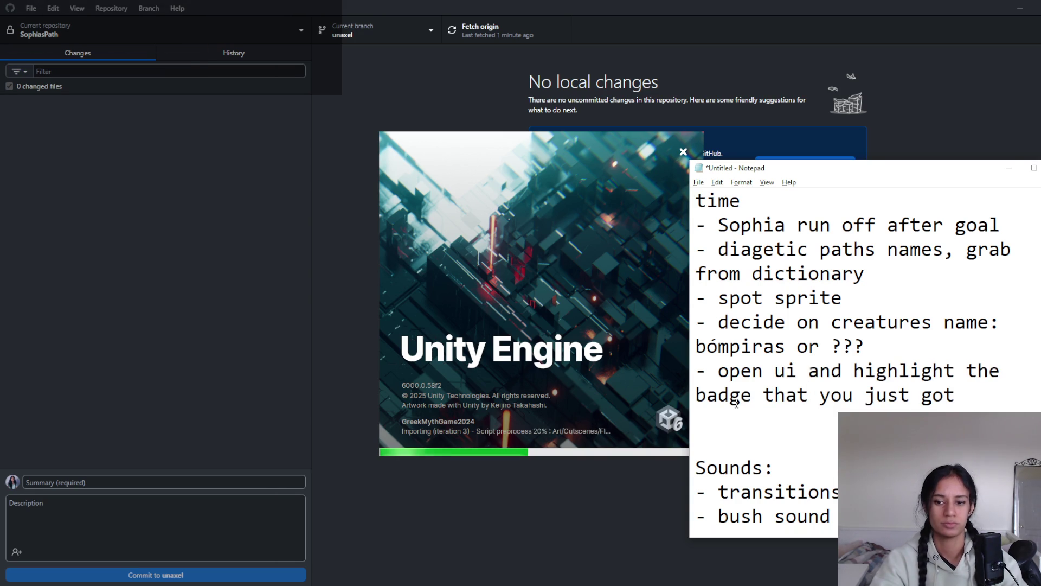
- Add the lines '-new ui look', 'achievements' and 'new ui for … collected' to the list
key("Return")
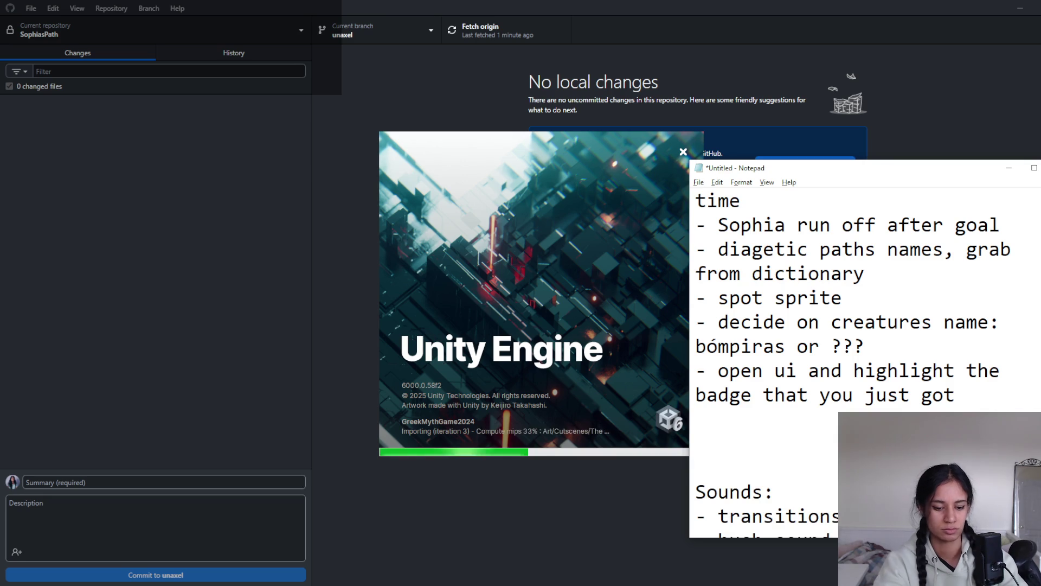
type("-new ui look")
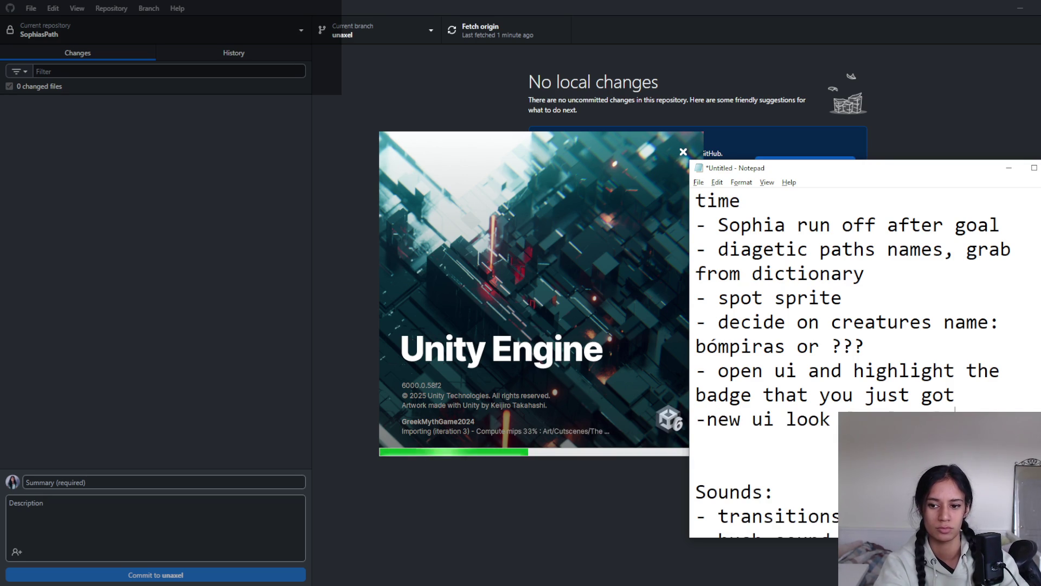
key("Return")
type("achievements")
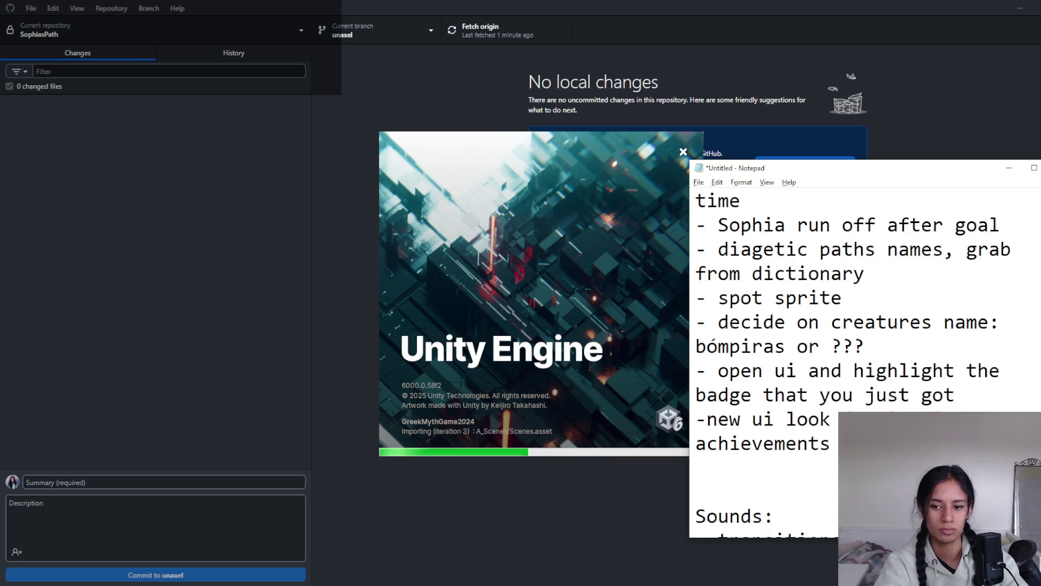
key("Return")
type("new ui for")
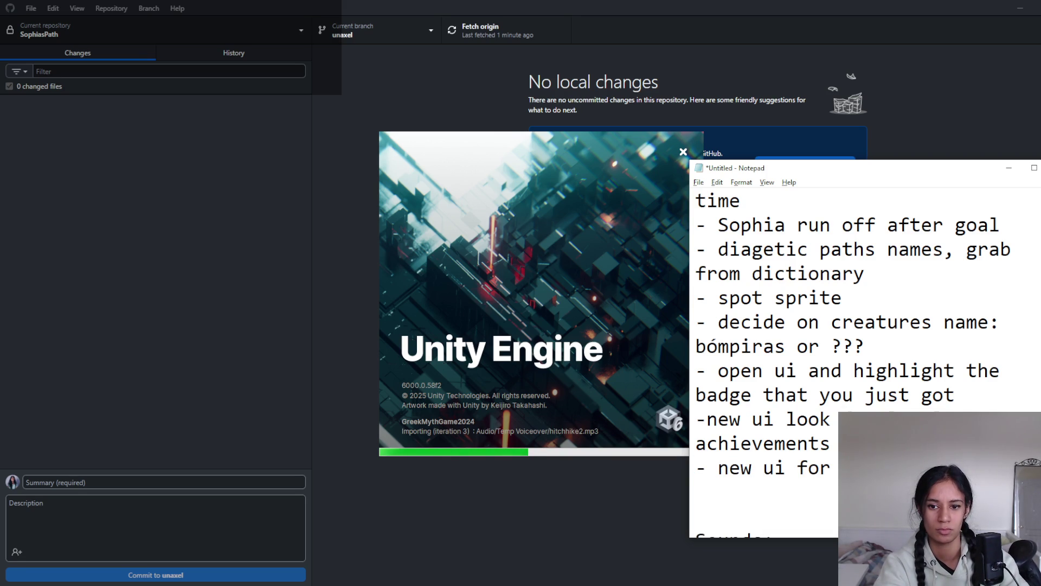
type("collected")
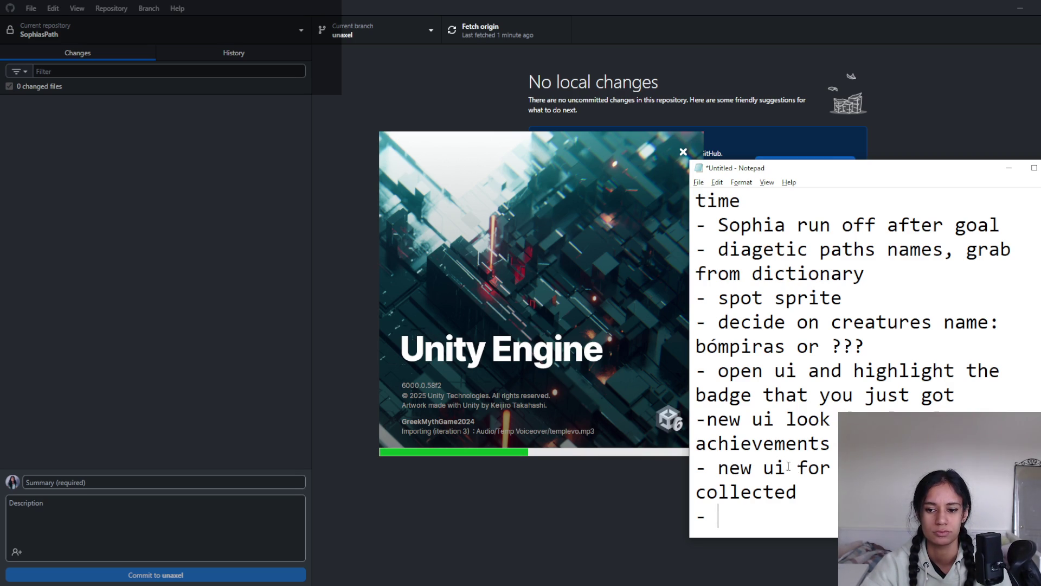
scroll(793, 497, "down", 2)
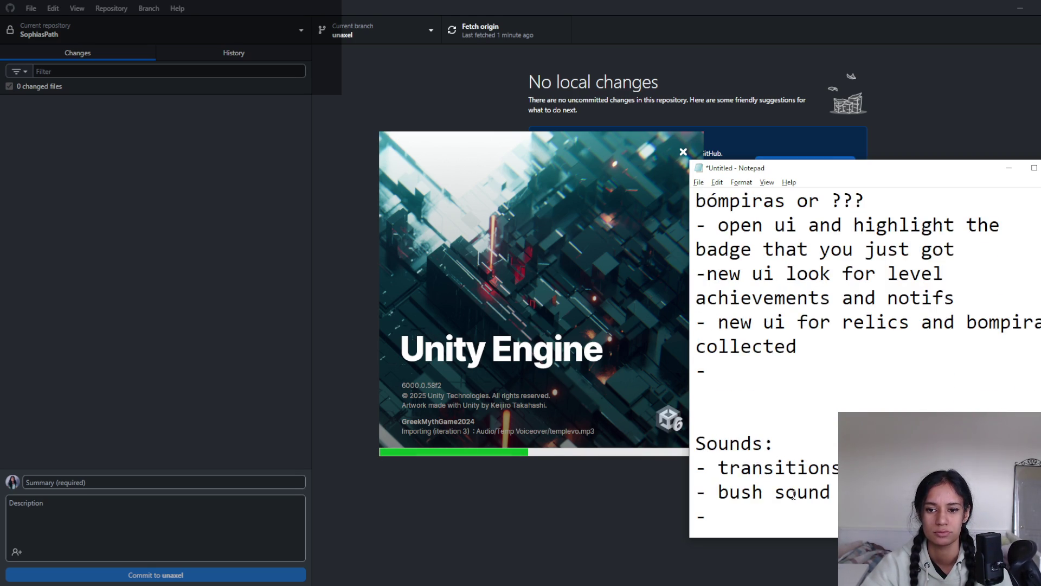
scroll(793, 494, "up", 1)
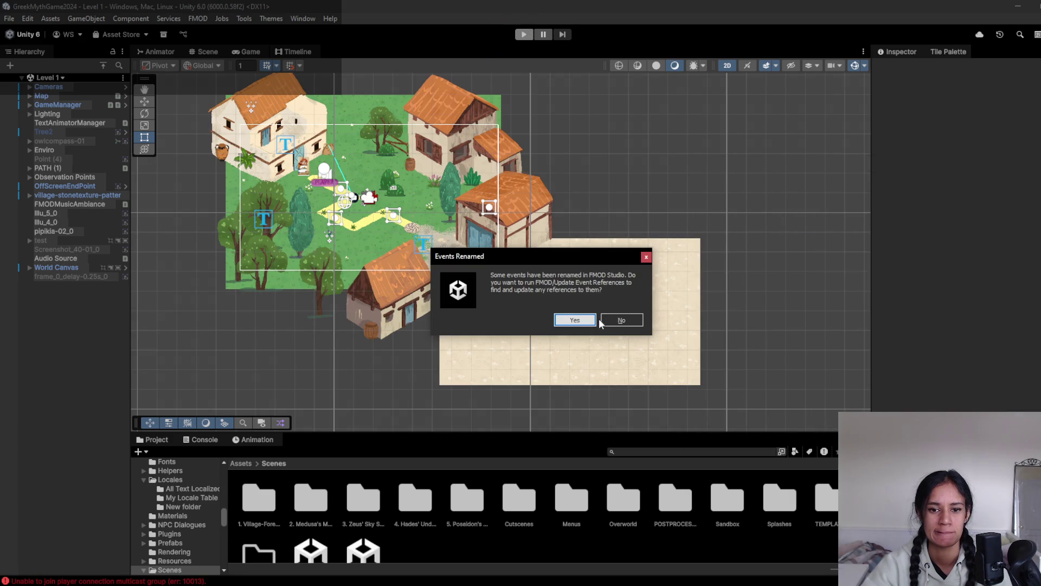
- Decline FMOD's Events Renamed update, keeping the existing event references
left_click(612, 321)
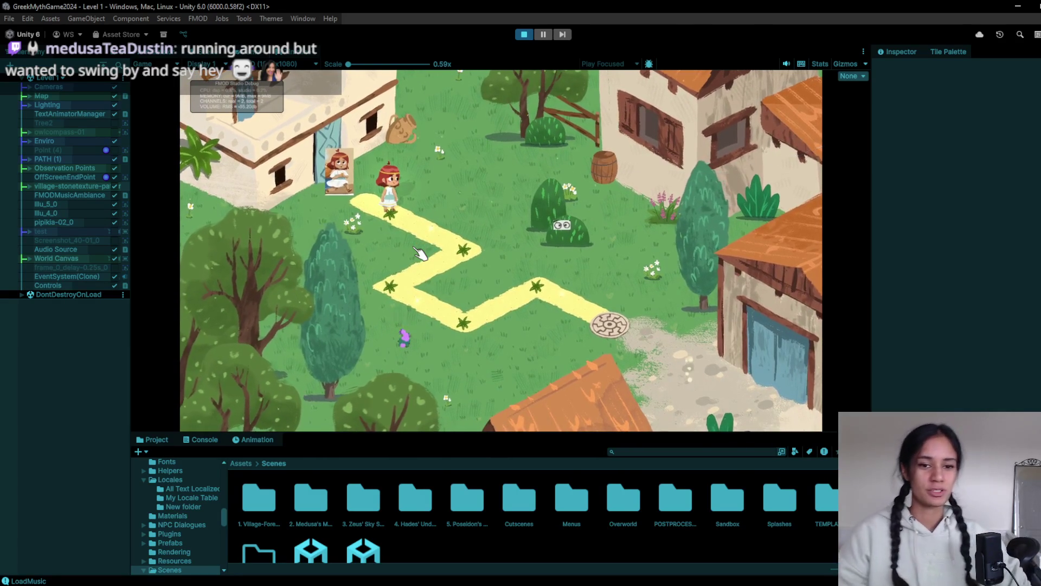
- Walk the girl along the yellow path, stop the play test, and open Templateq without saving
left_click(428, 307)
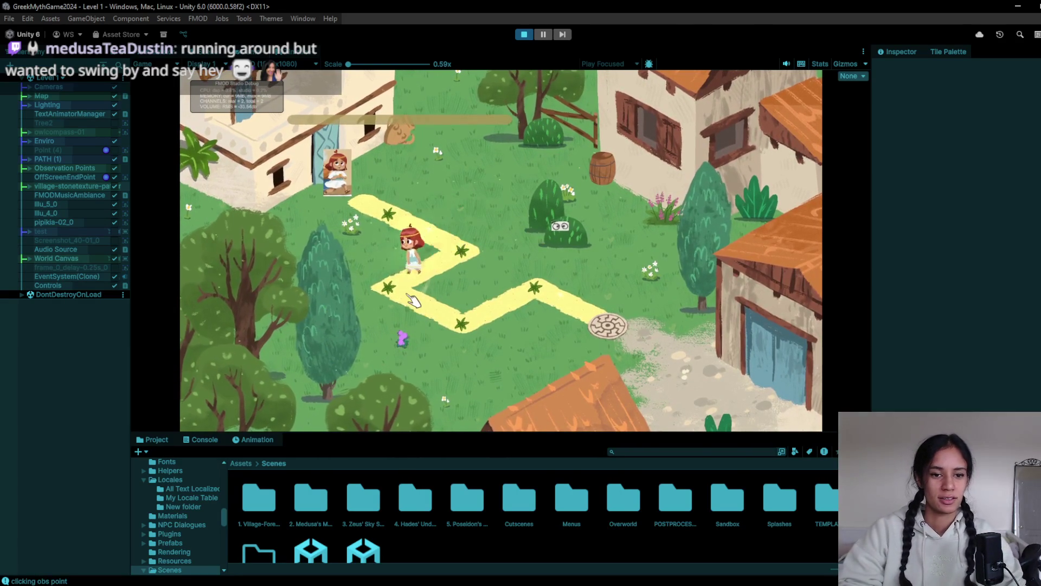
left_click(524, 35)
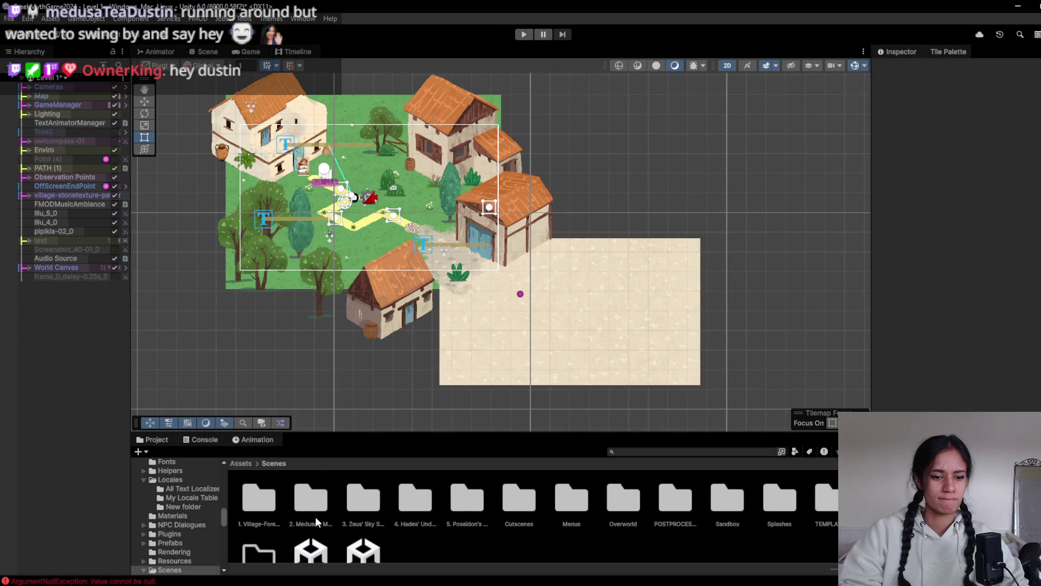
scroll(314, 517, "down", 1)
double_click(356, 548)
left_click(622, 324)
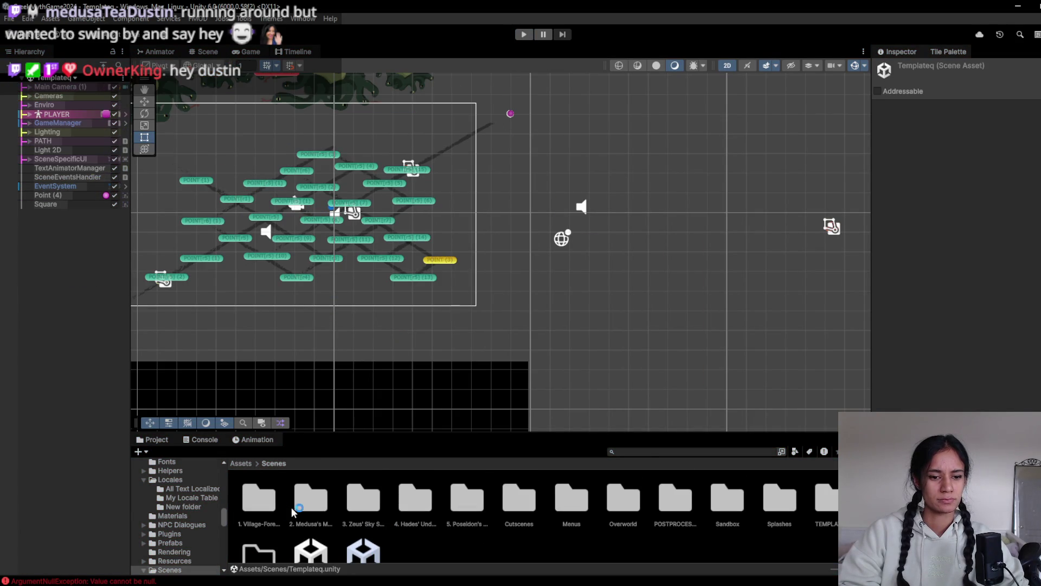
- Reopen Level 1 from the A_Scenes Scenes asset and play-test a walk down the yellow path
left_click(240, 463)
double_click(415, 496)
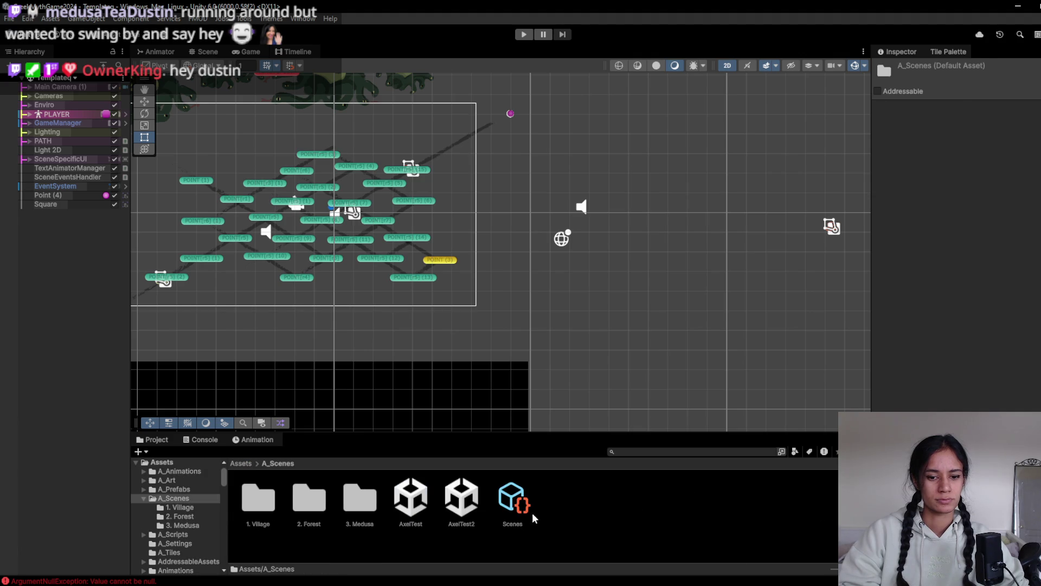
left_click(512, 501)
double_click(981, 133)
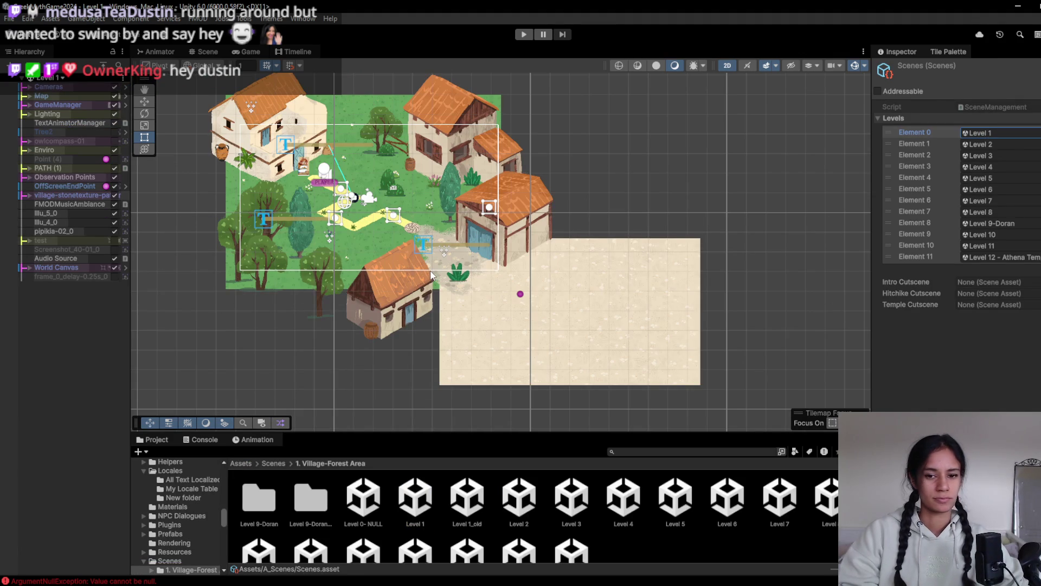
left_click(521, 34)
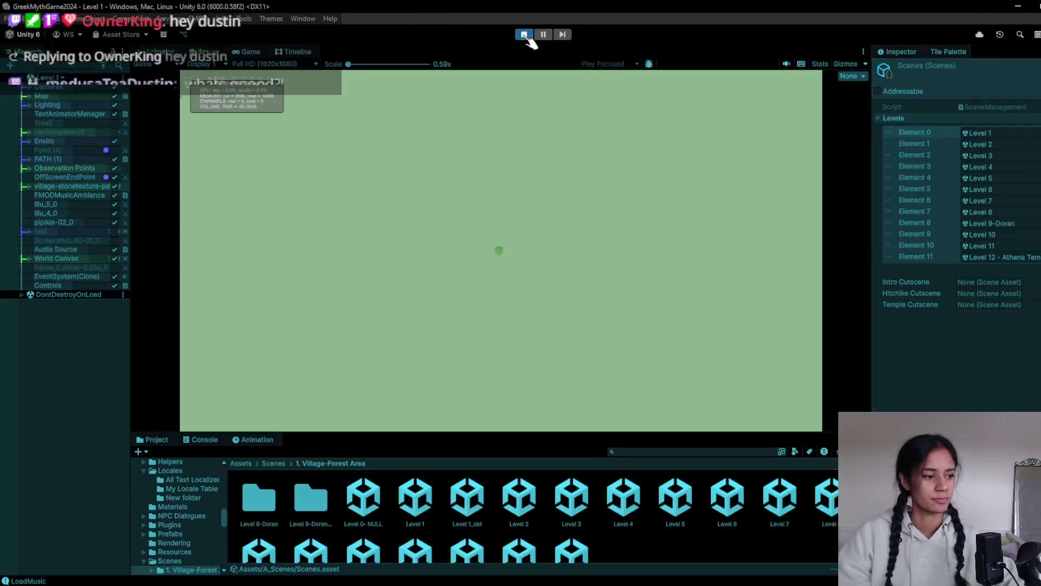
left_click(410, 287)
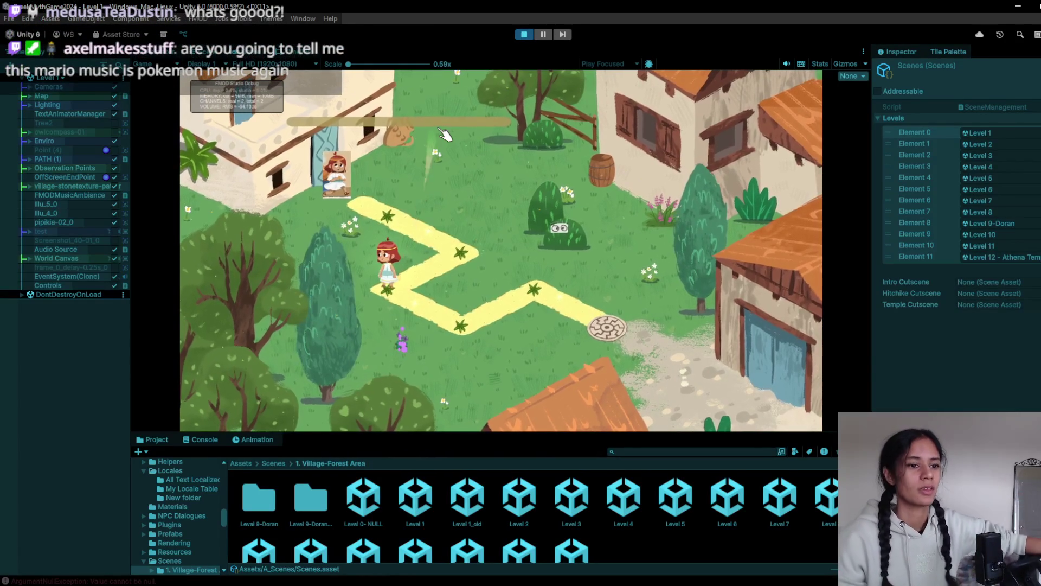
left_click(524, 34)
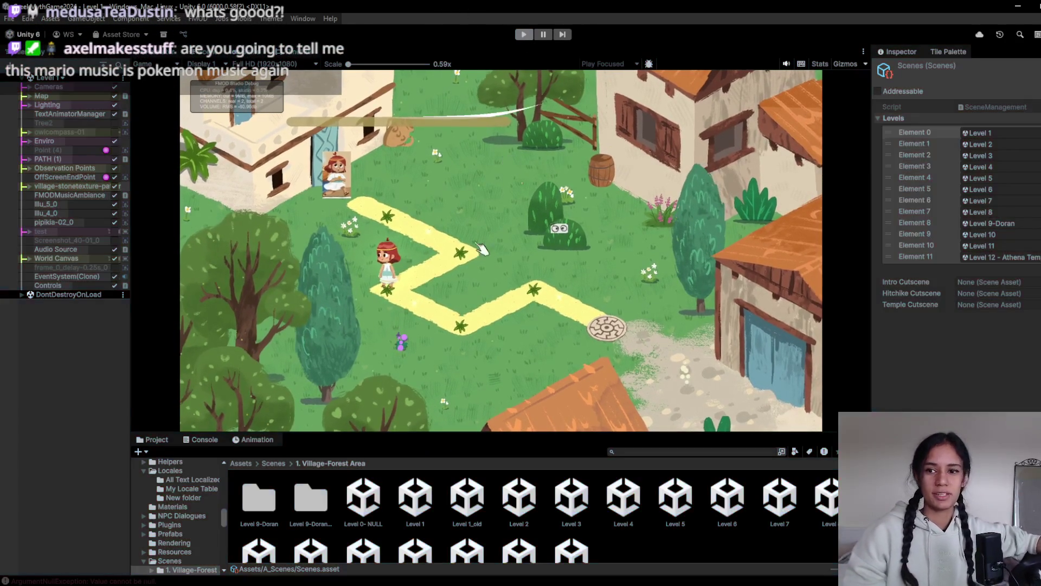
- Discard the three changed files in GitHub Desktop and return to Unity
key("alt+Tab")
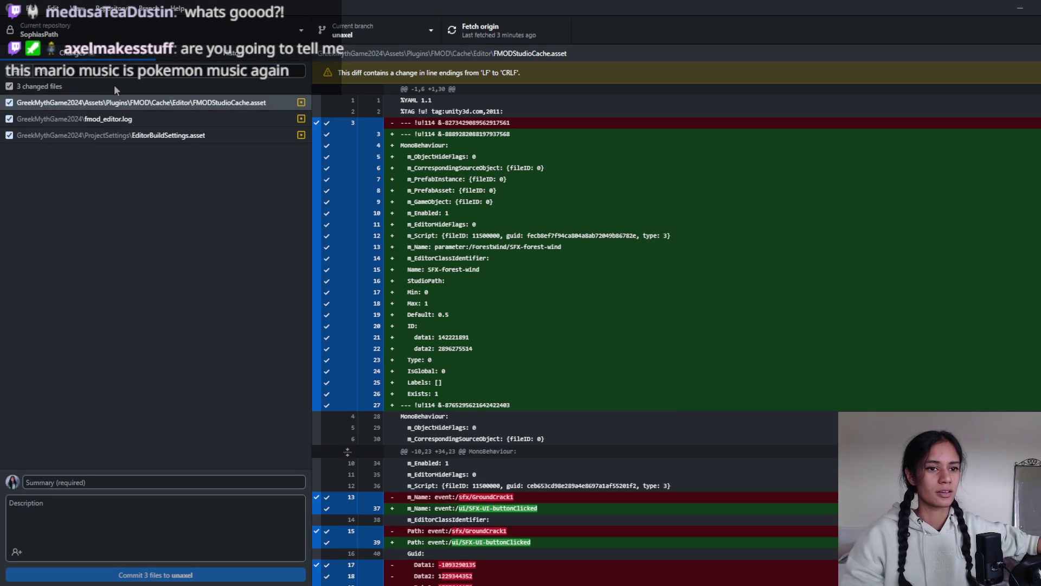
right_click(114, 85)
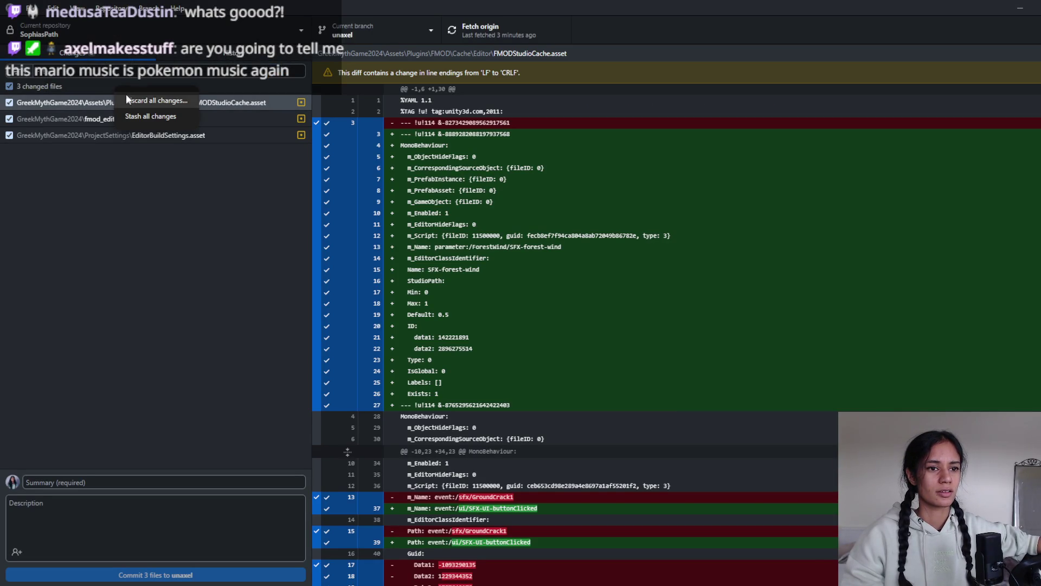
left_click(126, 95)
left_click(596, 352)
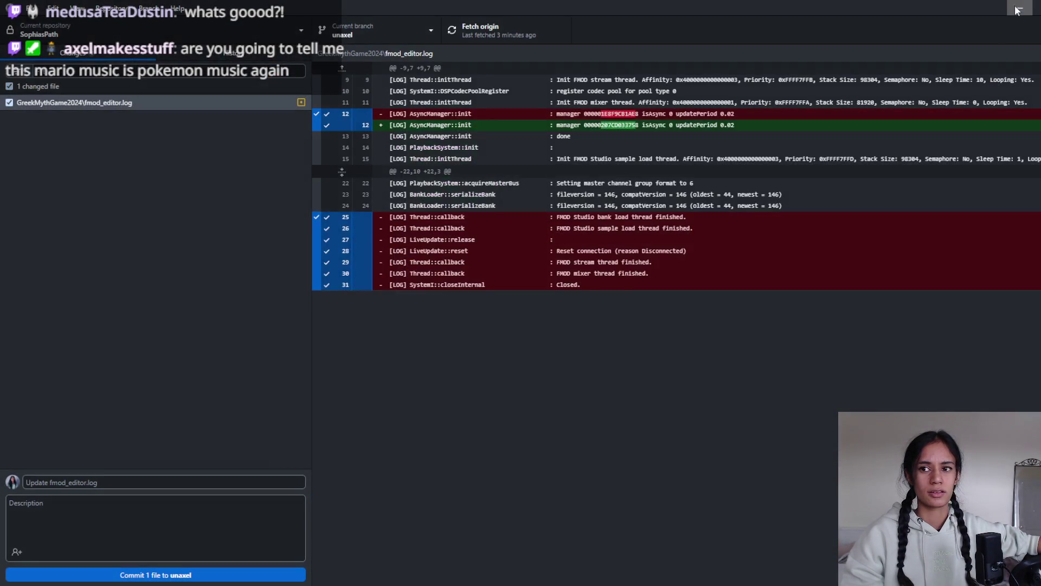
left_click(1020, 7)
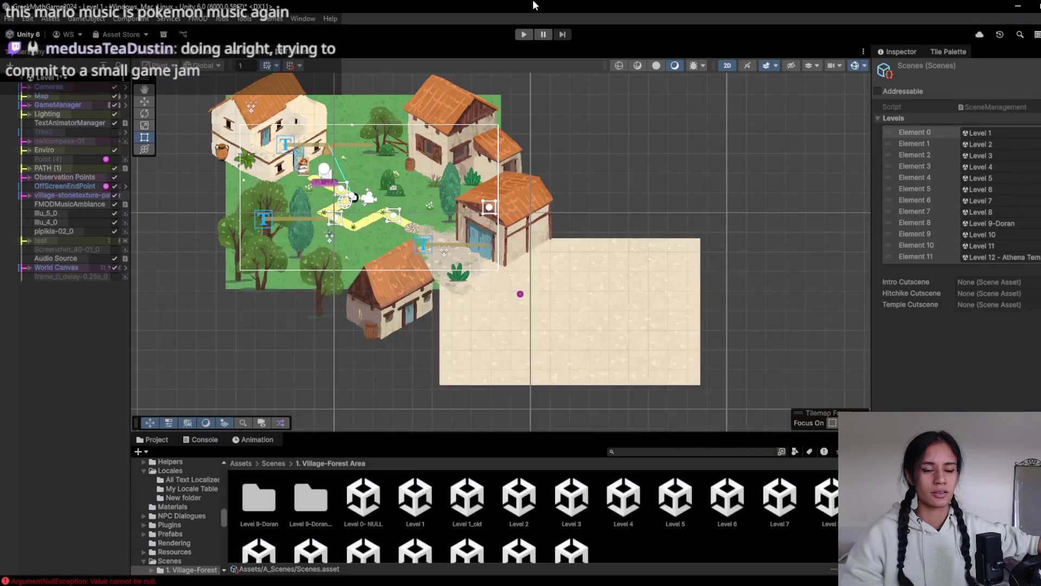
- Reopen Level 1 from the A_Scenes folder, choosing Don't Save for the unsaved changes
scroll(317, 222, "up", 1)
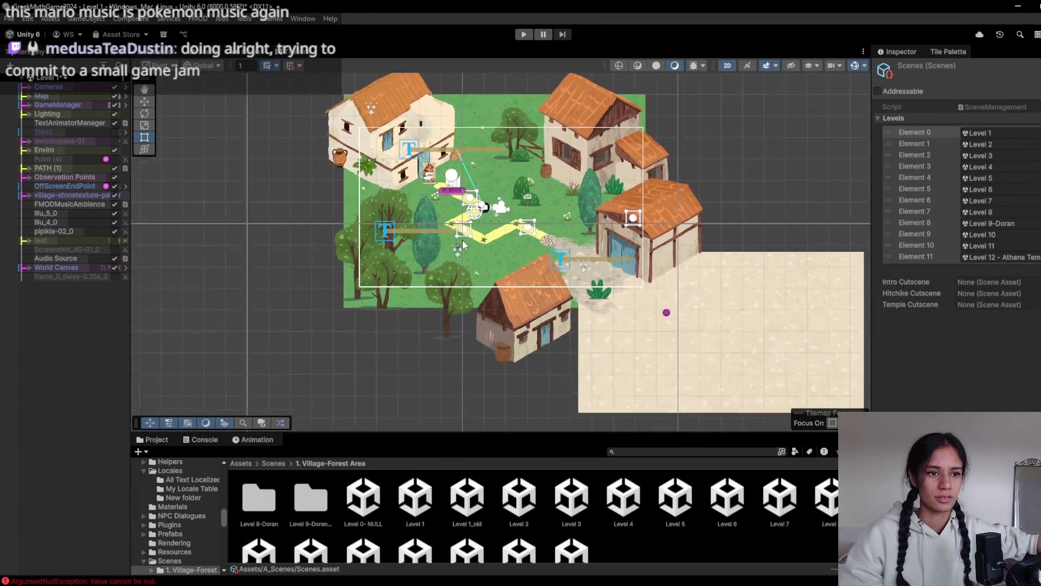
scroll(461, 287, "up", 3)
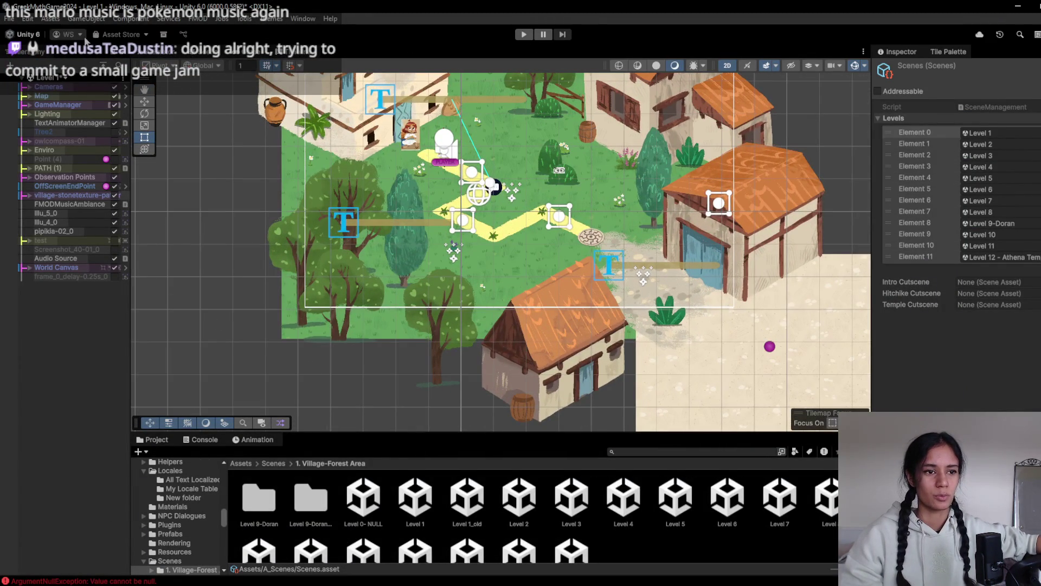
left_click(272, 463)
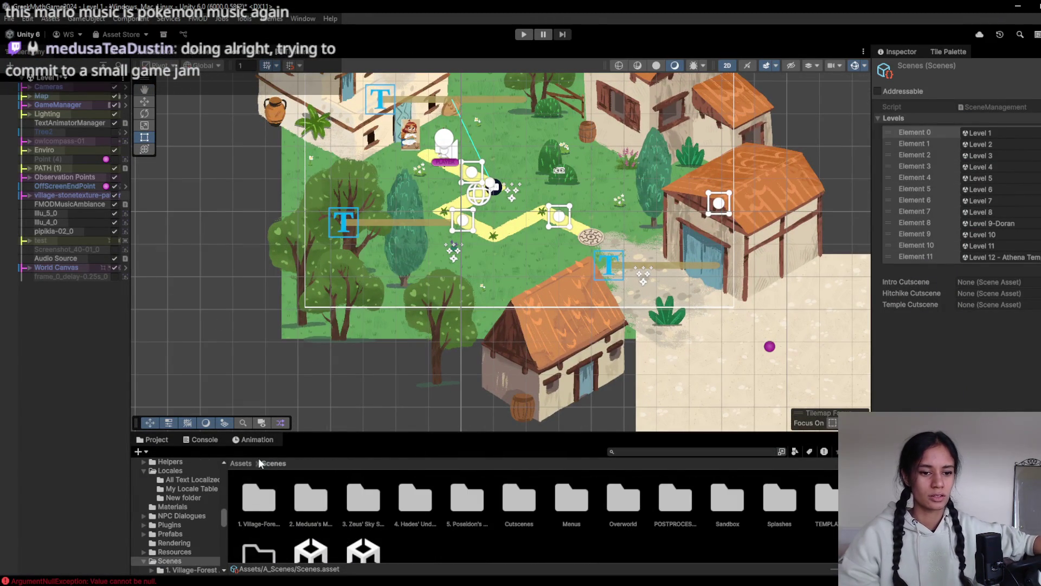
left_click(243, 464)
double_click(420, 509)
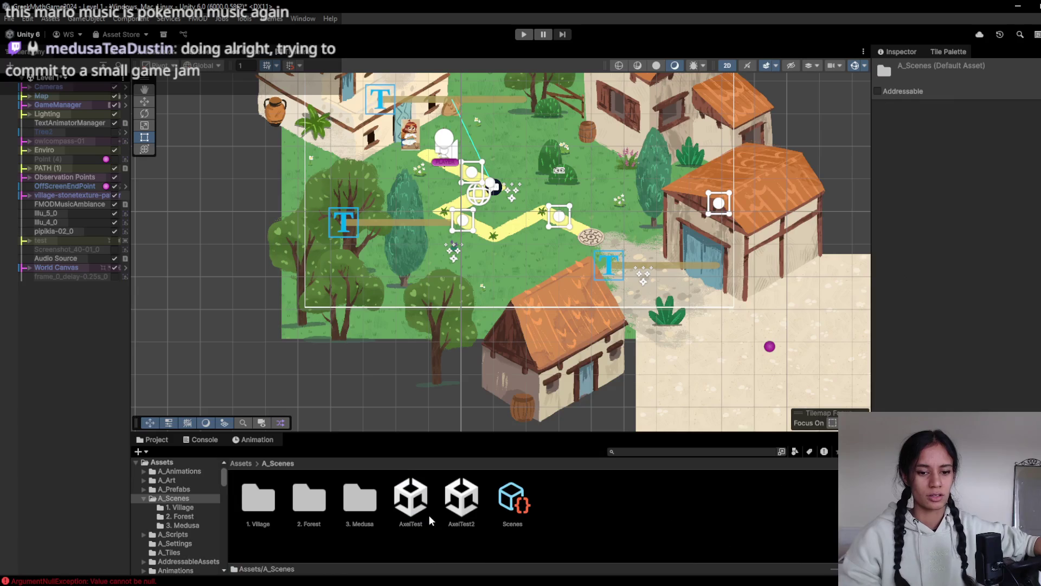
left_click(999, 129)
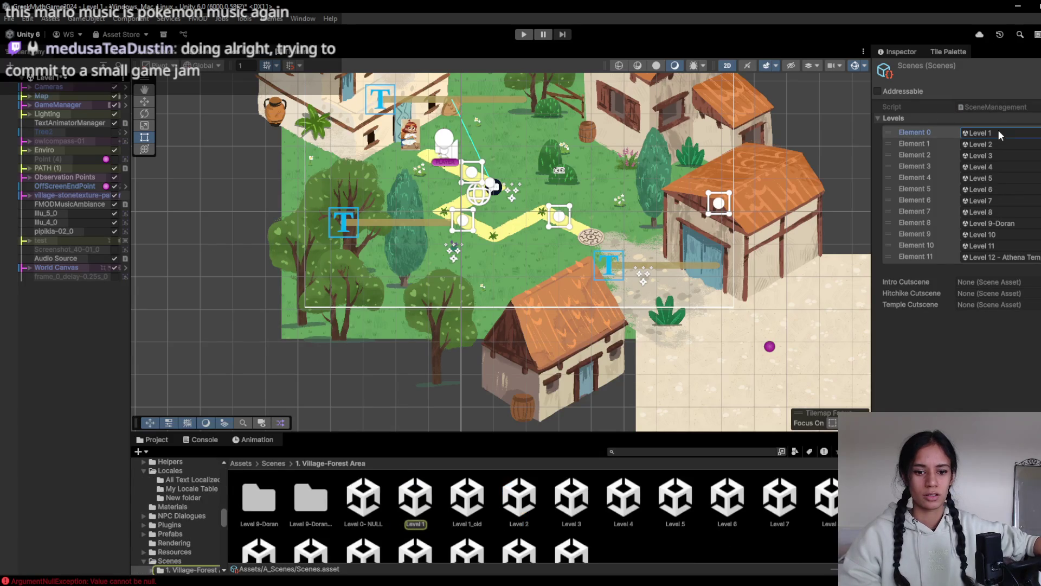
double_click(416, 498)
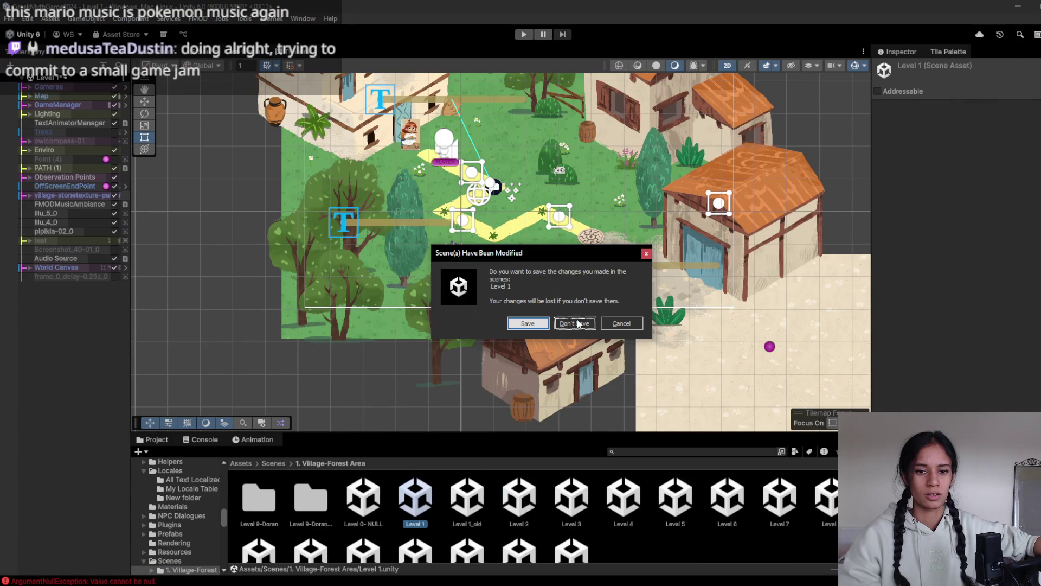
left_click(577, 323)
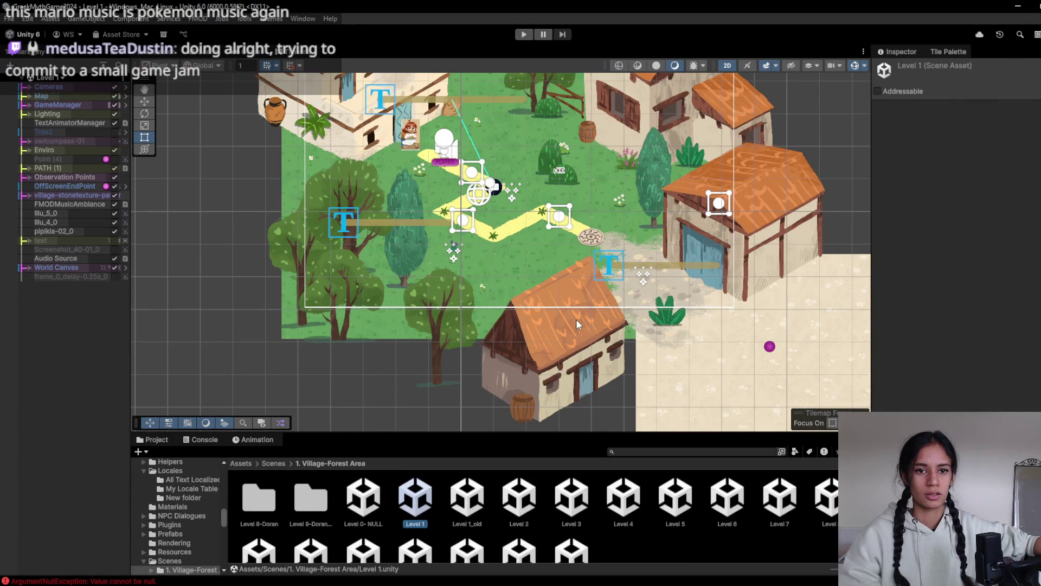
- Load the Level 2 scene from the scene list and switch to GitHub Desktop
left_click(62, 83)
left_click(56, 142)
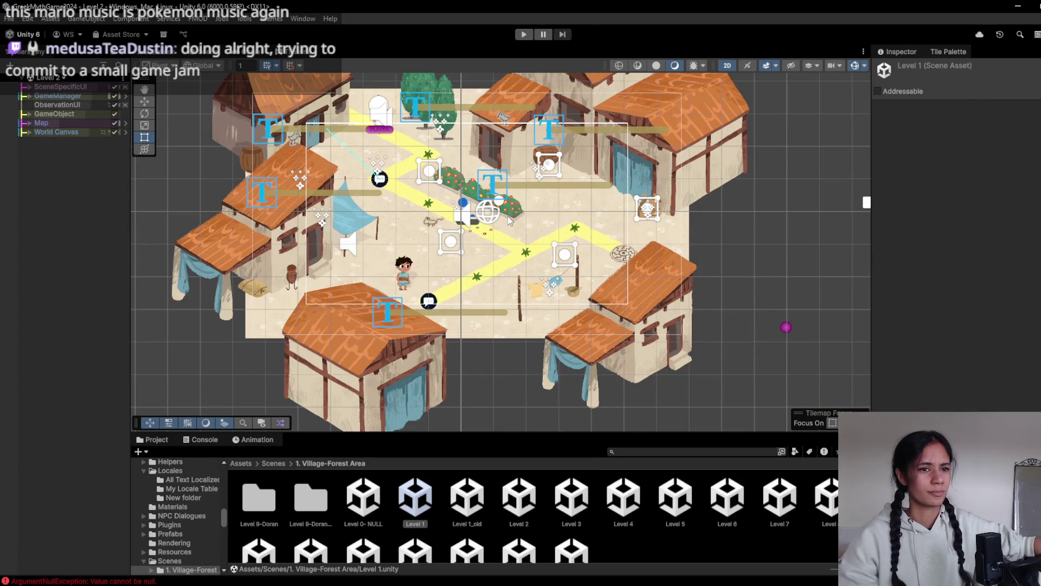
key("alt+Tab")
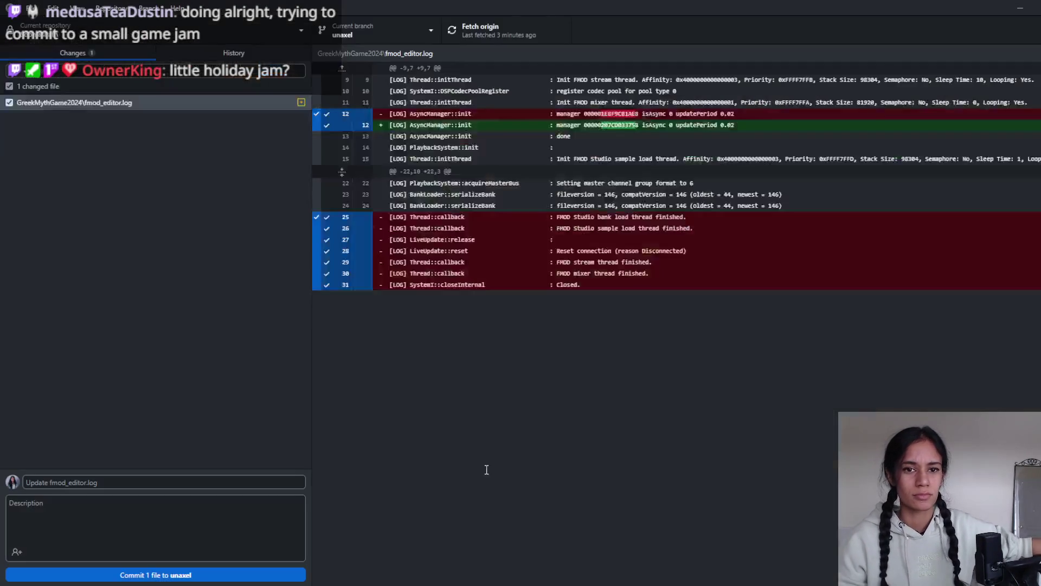
- Check the five files changed by 'localization pull and lever 1 tweak', then minimize GitHub Desktop
left_click(214, 53)
left_click(125, 102)
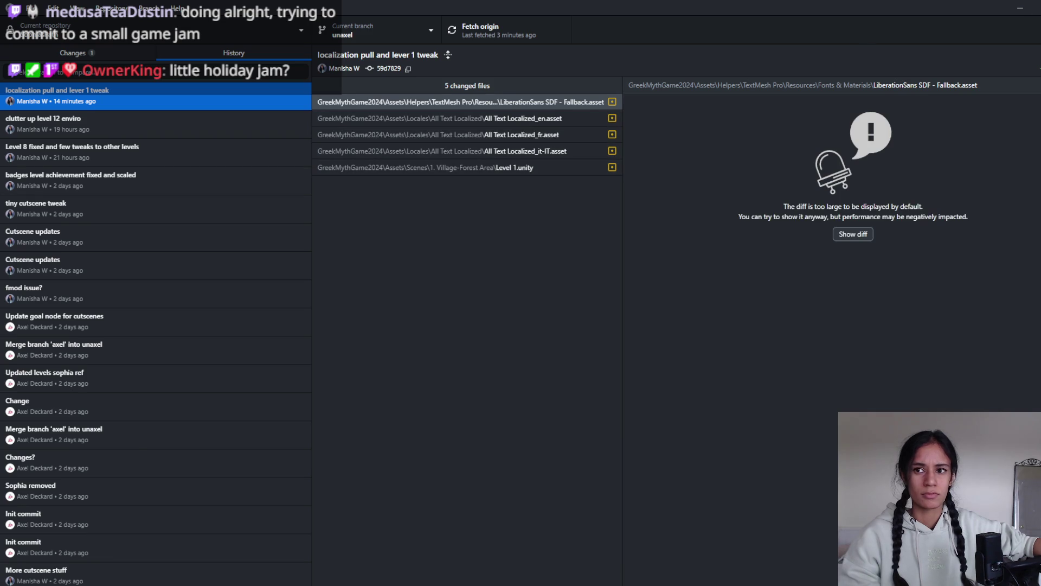
left_click(1019, 8)
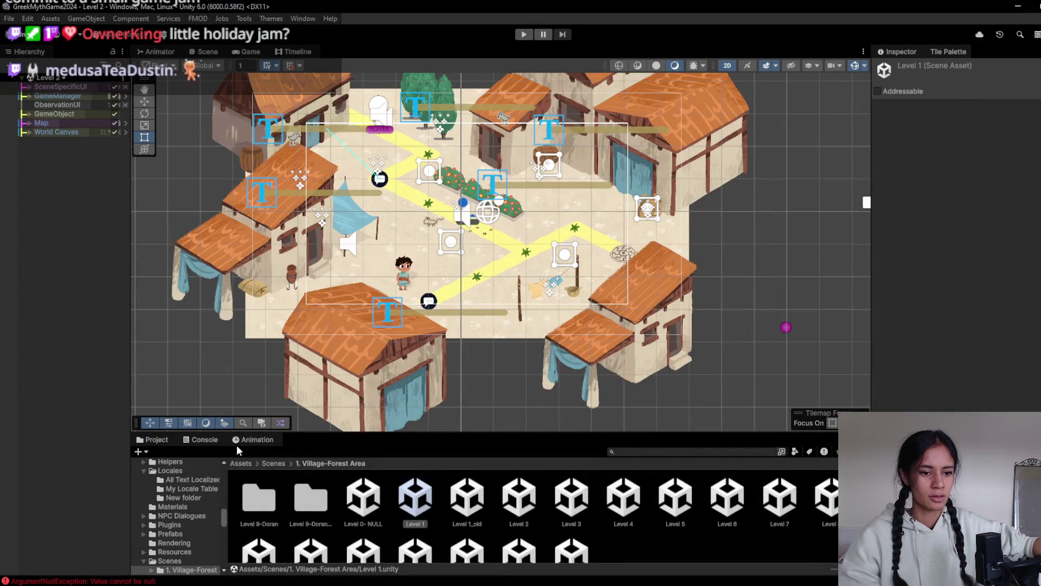
- Search 'all text', pull the All Text Localized collection from Google Sheets, and clear the console
left_click(240, 463)
left_click(682, 451)
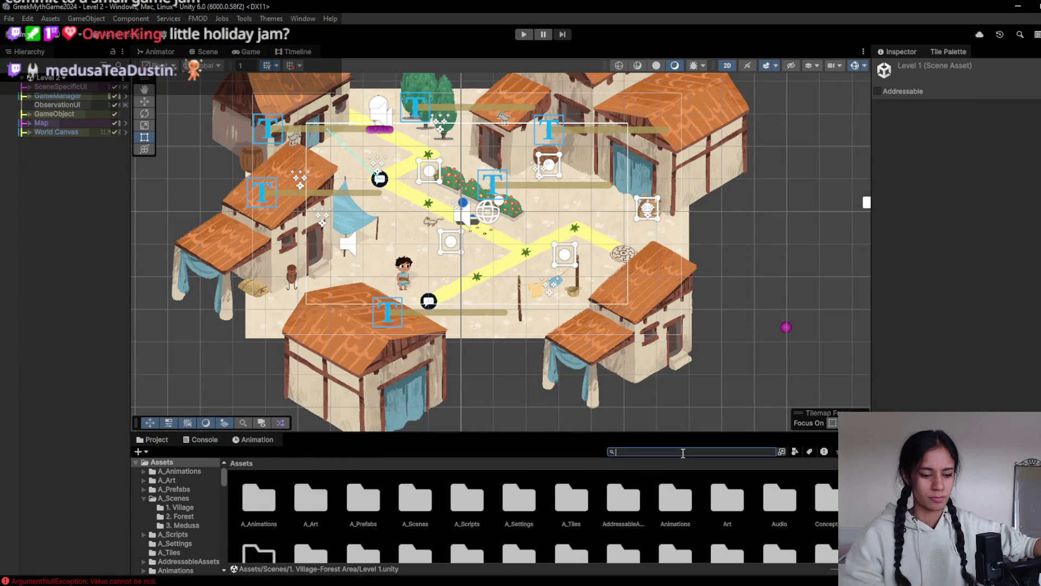
type("all text")
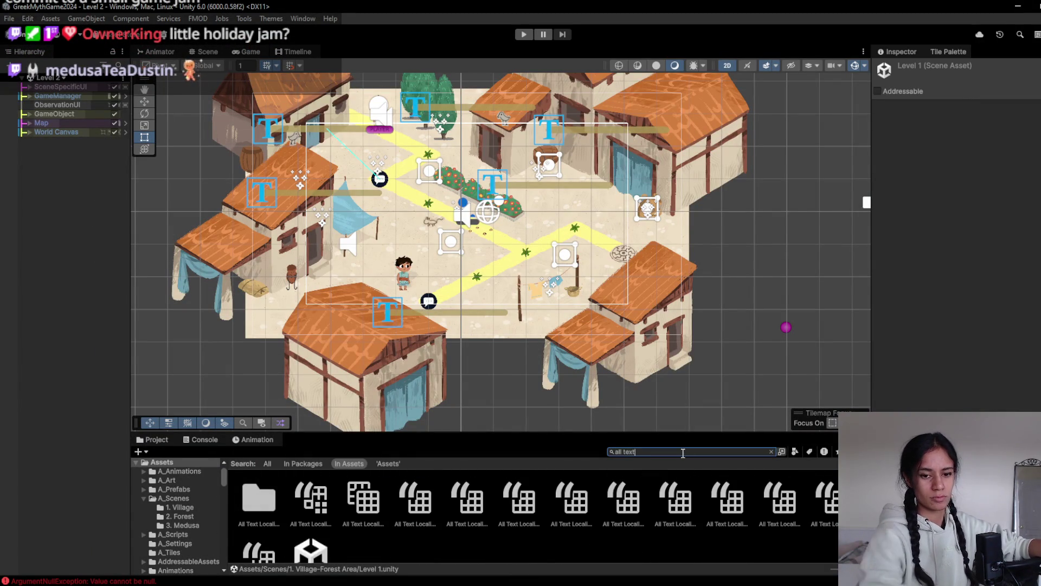
left_click(319, 501)
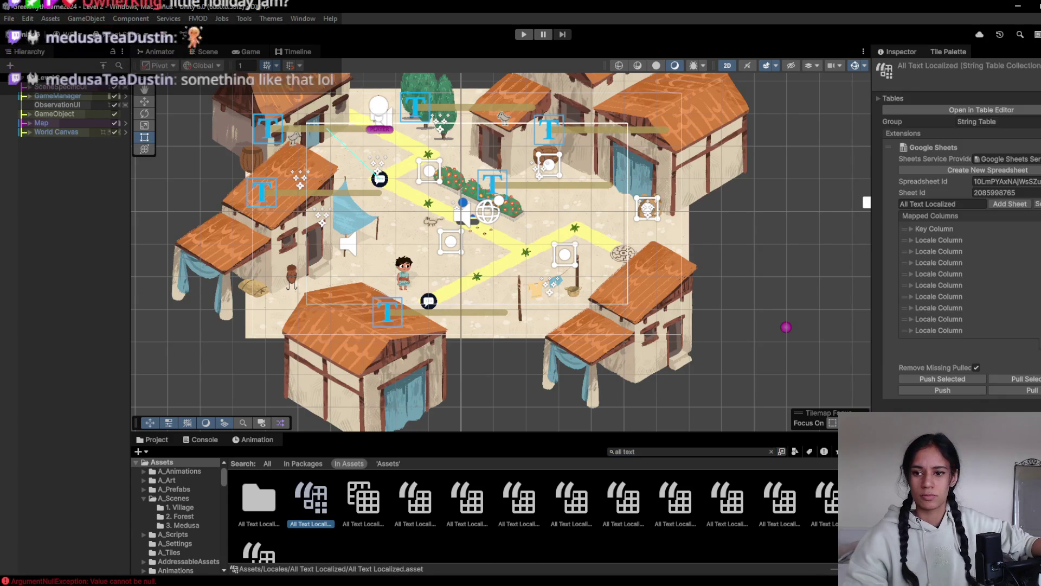
left_click(1023, 394)
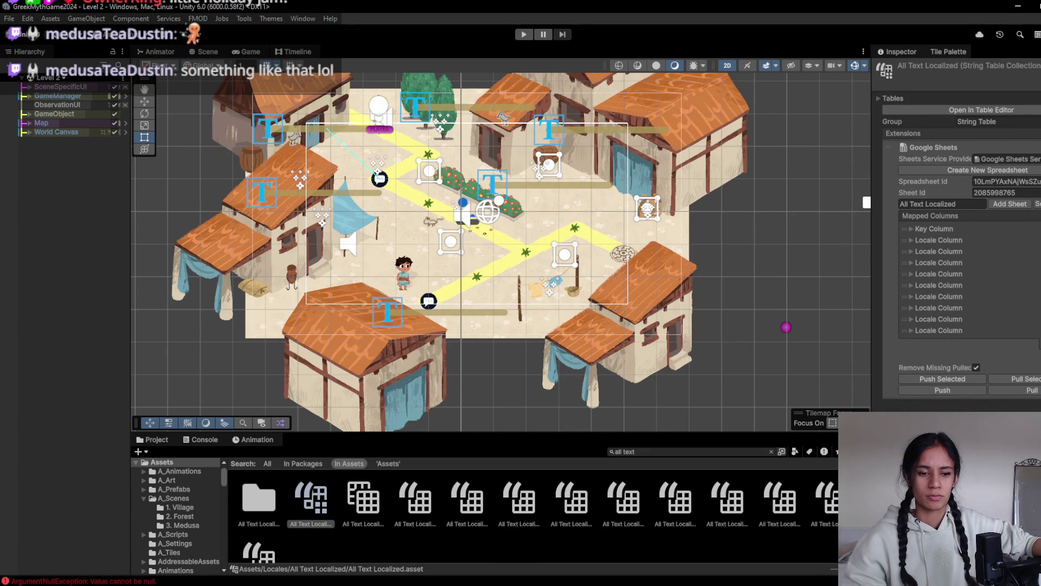
left_click(200, 439)
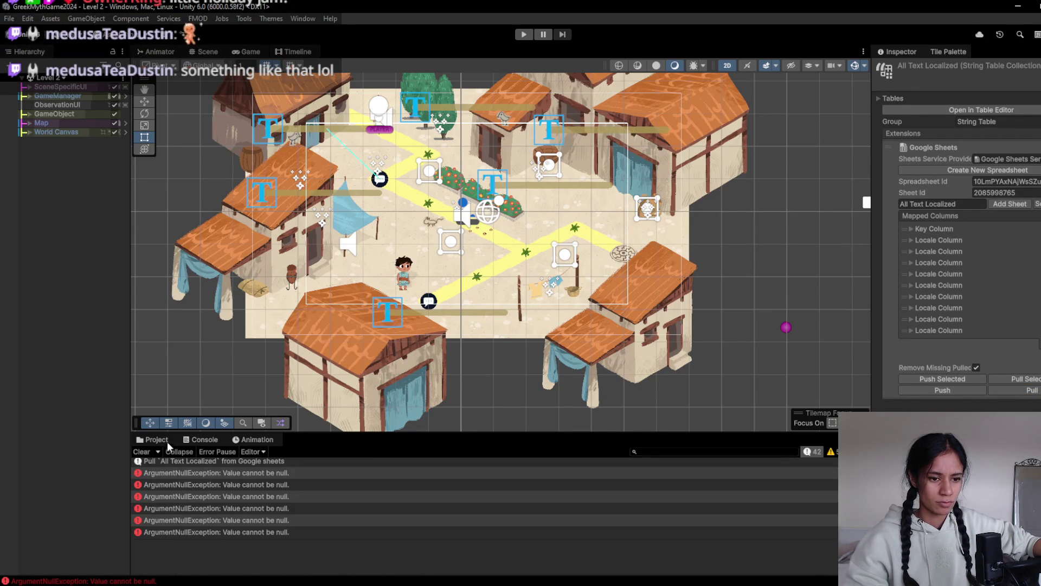
left_click(144, 451)
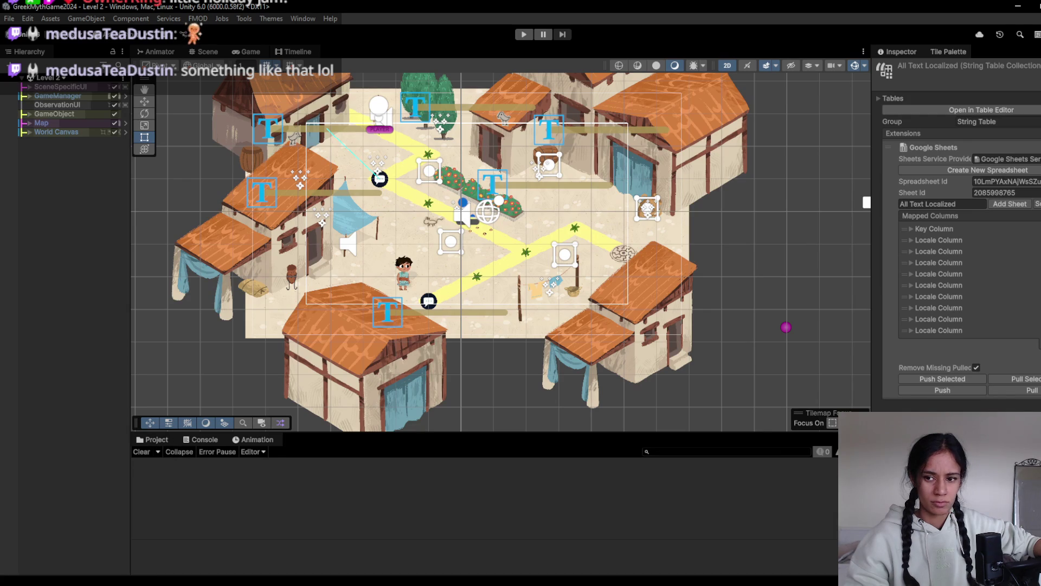
- Pull again, inspect the null-value errors and the World Canvas Text (TMP) object, then clear them
left_click(1033, 390)
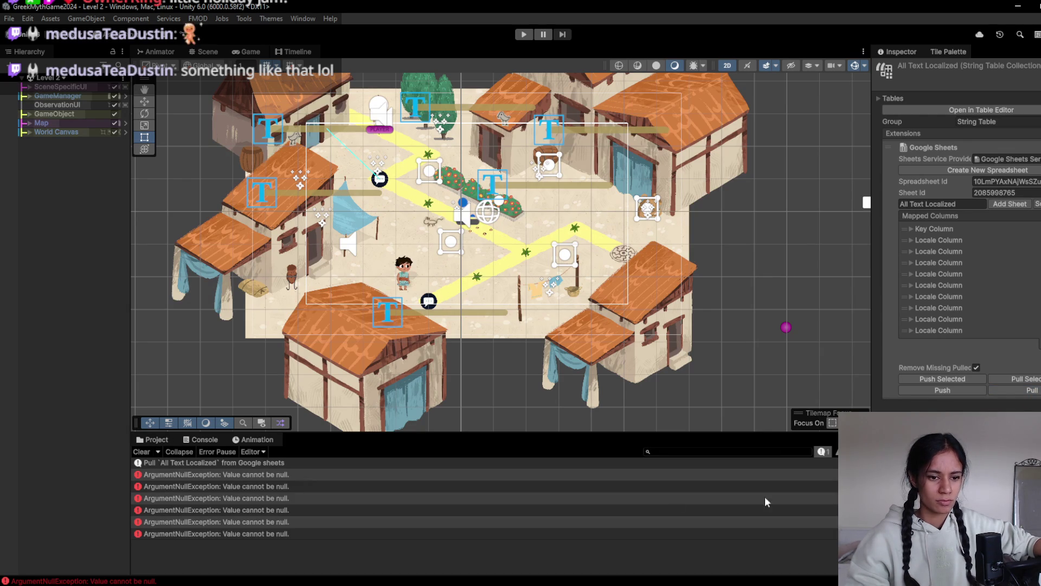
left_click(248, 472)
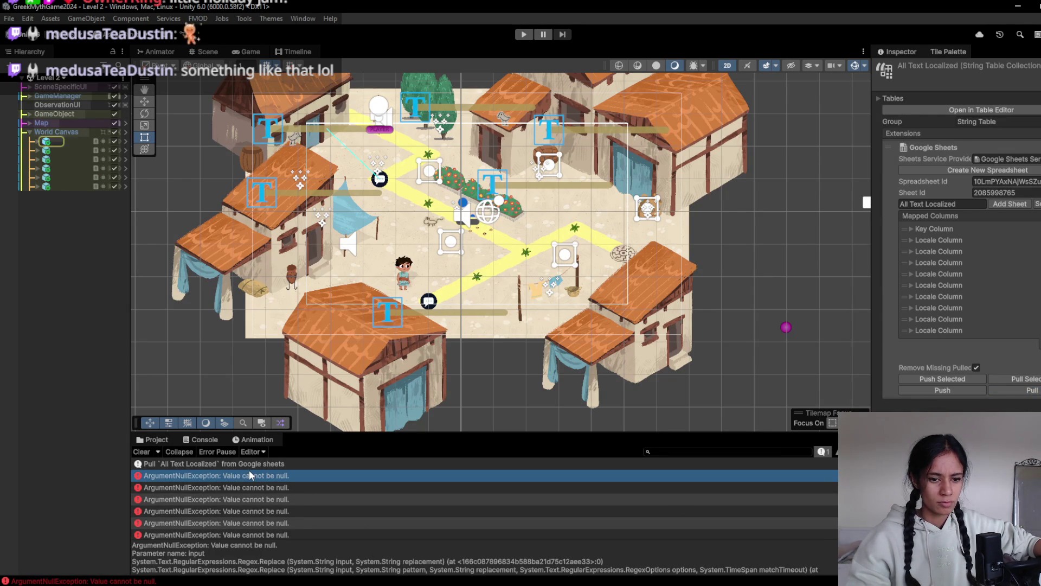
left_click(36, 142)
left_click(62, 159)
left_click(36, 142)
scroll(946, 437, "down", 5)
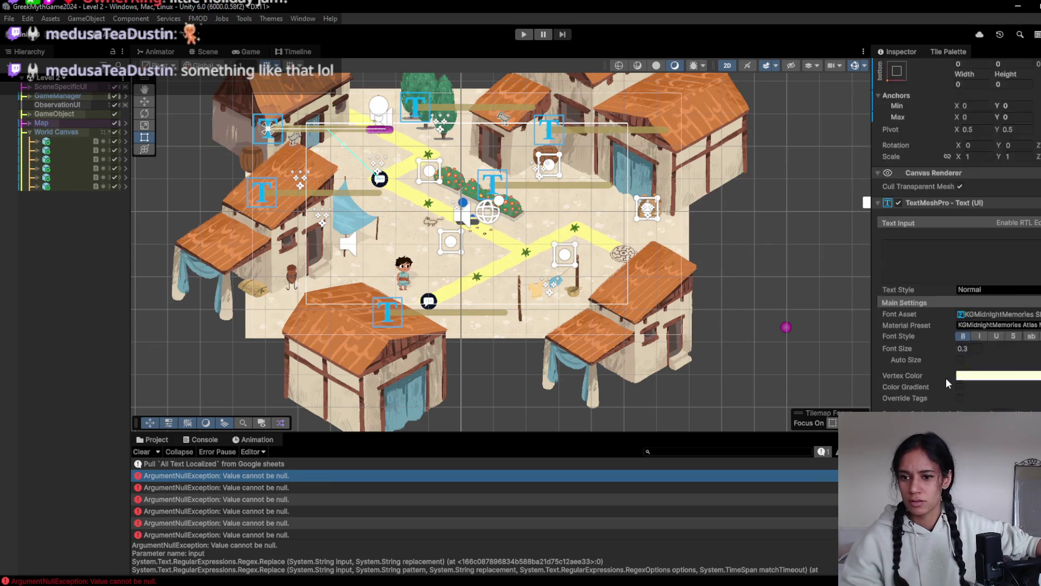
left_click(200, 487)
left_click(200, 495)
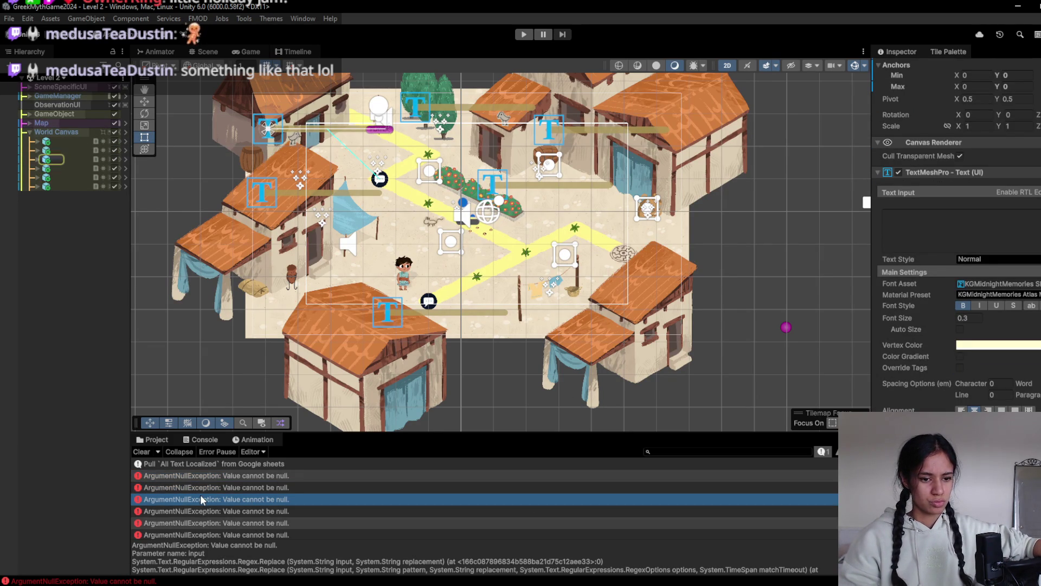
left_click(148, 449)
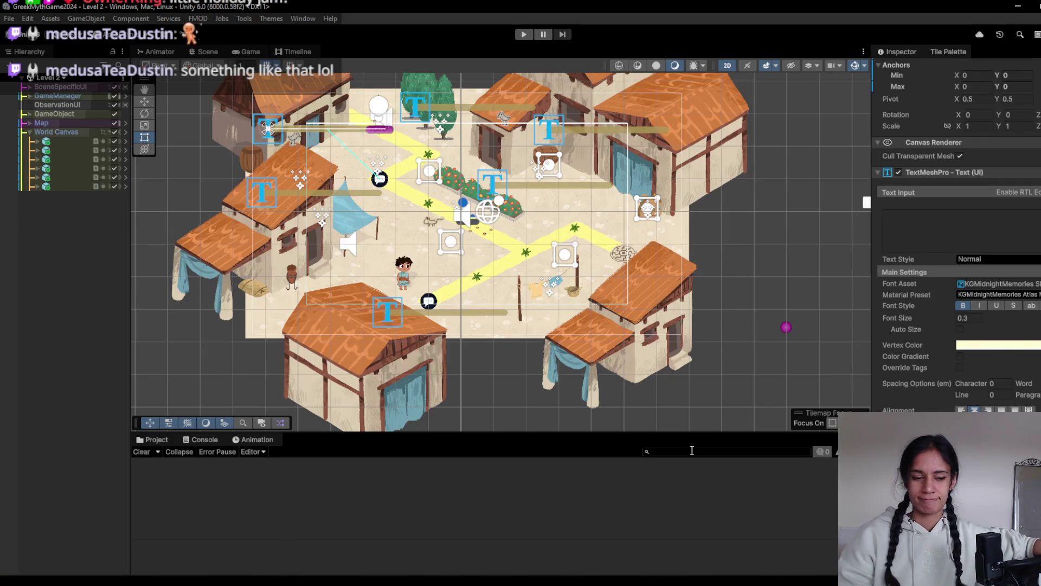
- Browse the All Text Localized assets, including the German table, and open the collection in the Table Editor
left_click(152, 439)
left_click(363, 504)
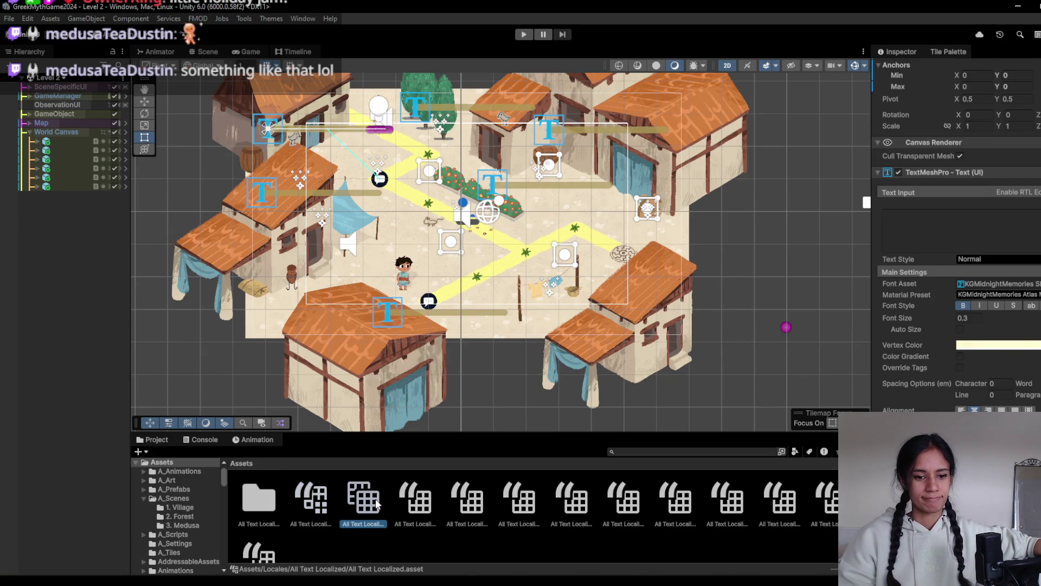
left_click(308, 520)
left_click(416, 513)
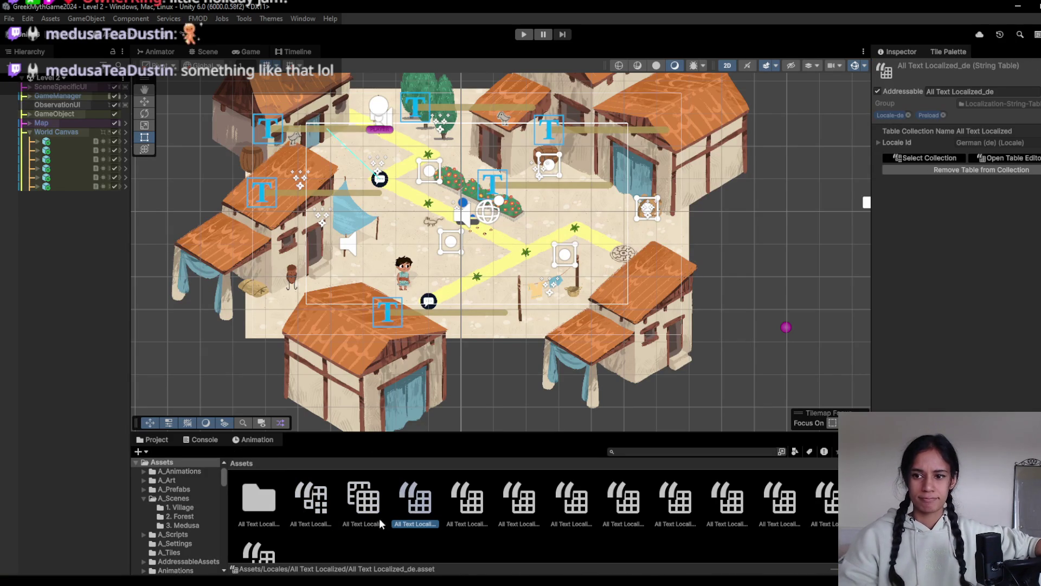
left_click(337, 521)
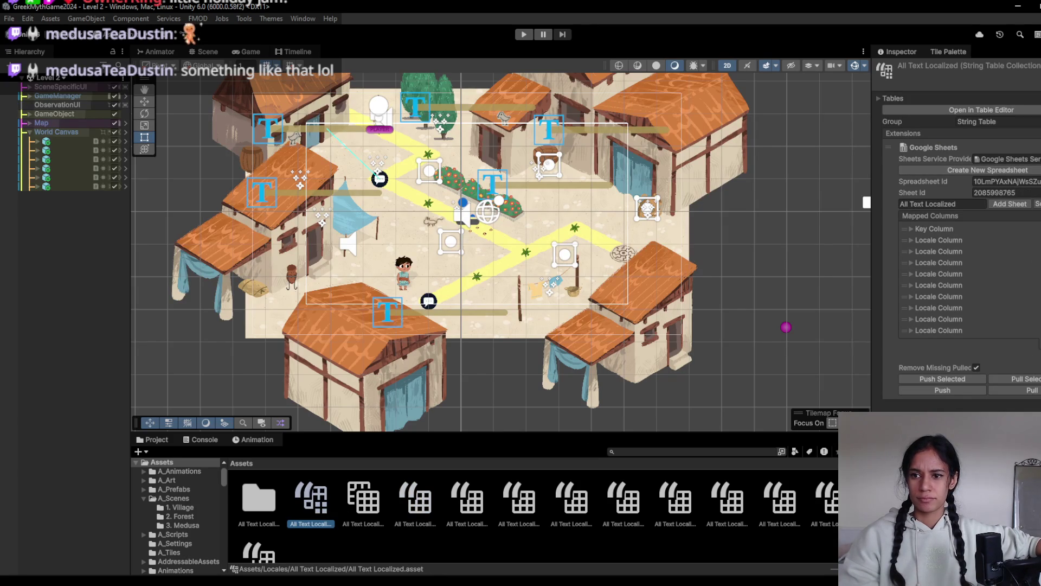
left_click(982, 109)
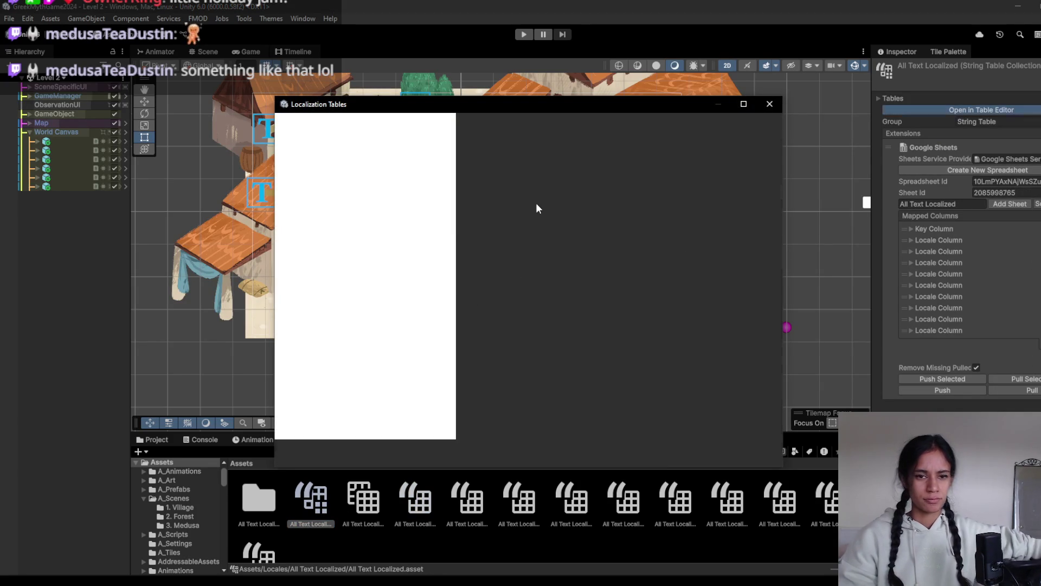
- Scroll through the pulled translations in the Localization Tables window, then close it
scroll(543, 209, "down", 10)
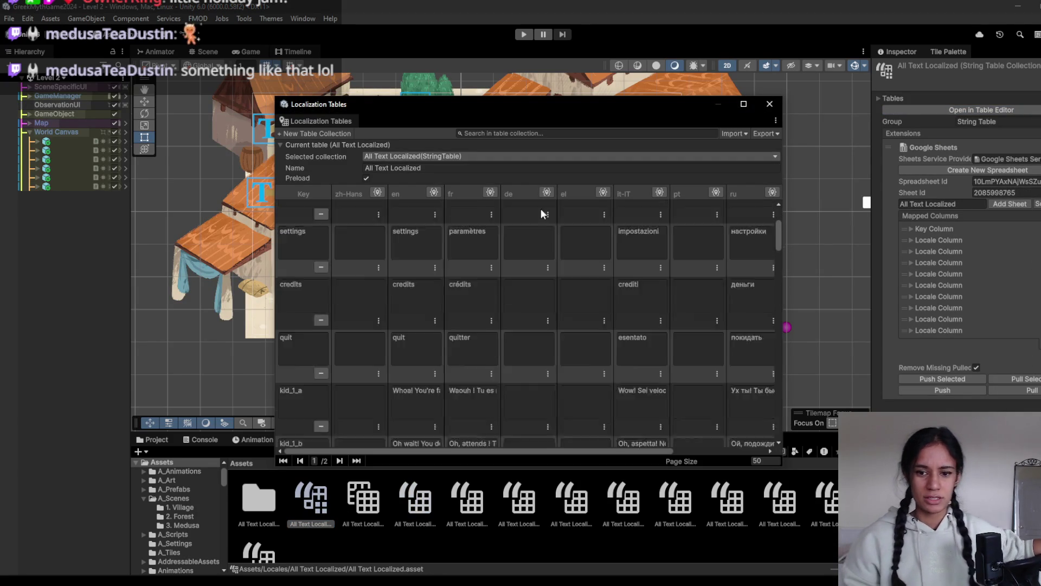
scroll(569, 259, "down", 10)
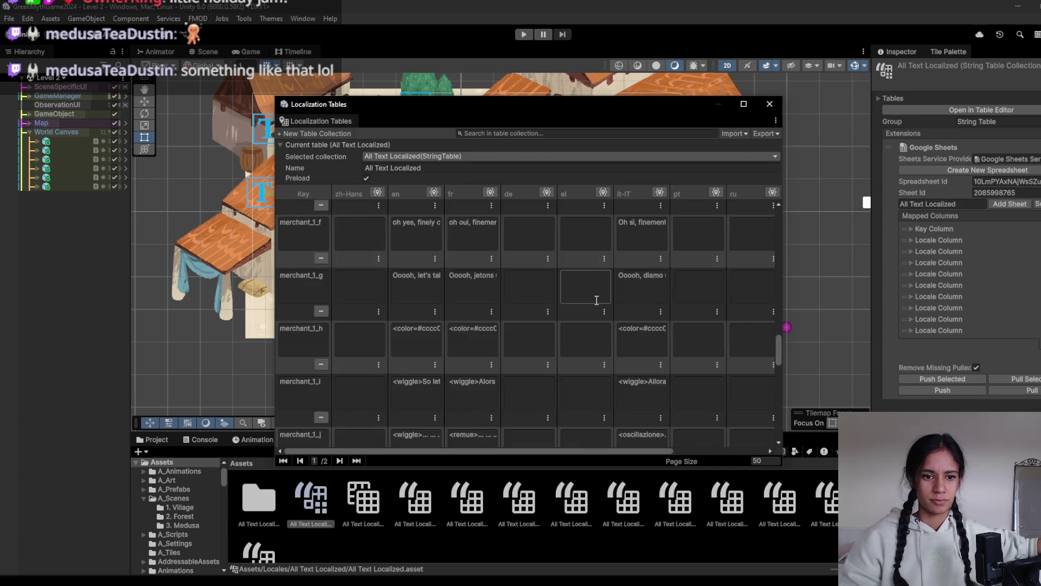
scroll(402, 336, "down", 10)
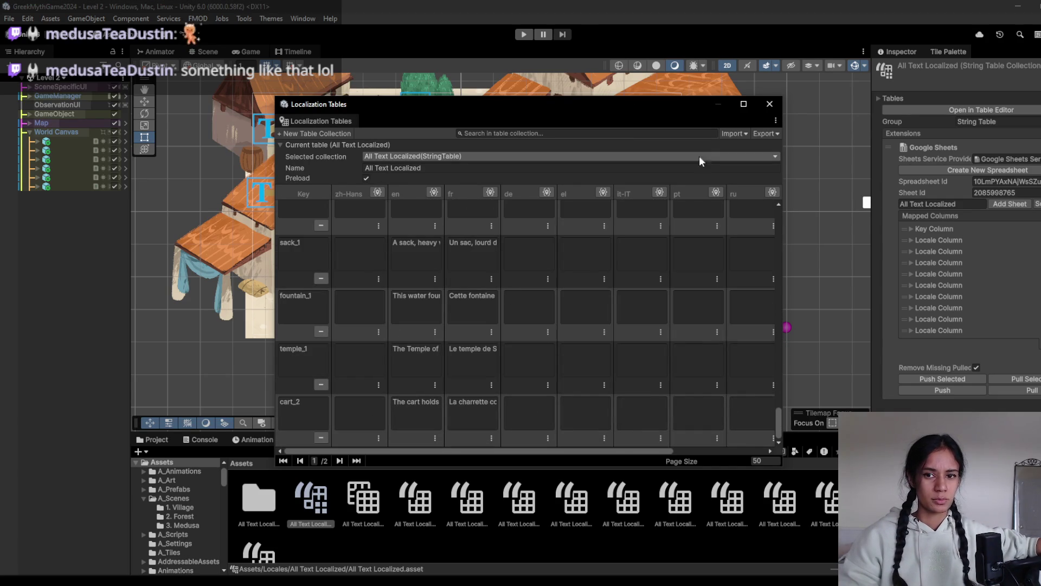
left_click(770, 105)
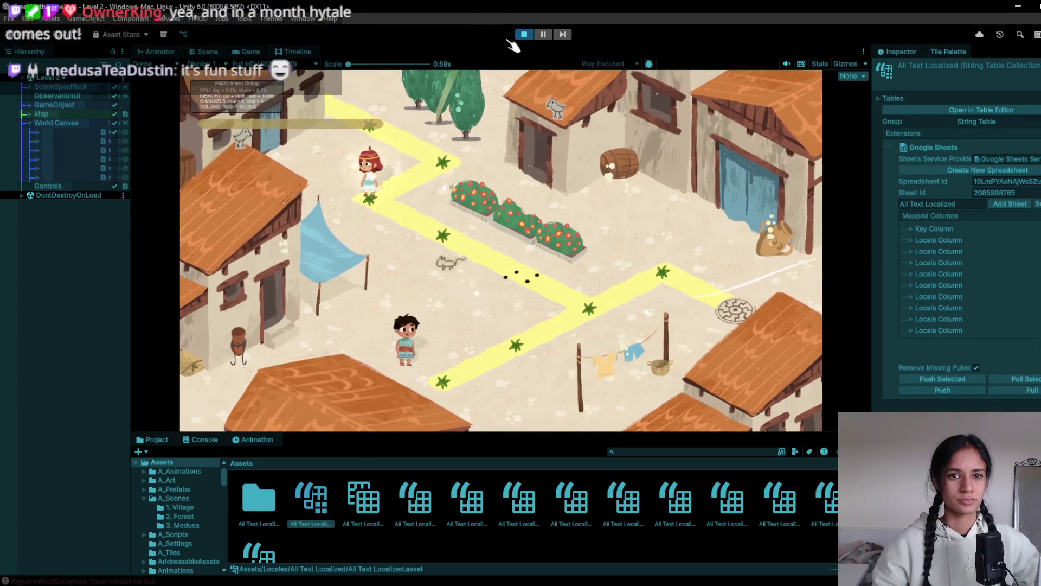
- Stop the Level 2 play-test and pull the latest All Text Localized strings from the Google Sheet
left_click(524, 35)
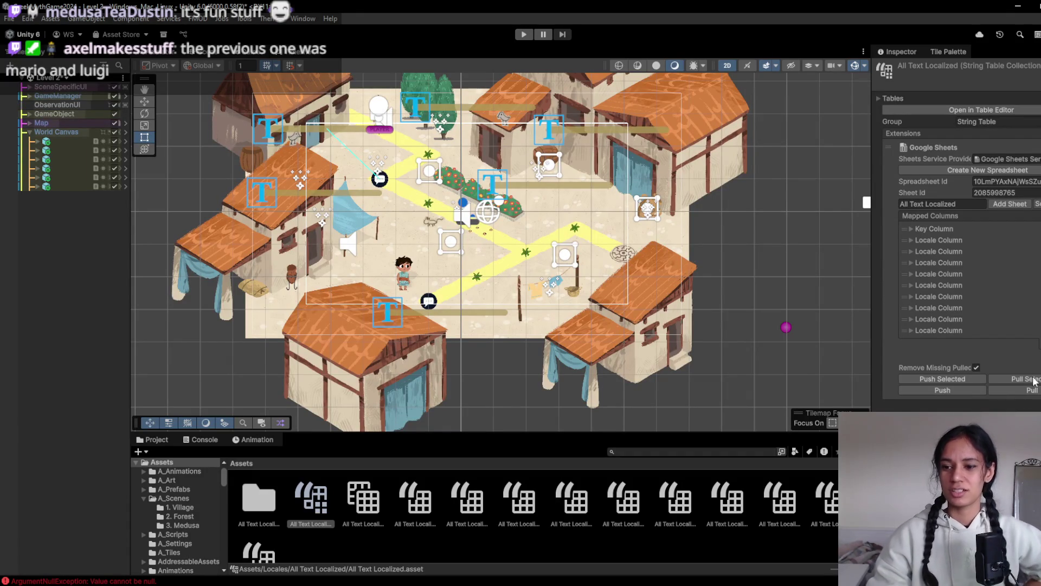
left_click(1023, 390)
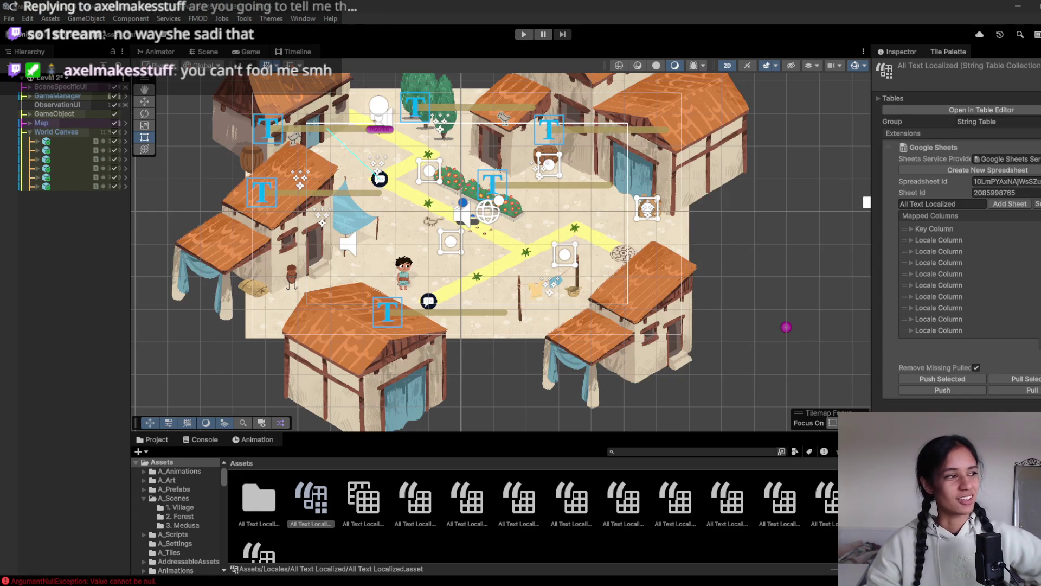
left_click(1013, 390)
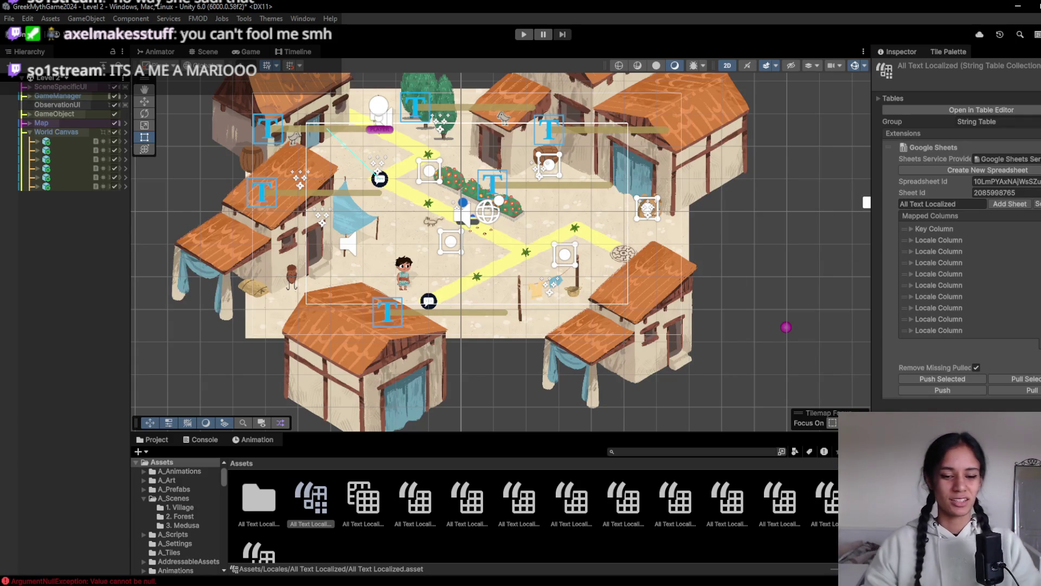
- In GitHub Desktop, review the en, fr and it-IT file diffs in the latest localization commit
key("alt+Tab")
left_click(174, 119)
left_click(167, 99)
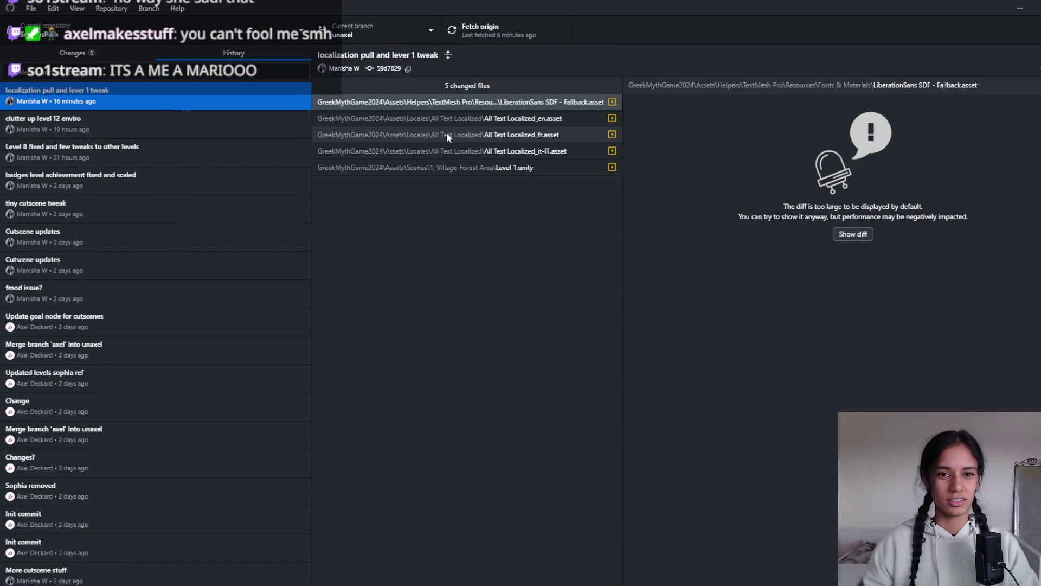
left_click(457, 121)
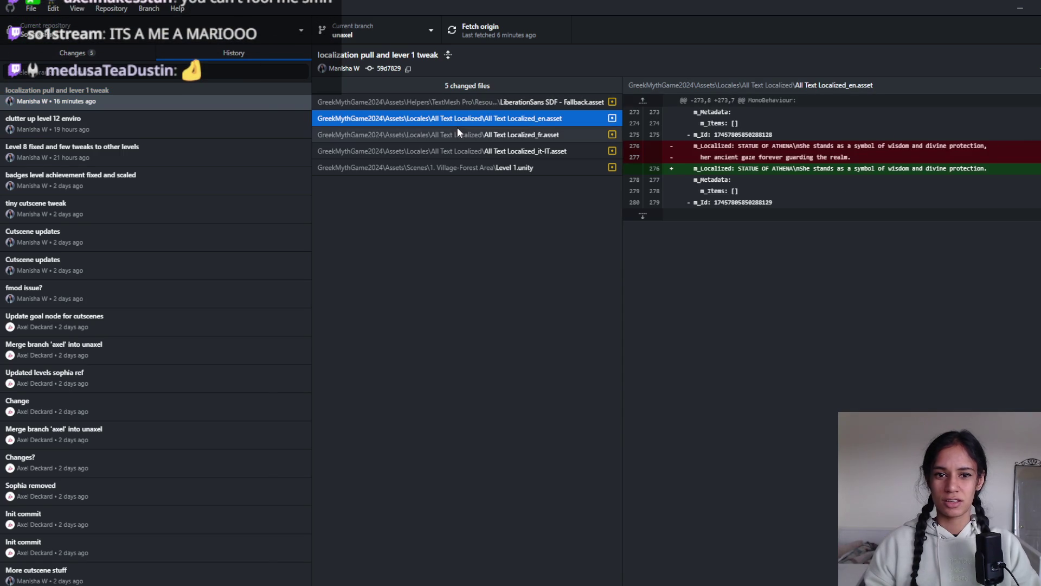
left_click(456, 133)
left_click(440, 150)
left_click(180, 95)
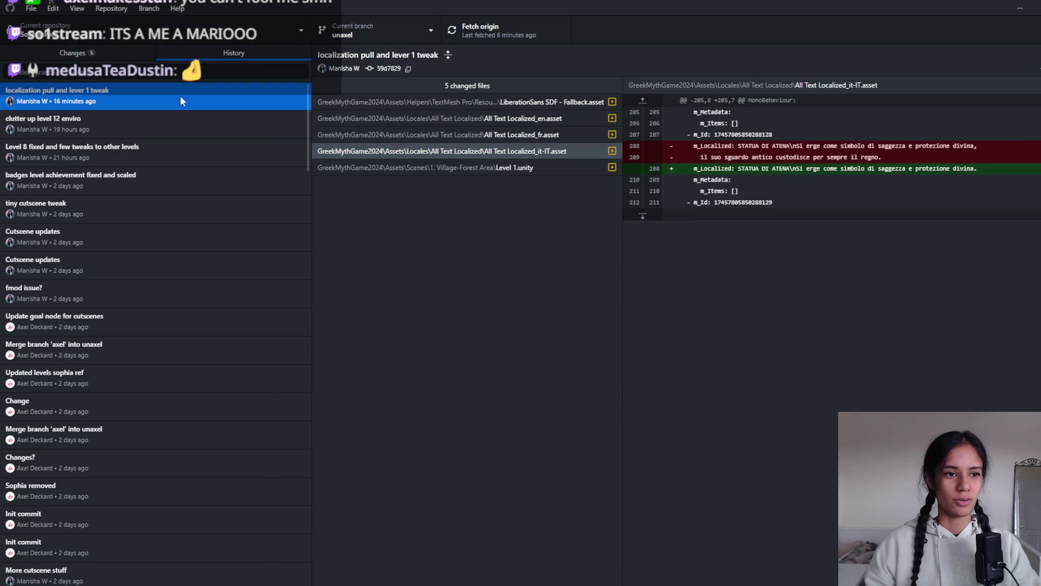
left_click(1020, 8)
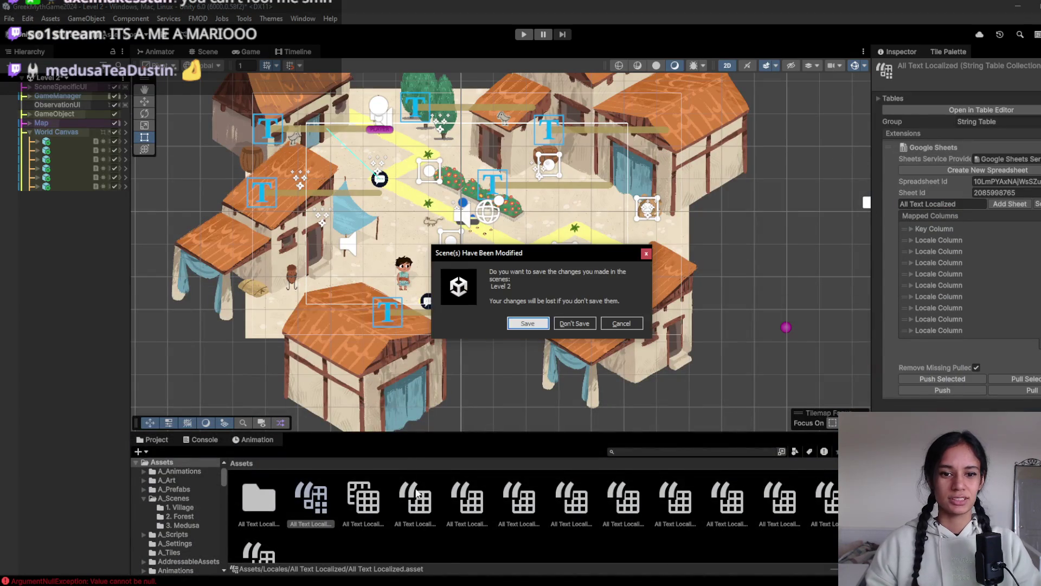
- Dismiss the prompt to save the modified Level 2 scene
left_click(574, 325)
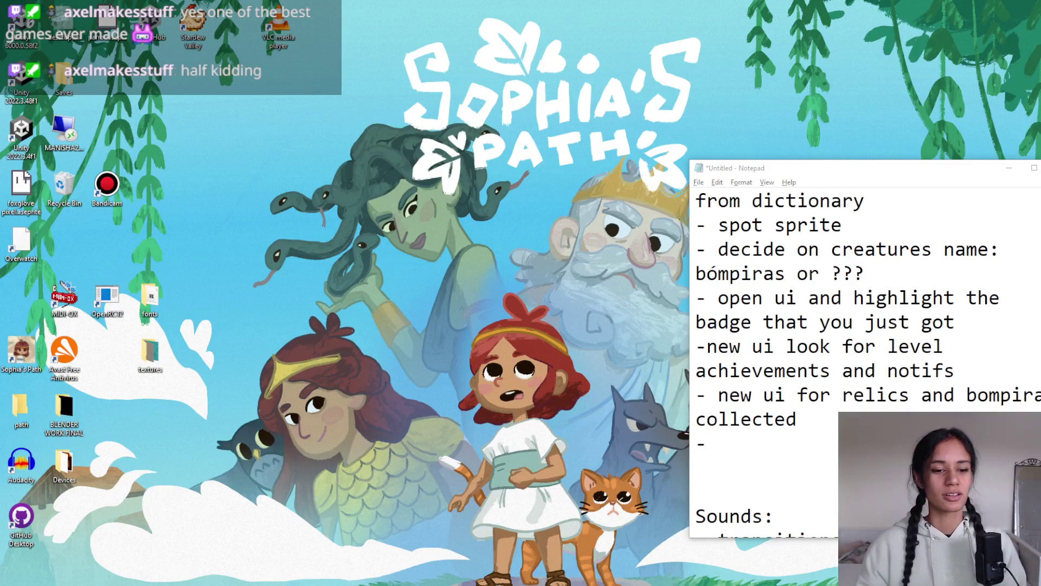
- Look over the open Notepad and Unity windows in the taskbar
mouse_move(315, 583)
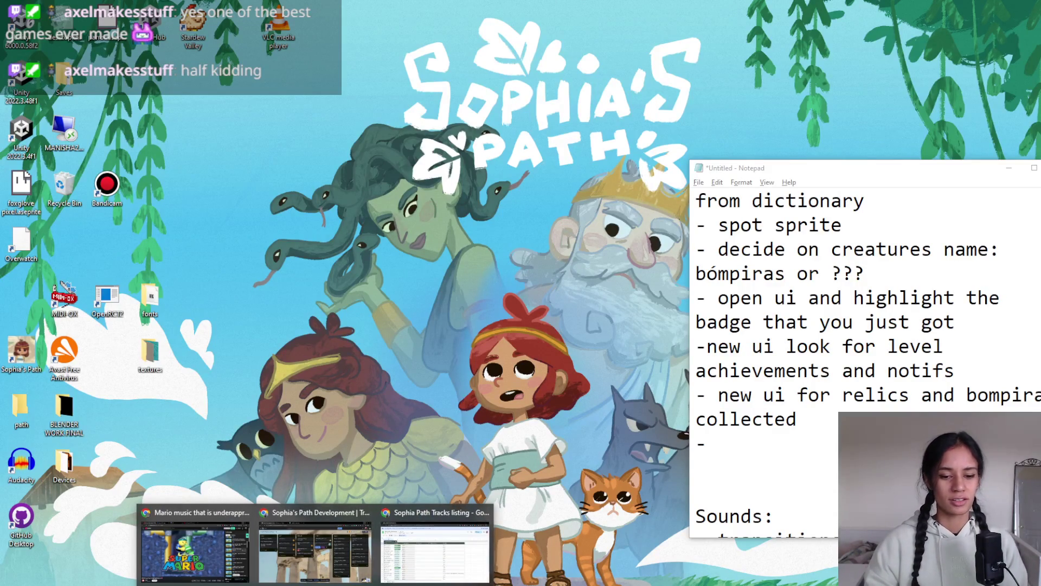
mouse_move(481, 583)
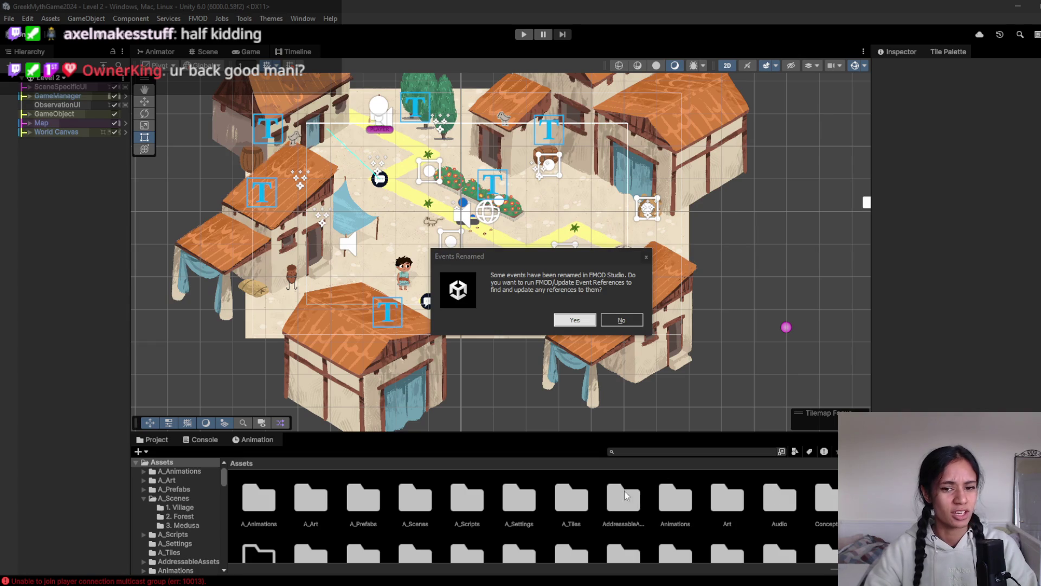
- Answer No to updating references for the renamed FMOD events
left_click(619, 252)
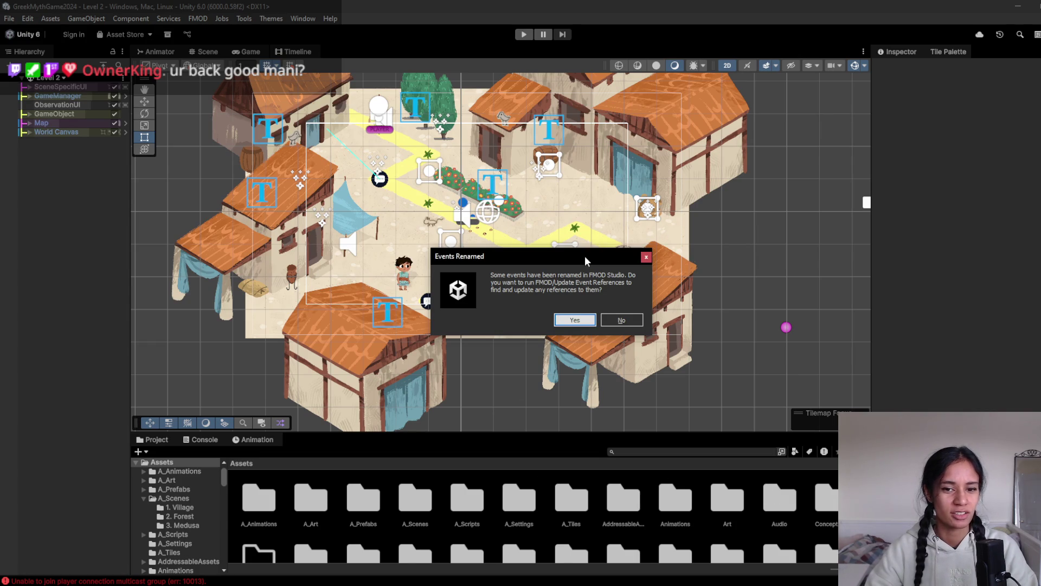
left_click(618, 320)
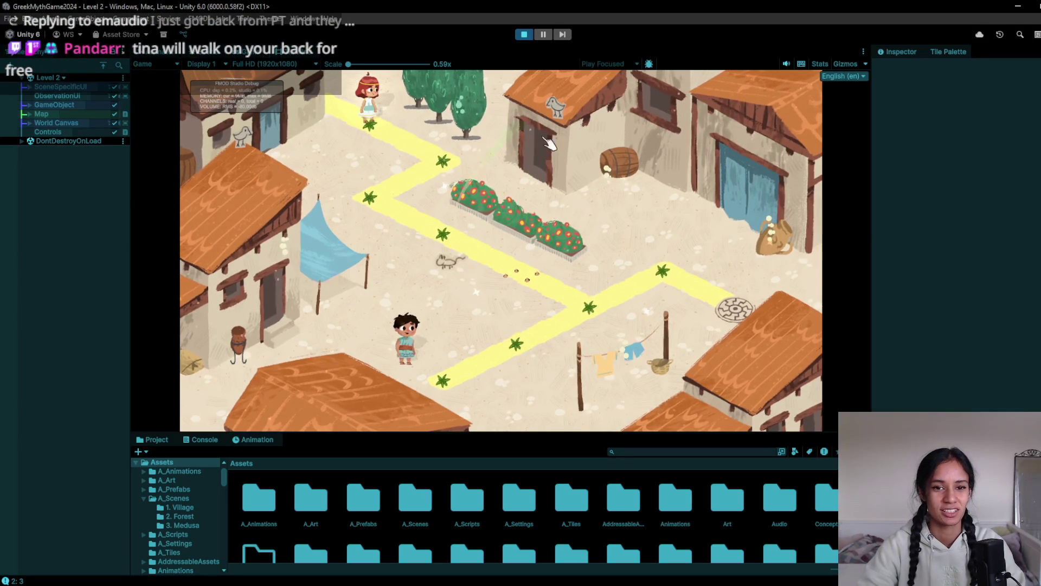
- Inspect the trees, blue-awning house and pot observation points, and mute the game audio
left_click(482, 132)
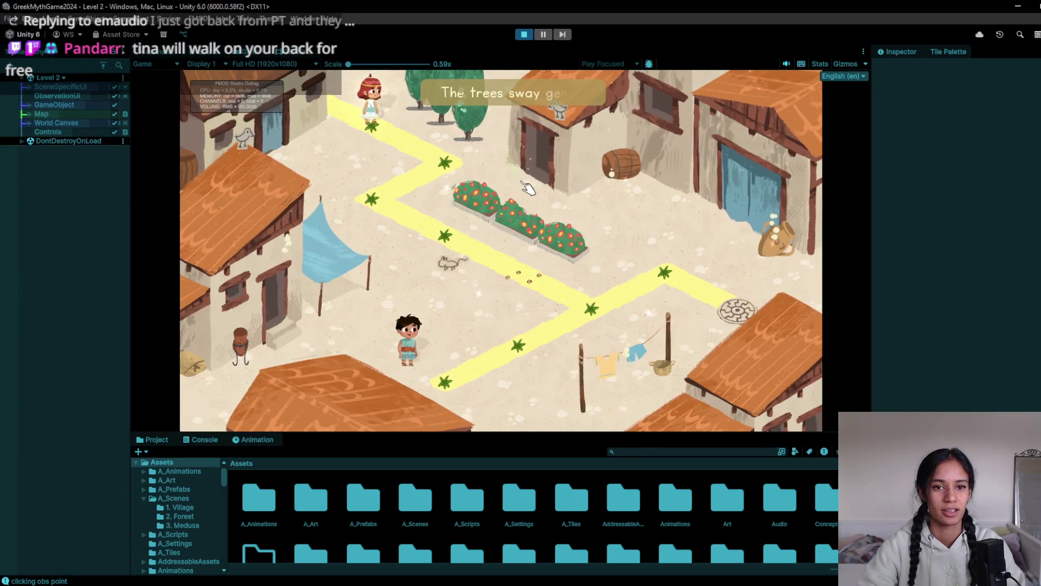
left_click(298, 256)
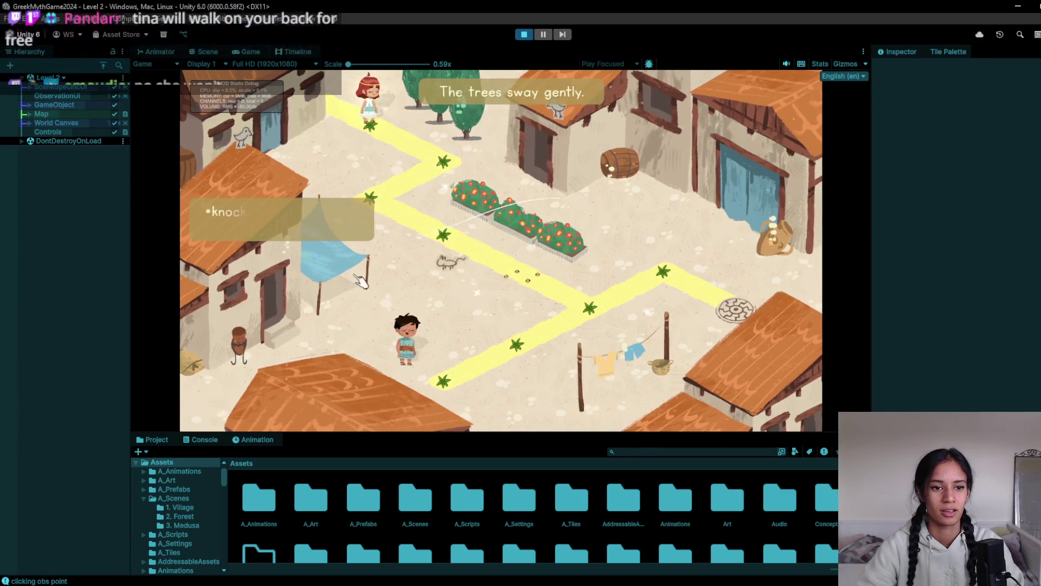
left_click(757, 232)
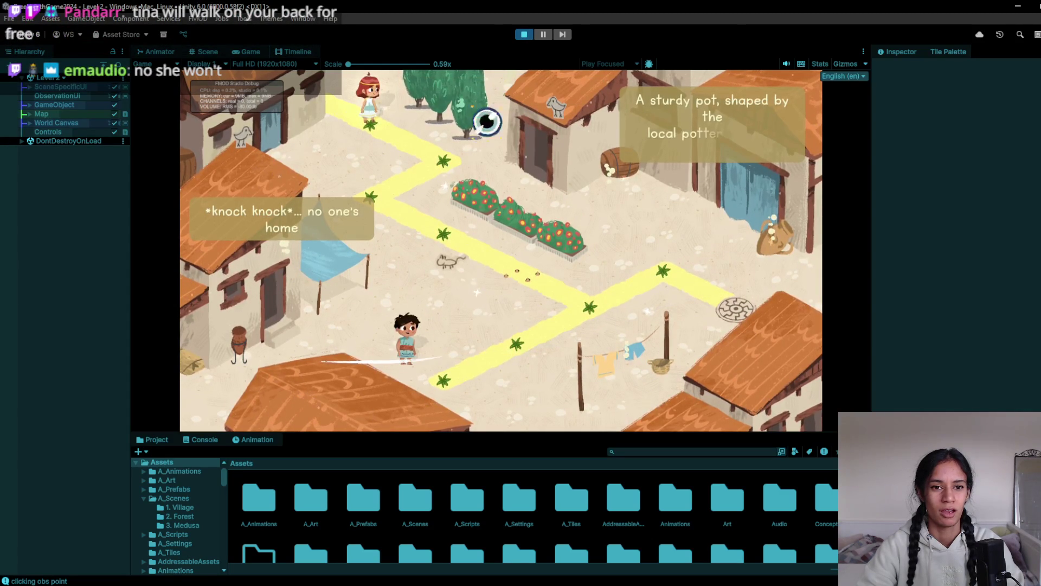
left_click(786, 63)
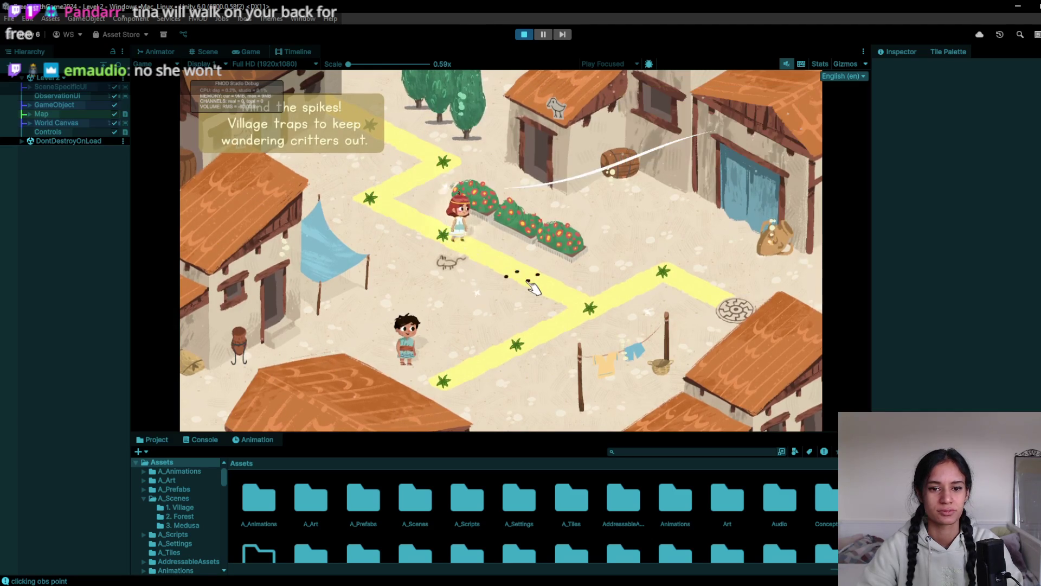
- Walk the girl past the spikes to the mosaic marker and inspect the pot to finish Level 2
left_click(583, 307)
left_click(542, 341)
left_click(453, 386)
left_click(534, 355)
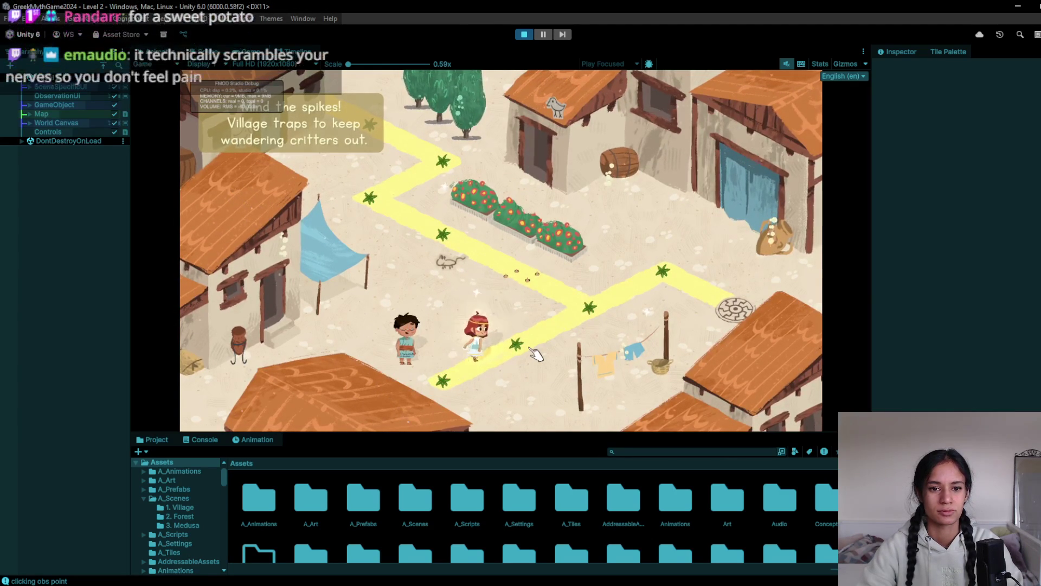
left_click(521, 346)
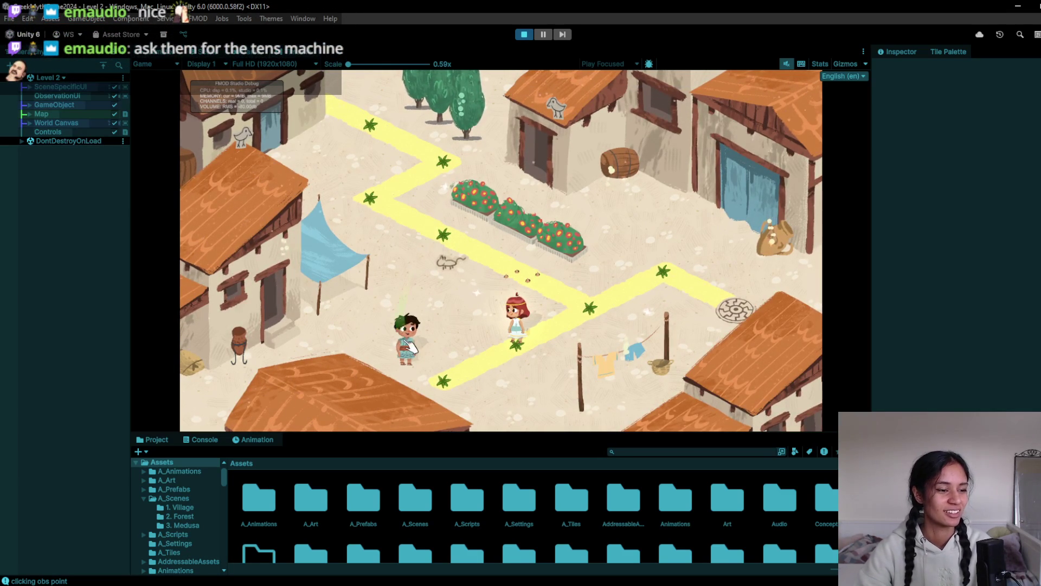
left_click(457, 366)
left_click(515, 345)
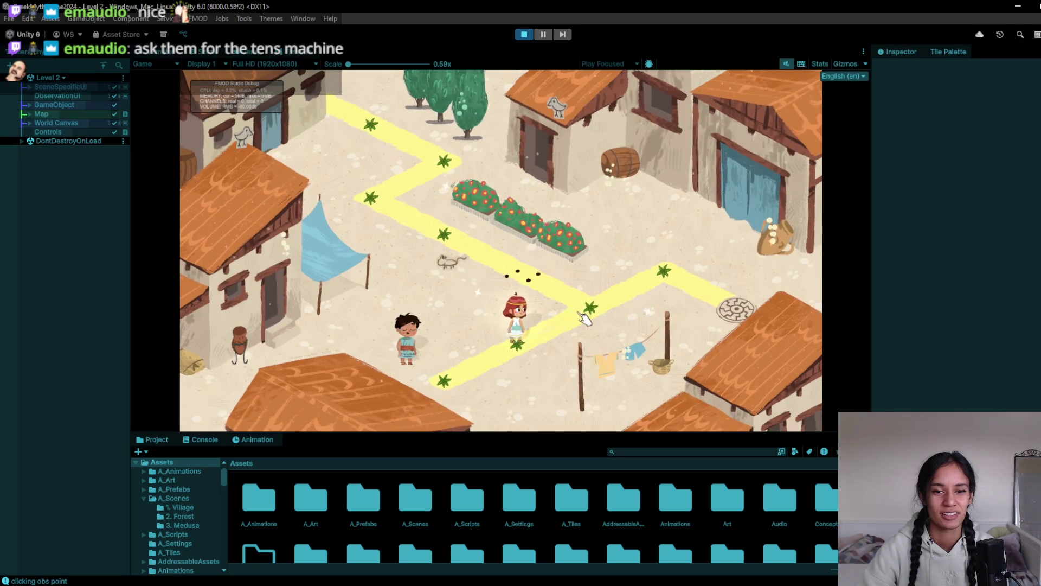
left_click(644, 286)
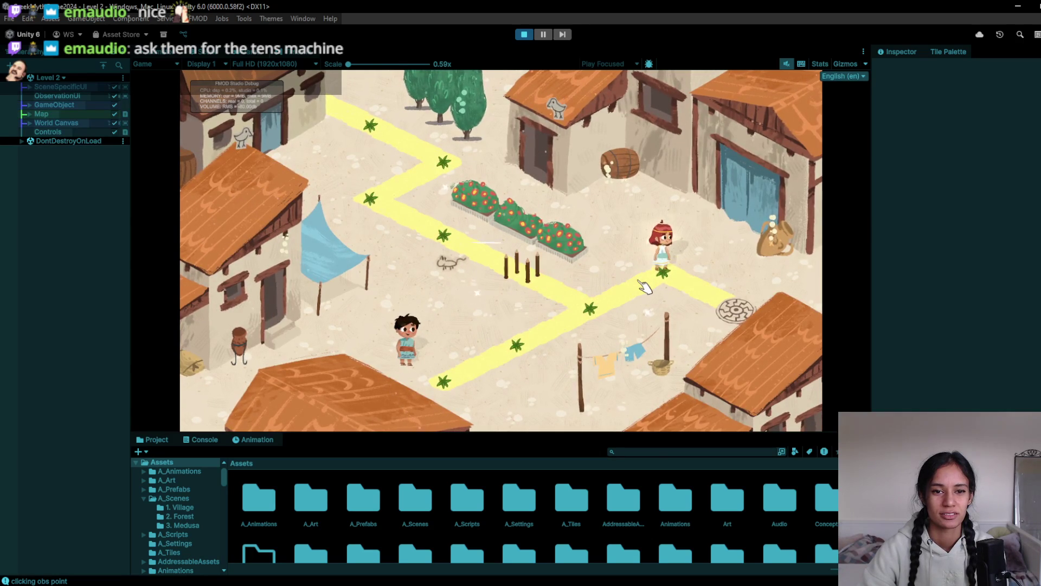
left_click(749, 307)
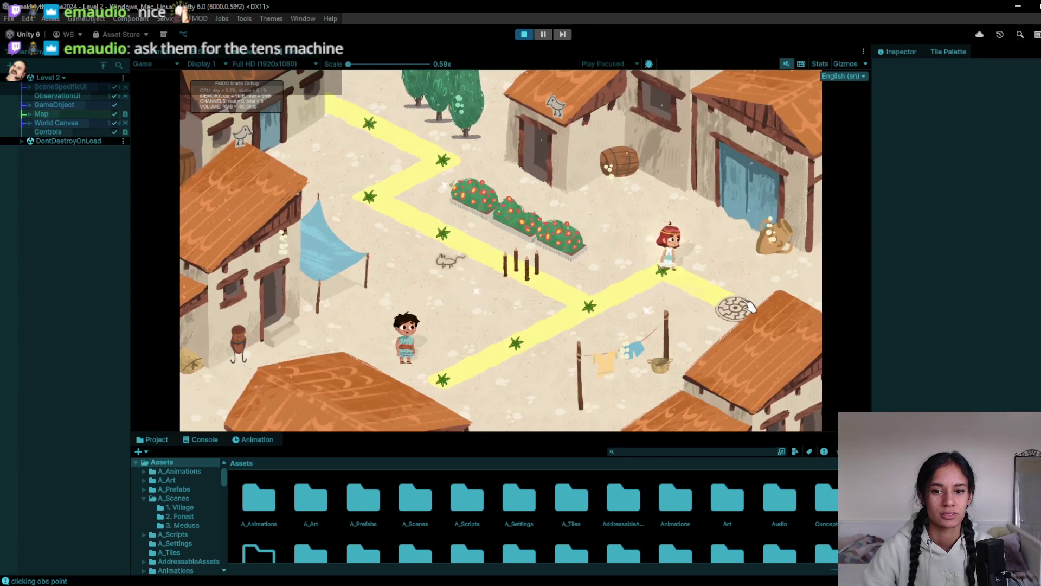
left_click(785, 220)
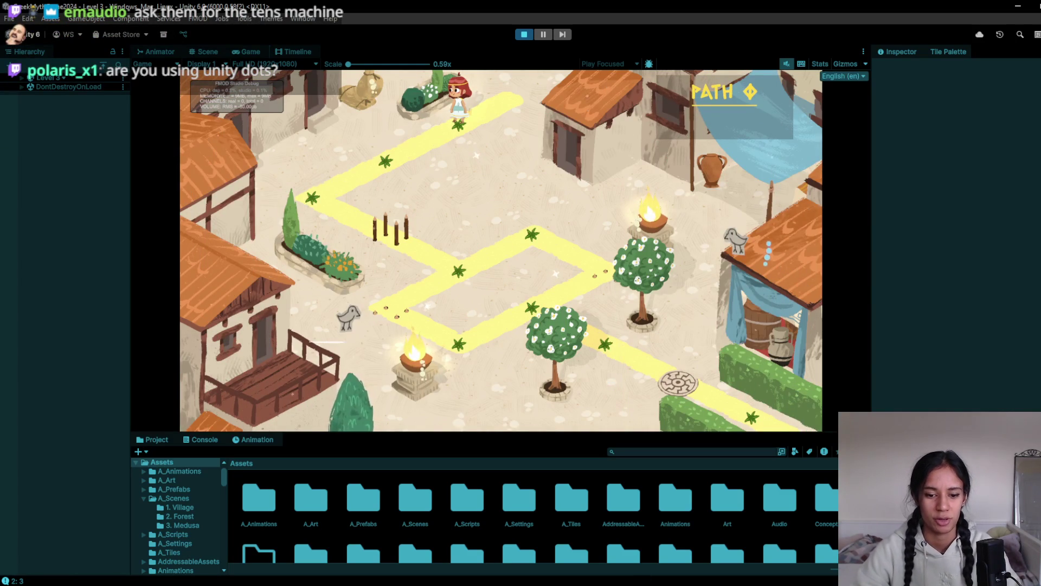
- Add 'eyeball cur smaller' to the Notepad polish list and stop Unity's play-test
key("alt+Tab")
type("eyeball cur ")
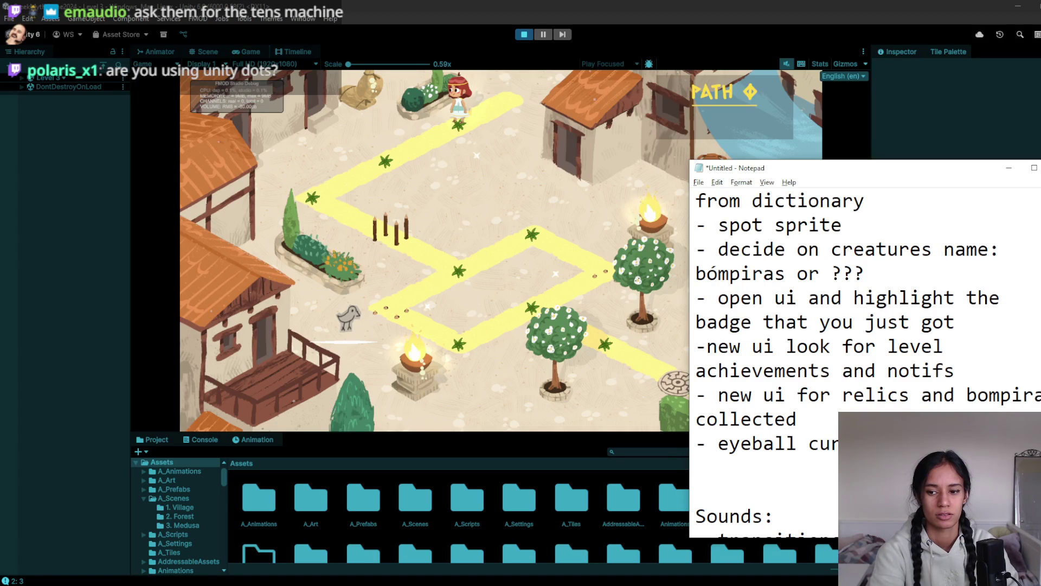
type("smaller")
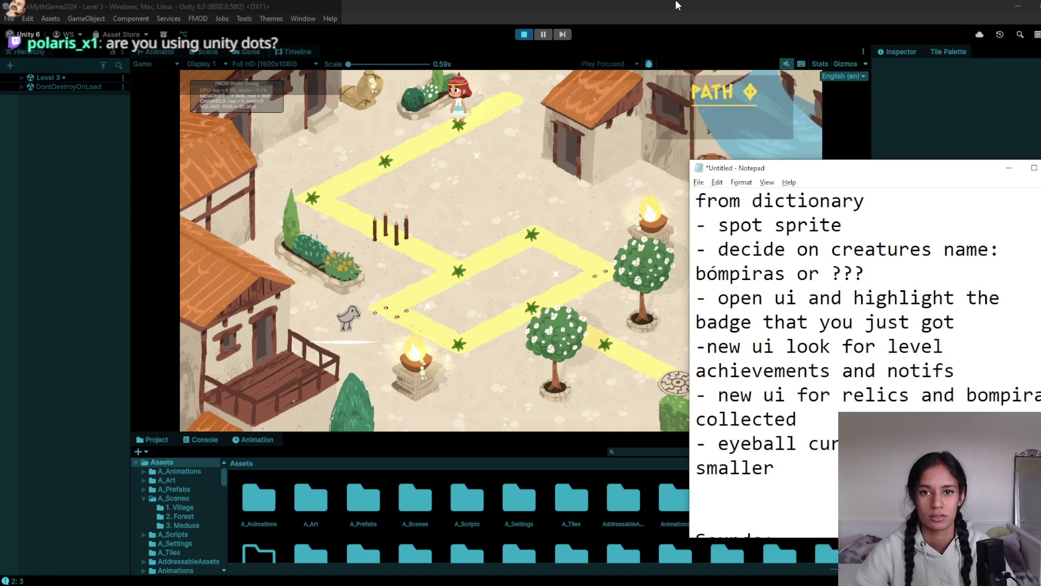
left_click(676, 6)
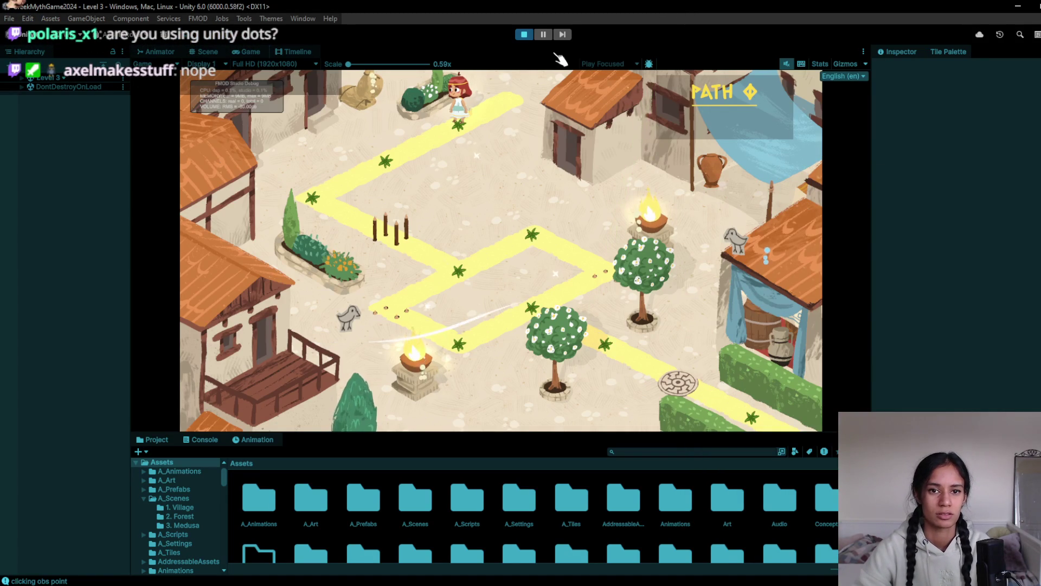
left_click(524, 35)
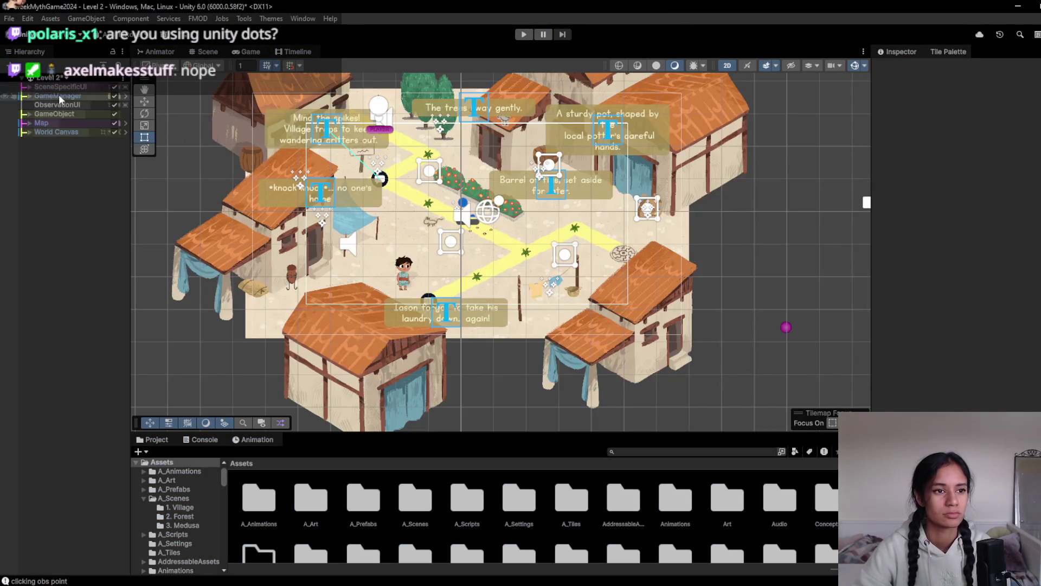
- Switch to the Level 1 scene, discarding the unsaved Level 2 changes
left_click(31, 96)
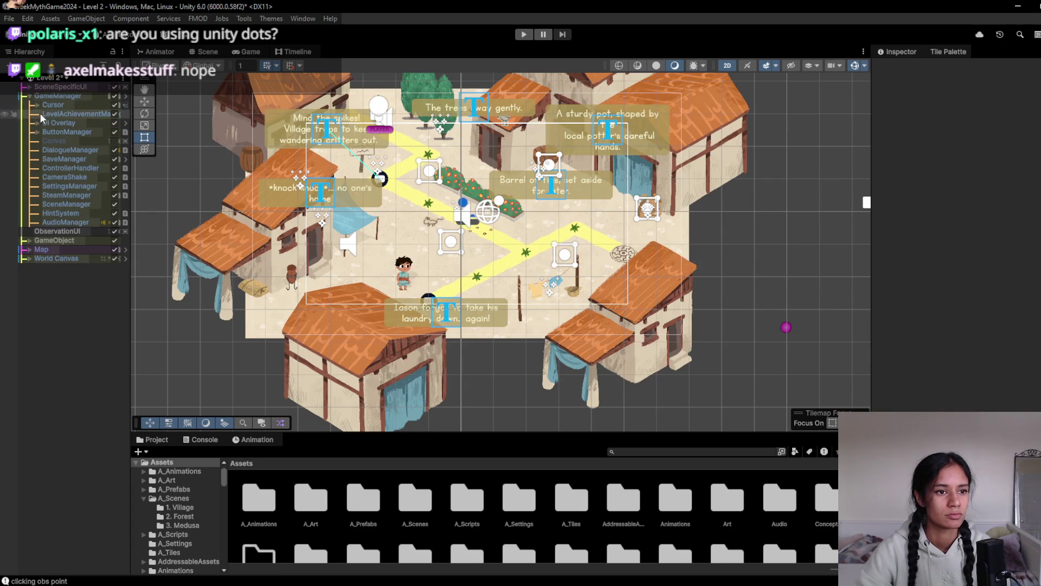
left_click(51, 78)
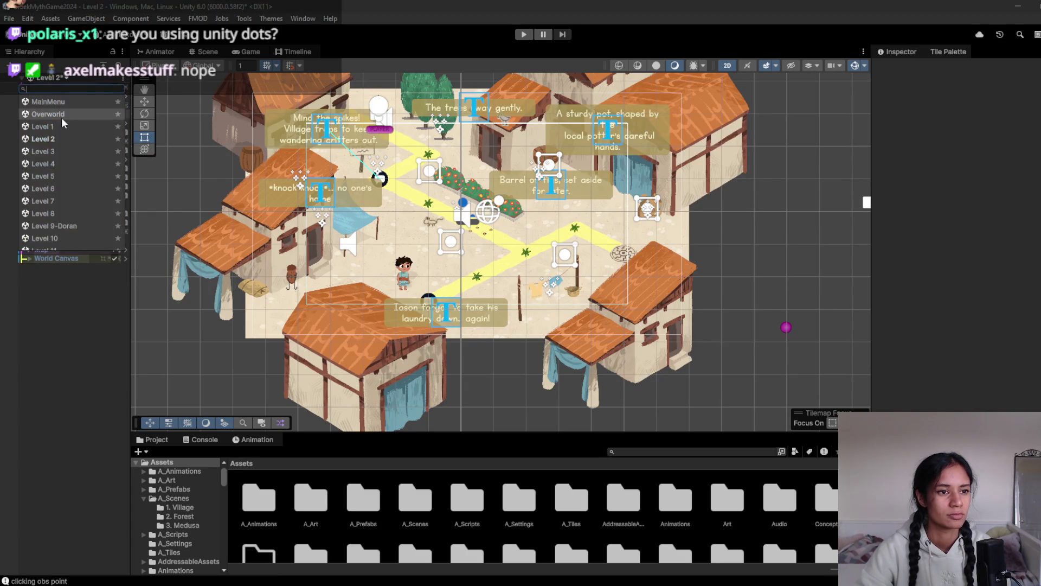
left_click(58, 126)
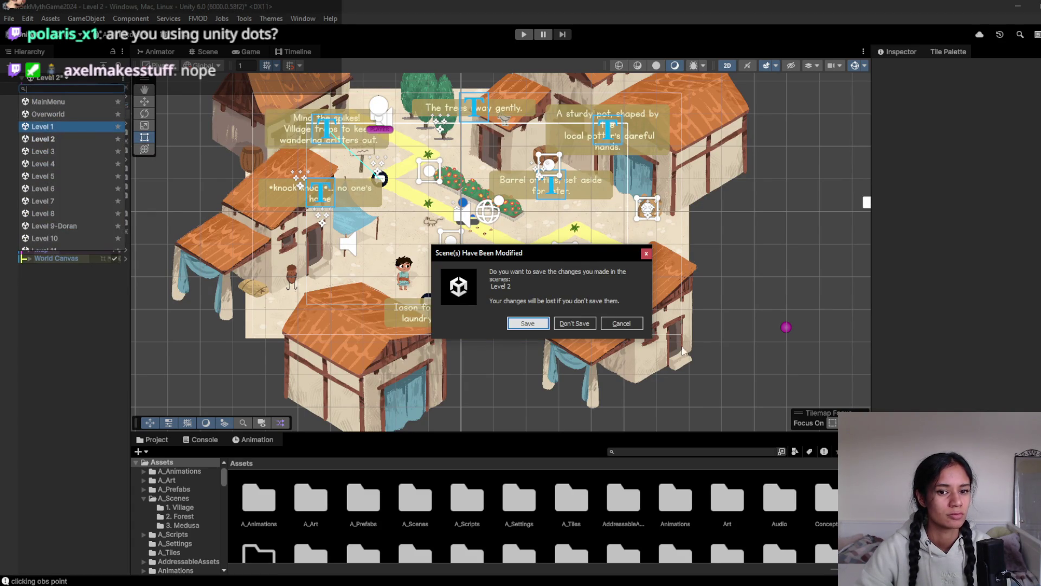
left_click(589, 324)
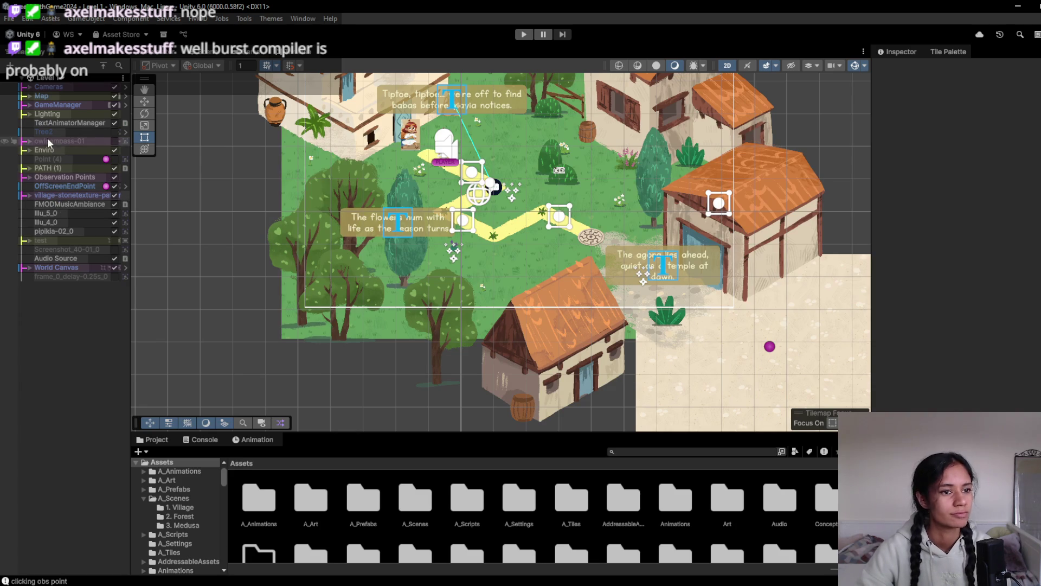
- Expand GameManager > UI Overlay > LevelUI and apply LevelUI's overrides to prefab 'UI Overlay'
left_click(29, 105)
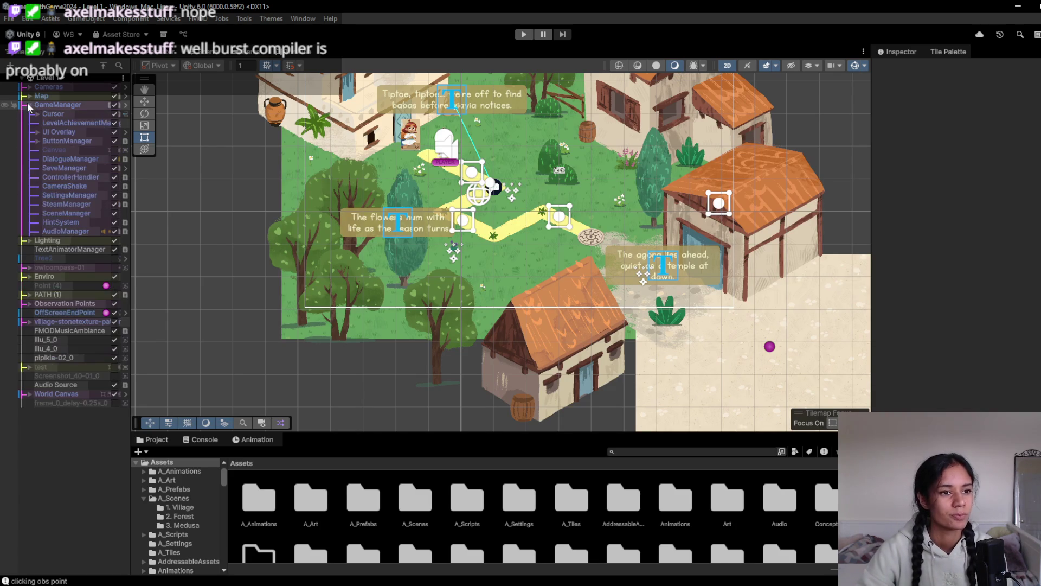
left_click(38, 132)
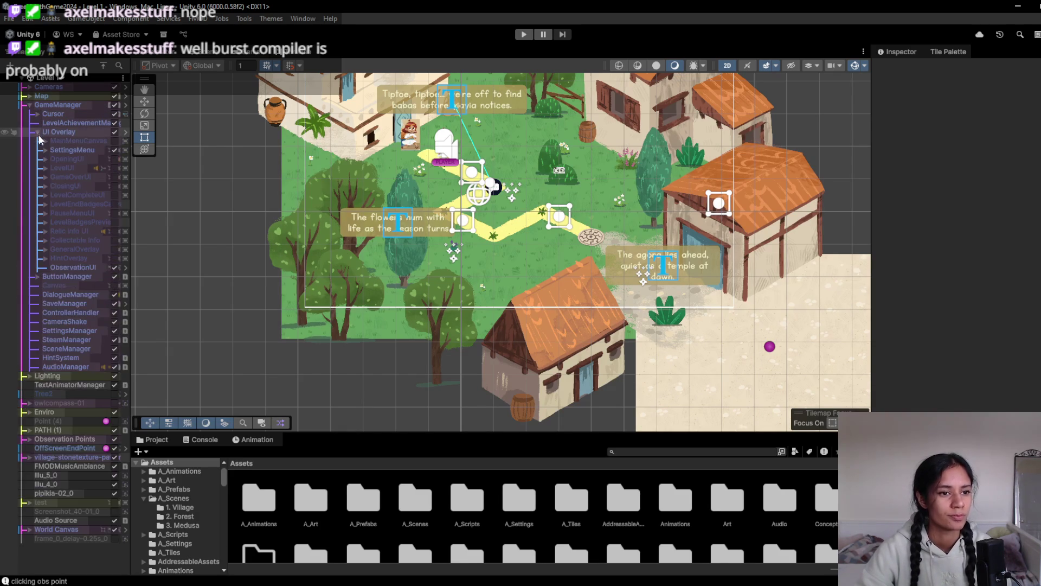
left_click(44, 167)
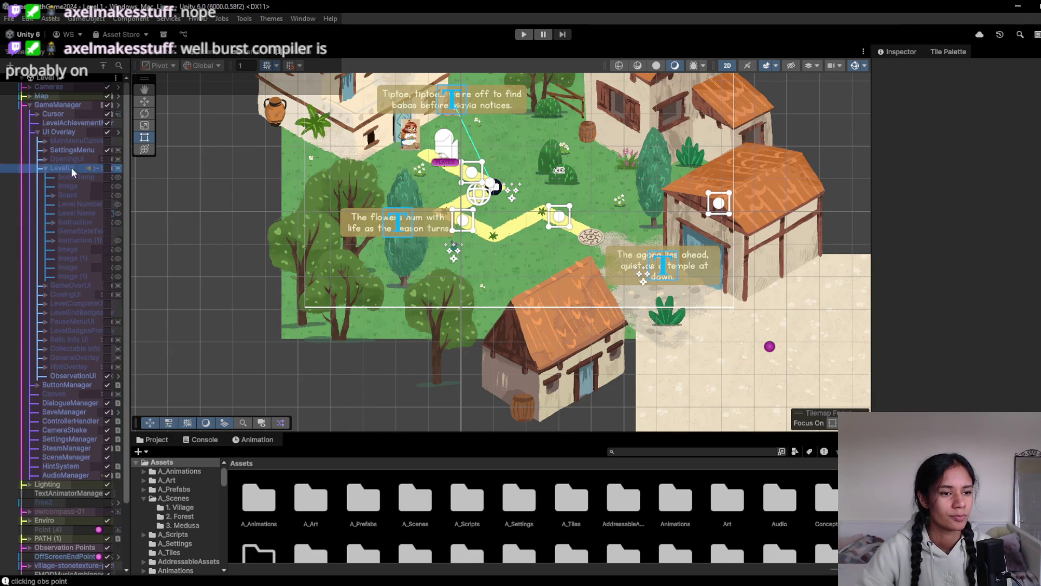
left_click(73, 105)
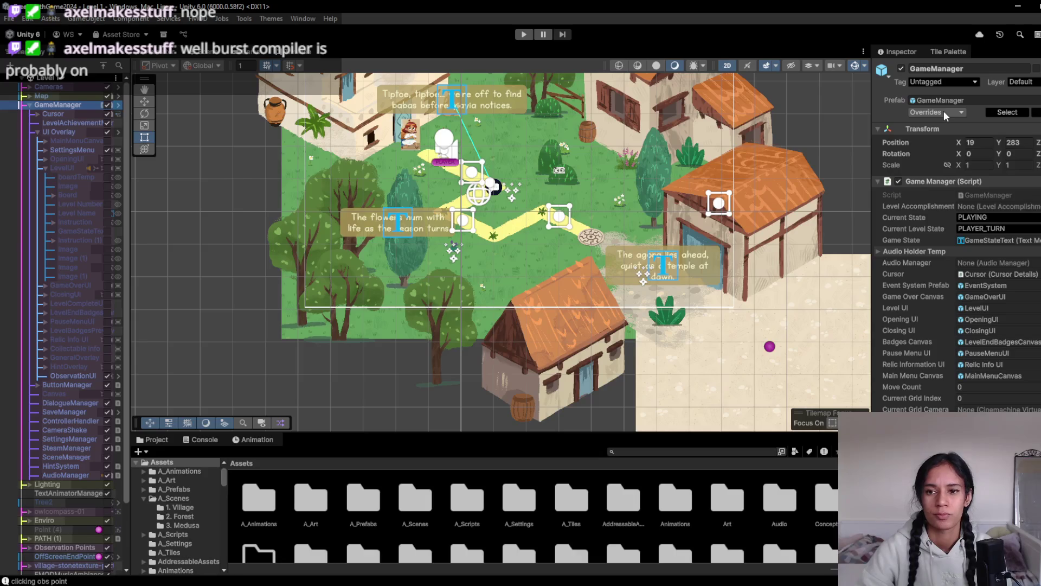
left_click(943, 110)
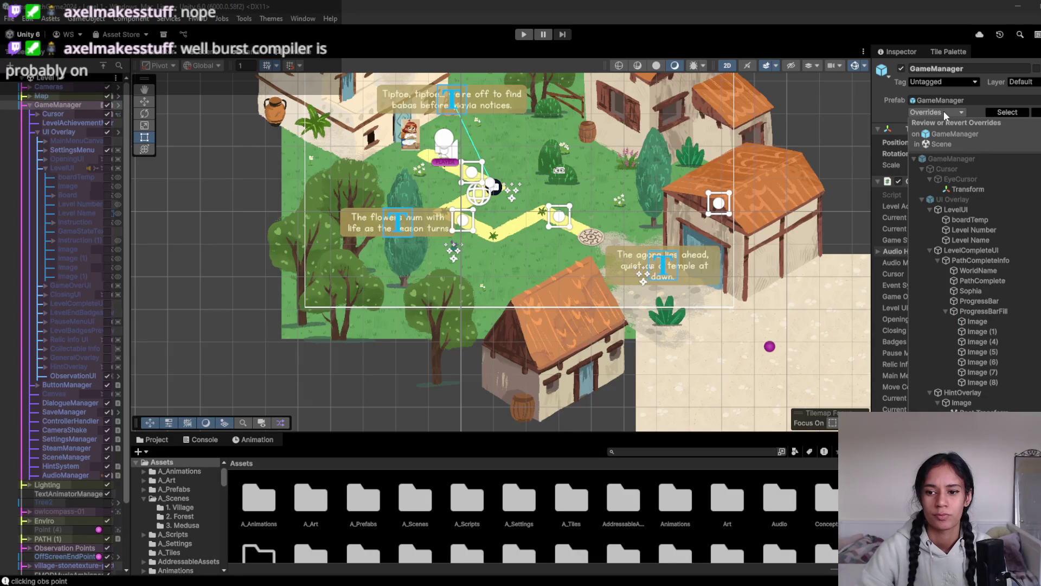
left_click(962, 209)
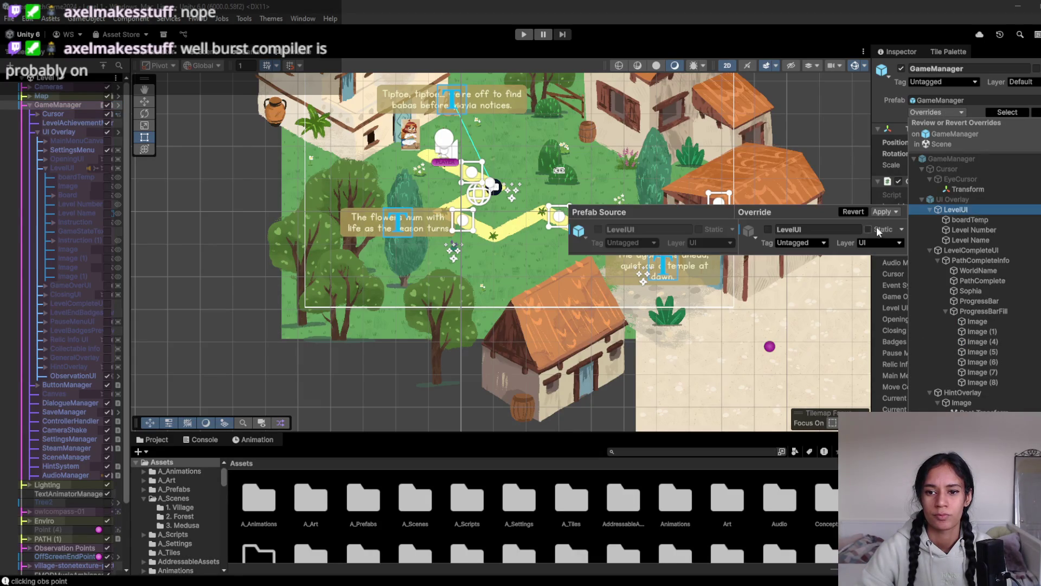
left_click(897, 211)
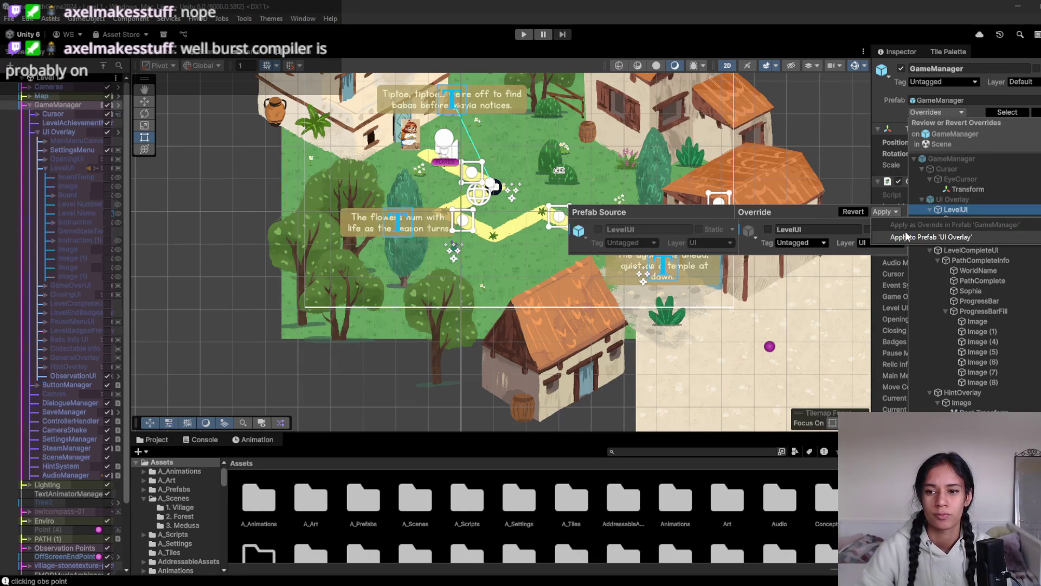
left_click(906, 234)
- Check the remaining boardTemp and level label overrides, close the Overrides popup, and enter Play mode
left_click(991, 220)
left_click(993, 239, "shift")
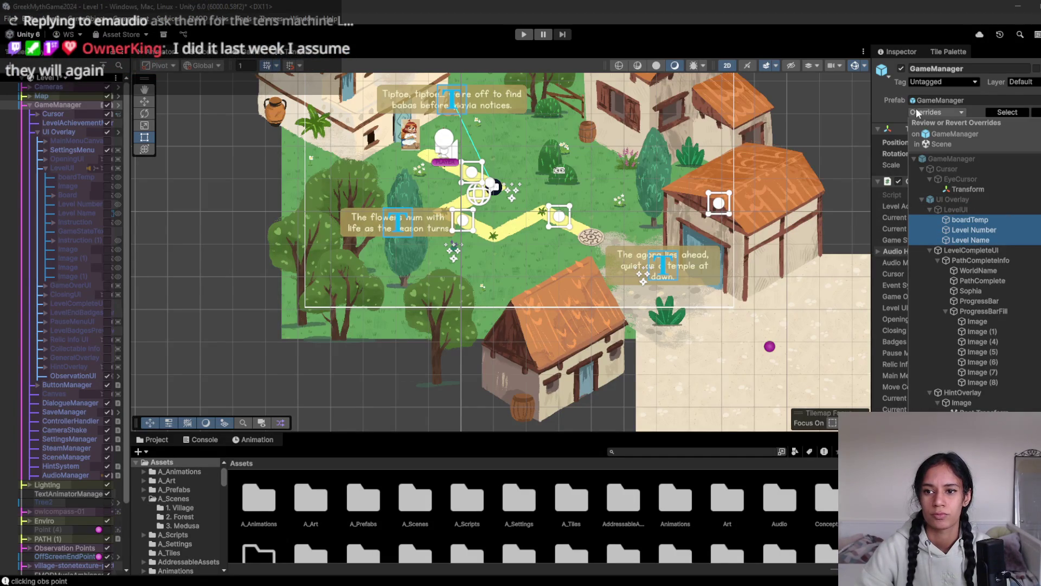
left_click(969, 116)
left_click(528, 36)
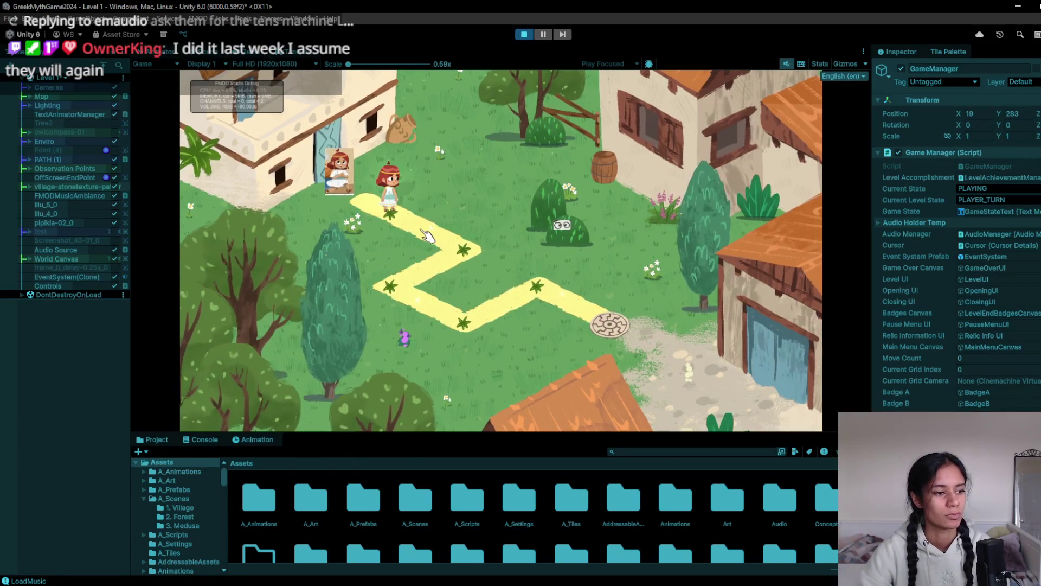
- Walk the girl across the star tiles, past the spike trap onto the portal, then stop play mode
left_click(449, 242)
left_click(415, 278)
left_click(462, 324)
left_click(535, 287)
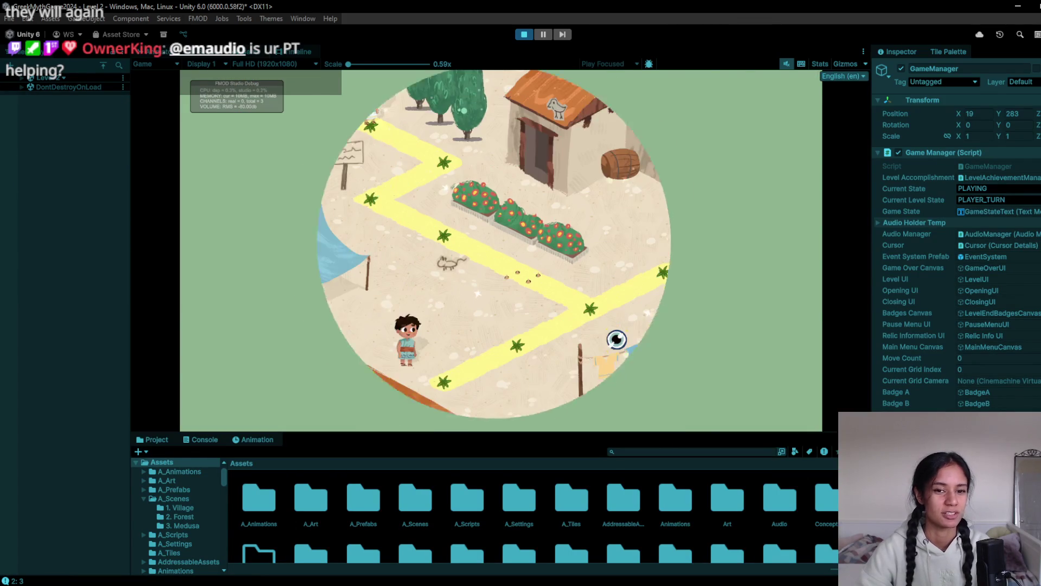
left_click(442, 163)
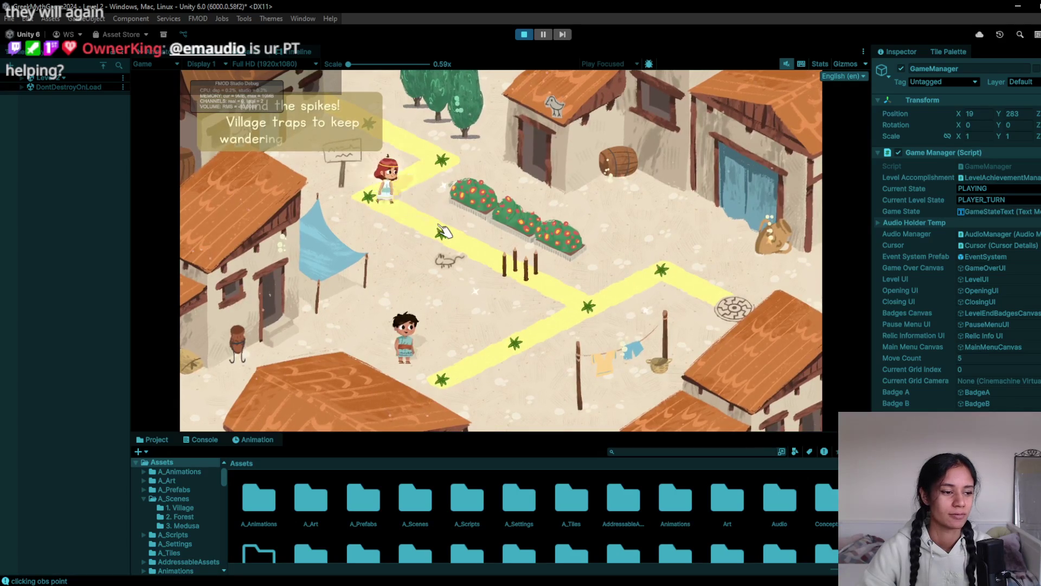
left_click(563, 308)
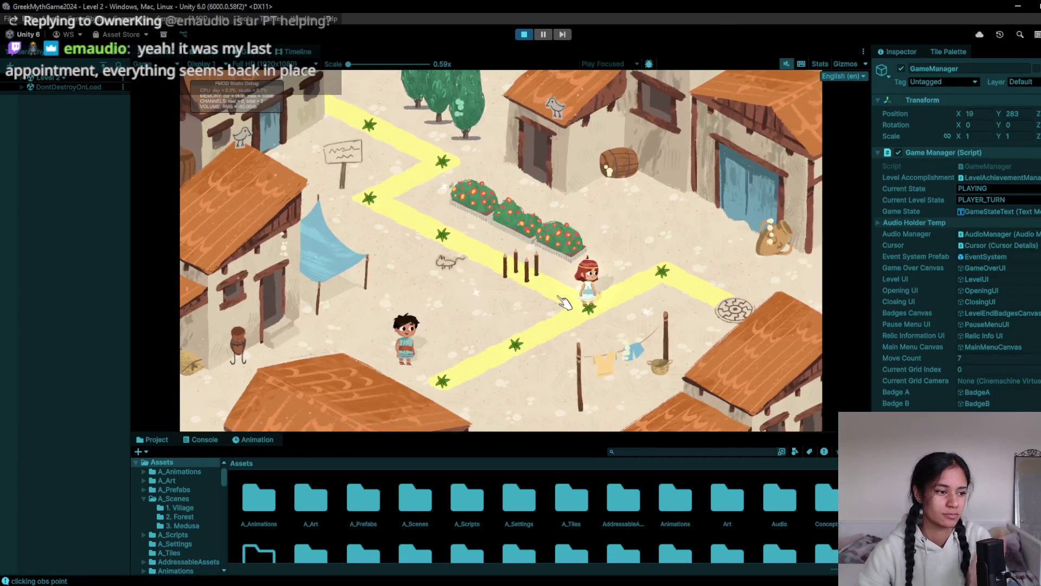
left_click(537, 355)
left_click(588, 309)
left_click(670, 273)
left_click(746, 317)
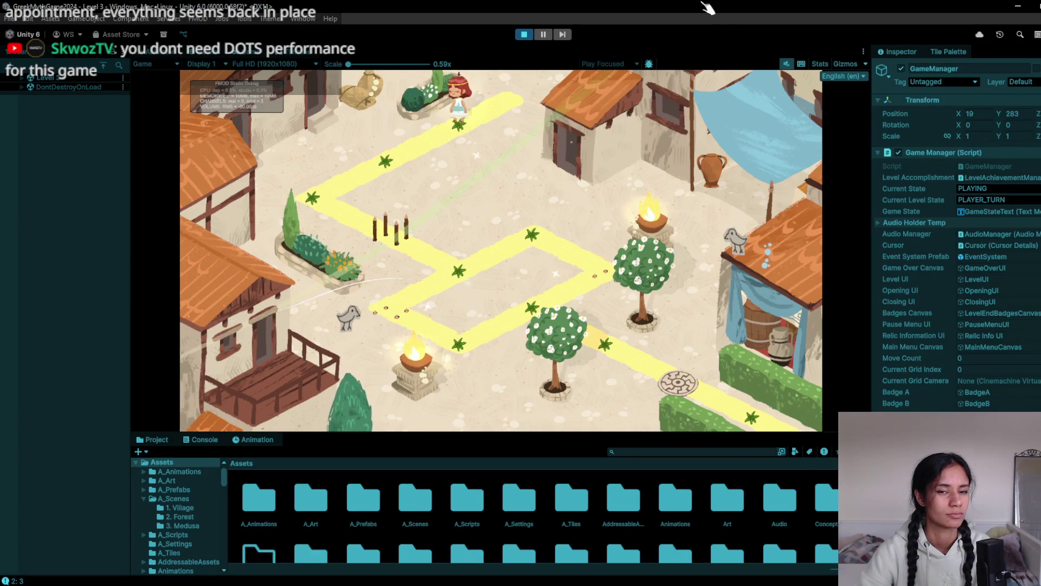
left_click(525, 34)
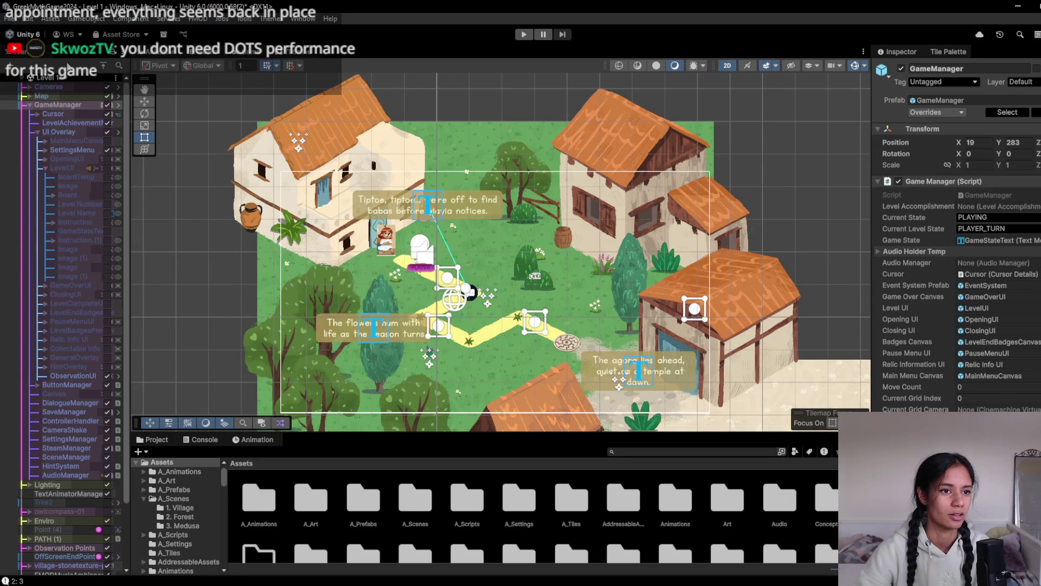
- Open the Level 3 scene without saving changes and select the World Canvas
left_click(25, 106)
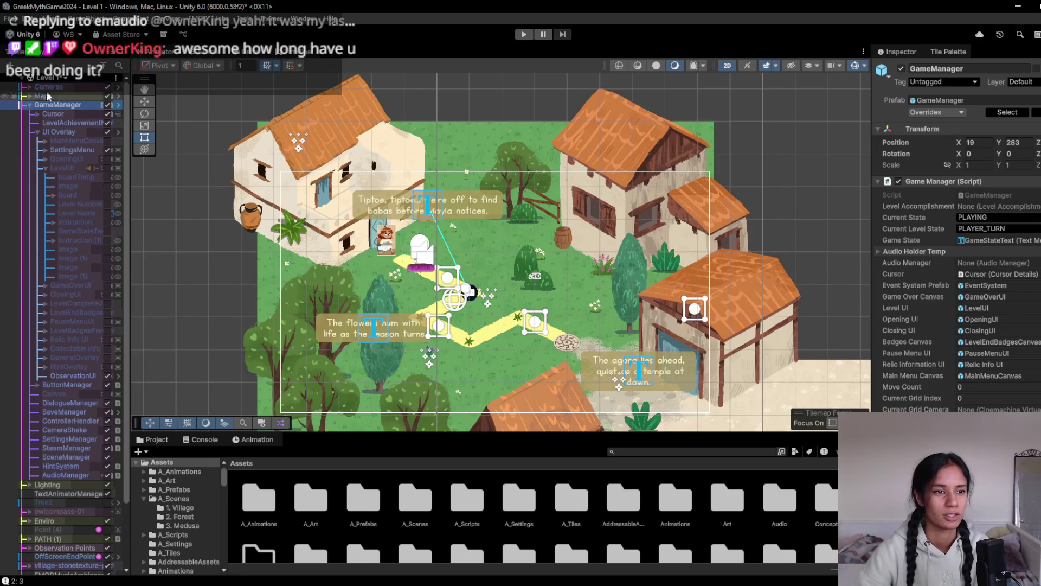
left_click(63, 79)
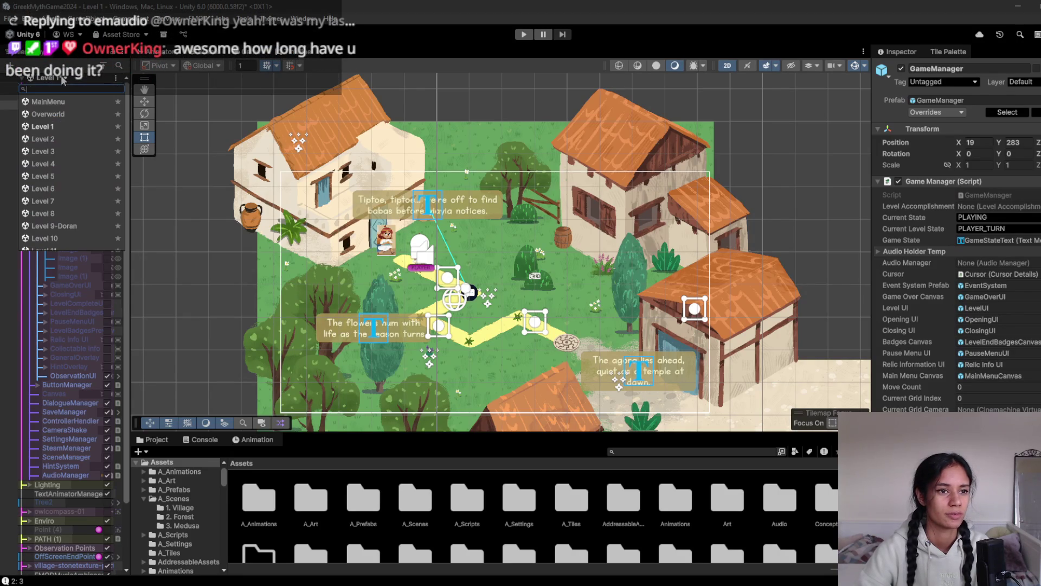
left_click(54, 151)
left_click(527, 325)
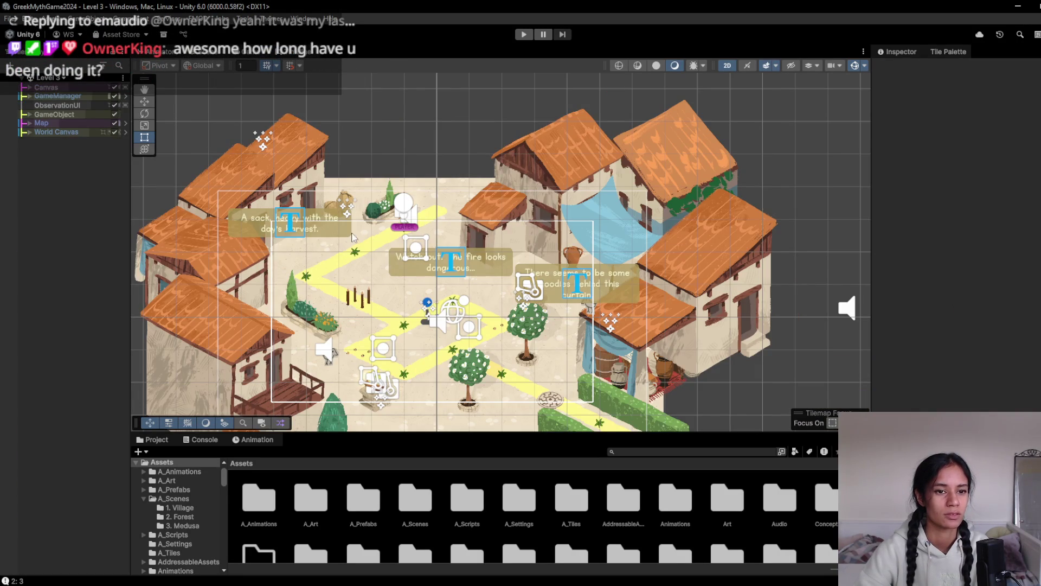
left_click(357, 258)
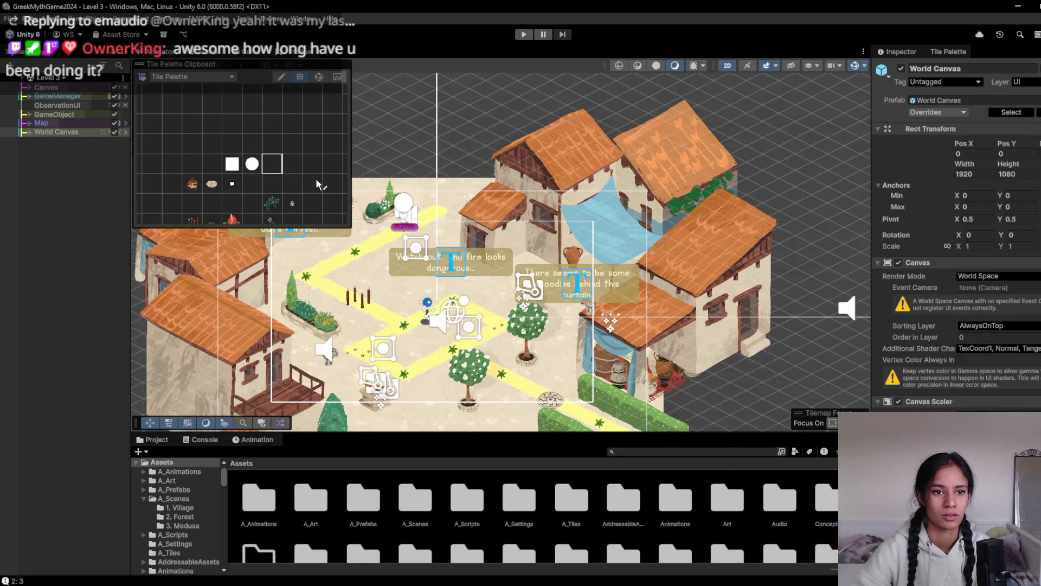
scroll(312, 179, "up", 2)
scroll(442, 207, "up", 3)
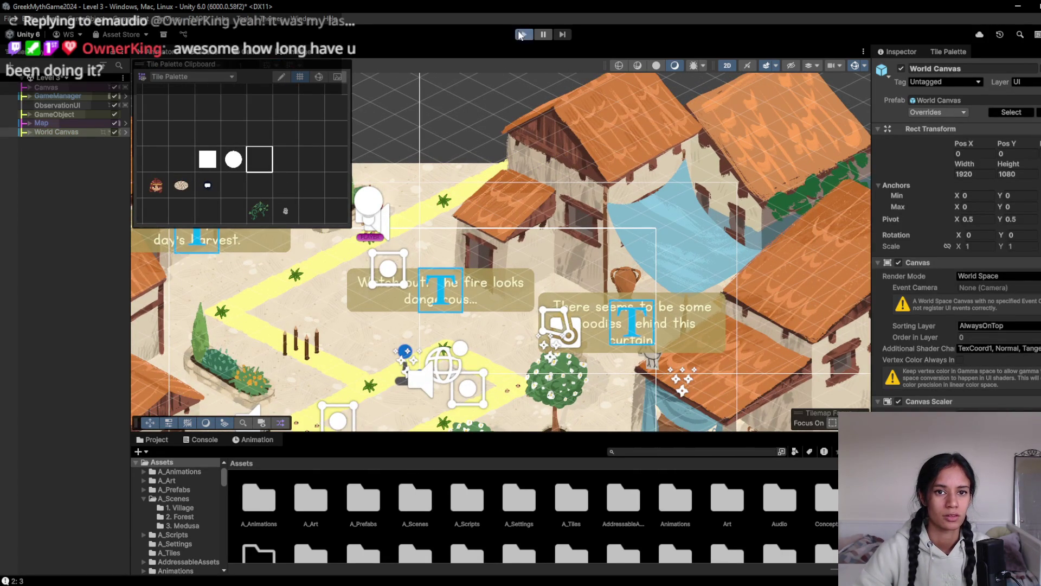
- Play-test Level 3 briefly, moving the character two star tiles, then stop
left_click(524, 34)
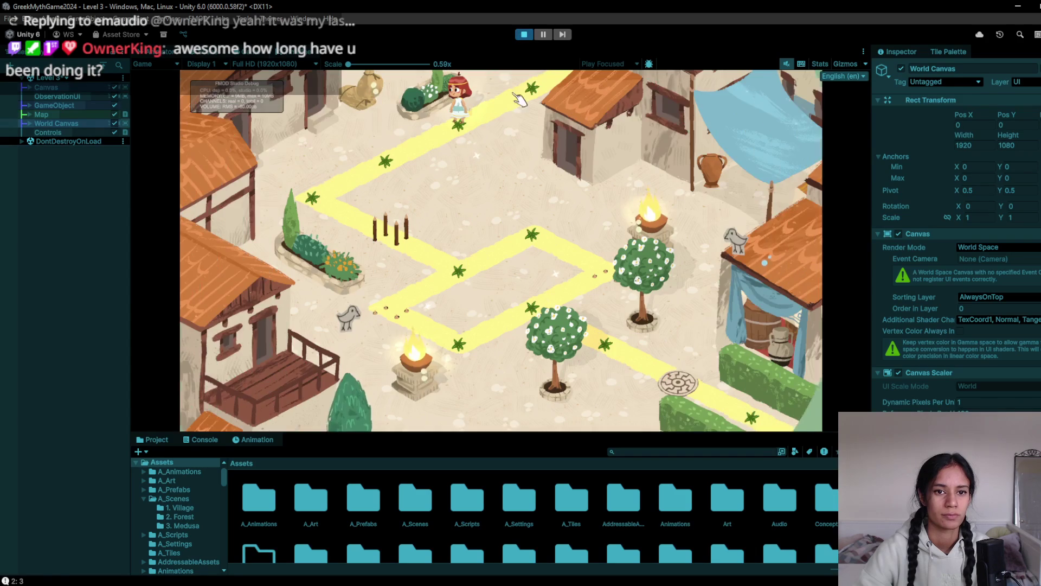
left_click(412, 152)
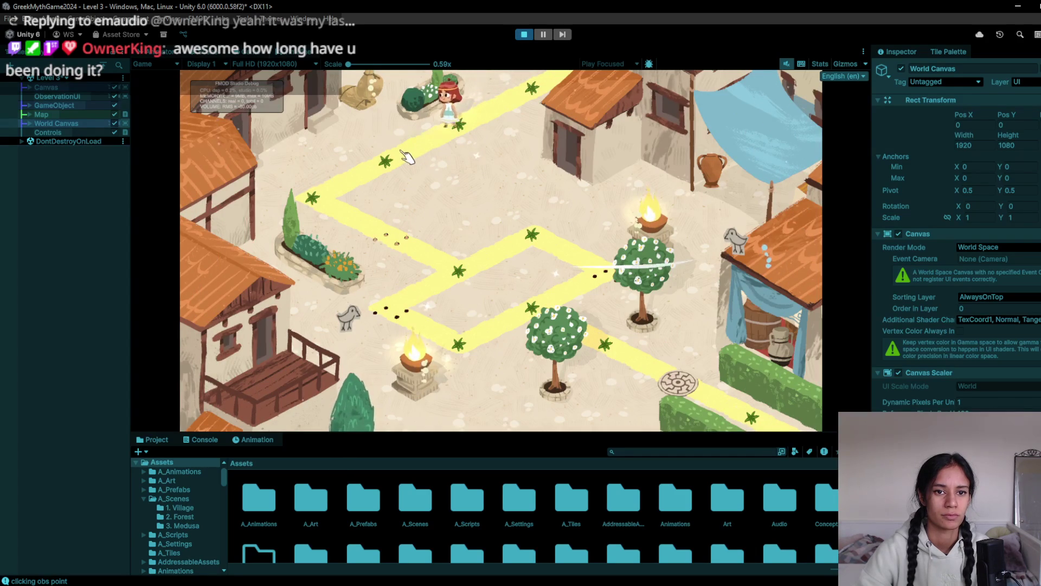
left_click(366, 184)
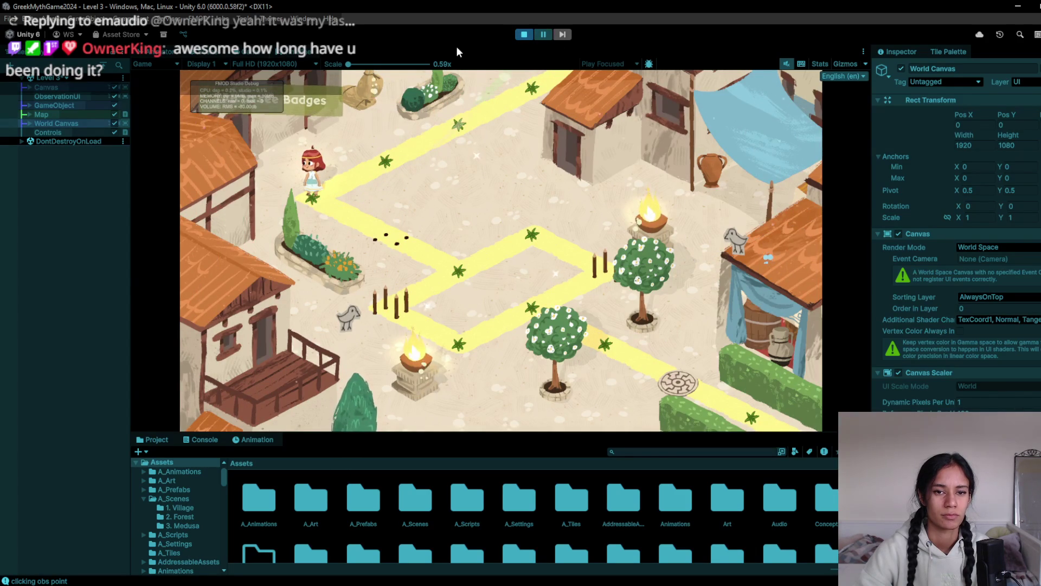
left_click(524, 34)
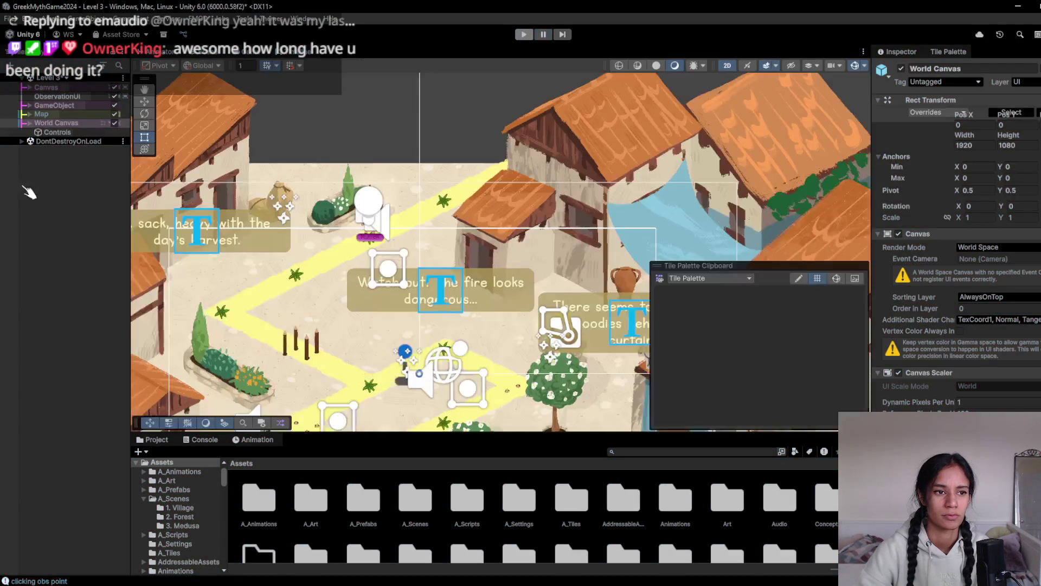
- Expand Map > Grid in the Hierarchy to show its tilemaps
left_click(34, 123)
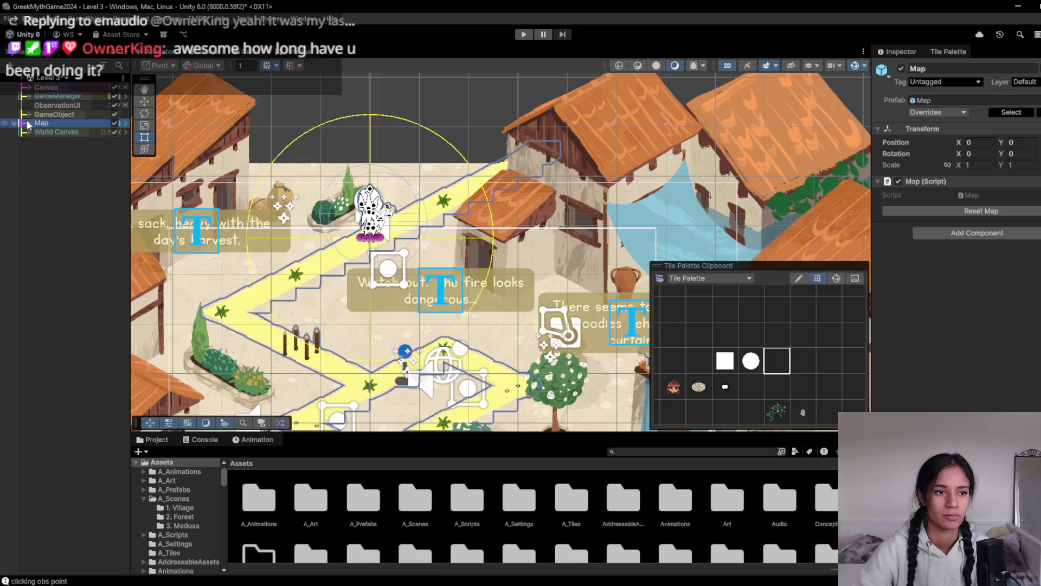
left_click(30, 124)
left_click(36, 132)
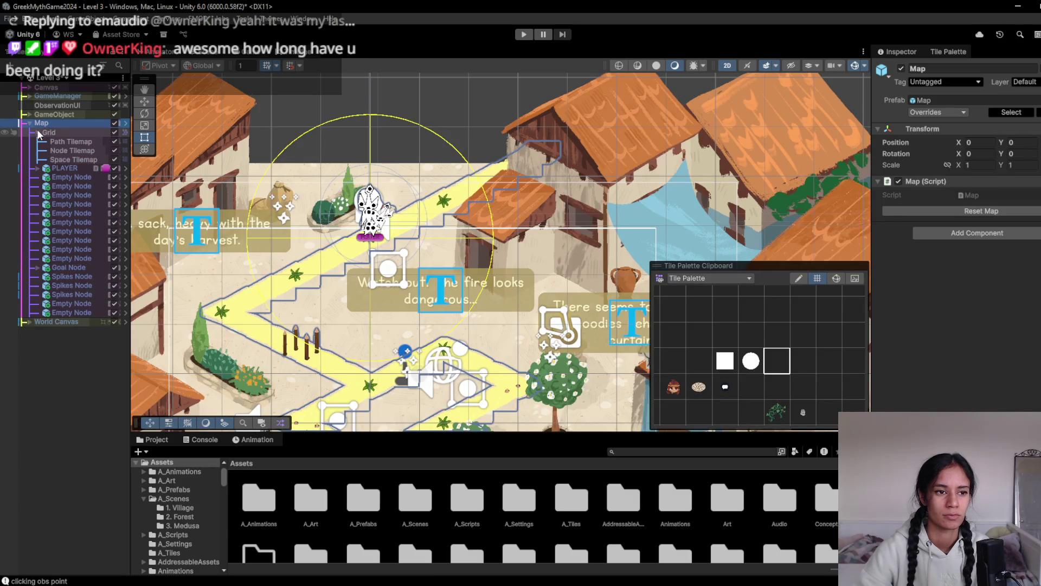
- Select the Path Tilemap's NewGlow material and set its GlowColour to a pale tan shade
left_click(67, 141)
left_click(981, 330)
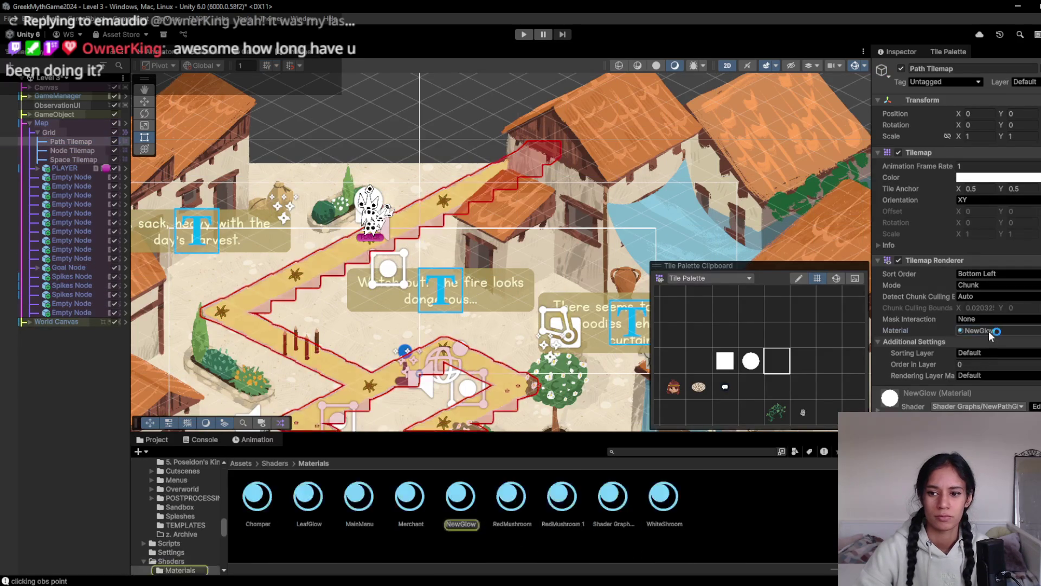
left_click(460, 496)
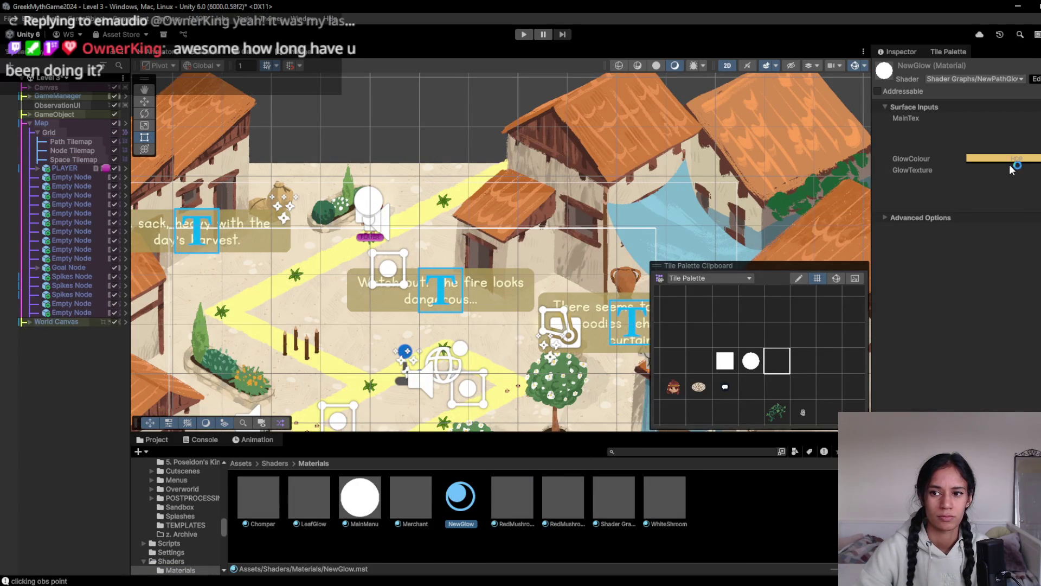
left_click(1009, 160)
left_click(1025, 236)
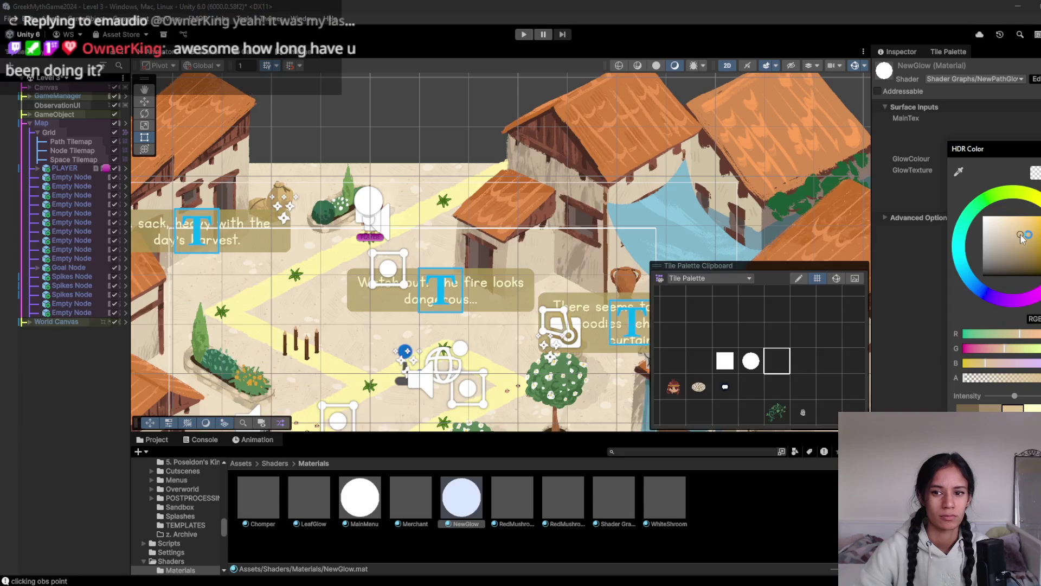
left_click_drag(1026, 240, 1035, 250)
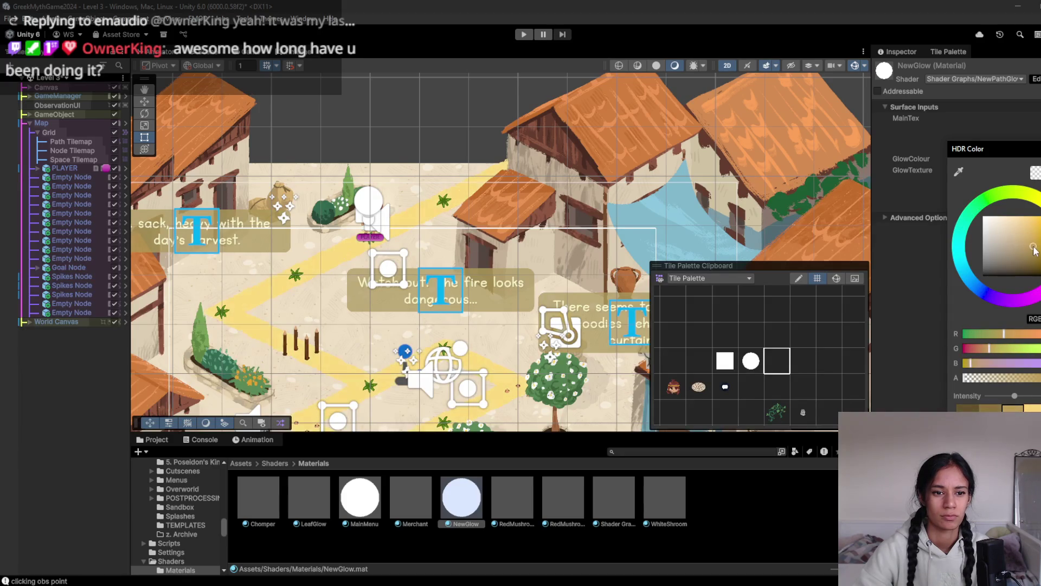
left_click(1010, 249)
left_click(1007, 262)
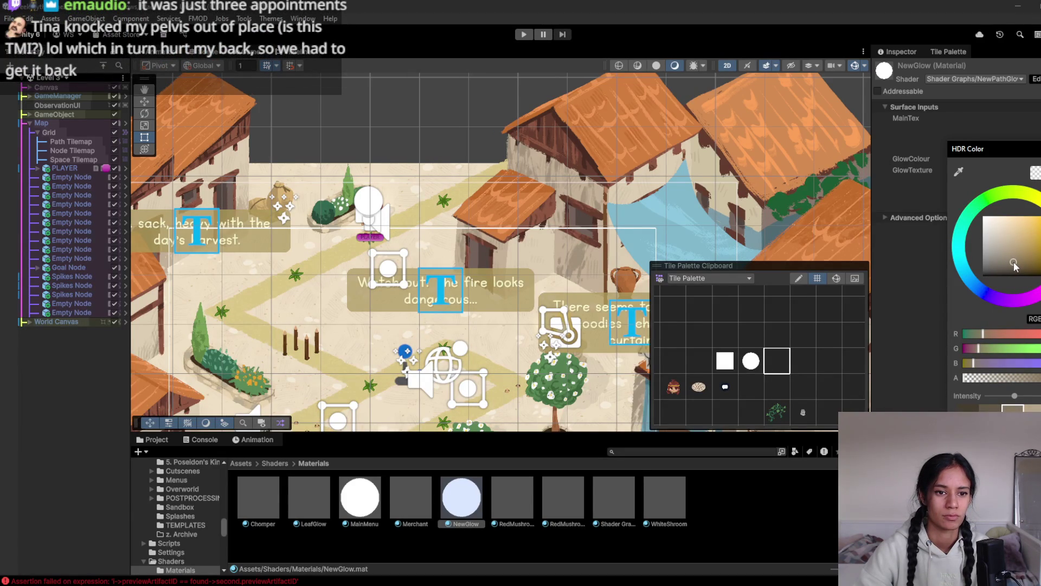
left_click_drag(1015, 263, 1020, 254)
key("Return")
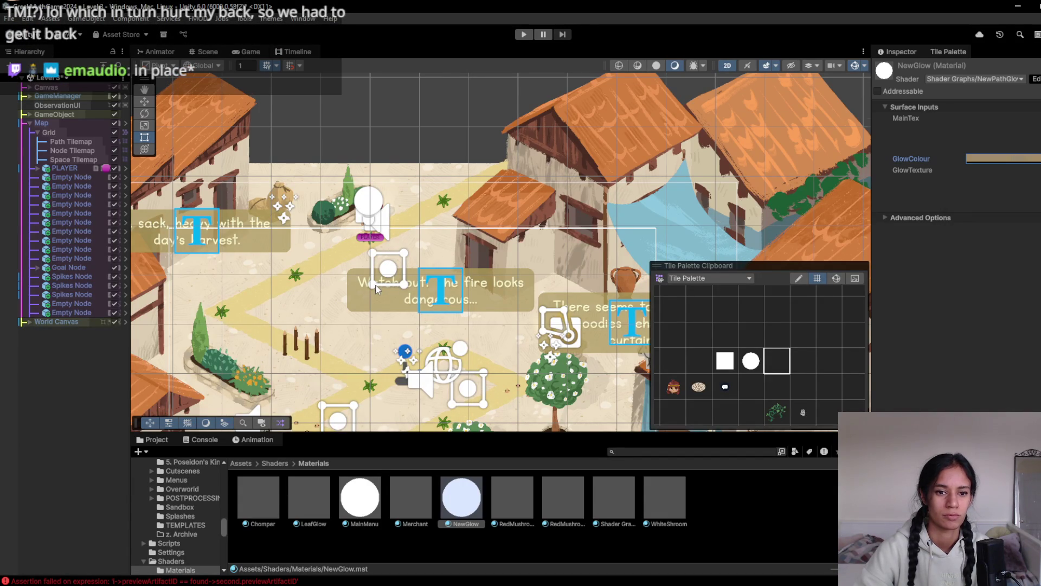
- Collapse the Map object's children in the Hierarchy and start playing Level 3
scroll(377, 289, "down", 3)
scroll(402, 217, "up", 3)
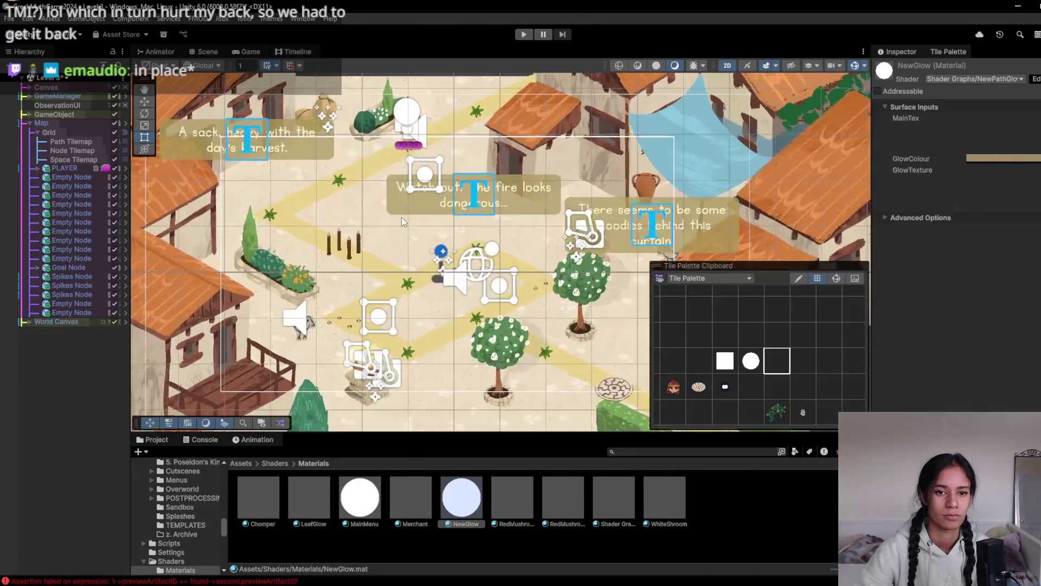
scroll(401, 217, "up", 2)
scroll(357, 232, "down", 3)
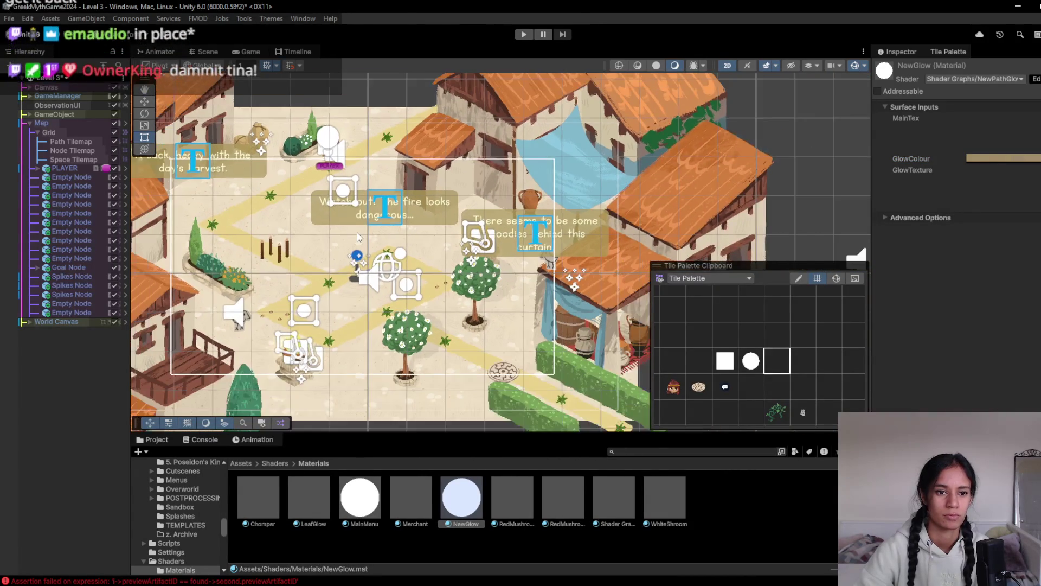
scroll(357, 237, "up", 1)
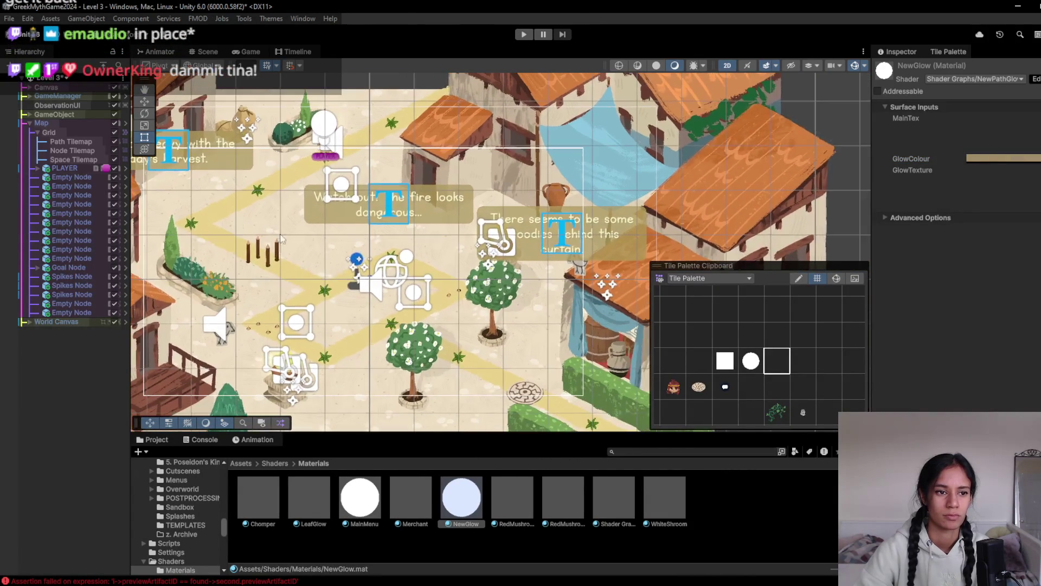
left_click(26, 124)
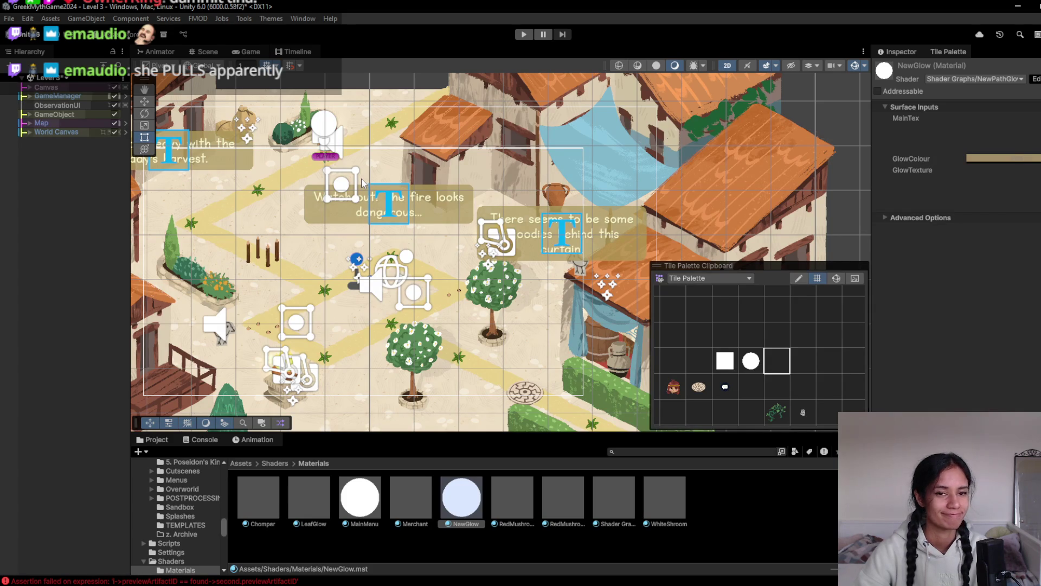
left_click(521, 34)
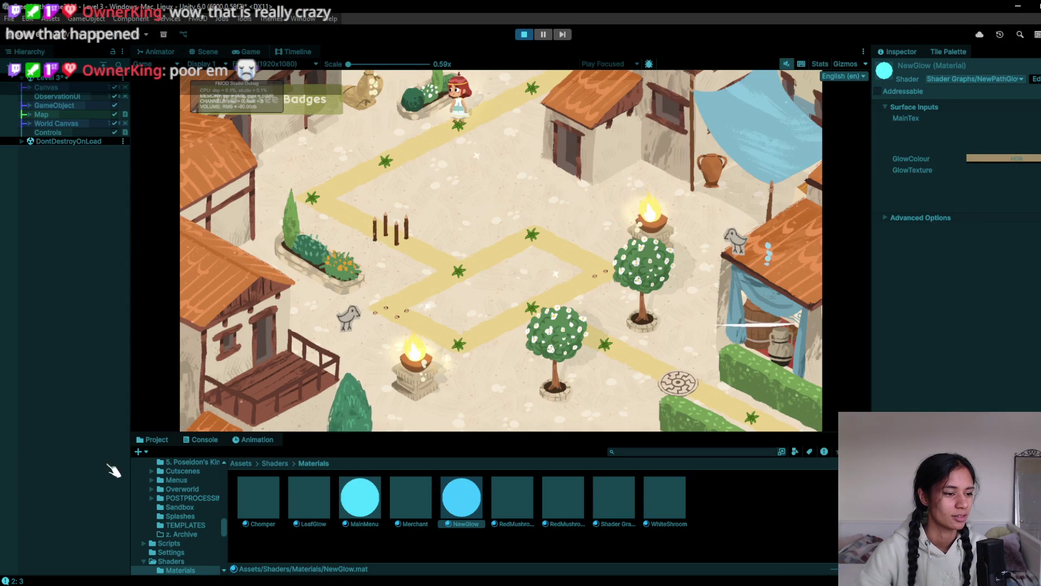
- Walk the girl along Level 3's path past the brazier and tree to the stone disk
left_click(381, 161)
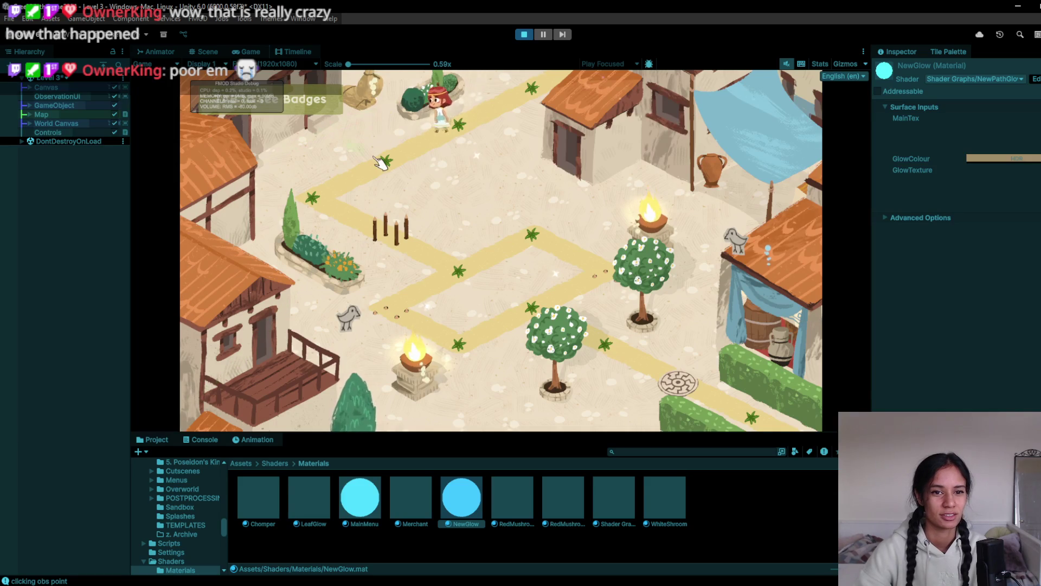
left_click(347, 192)
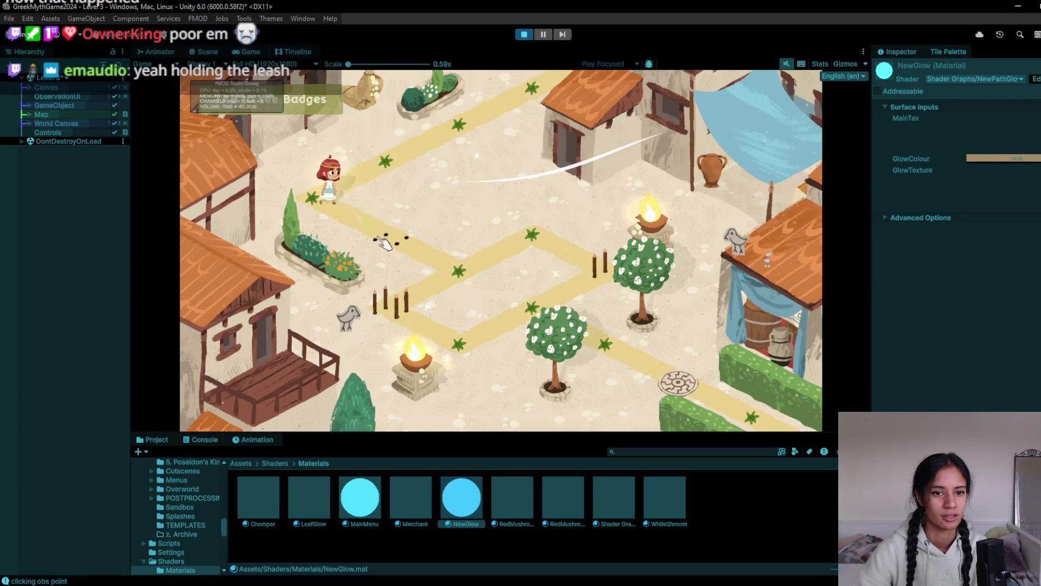
left_click(455, 281)
left_click(610, 223)
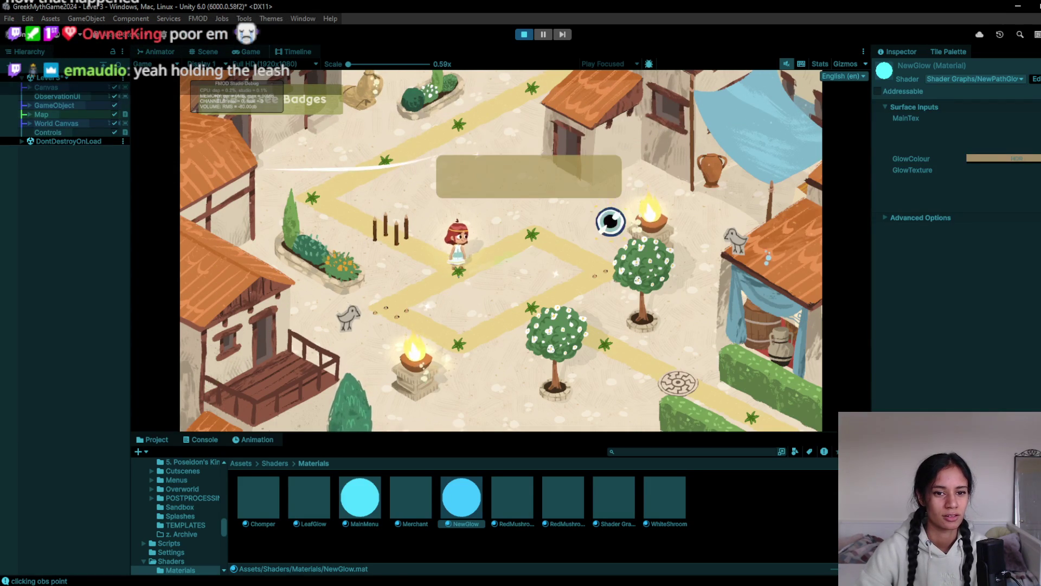
left_click(456, 360)
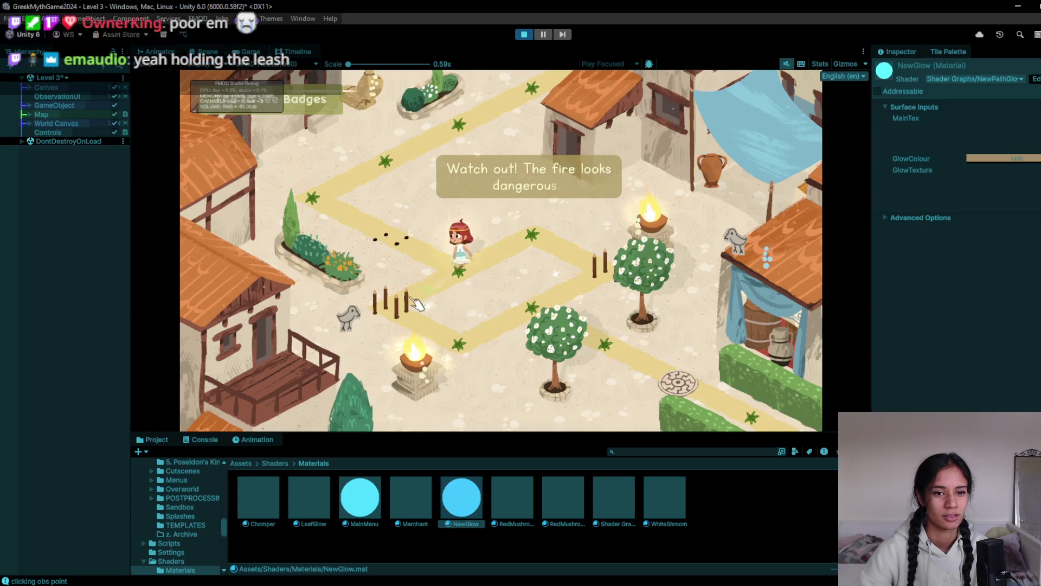
left_click(659, 382)
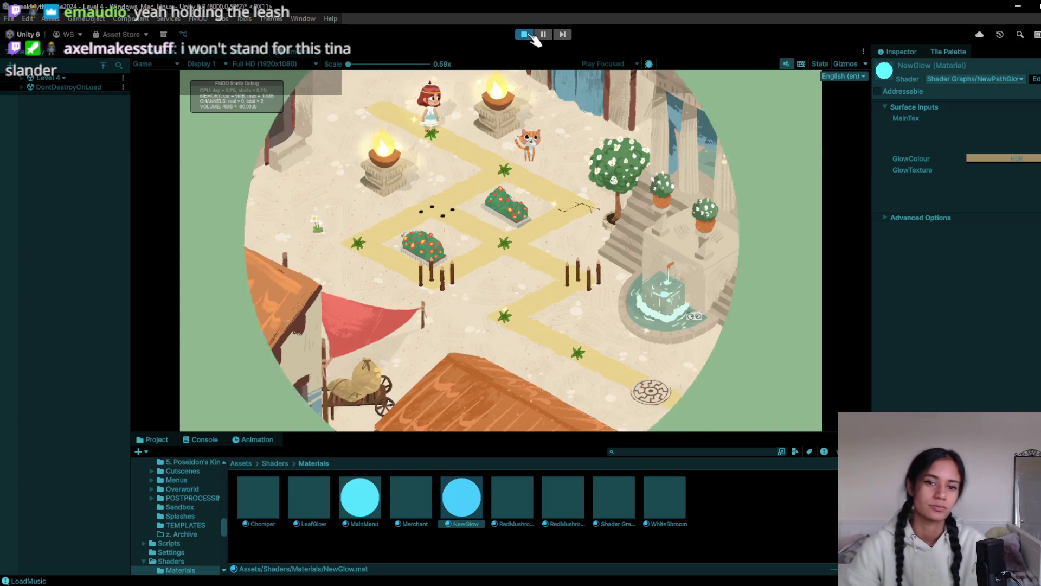
- Stop the game and switch to the Level 4 scene, saving the modified Level 3 first
left_click(524, 34)
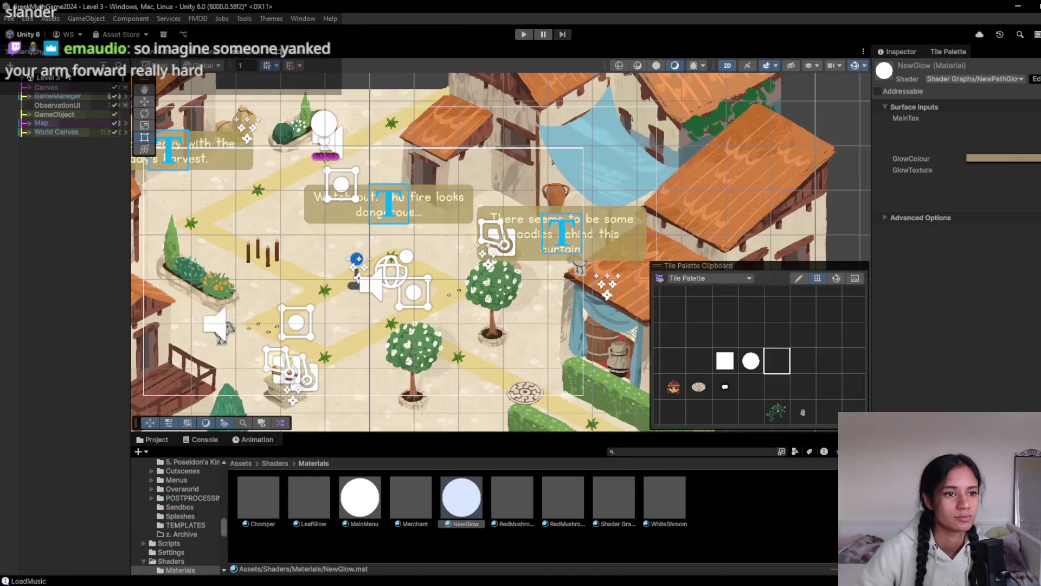
left_click(65, 78)
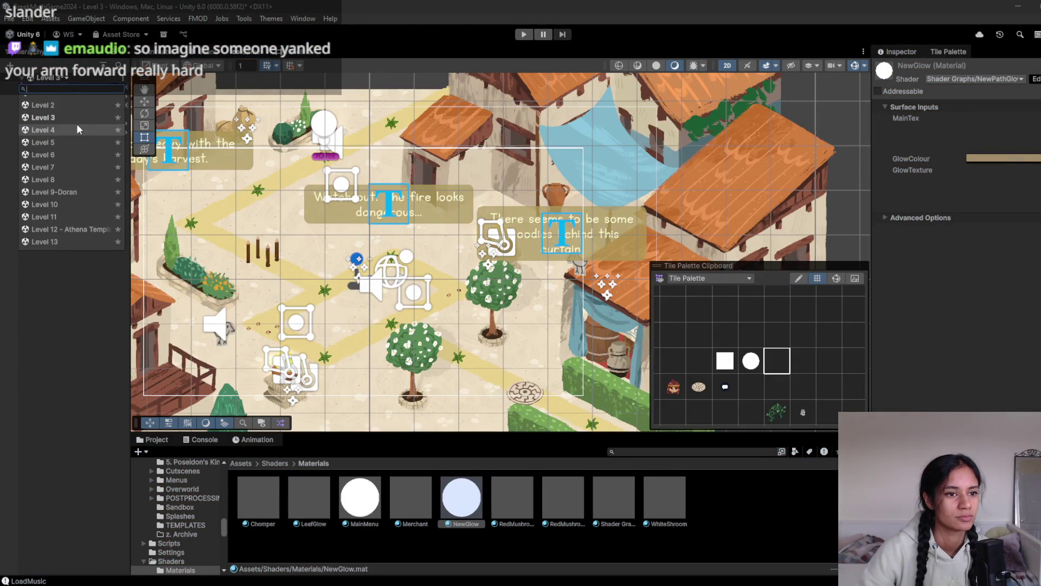
left_click(76, 127)
left_click(544, 324)
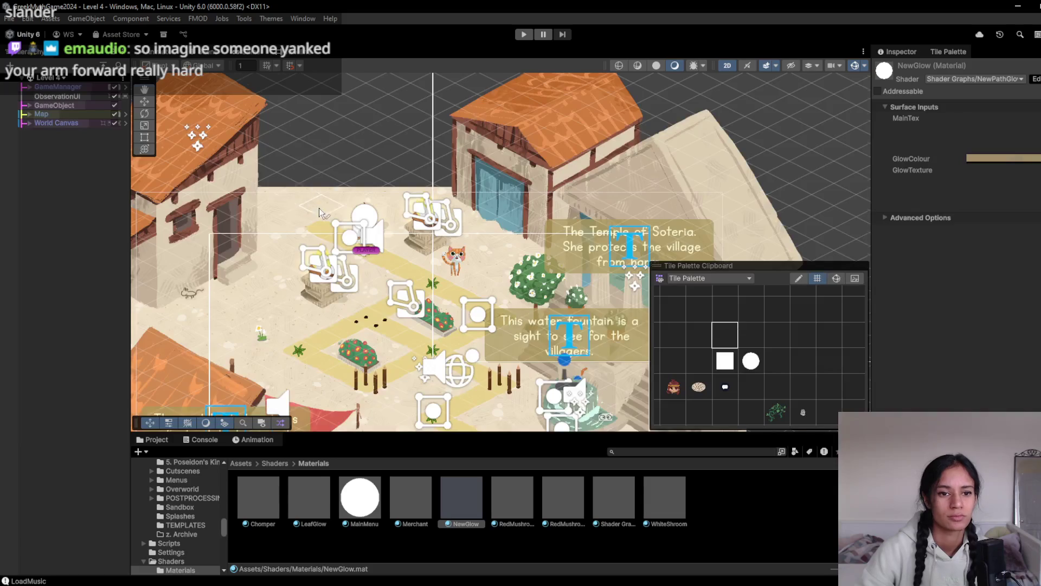
- Bring Level 4's temple and fountain area into view and start playing Level 4
left_click_drag(365, 251, 309, 232)
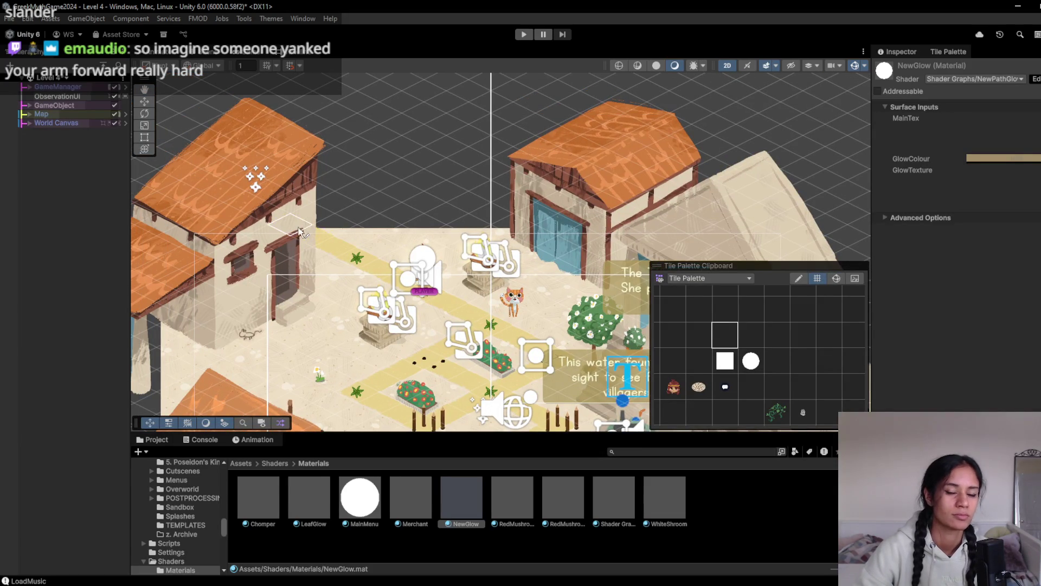
left_click_drag(374, 274, 140, 100)
scroll(242, 197, "down", 2)
left_click_drag(271, 236, 359, 262)
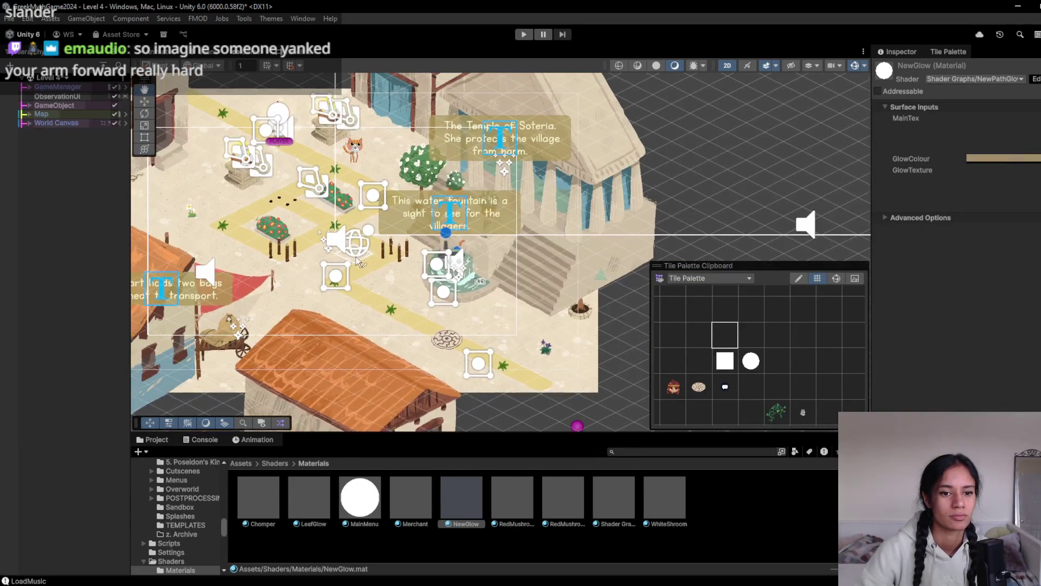
left_click(522, 34)
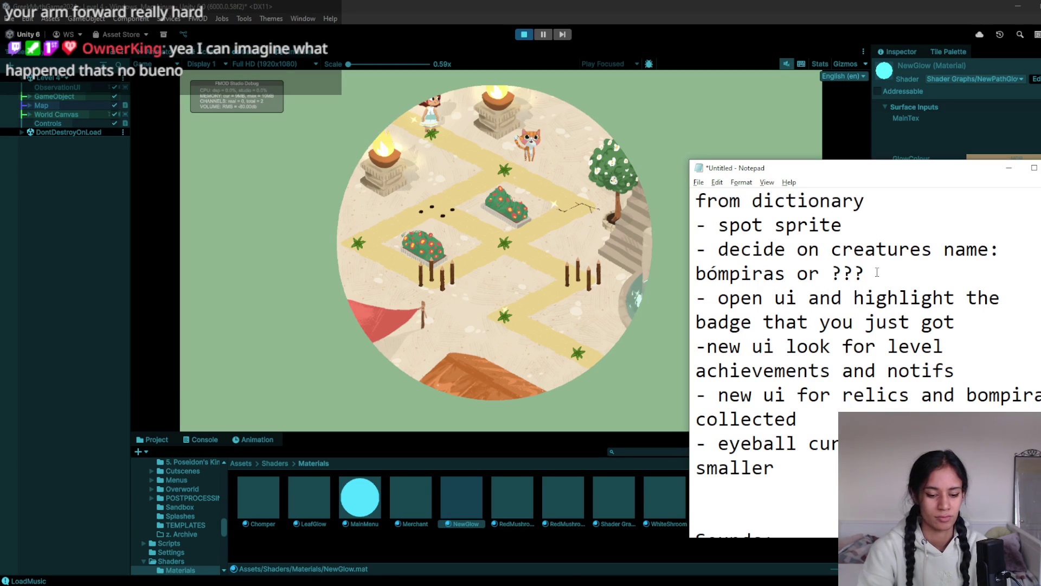
- Add a polish item about bompiras eyeballs as a preview in levels
key("Return")
type("-")
type("ye")
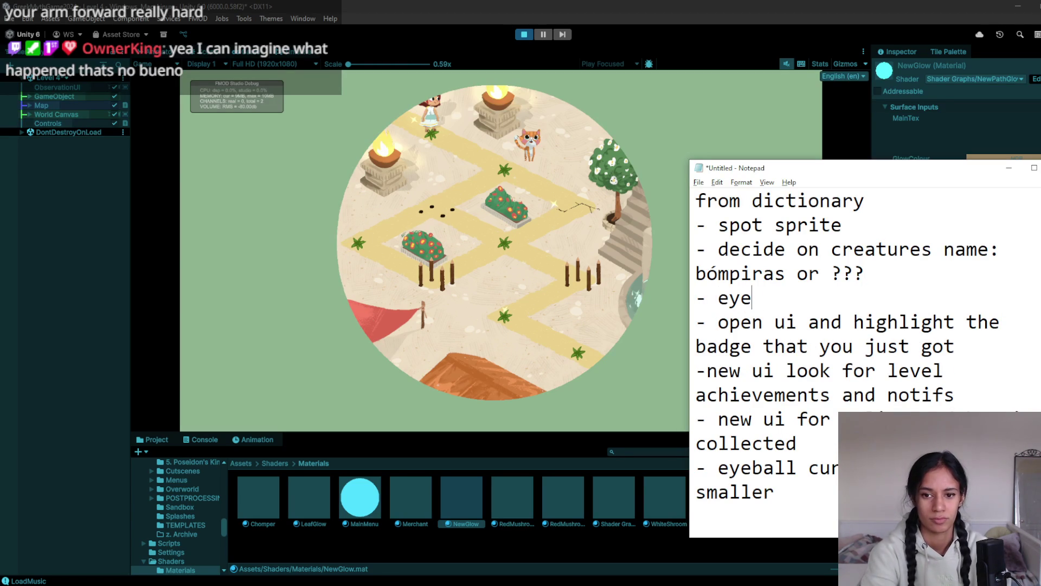
type("balls a previe")
type("bompiras")
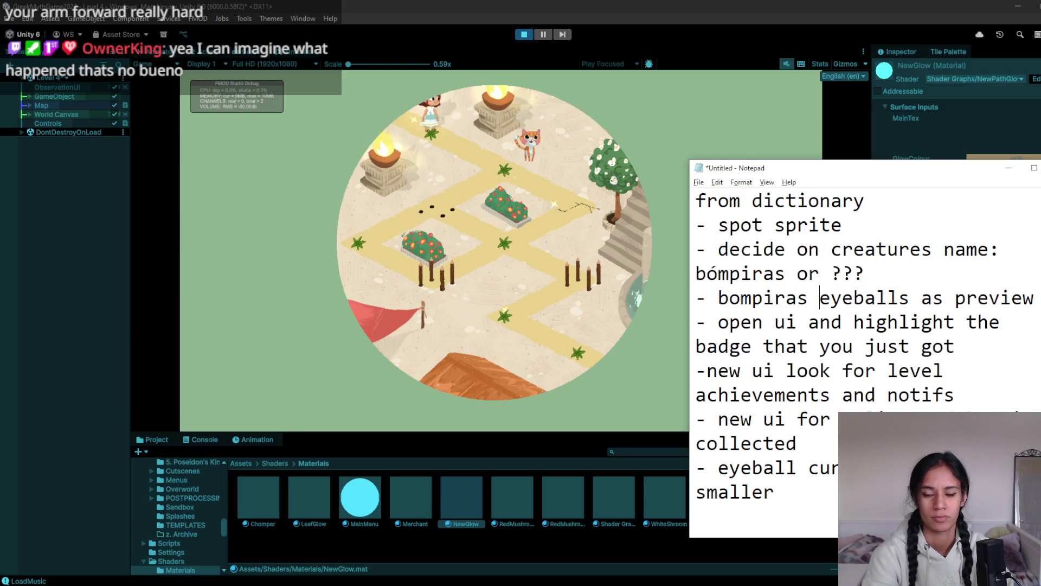
key("BackSpace")
key("BackSpace")
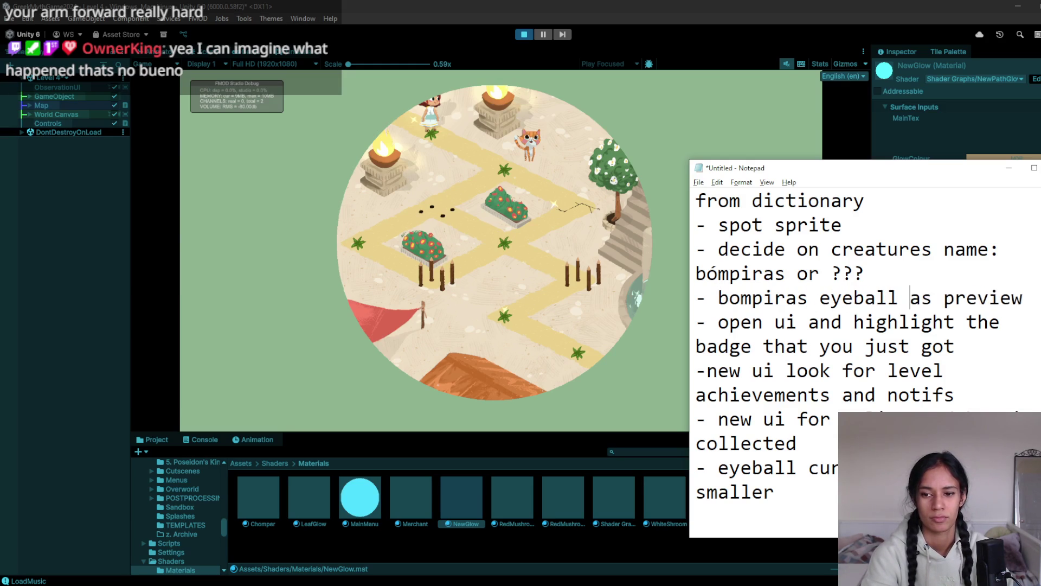
key("ctrl+Left")
key("BackSpace")
key("BackSpace")
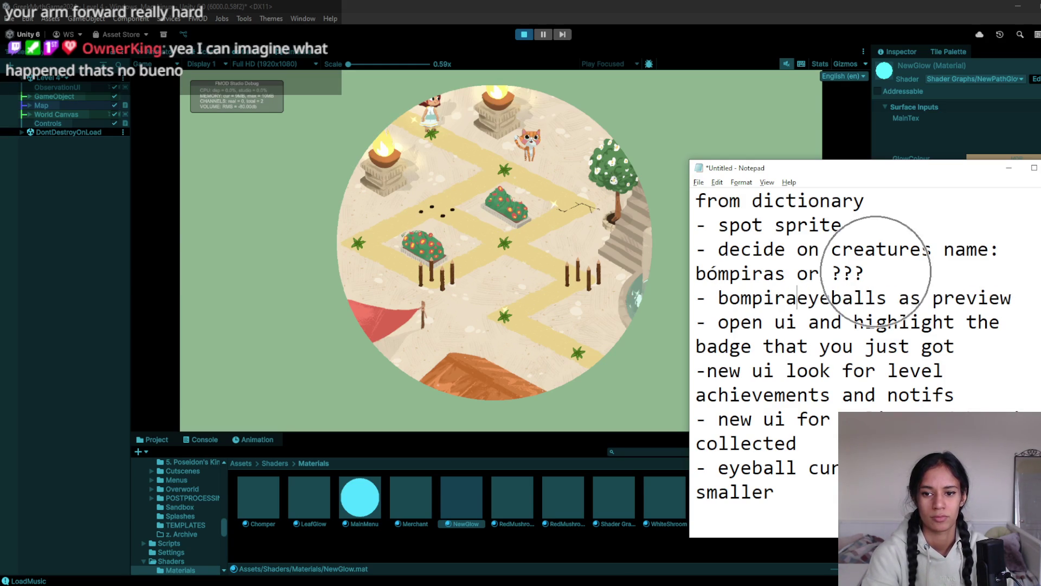
left_click(910, 298)
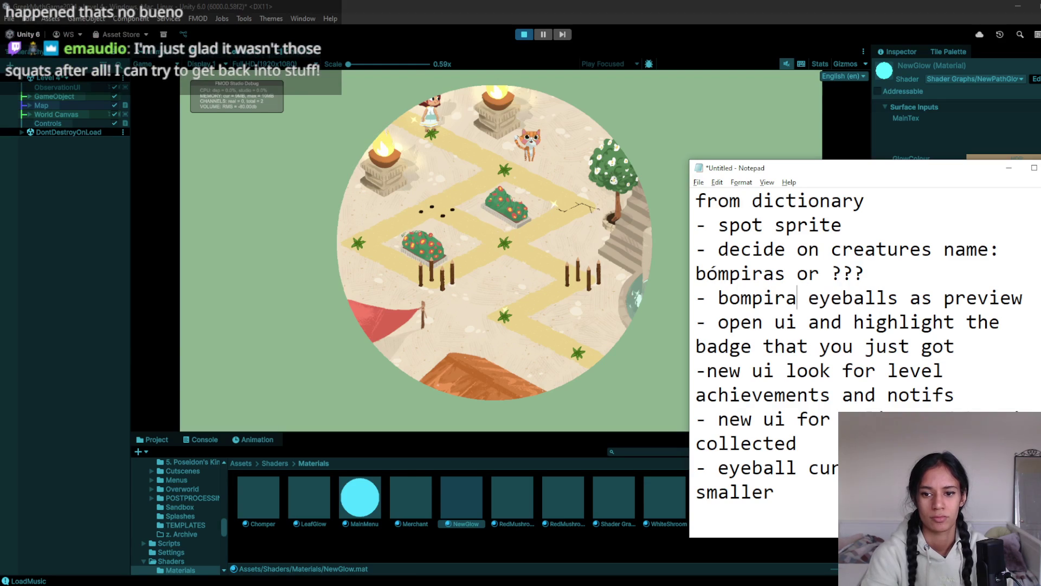
type("s")
key("Right")
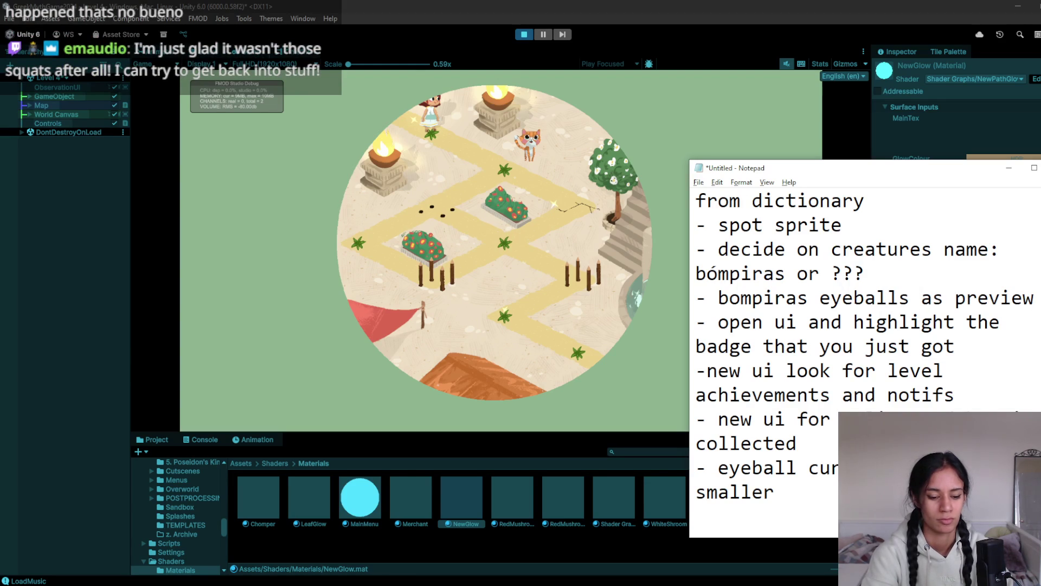
type("in some")
type(" levels")
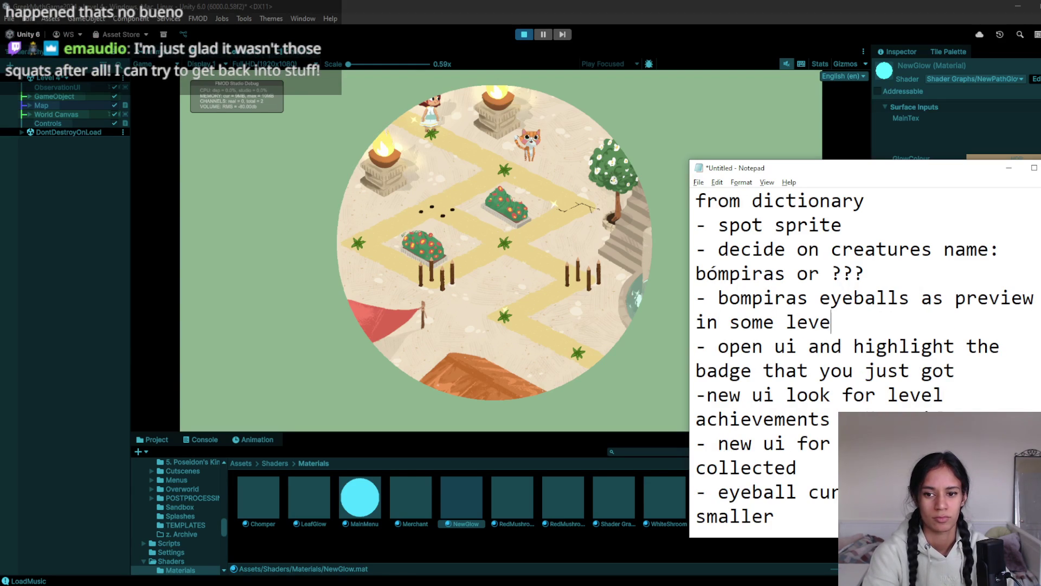
- Add items '- need bombiras #1 and #2' and '- relics #1, #2, #3'
key("Return")
type("-need new")
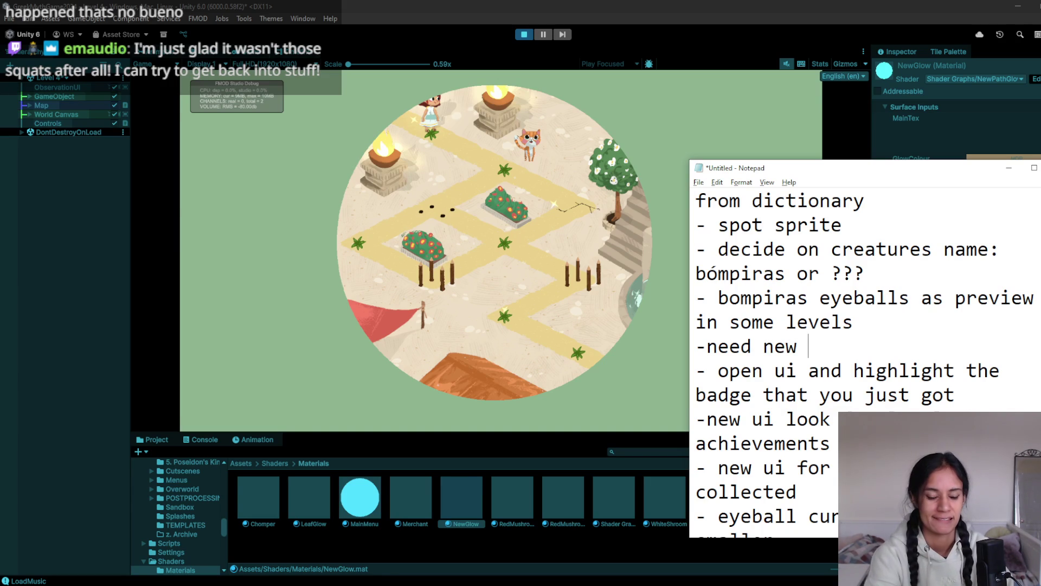
type(" bo")
key("BackSpace")
key("BackSpace")
key("BackSpace")
type("b")
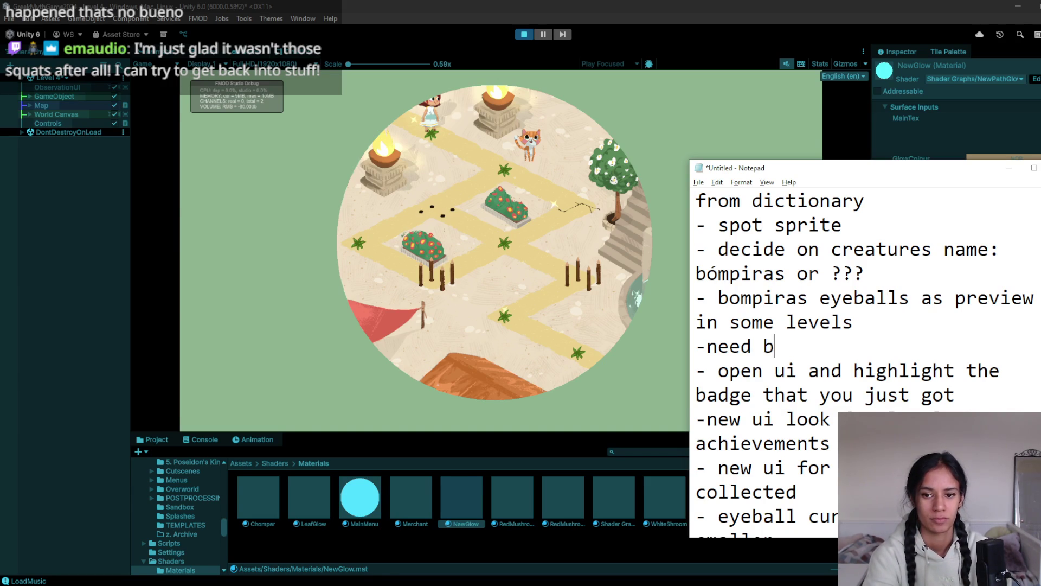
type("ombiras ")
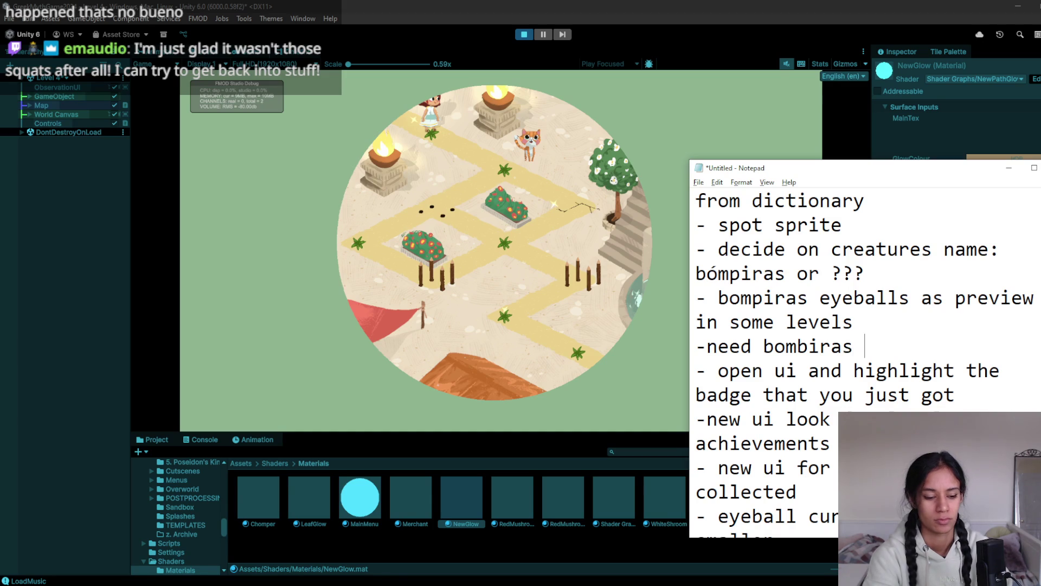
type("#1 and #2")
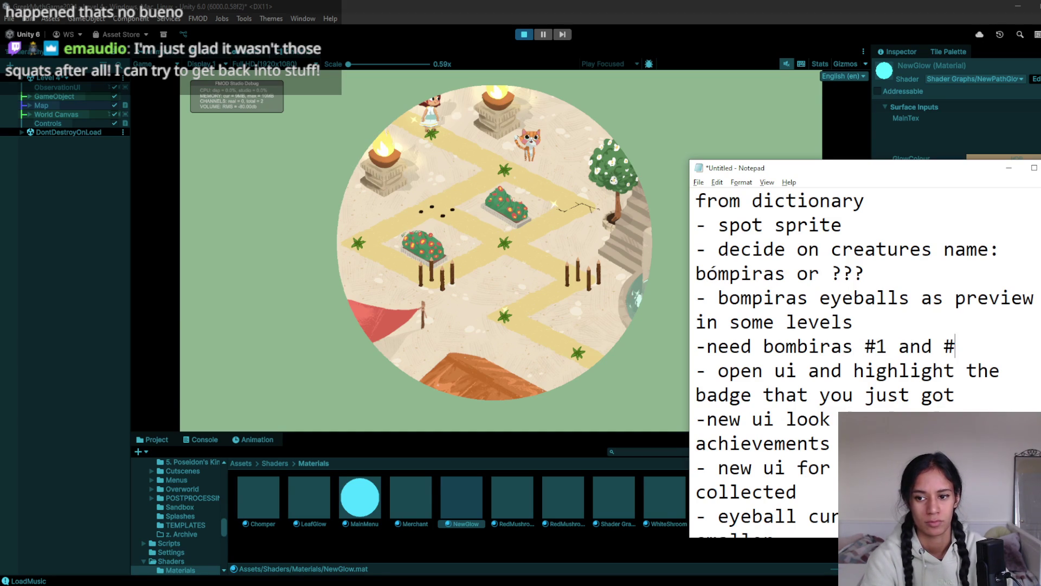
key("Return")
type("- ")
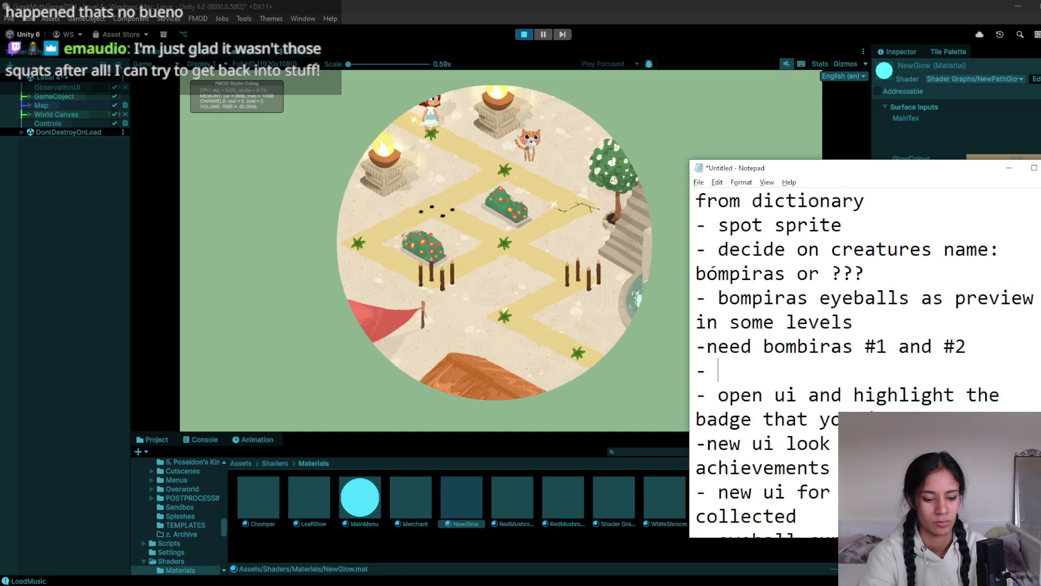
type("relics")
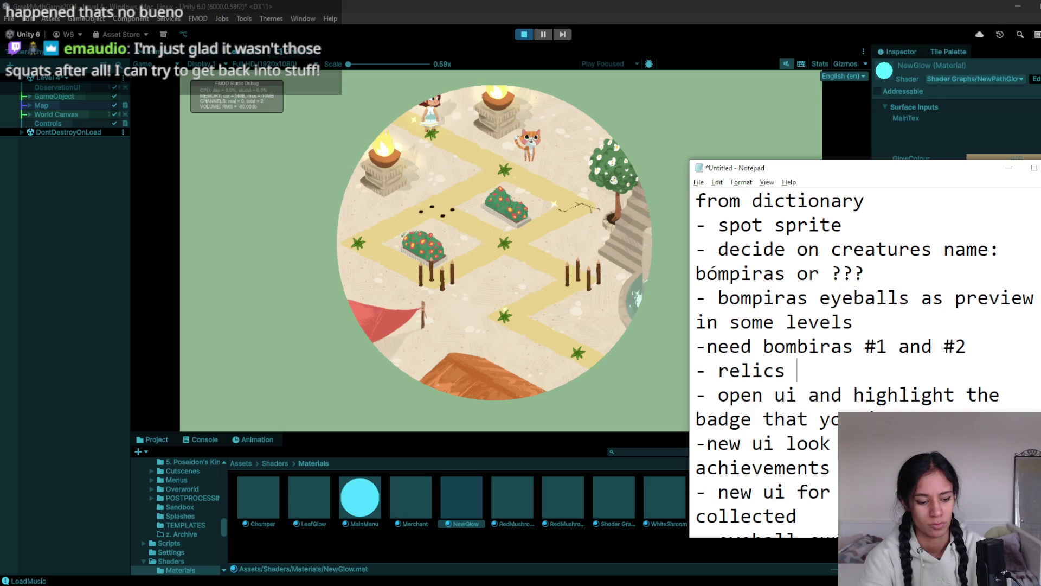
type(" #1, #")
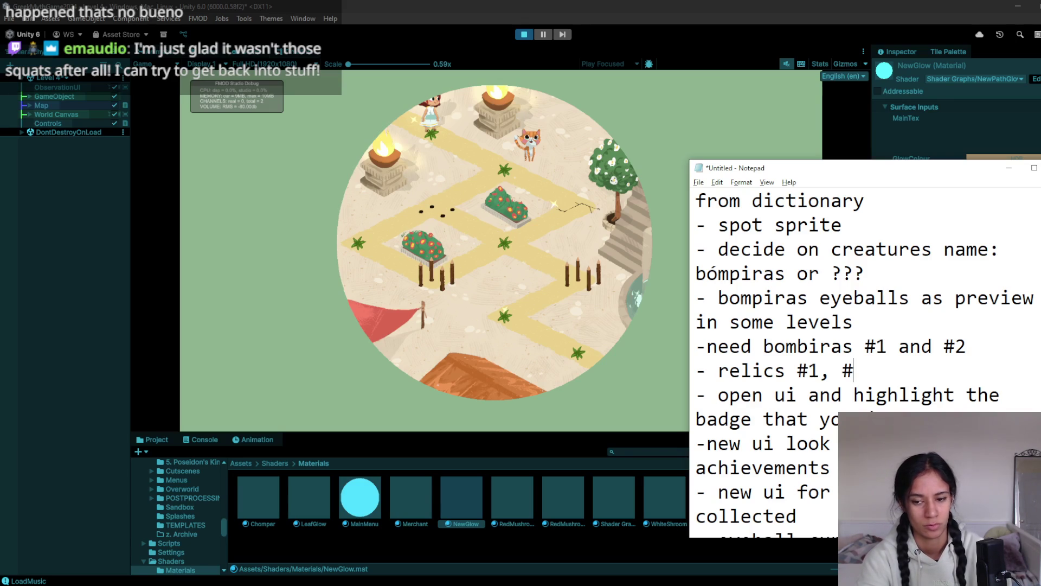
type("2, #3")
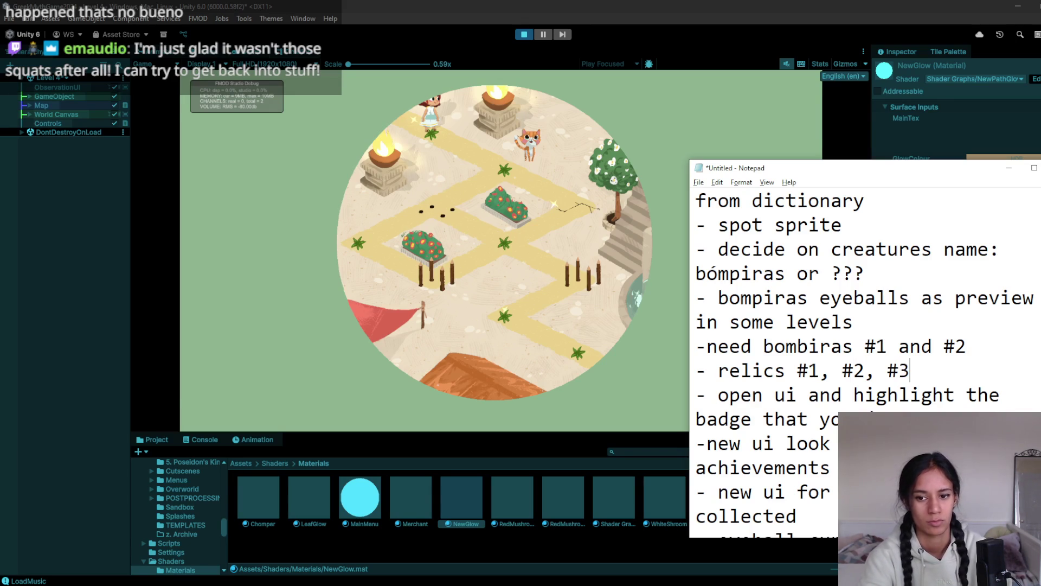
- Reword them to 'bombiras art' and 'relic art', then Save As 'polish to do dev 18'
key("Up")
key("Left")
key("Left")
key("Left")
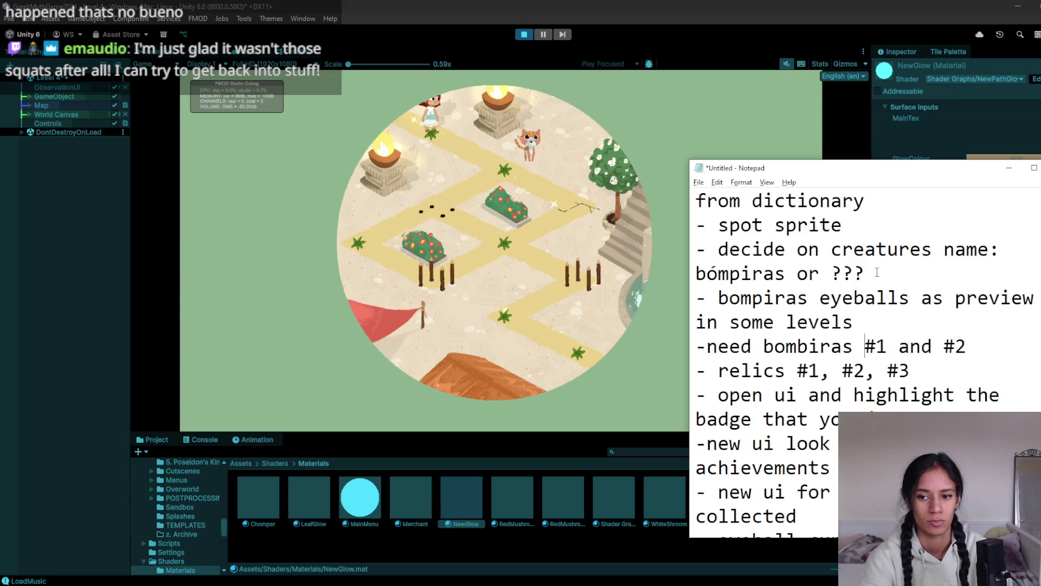
type("art")
key("Down")
key("ctrl+Left")
key("ctrl+Left")
key("ctrl+Left")
key("ctrl+Right")
key("BackSpace")
key("BackSpace")
type("art")
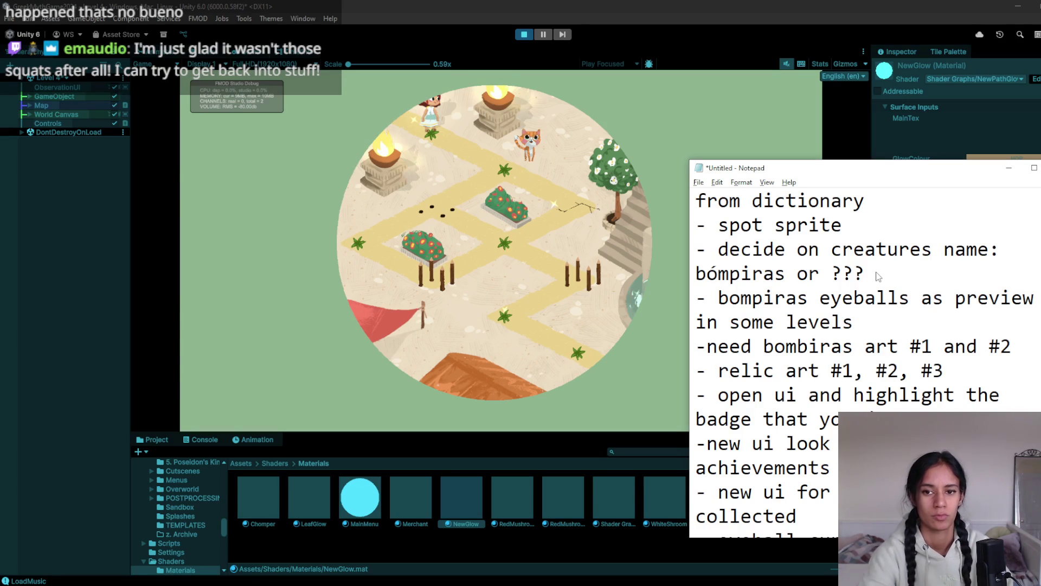
key("ctrl+s")
type("polis")
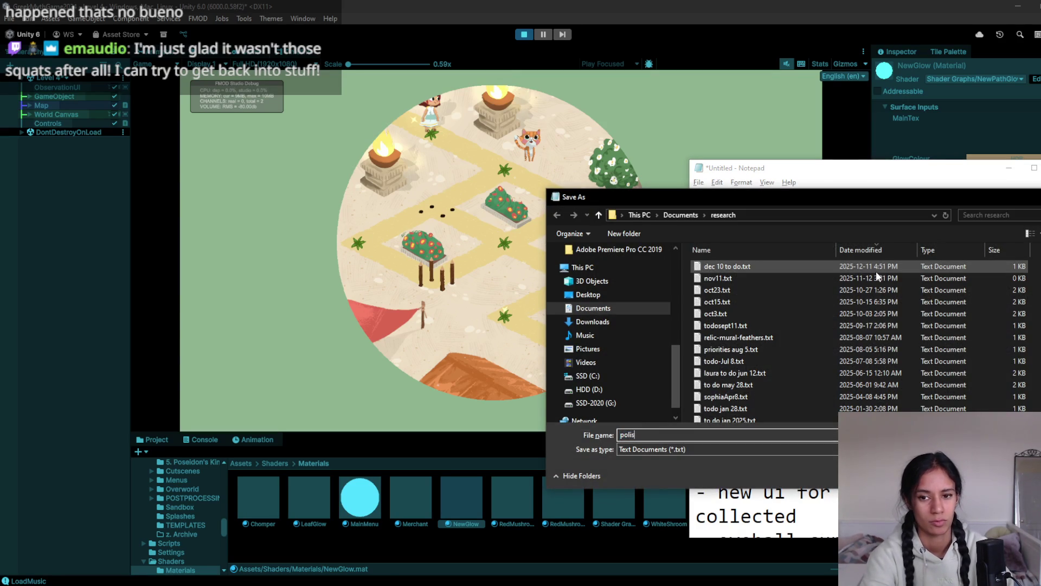
type("h to do dev 18")
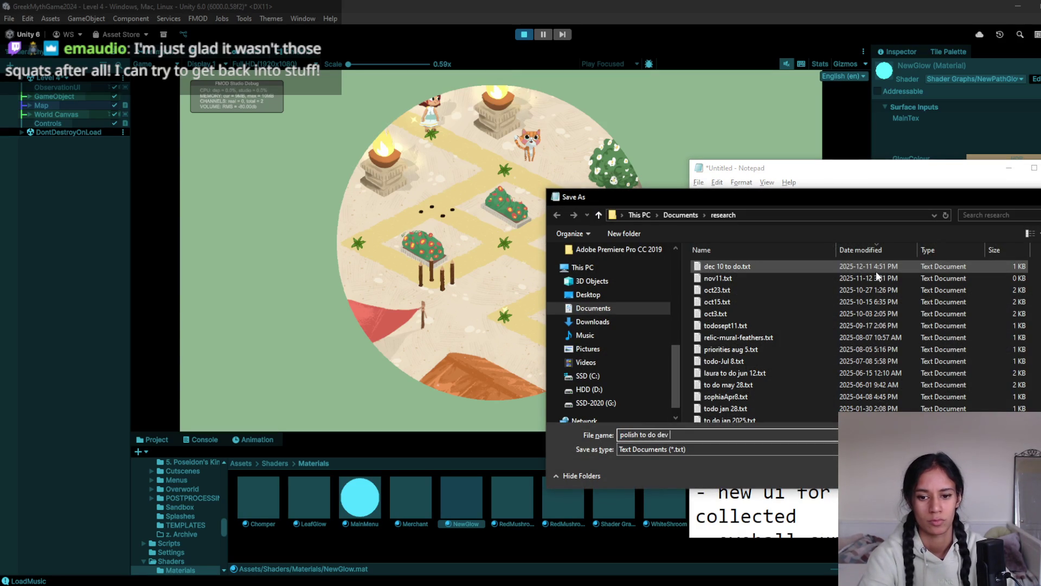
- Correct the file name to 'polish to do dec 18' and save the to-do list
key("shift+Left")
type("c")
key("Return")
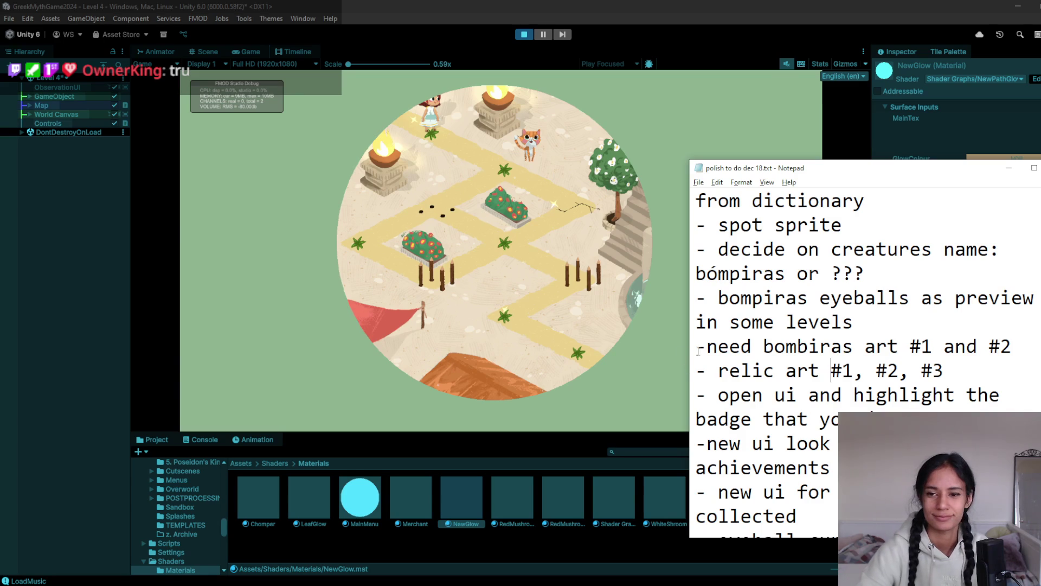
- Walk the girl between the left torch and both flower bushes in Level 4, then stop
scroll(698, 352, "down", 3)
left_click(414, 221)
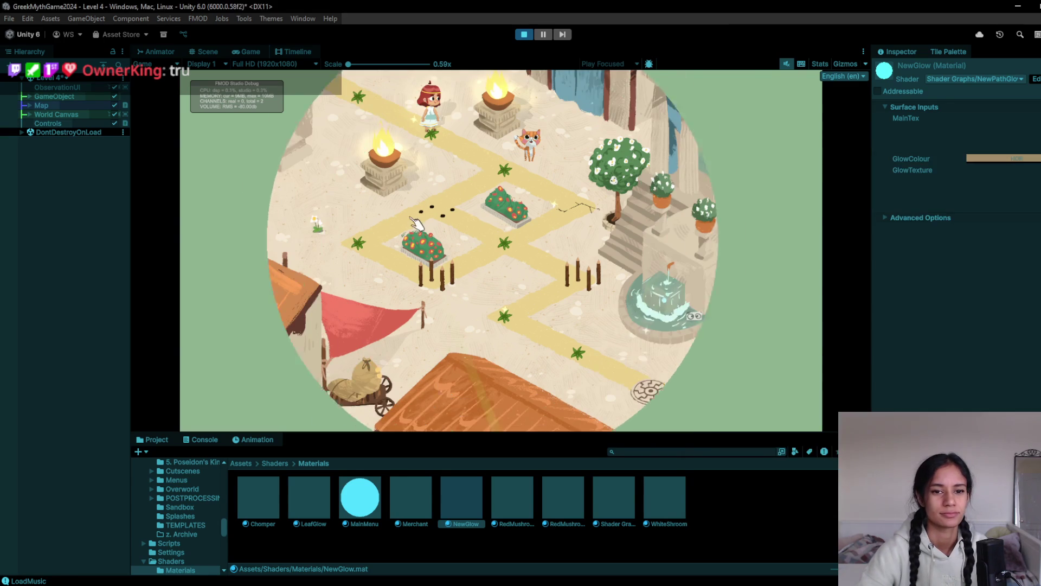
left_click(488, 176)
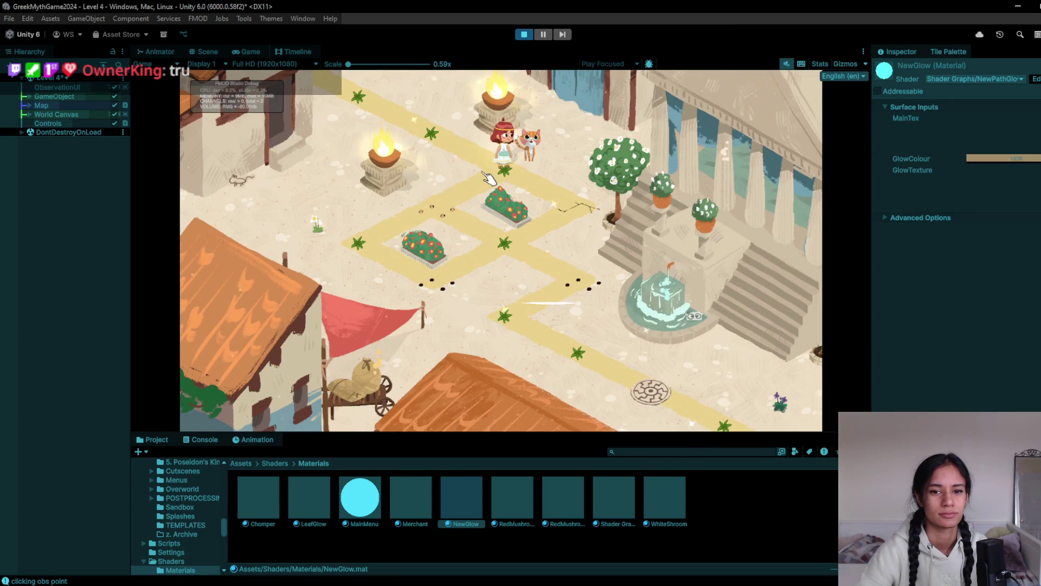
left_click(574, 211)
left_click(493, 246)
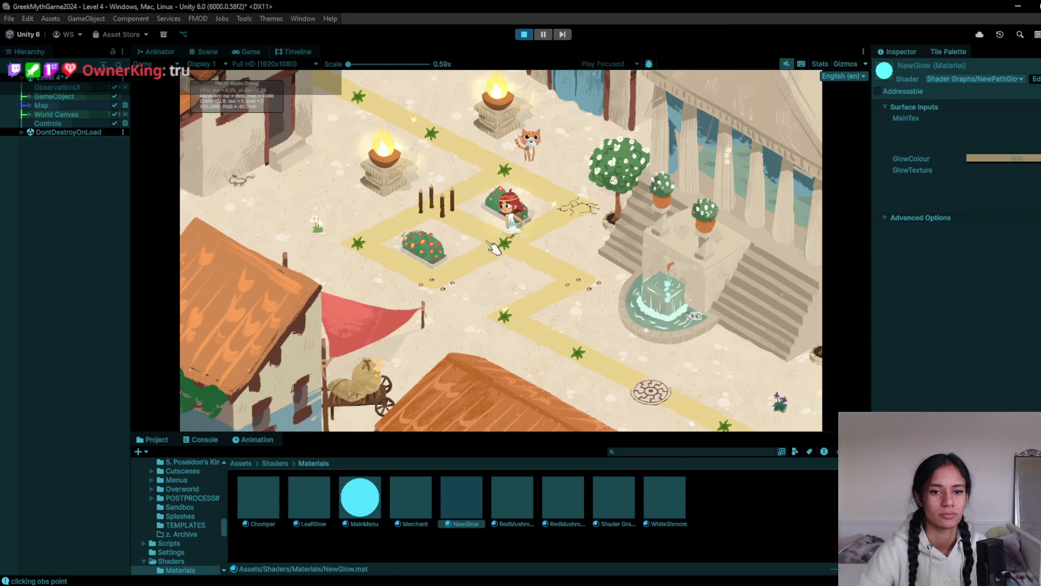
left_click(434, 187)
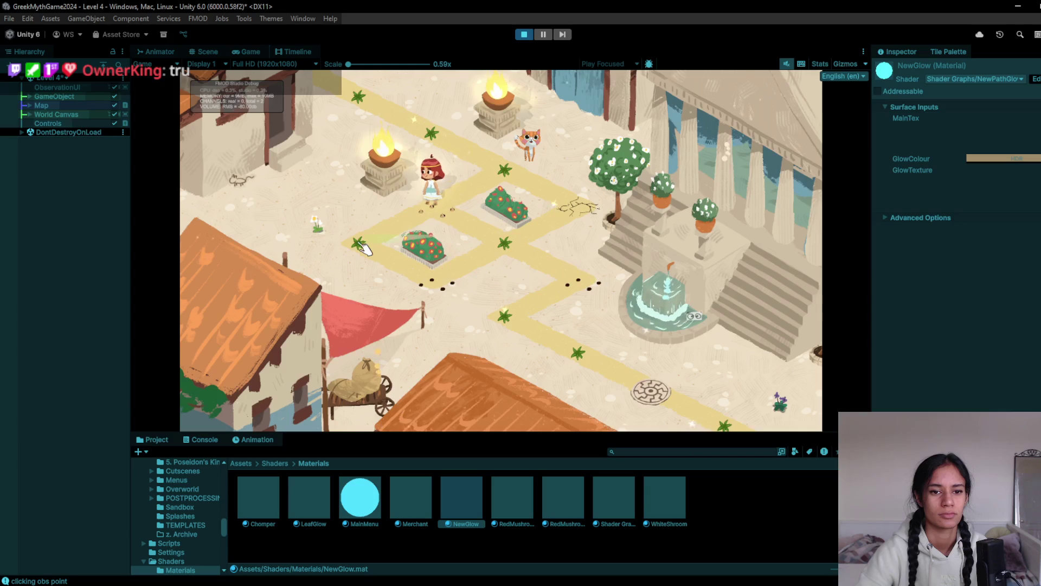
left_click(433, 249)
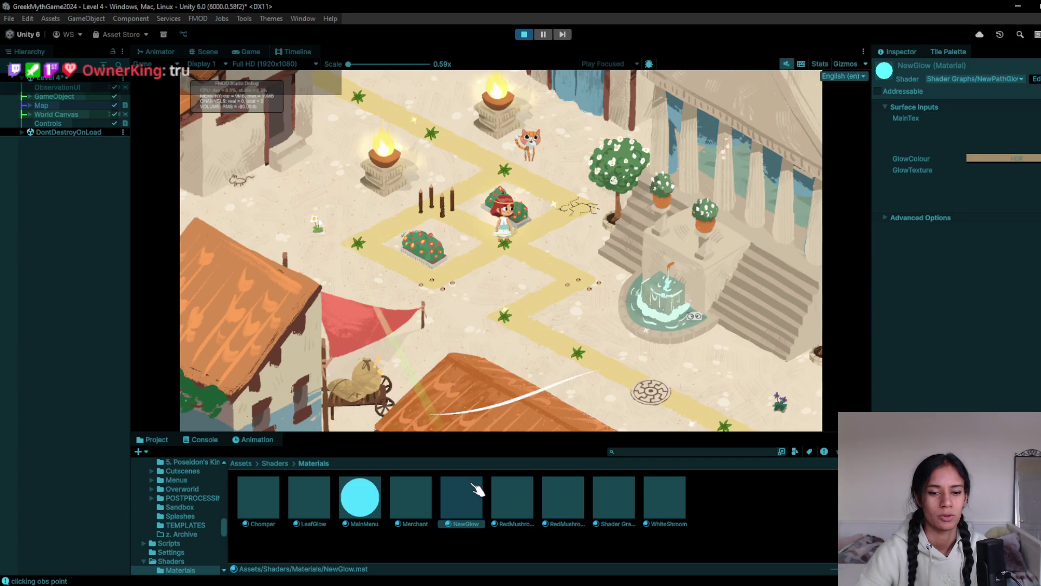
left_click(522, 35)
key("alt+Tab")
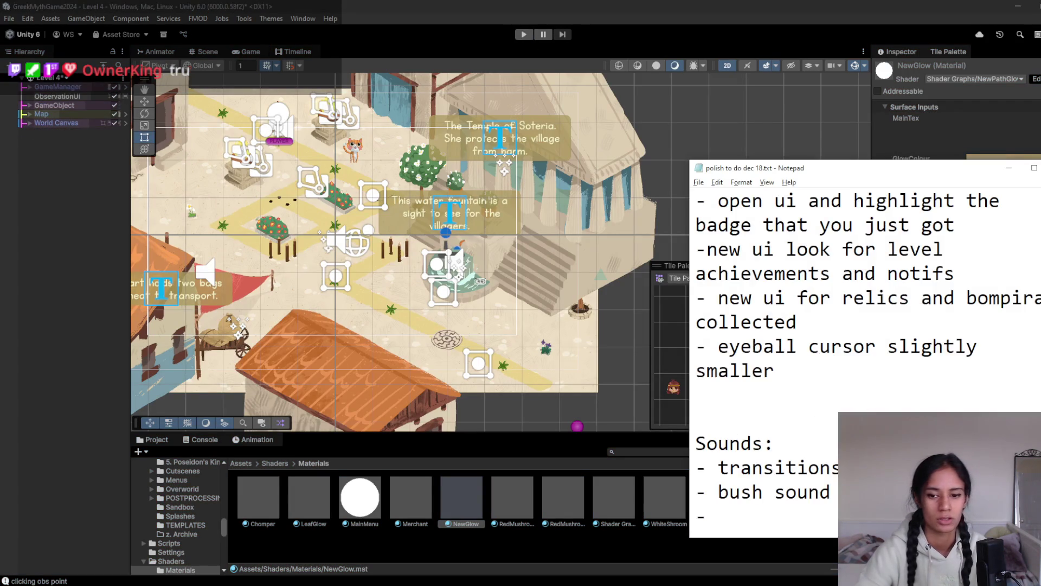
- Add the item '- line up enviro assets with path but wait assets' below the eyeball note
left_click(785, 386)
type("- line up enviro assets with p")
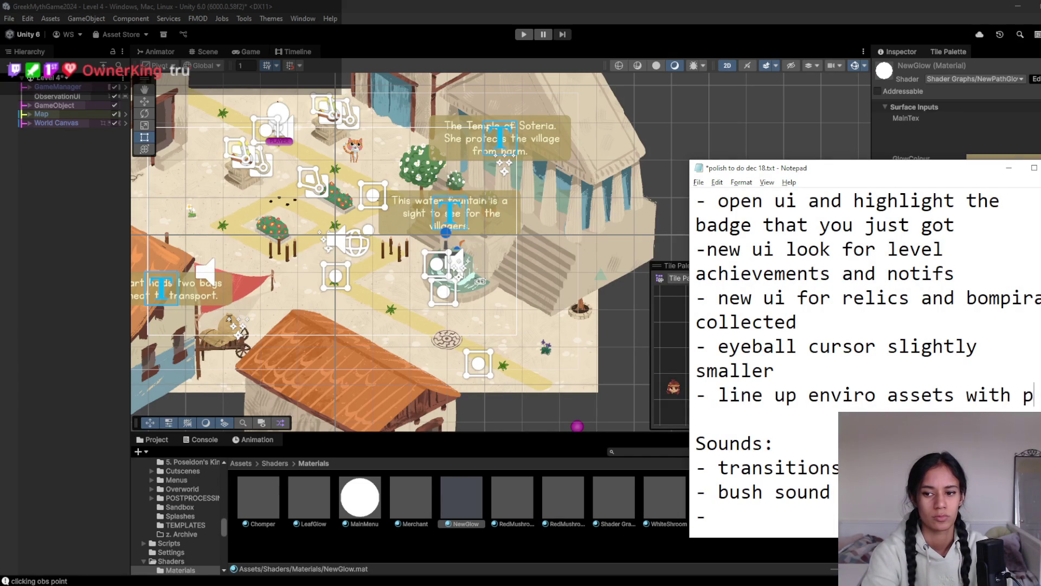
type("ath but wait")
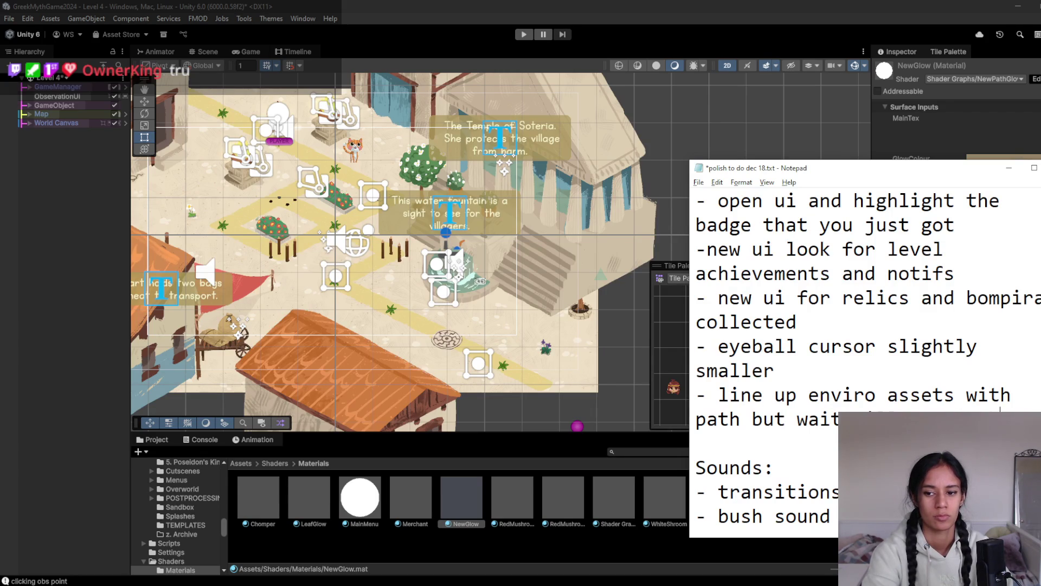
type(" assets")
- Start a '- new path as' item, leave a blank line before Sounds, and save
key("Return")
type("- new path as")
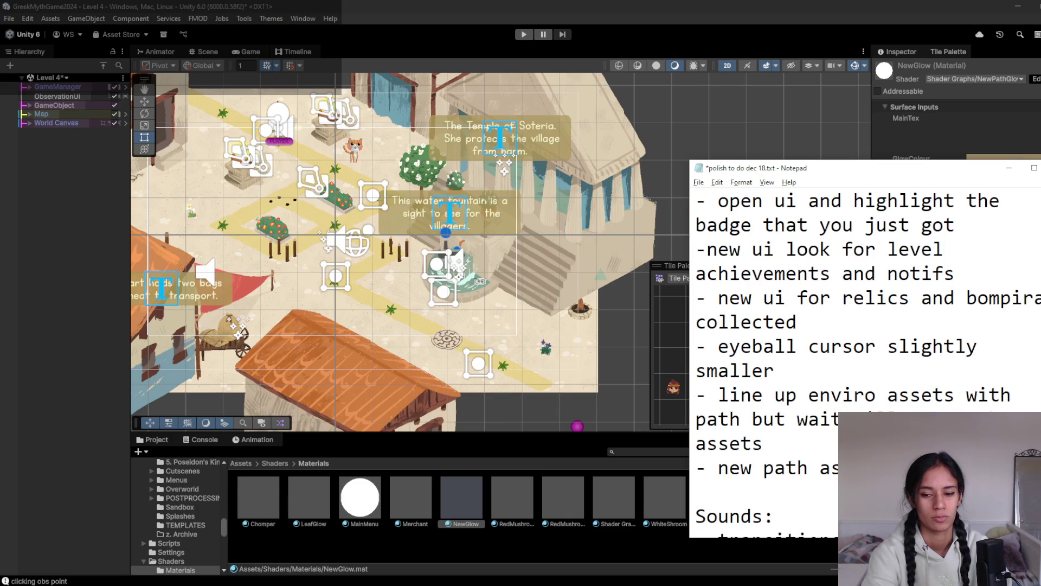
key("Return")
key("ctrl+s")
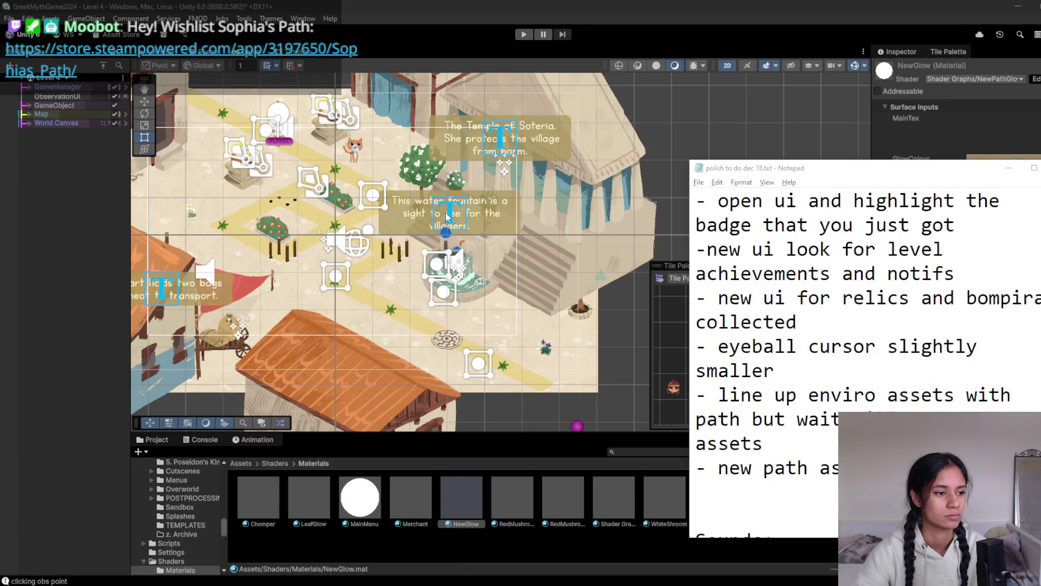
left_click(525, 6)
- Briefly run and stop the Level 4 play-test, then return to the polish list
left_click(518, 35)
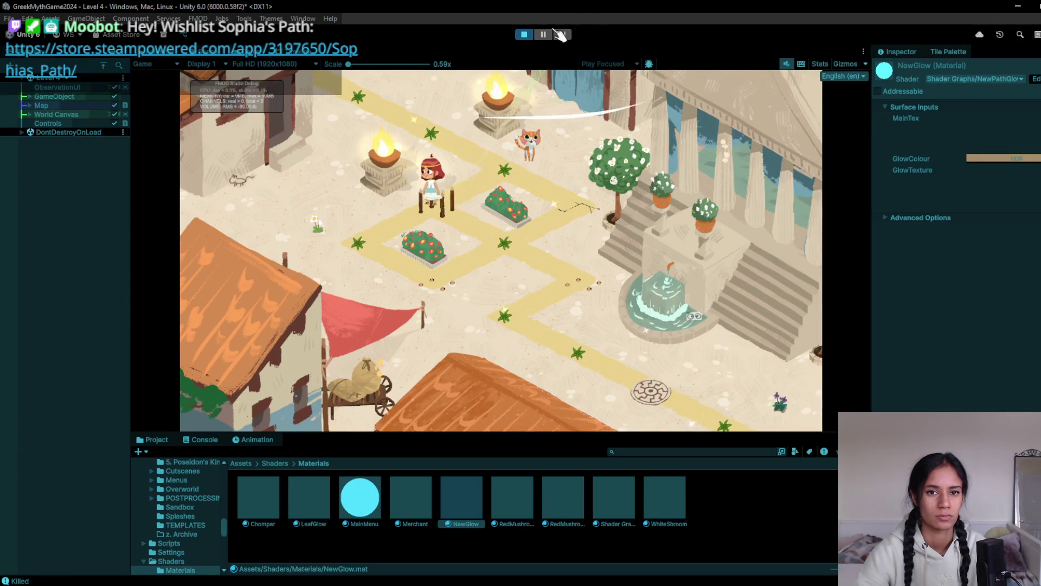
left_click(524, 34)
key("alt+Tab")
scroll(825, 443, "up", 6)
scroll(825, 443, "down", 6)
scroll(825, 444, "up", 6)
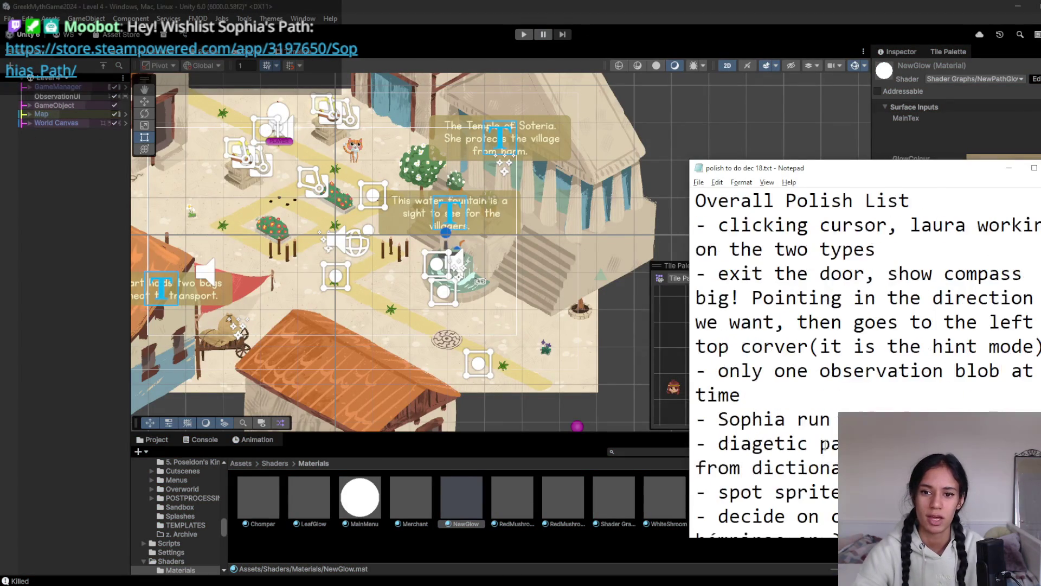
- Add a first item under the title about Sophia's game-over animation being various
left_click(921, 192)
key("Return")
type("-")
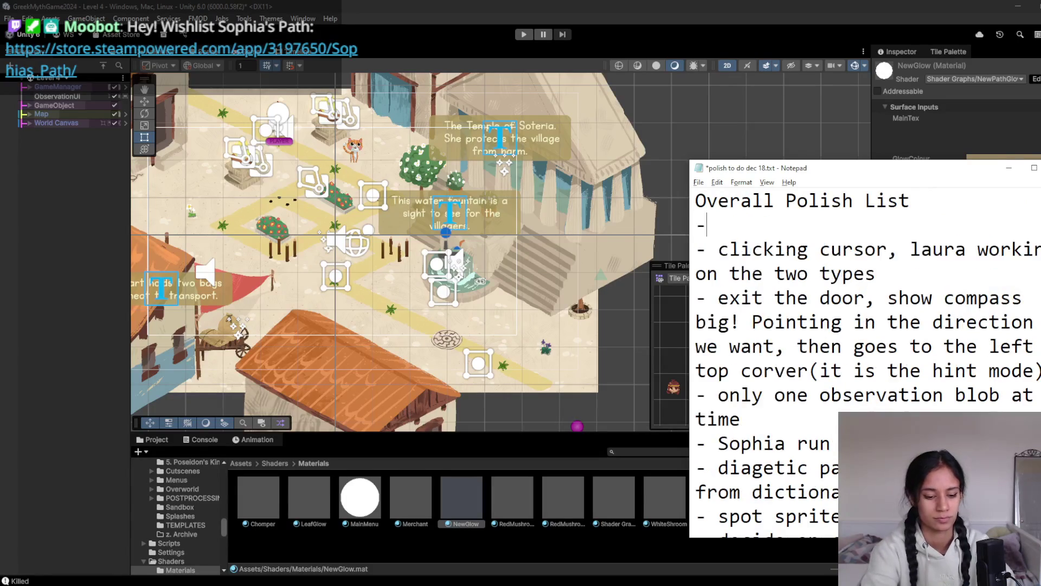
type(" gameove")
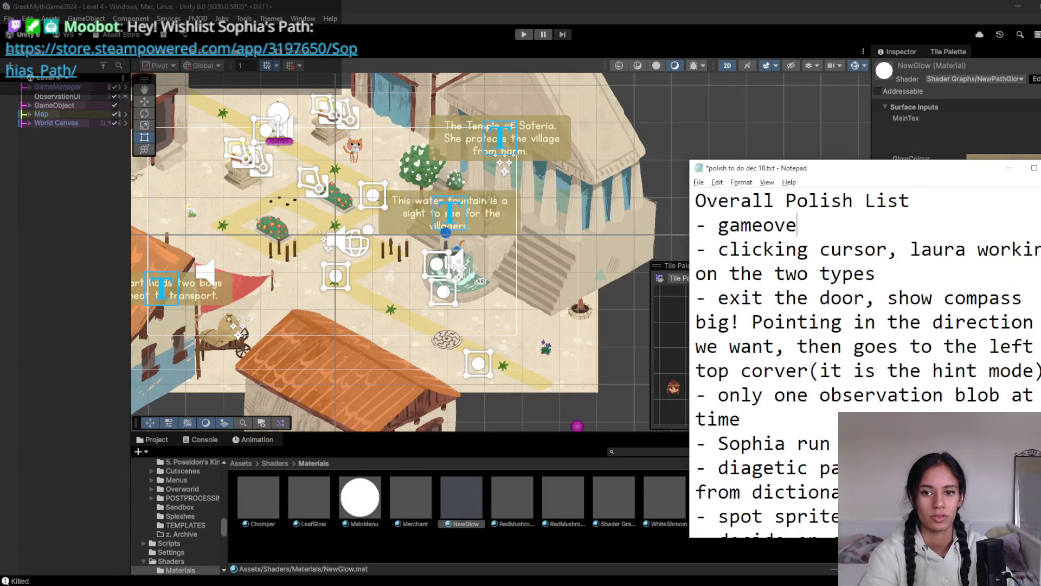
type("r, soph")
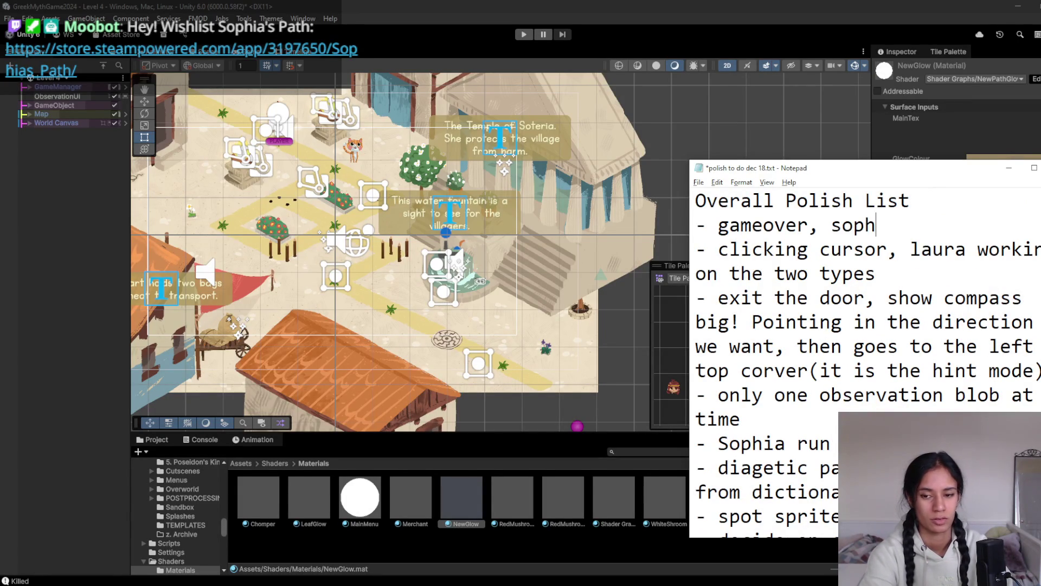
type("ia a")
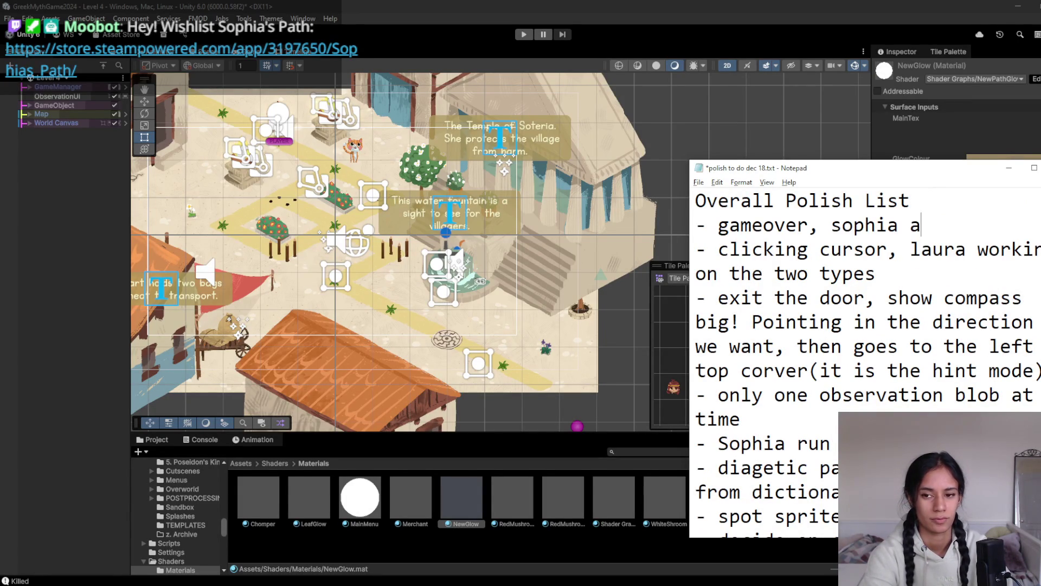
type("hhh animation")
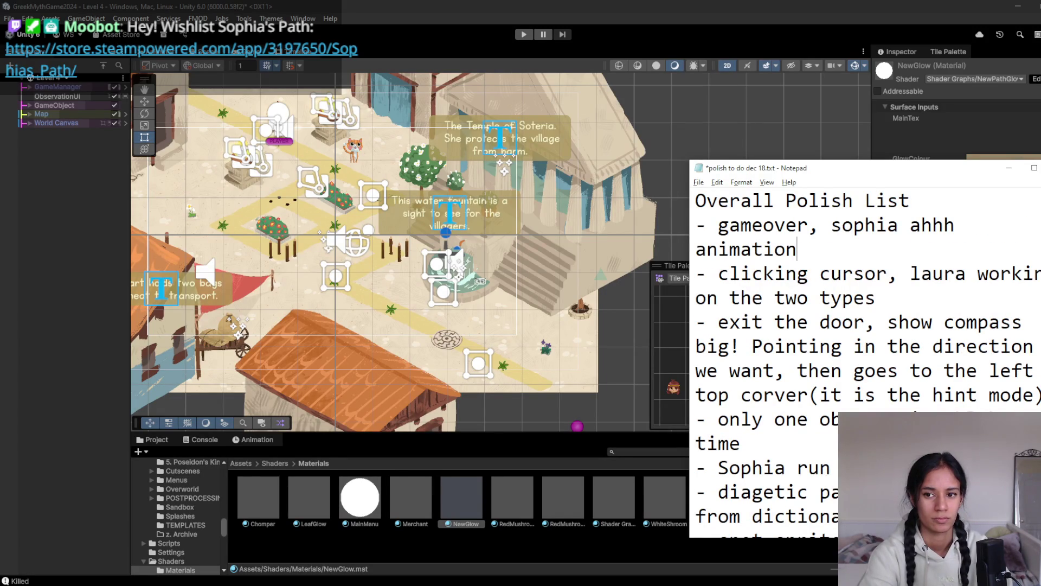
key("ctrl+BackSpace")
key("ctrl+BackSpace")
type("gam")
type("ver animation")
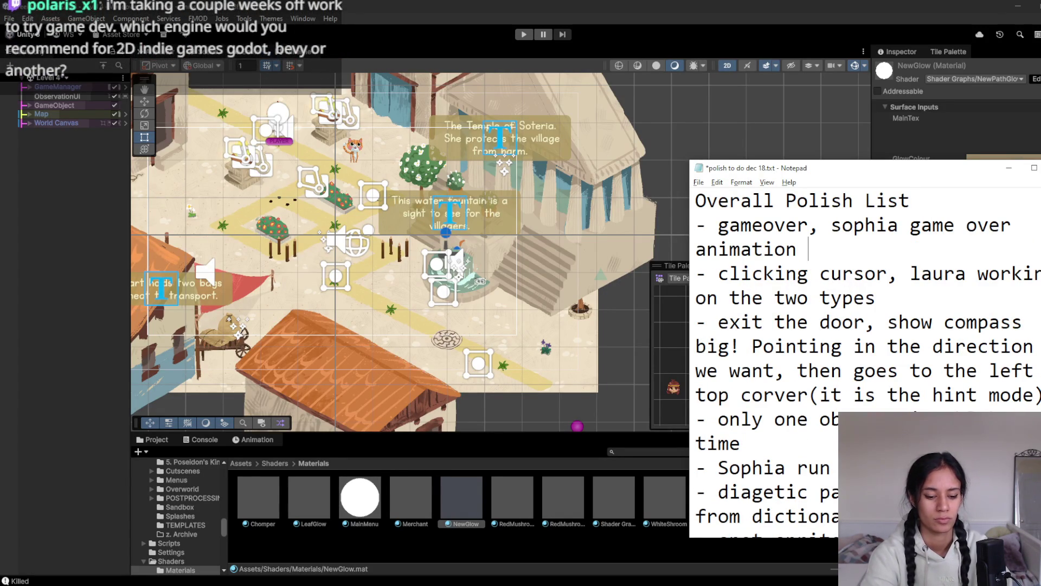
type(" varies")
key("BackSpace")
key("BackSpace")
type("ous")
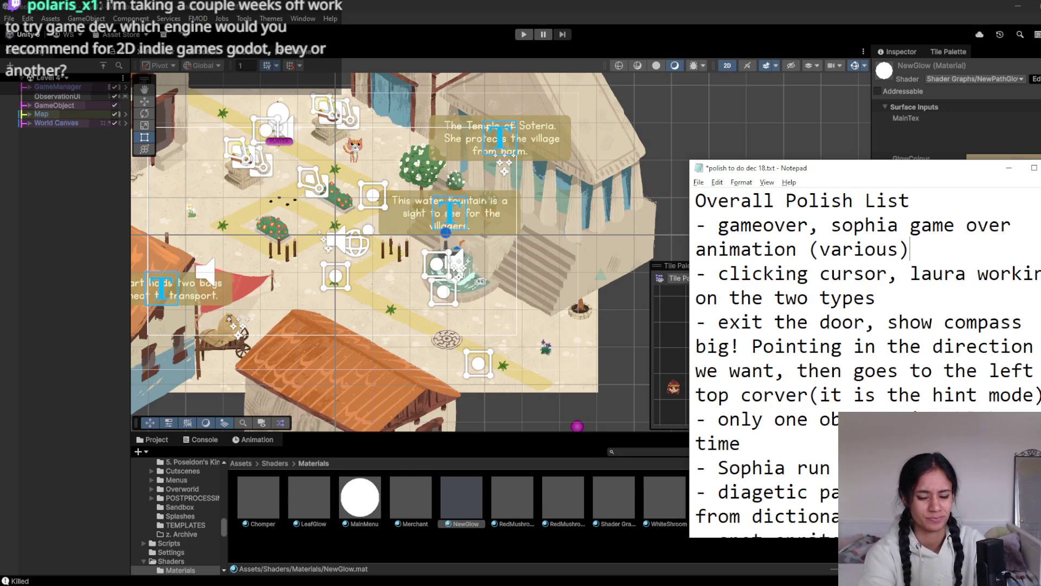
- Add the village spike item noting 'it doesnt really match... too intense'
key("Return")
type("-")
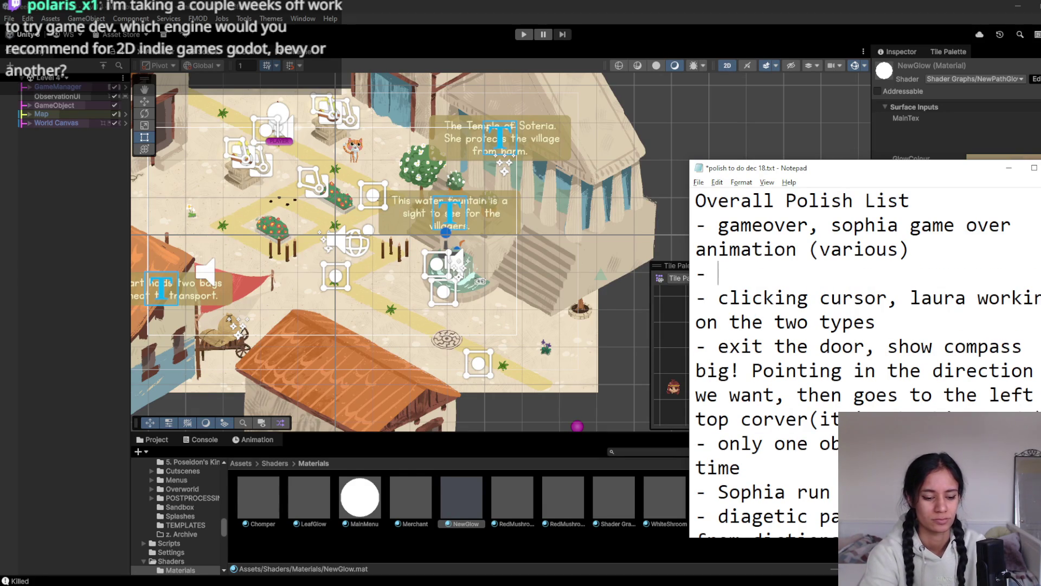
type("one more re")
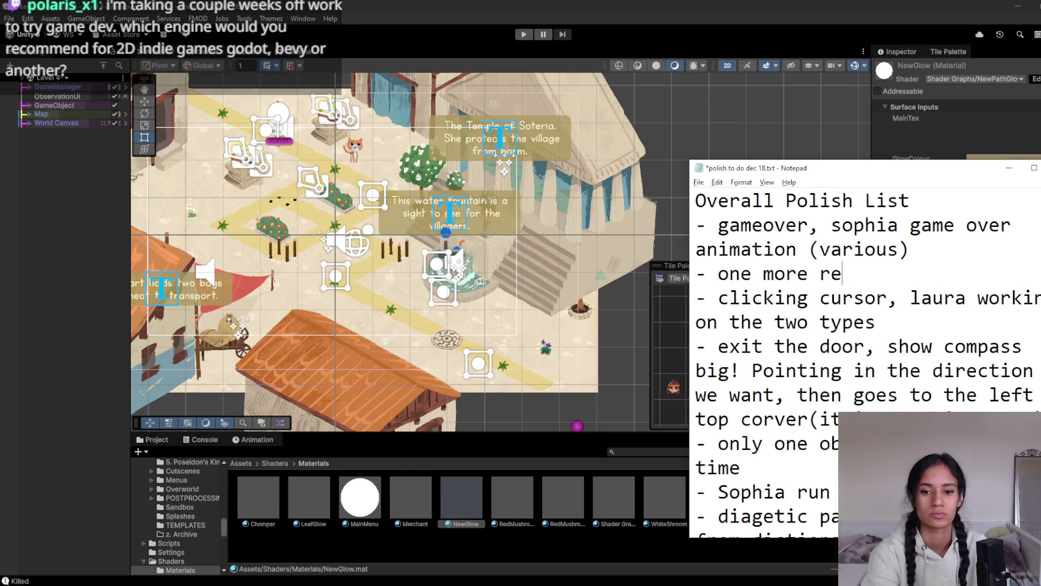
type("think of ")
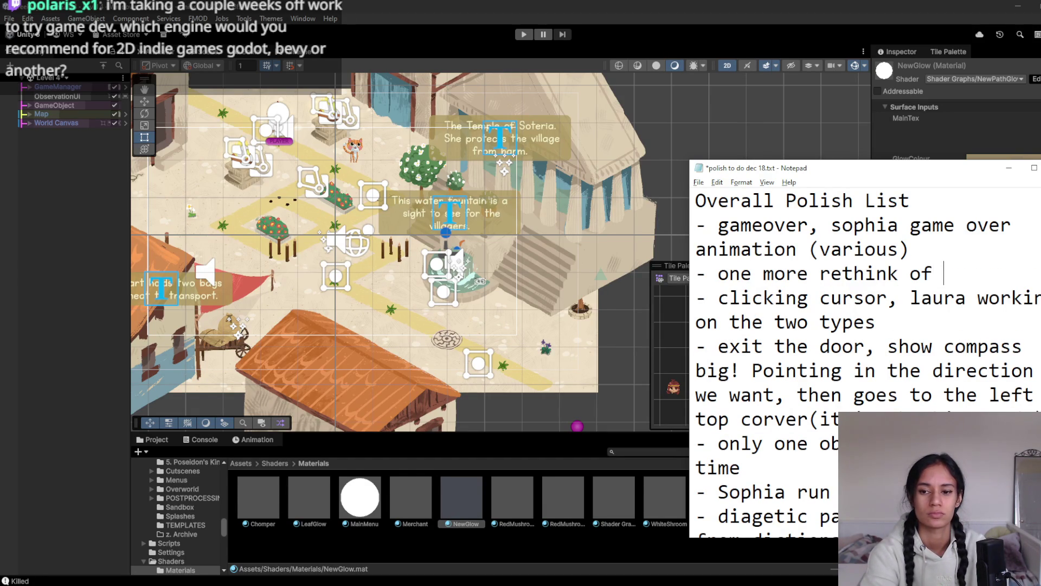
type("the spire")
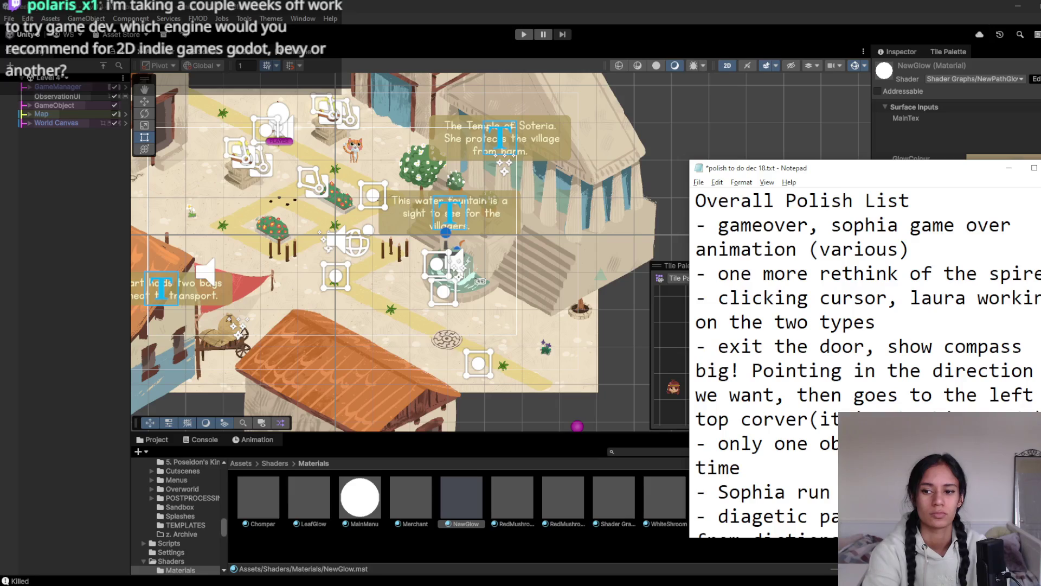
type("e in")
type("llag")
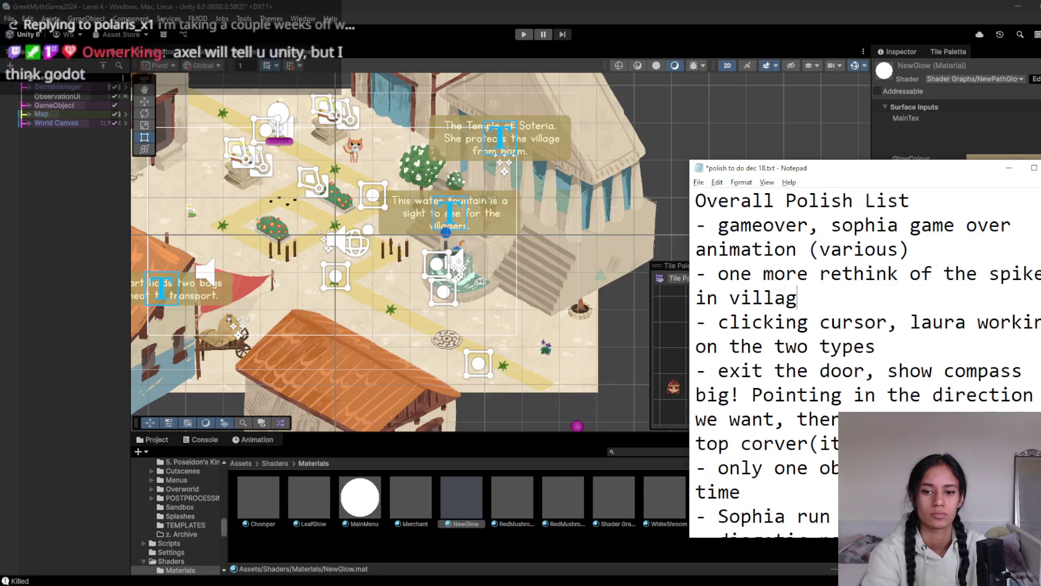
type("eit ")
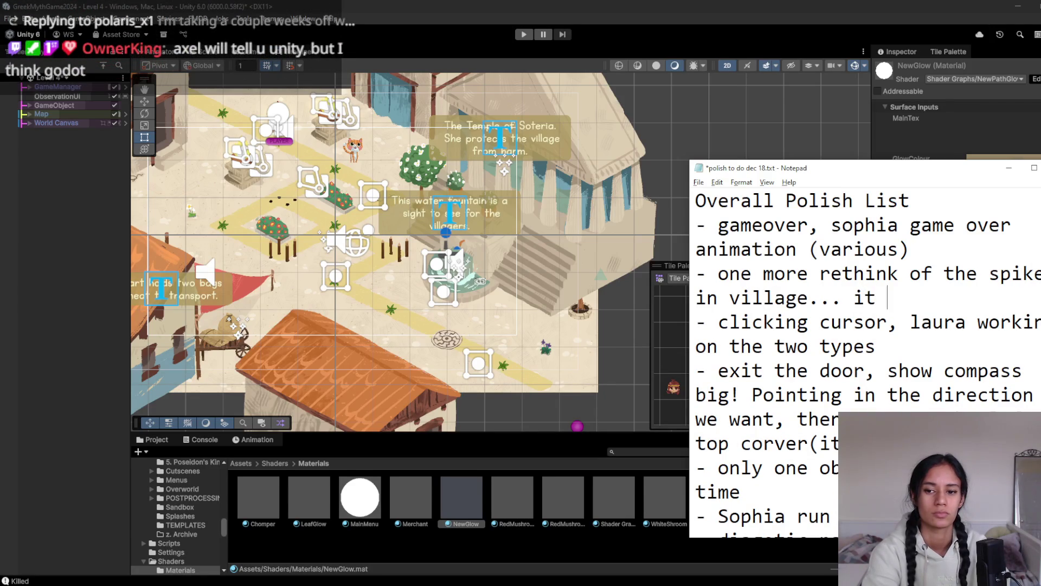
type("doesnt really match")
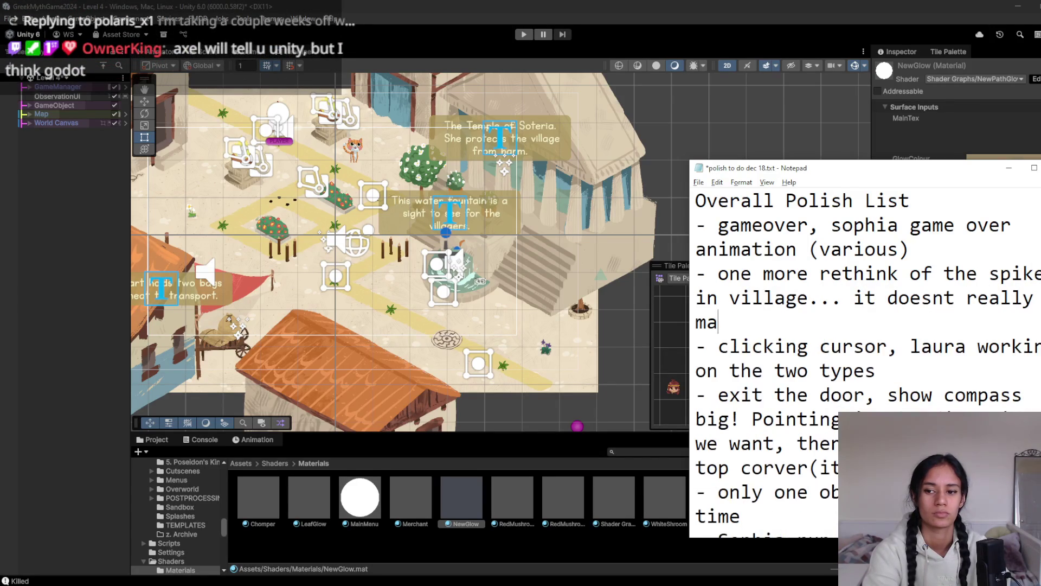
key("BackSpace")
key("BackSpace")
type("too intense for fir")
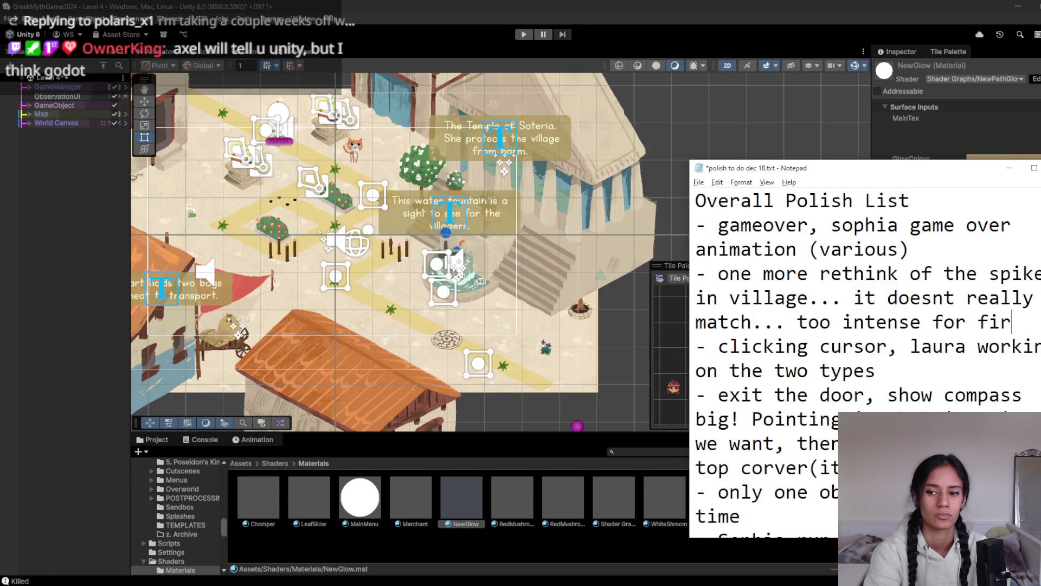
left_click(524, 34)
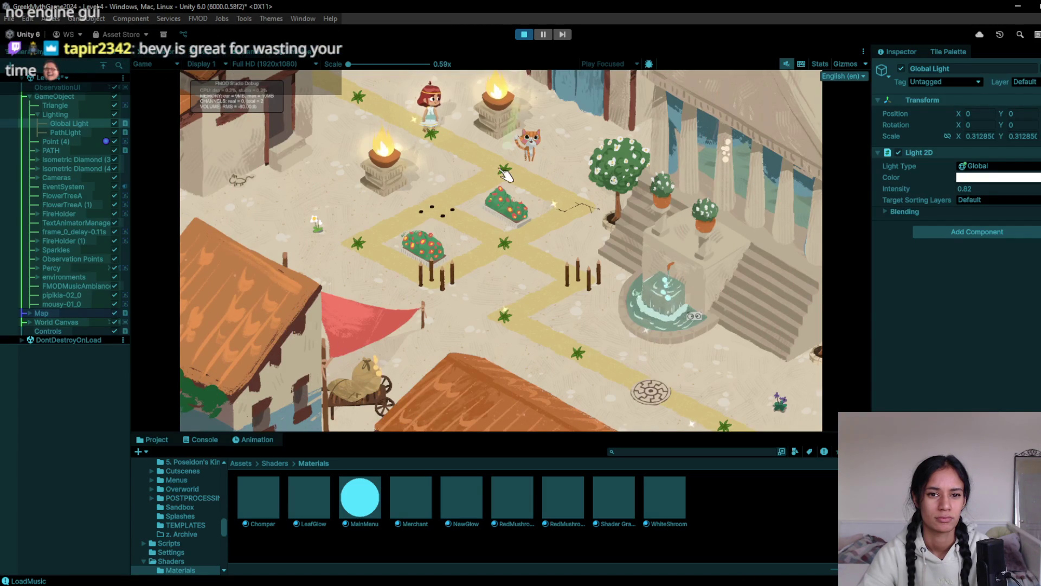
- Set the Global Light 2D intensity to 0.9 and replay Level 4 through to the stone disk
left_click(524, 34)
left_click(1006, 189)
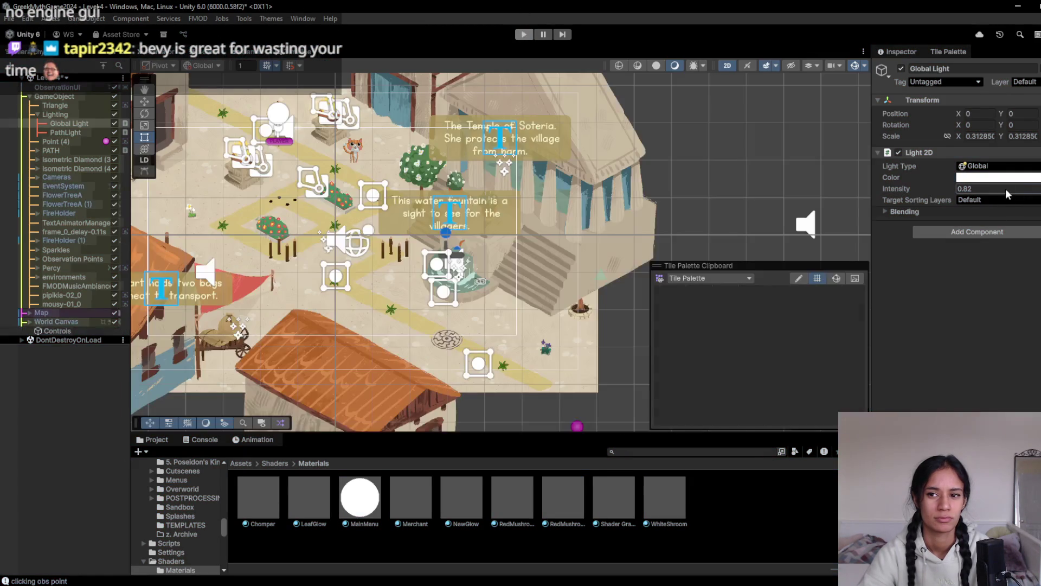
type("0.8")
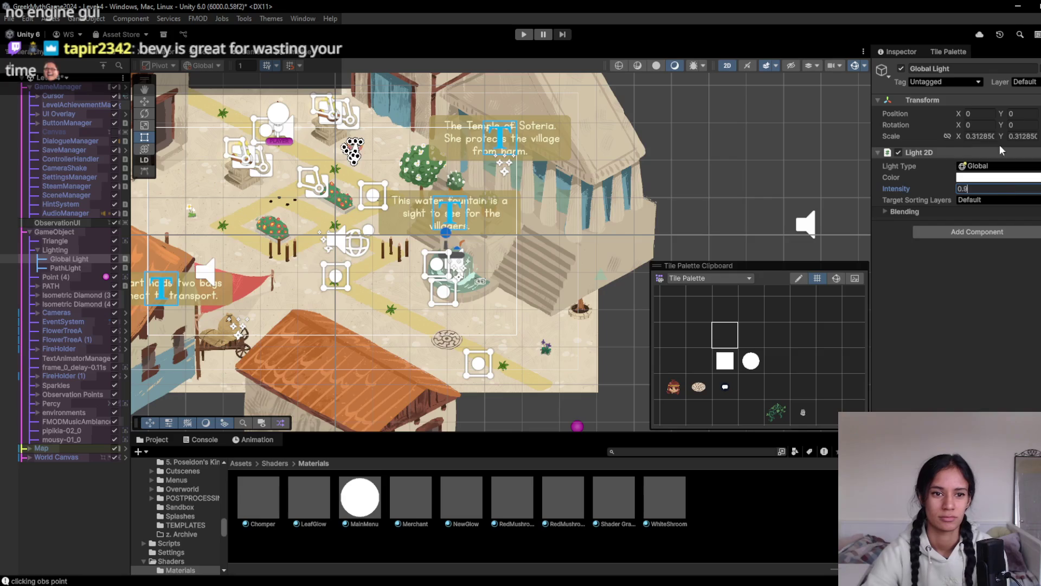
left_click(525, 36)
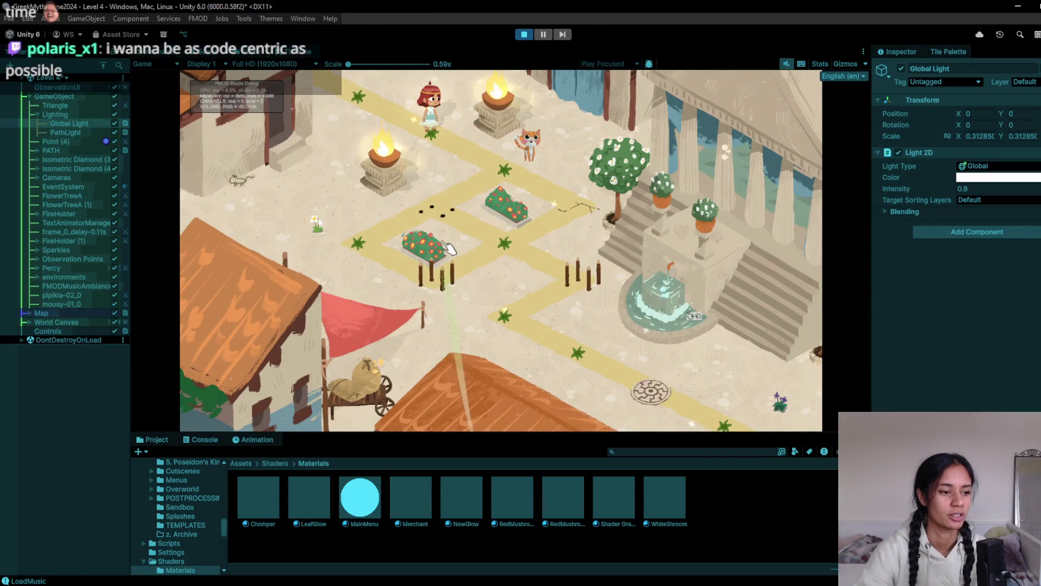
left_click(518, 156)
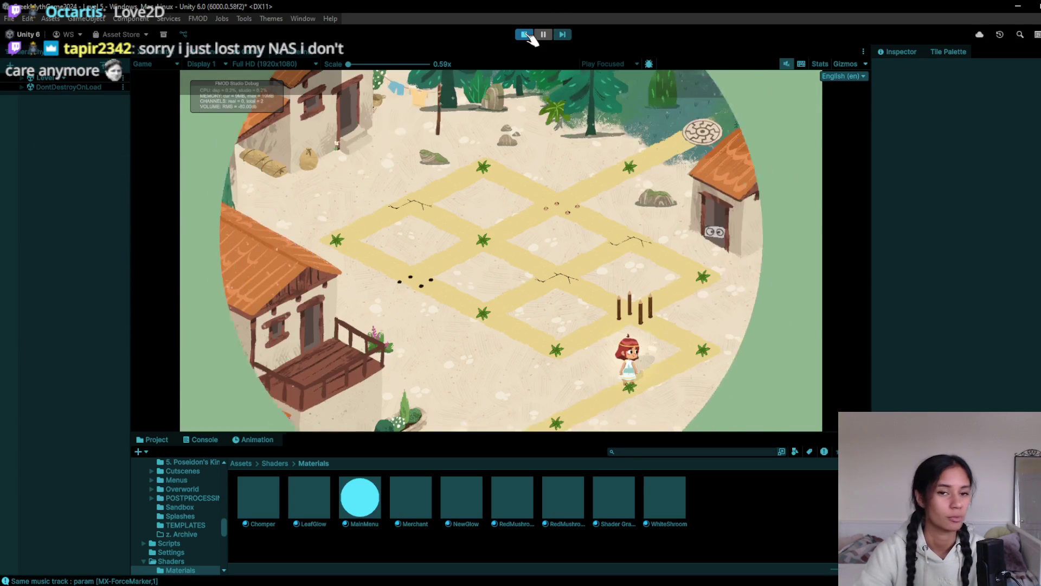
- Walk the character across Level 5's path nodes to the right junction, then stop and restart
left_click(704, 353)
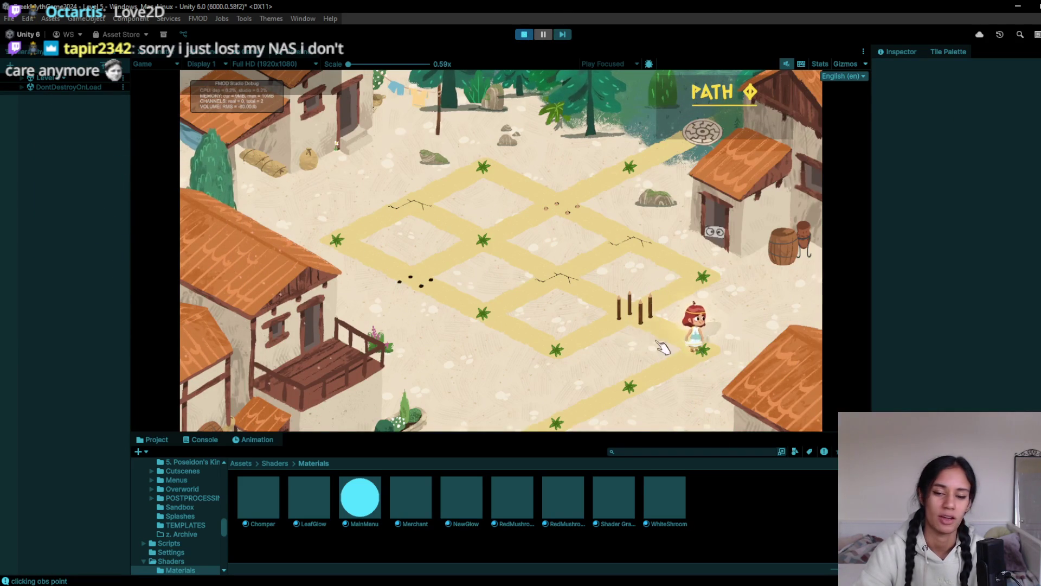
left_click(628, 334)
left_click(574, 353)
left_click(500, 327)
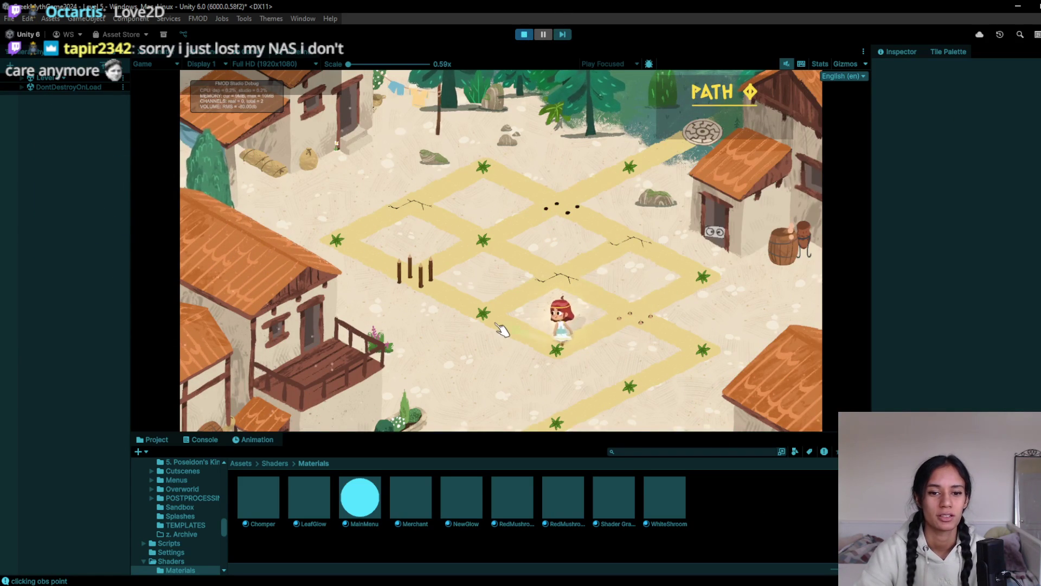
left_click(545, 290)
left_click(489, 247)
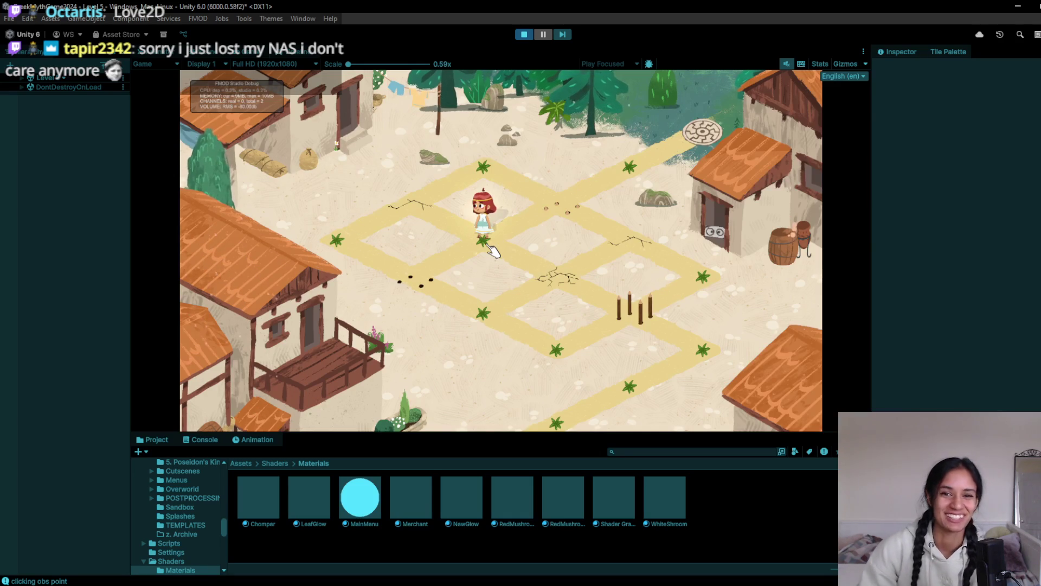
left_click(390, 204)
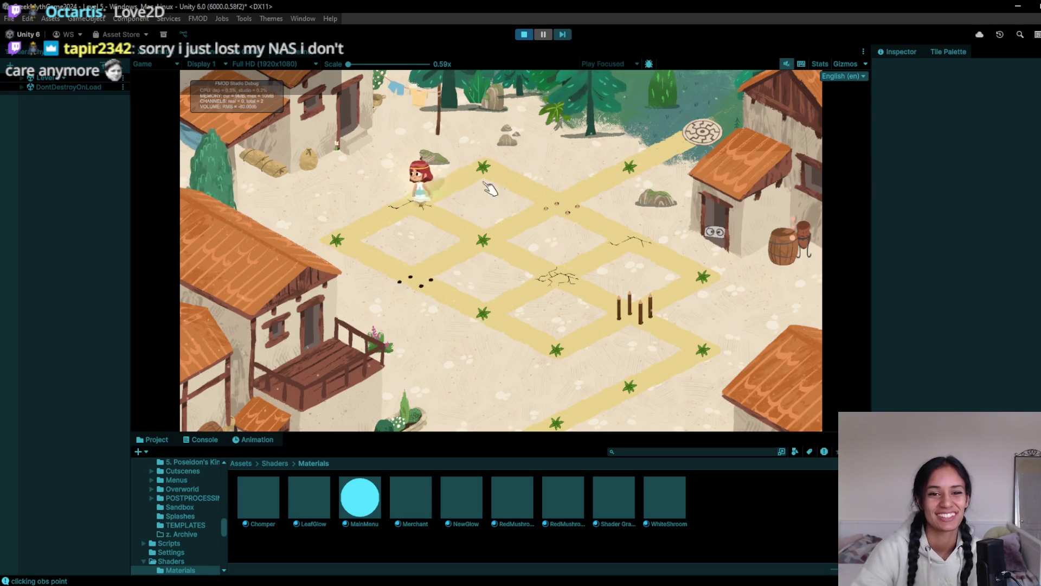
left_click(517, 175)
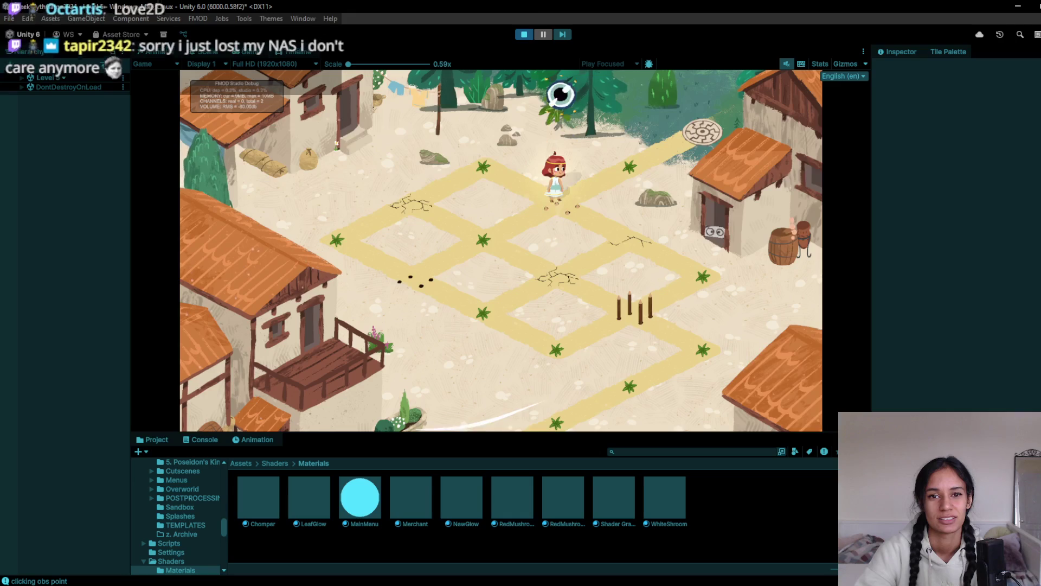
left_click(524, 34)
left_click(524, 34)
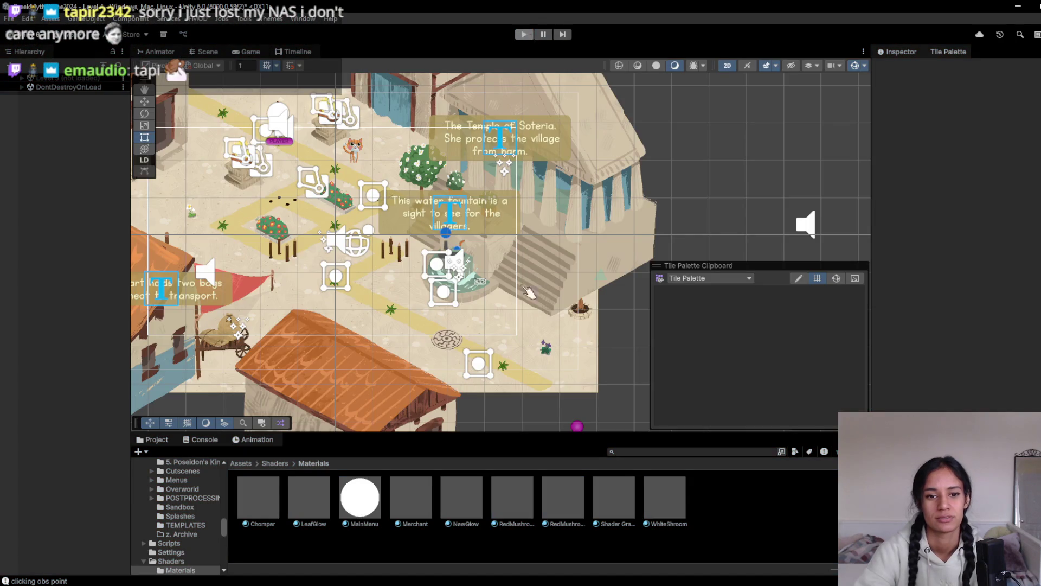
- Stop the running game, switch to the Level 5 scene and briefly play-test it
key("ctrl+p")
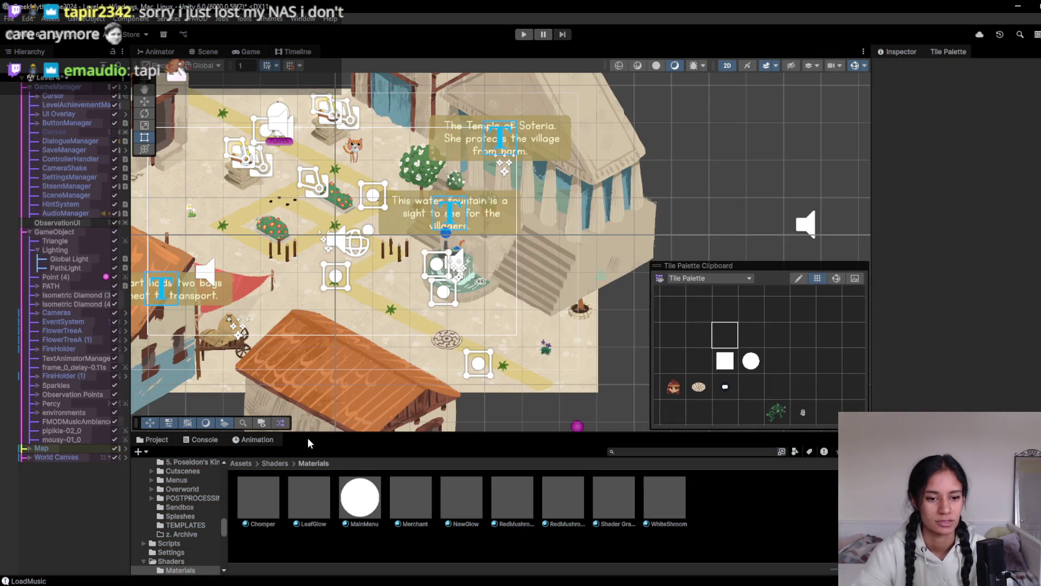
key("super")
left_click(607, 16)
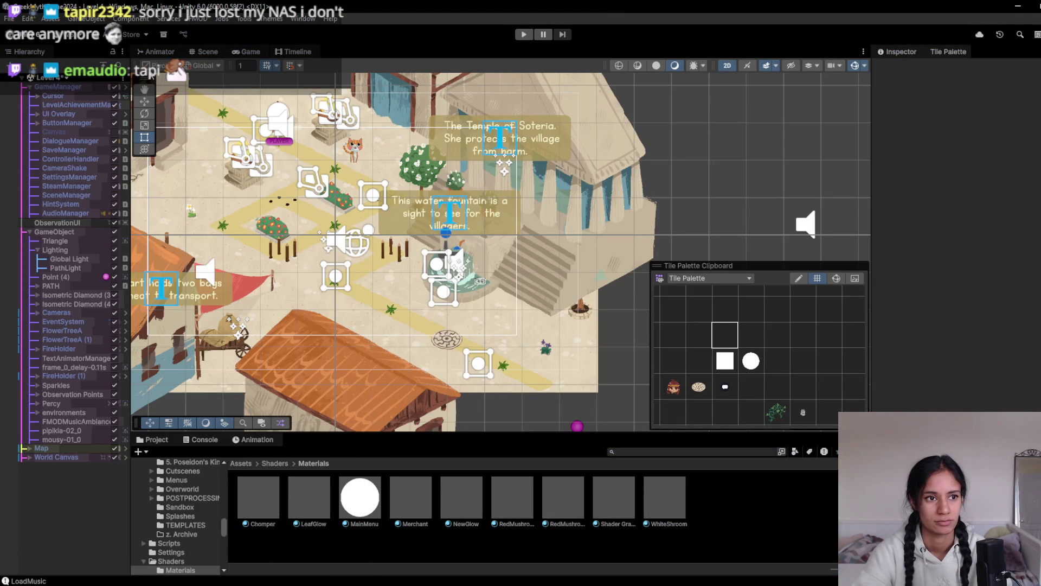
left_click(48, 78)
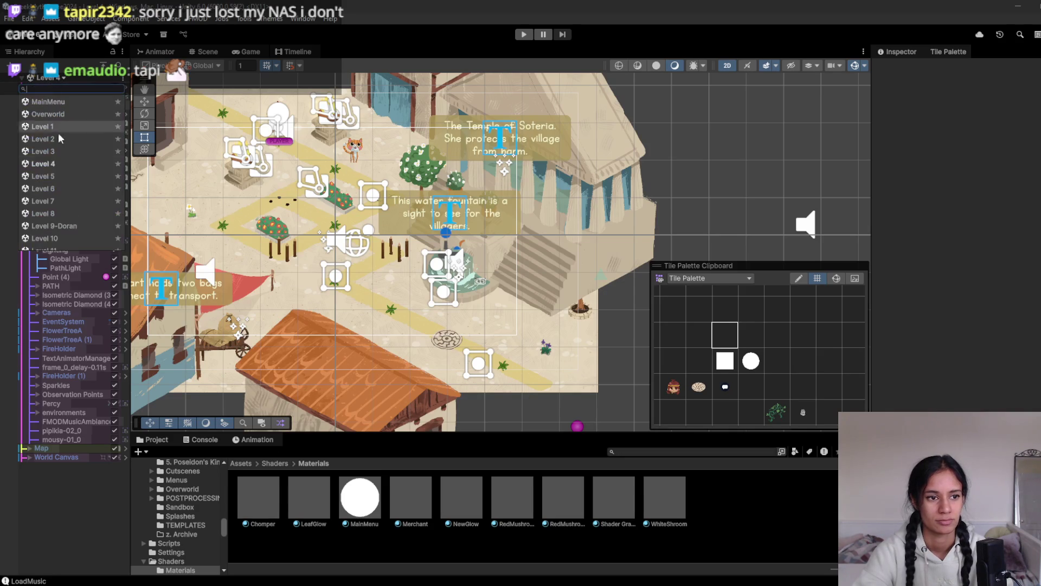
left_click(54, 176)
left_click(524, 34)
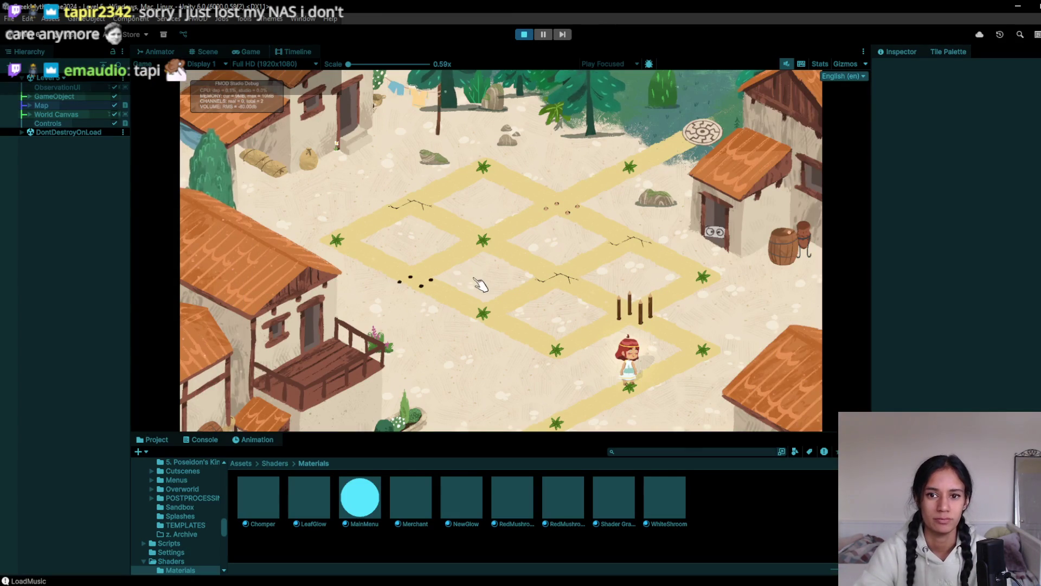
left_click(528, 36)
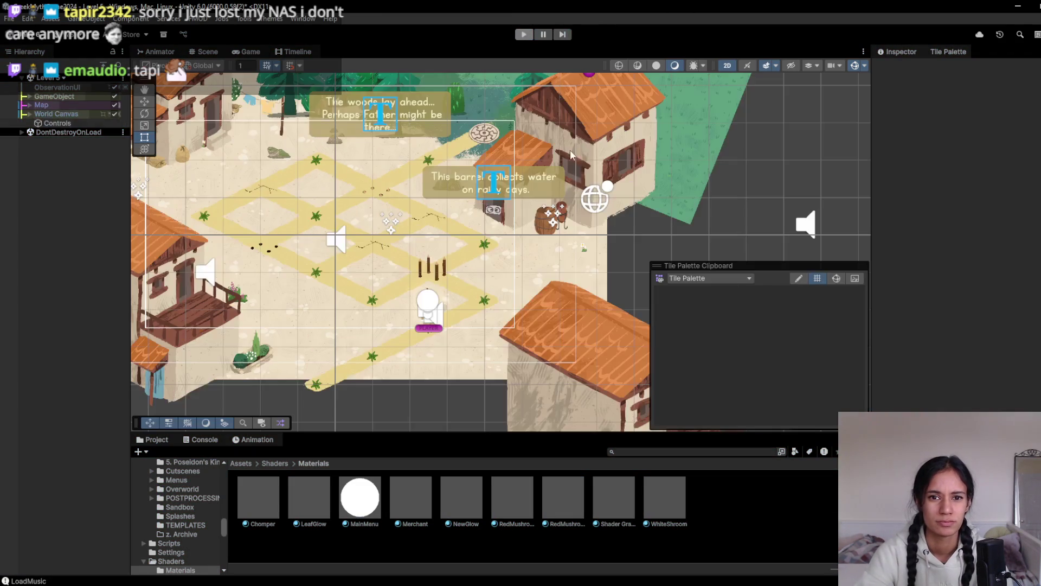
- Select the forest-grass-1 sprite behind the house and set its Order in Layer to 0
left_click(487, 268)
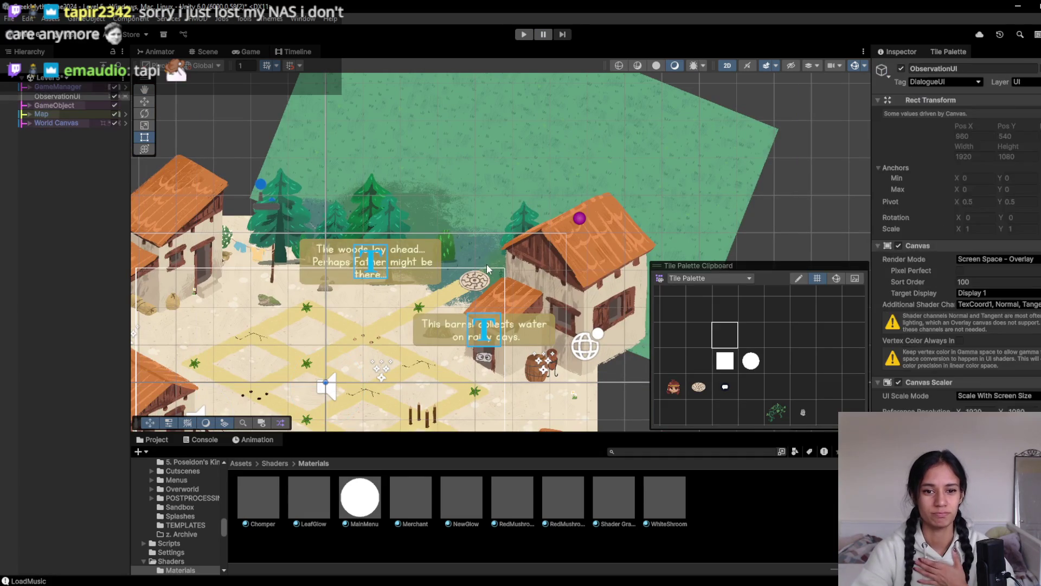
left_click(486, 269)
left_click(487, 268)
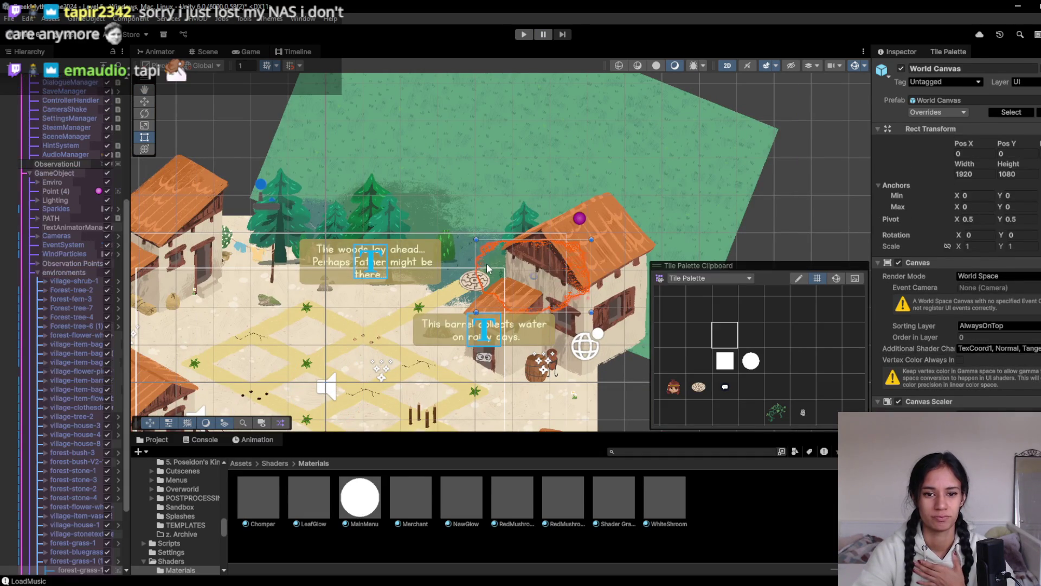
scroll(498, 246, "up", 5)
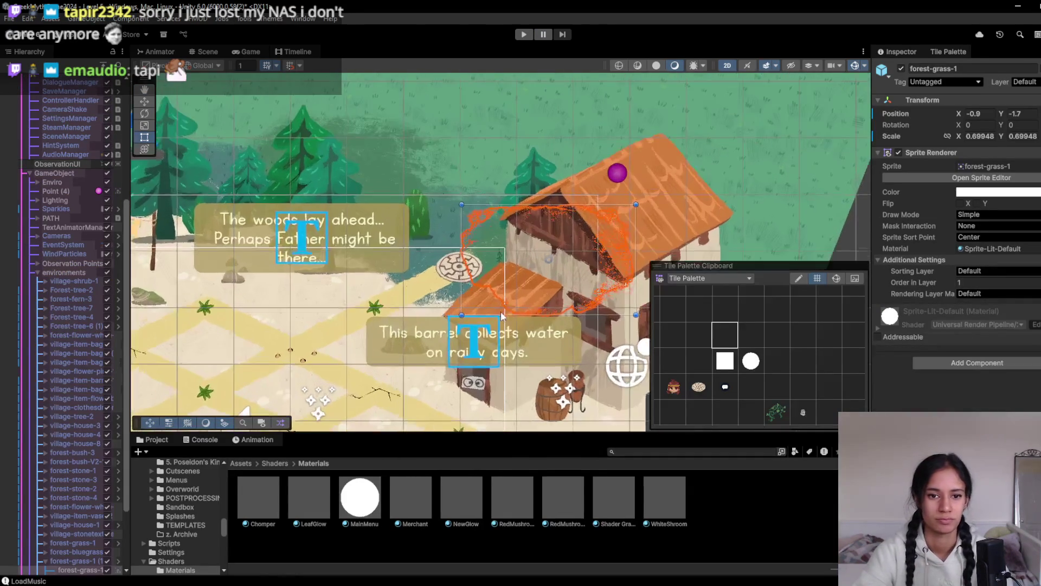
scroll(442, 373, "up", 2)
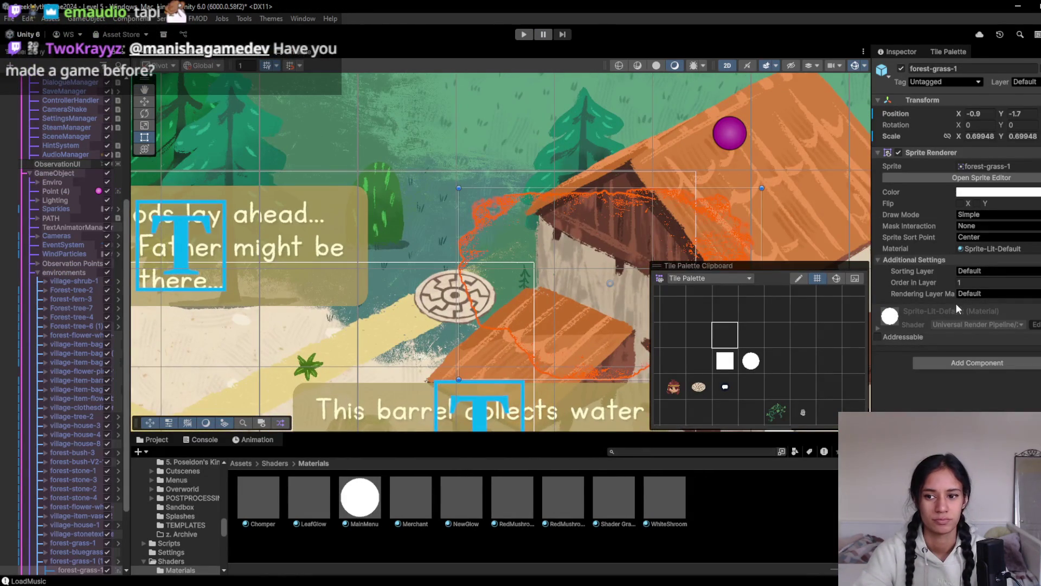
left_click_drag(942, 286, 916, 286)
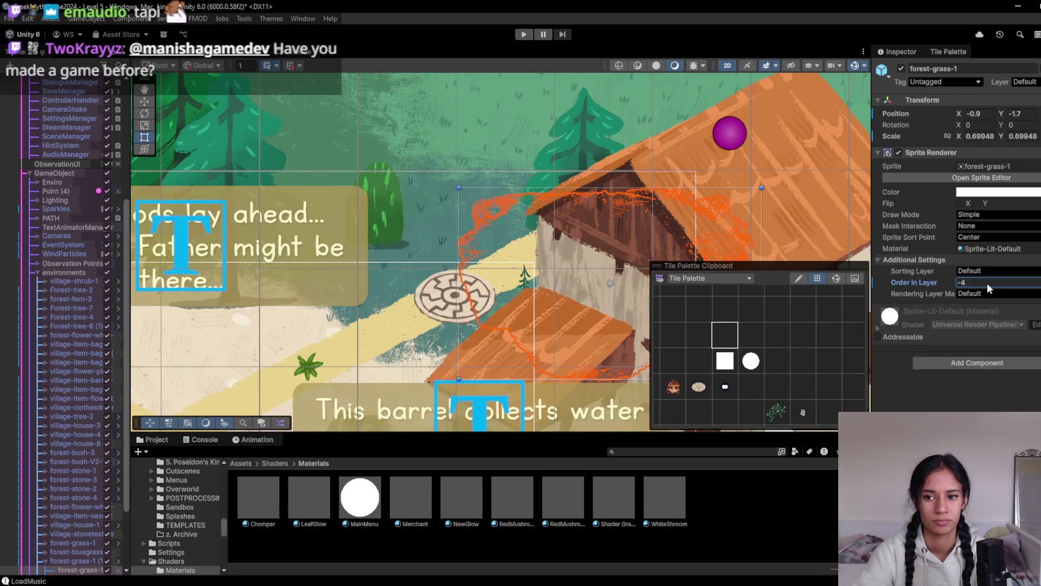
type("0")
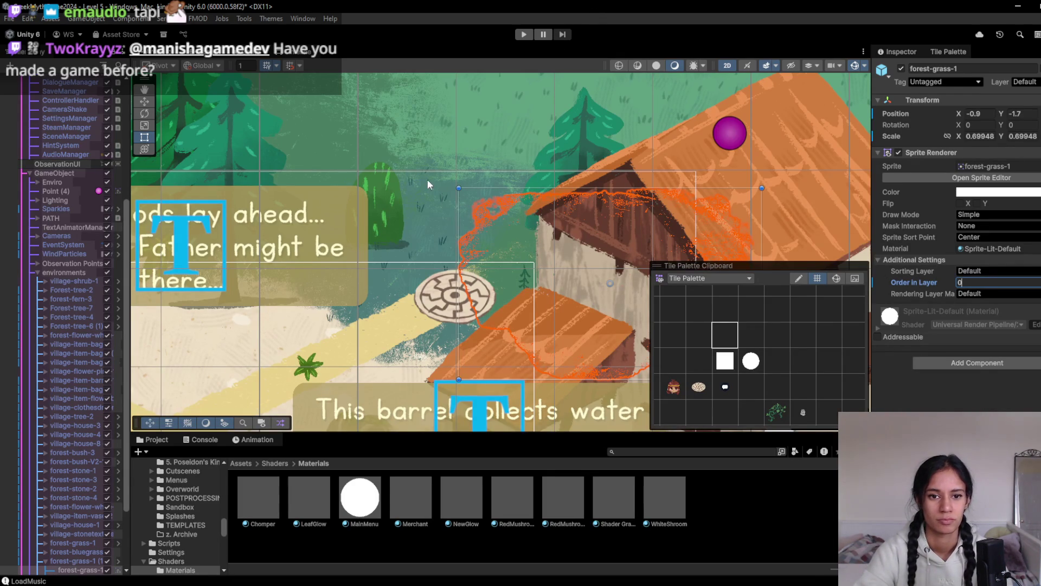
- Move the grass up-right beside the house to X 0.55, Y -0.53 and play-test Level 5
mouse_move(501, 252)
left_mouse_down()
mouse_move(524, 218)
mouse_move(536, 220)
left_mouse_up()
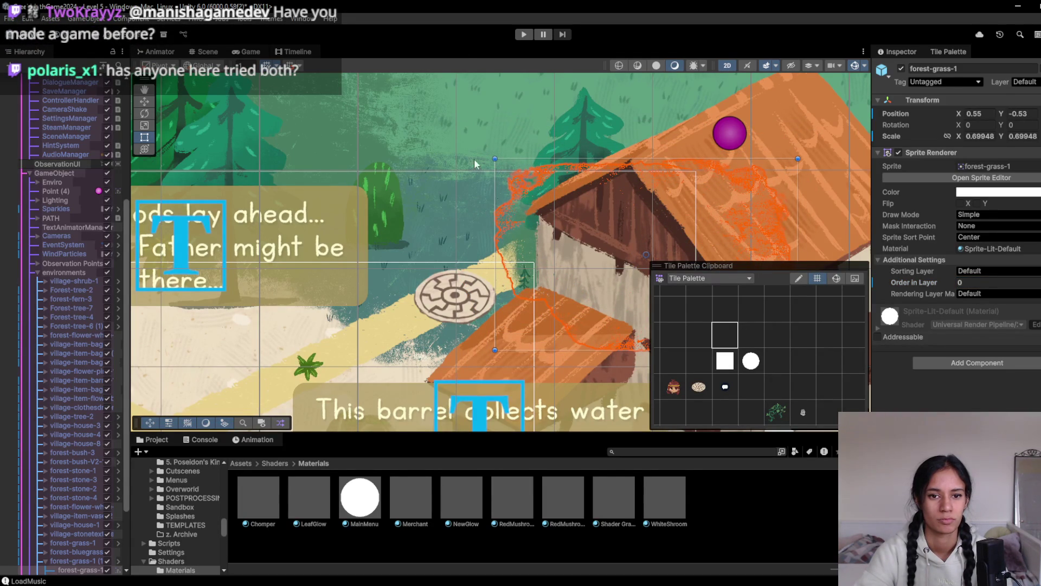
left_click(529, 32)
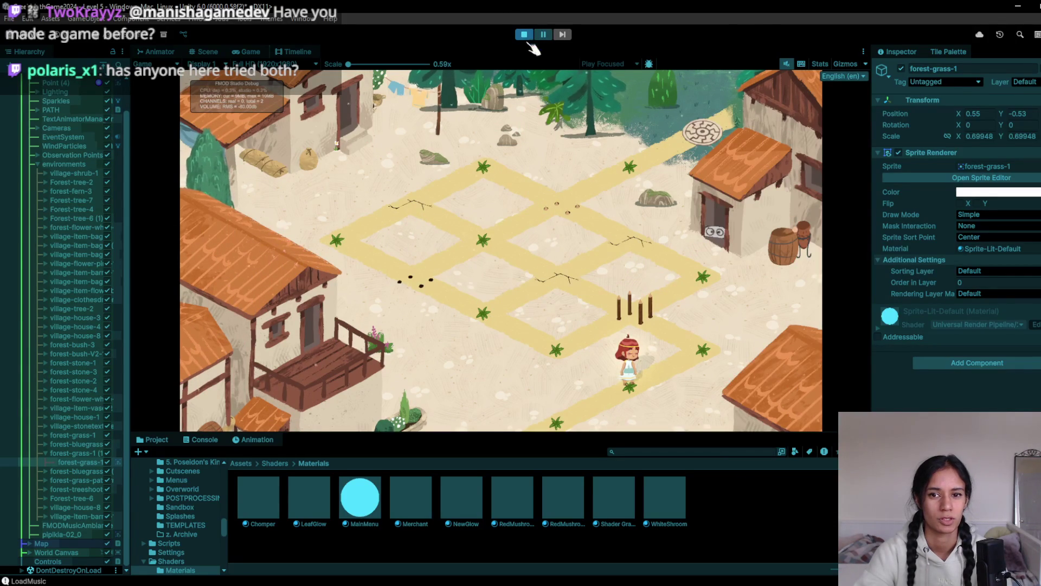
left_click(675, 347)
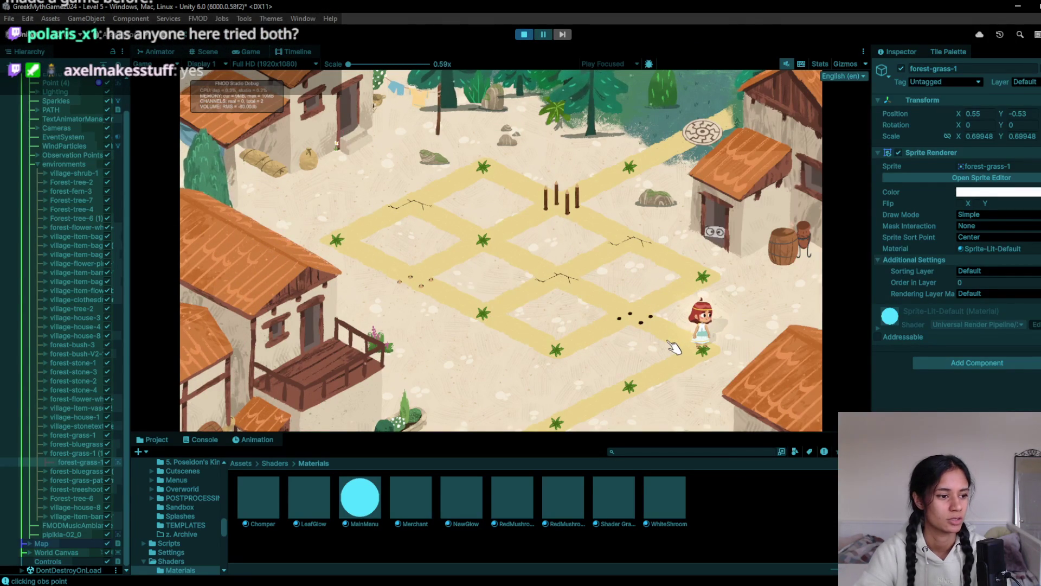
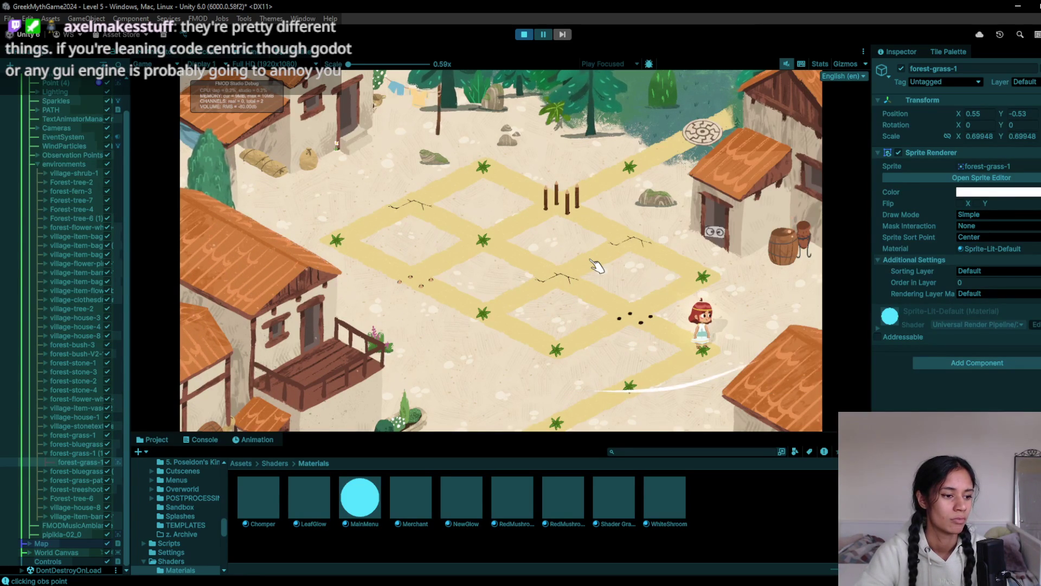
- Walk the character past the footprints tile and barrel to the top-left junction, then stop Play
left_click(653, 310)
left_click(708, 290)
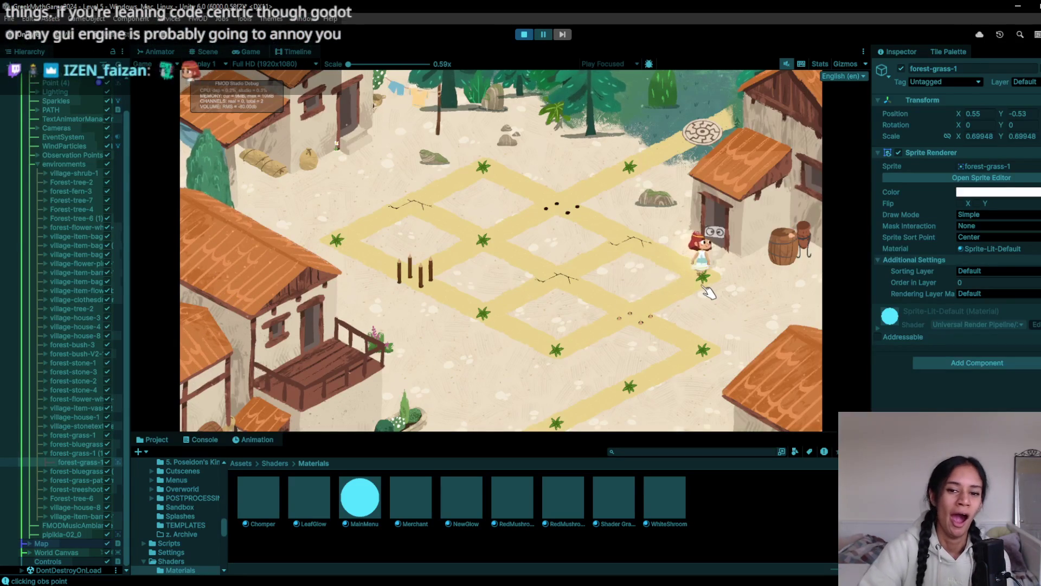
left_click(574, 214)
left_click(558, 298)
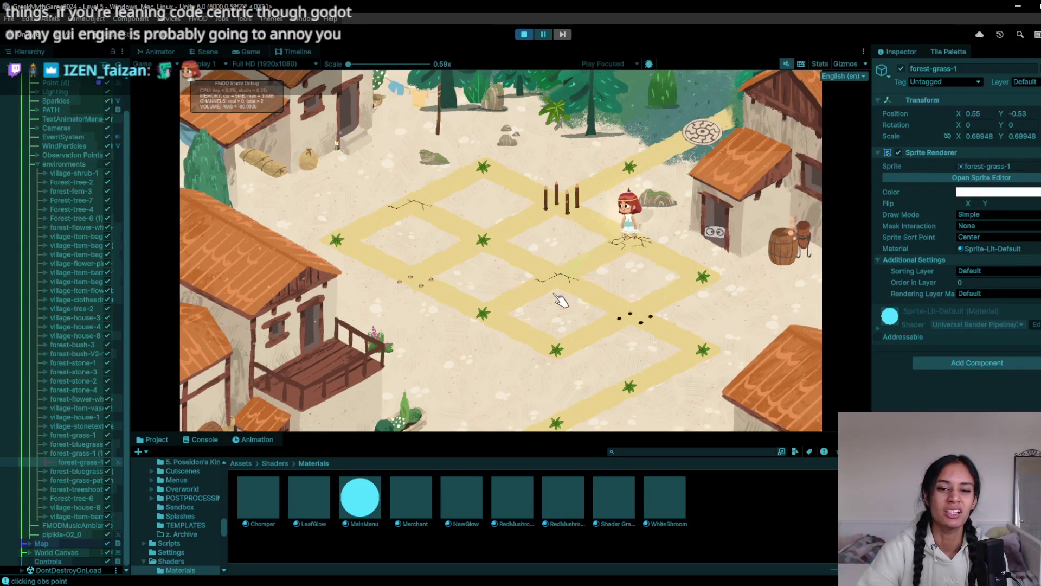
left_click(520, 218)
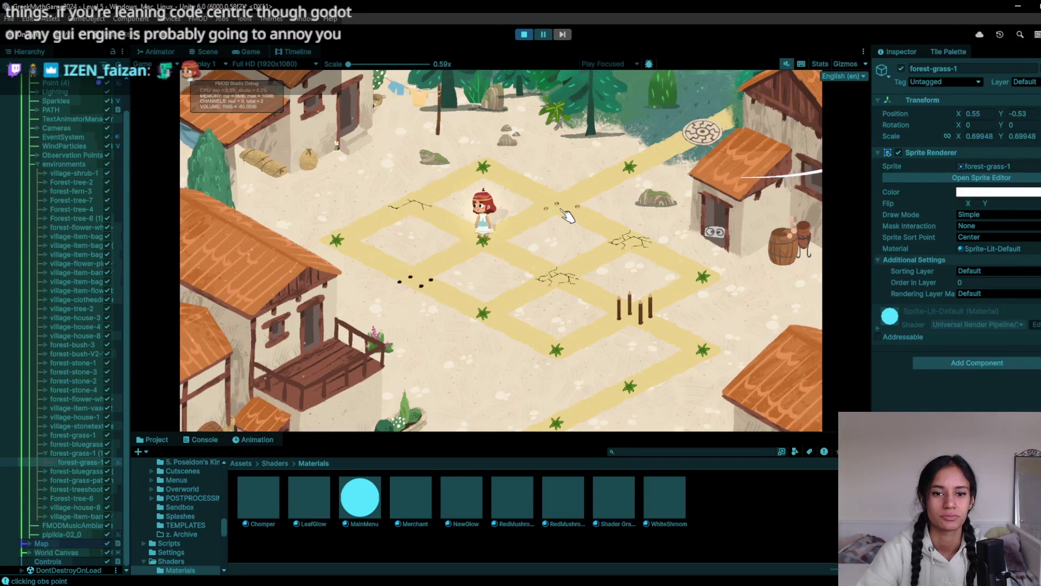
left_click(491, 195)
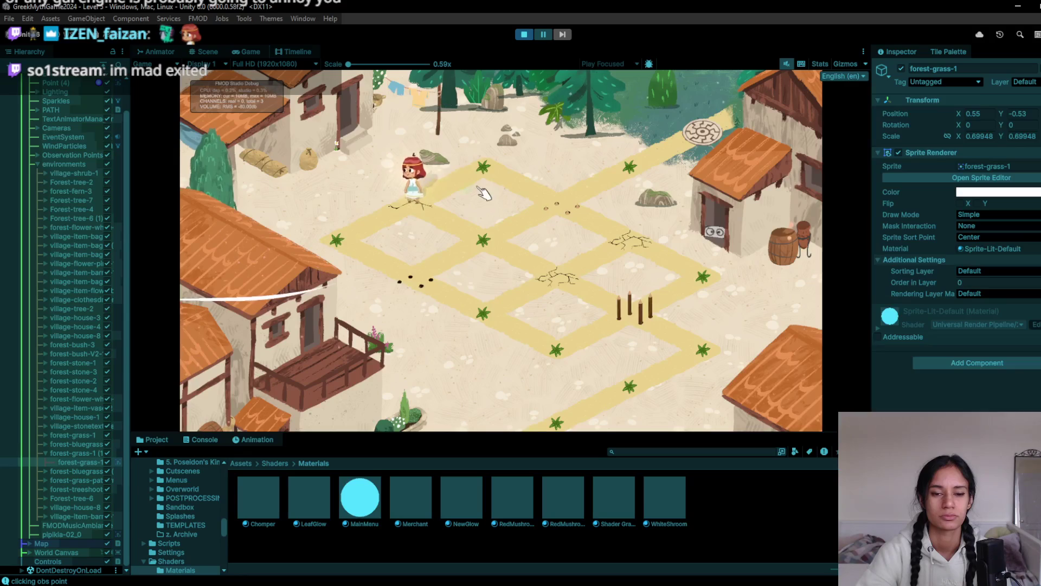
left_click(579, 209)
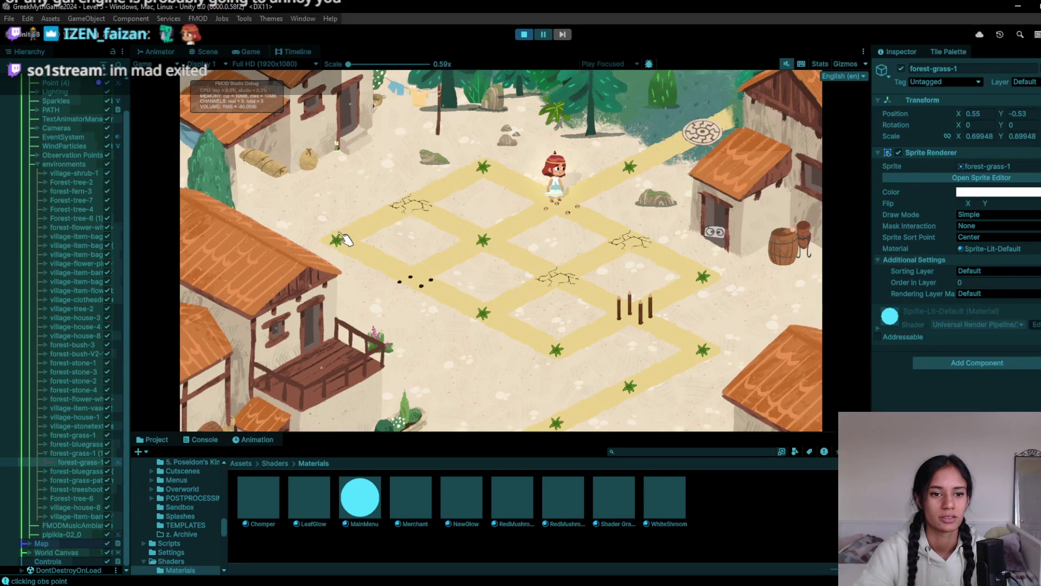
left_click(525, 35)
- Save Level 5 and open the Level 7 scene from the scene list
scroll(346, 269, "down", 5)
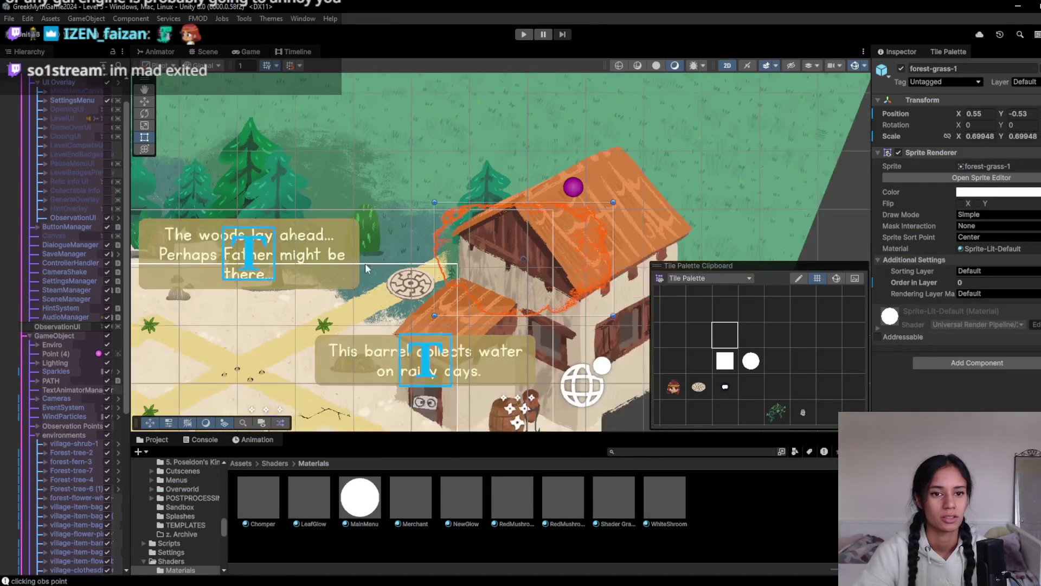
scroll(65, 216, "up", 2)
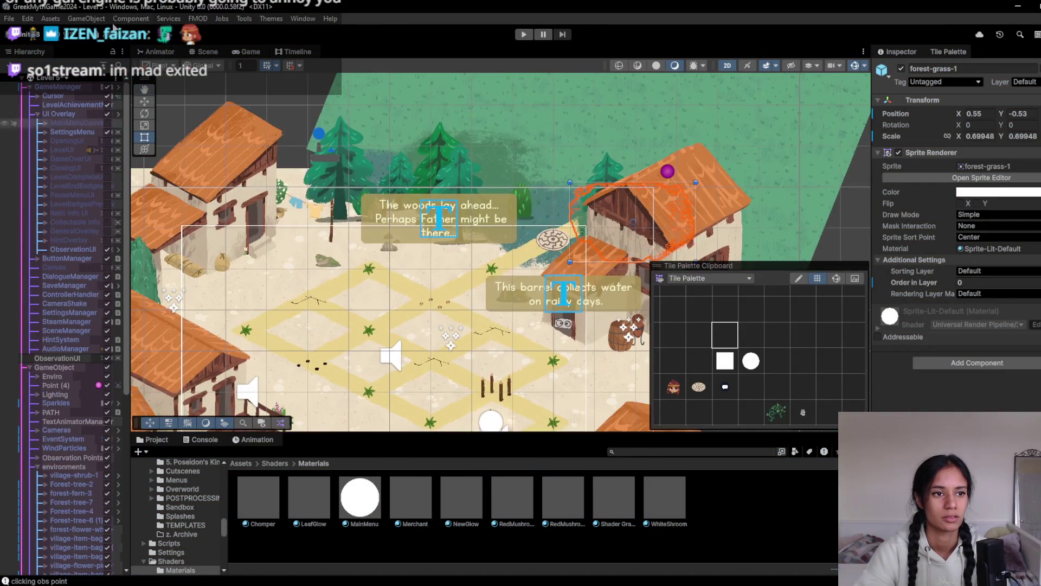
left_click(63, 81)
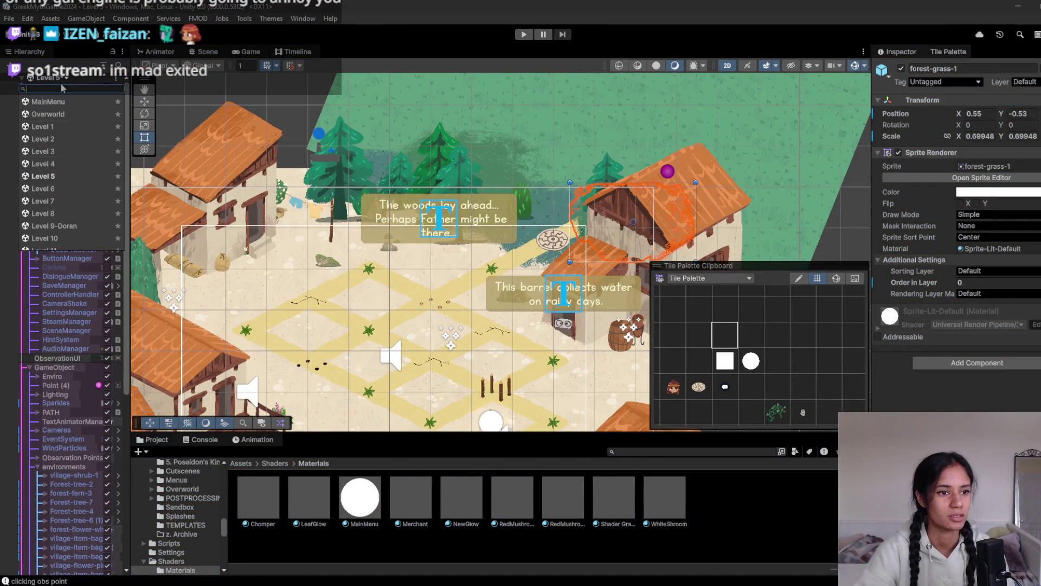
left_click(75, 202)
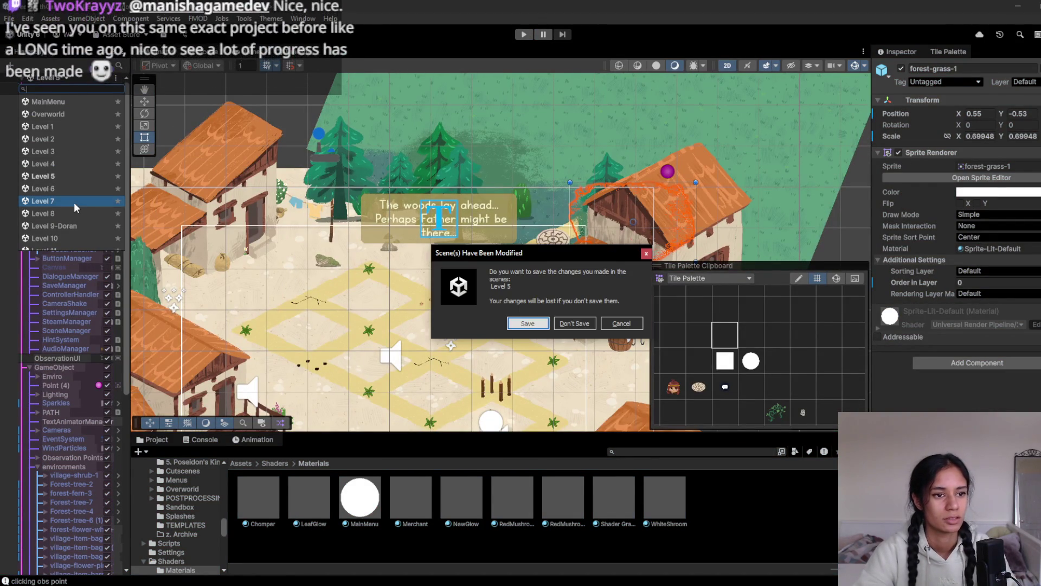
left_click(536, 325)
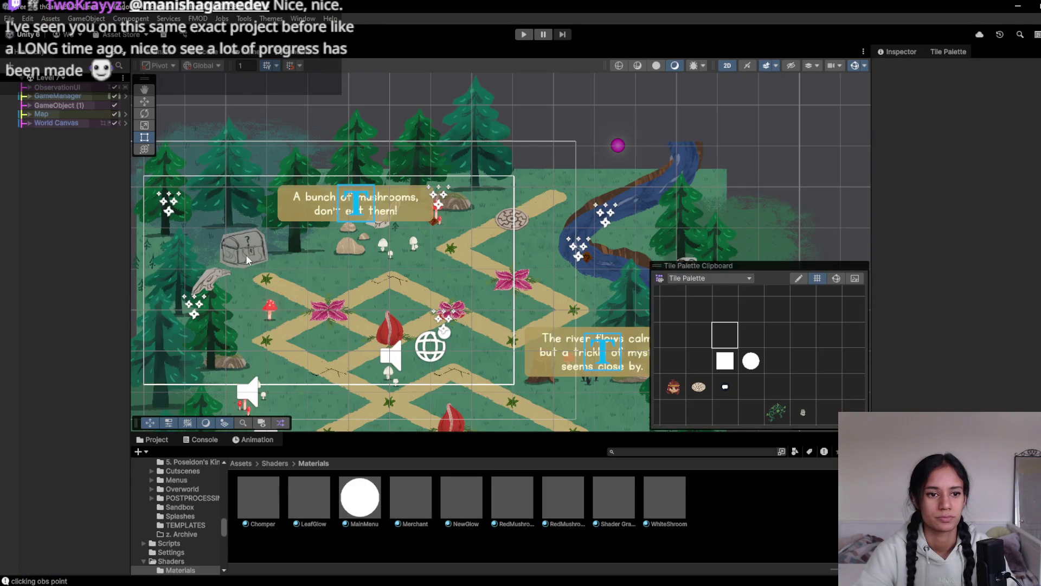
- Copy Level 7's treasure chest into Level 5 and place it beside the path's left corner
left_click(246, 255)
left_click(62, 77)
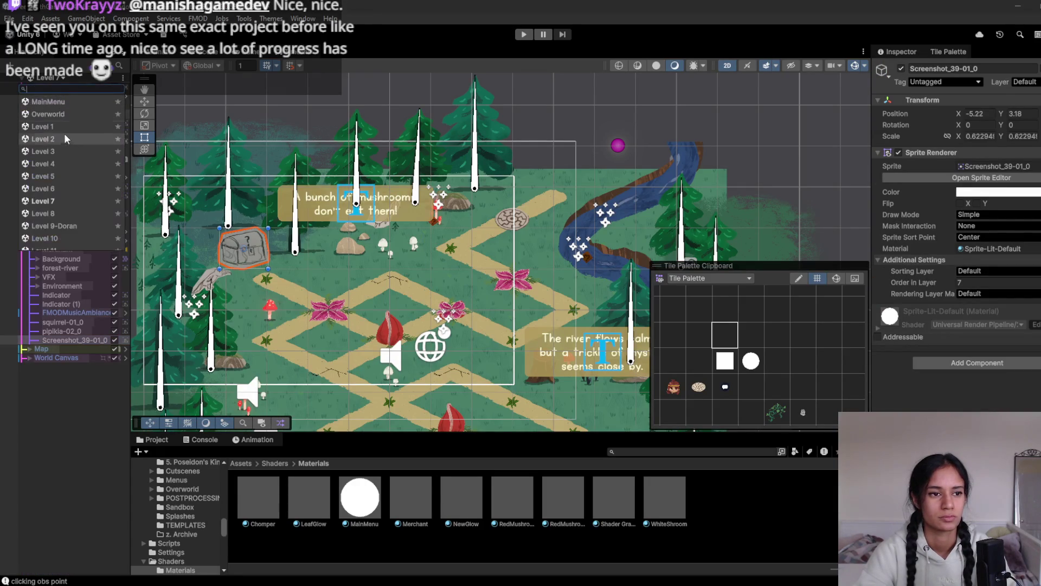
left_click(54, 175)
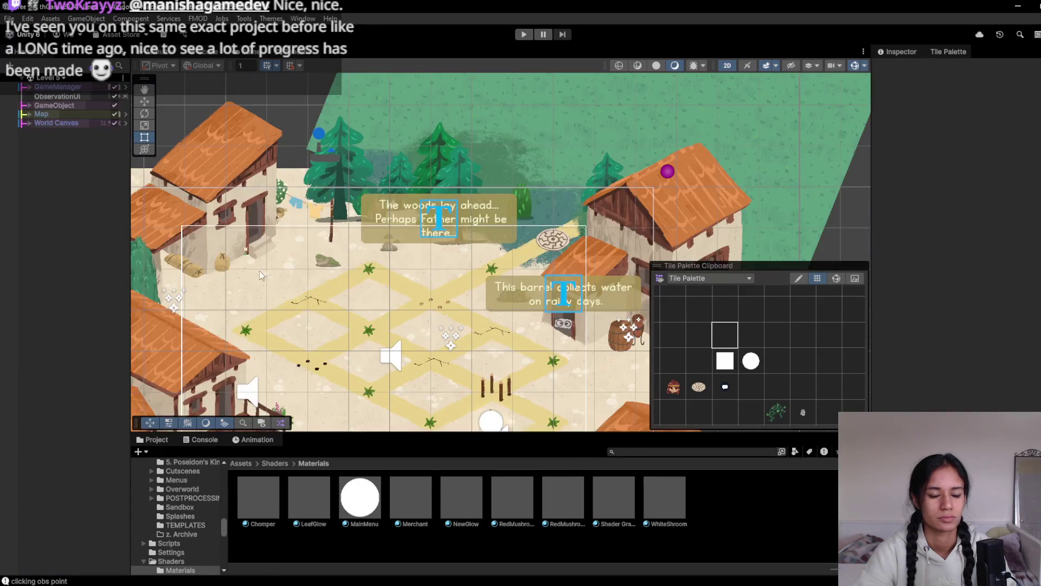
key("ctrl+v")
left_click_drag(342, 232, 322, 282)
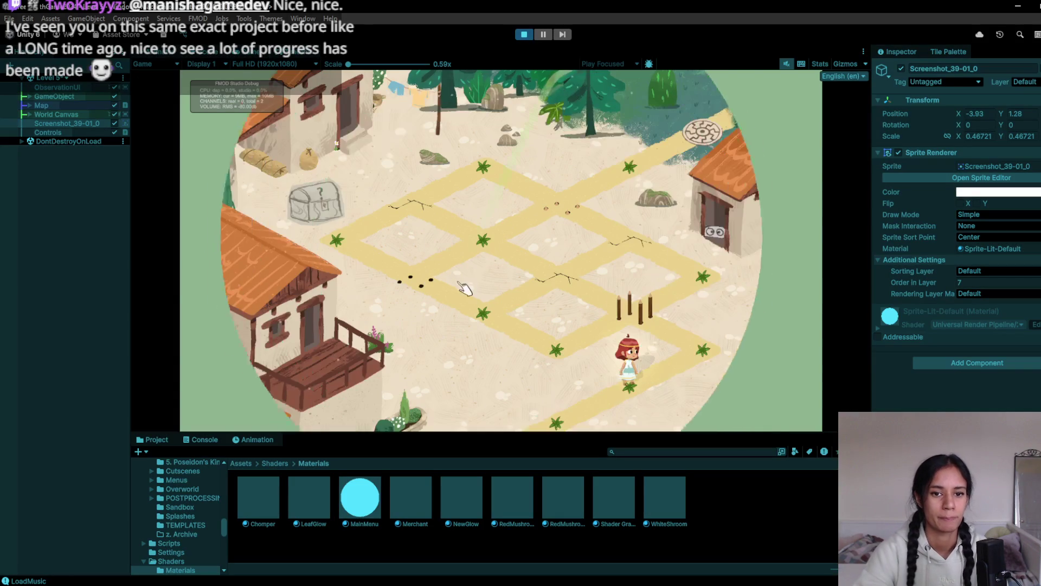
- Walk the character via the lower star tile and cracked node to the star node, then stop
left_click(675, 352)
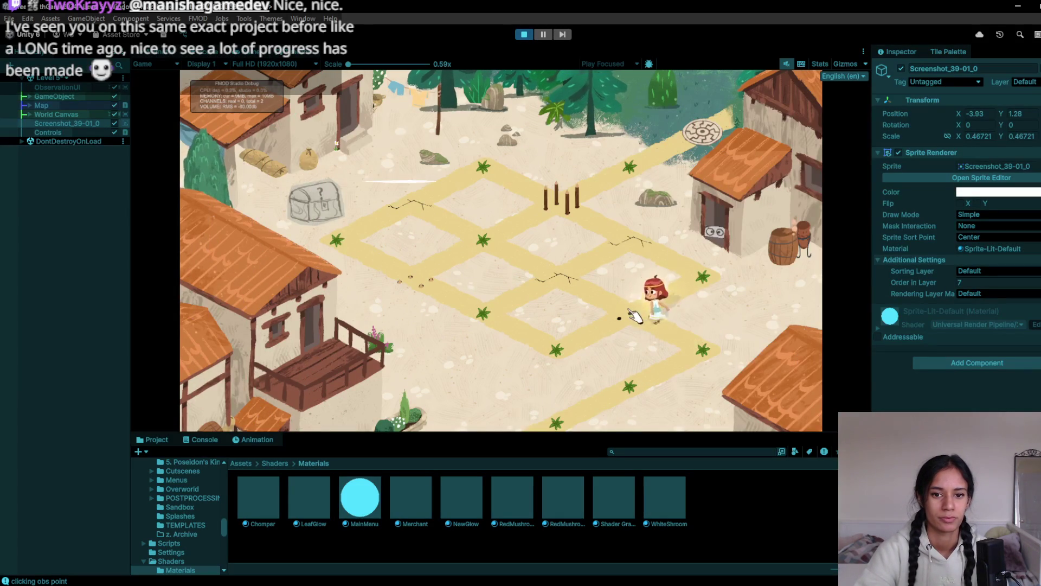
left_click(508, 336)
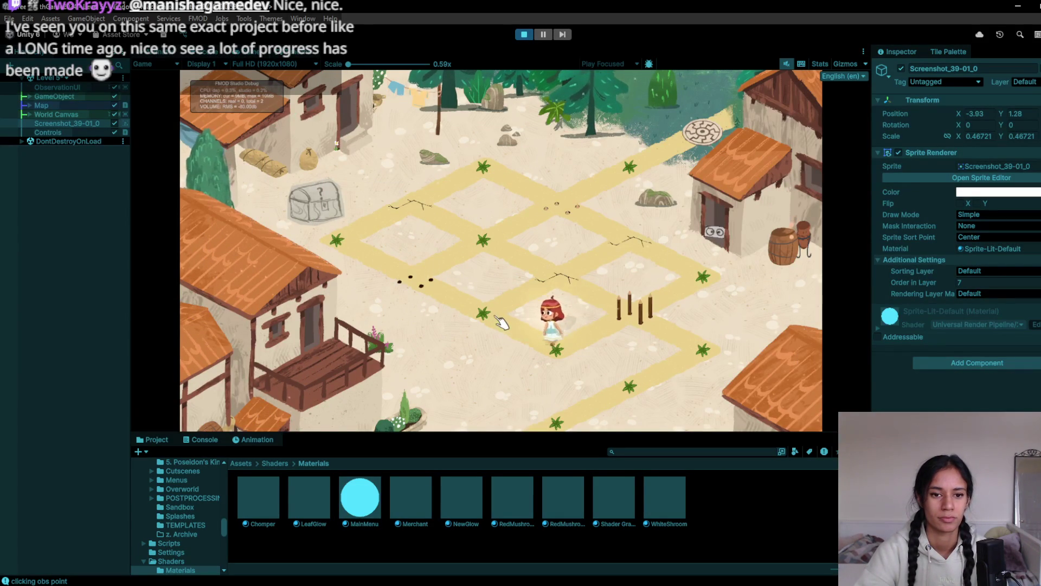
left_click(545, 347)
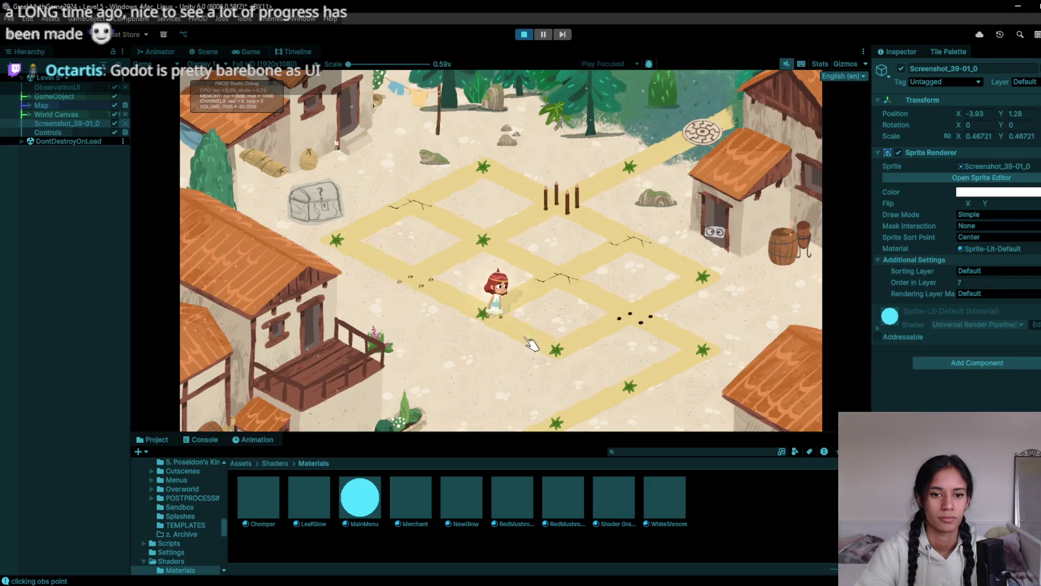
left_click(361, 244)
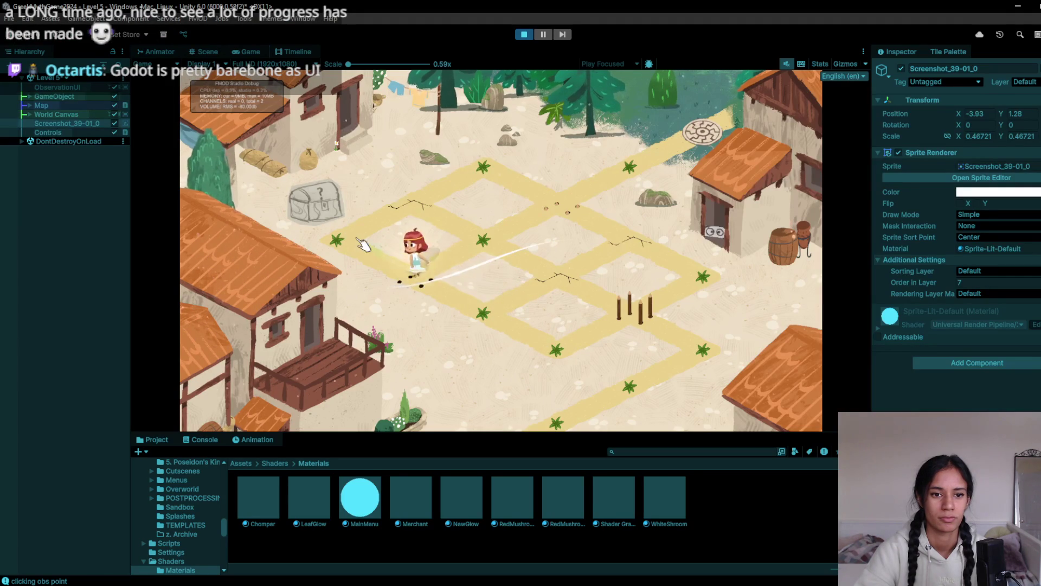
left_click(415, 207)
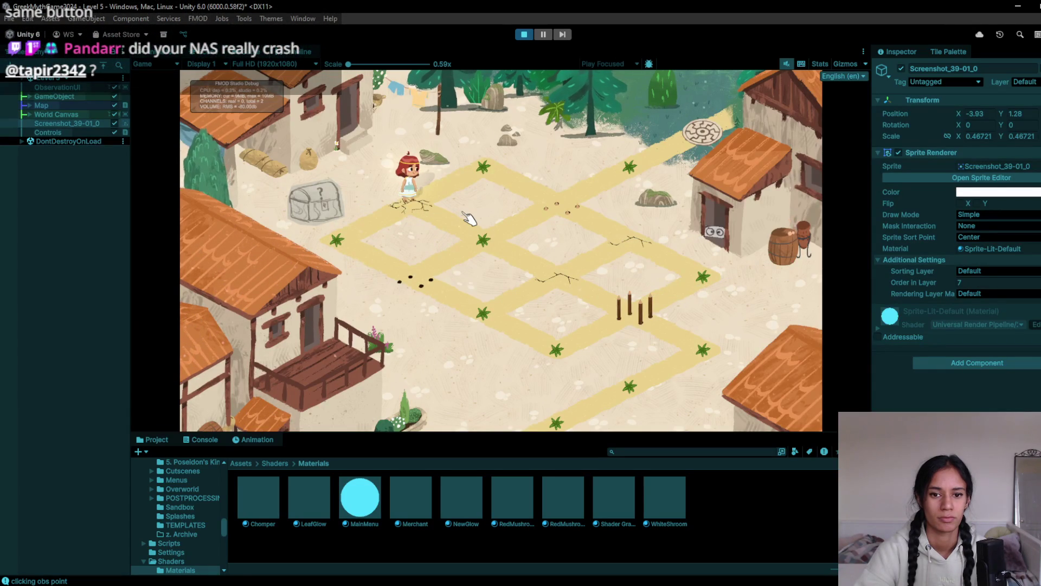
left_click(482, 179)
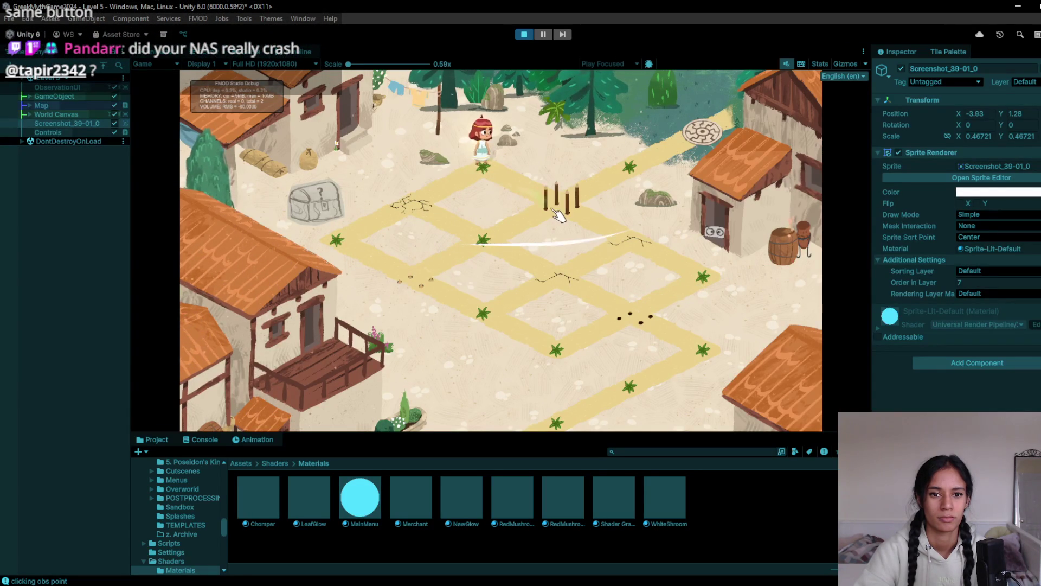
left_click(531, 33)
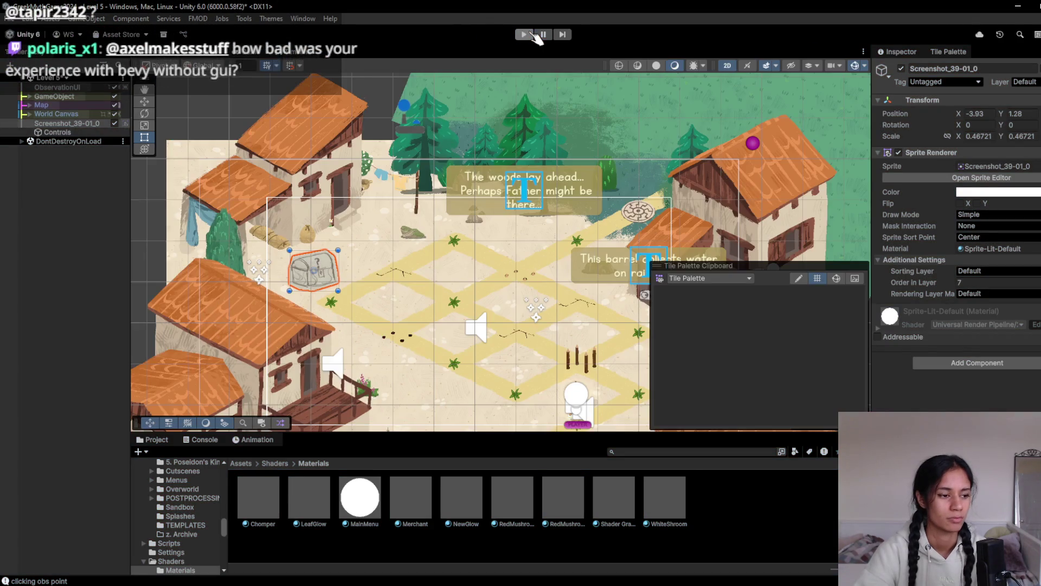
- Restart Play and walk across the stakes tile and upper junctions to the top-right road, then stop
left_click(531, 34)
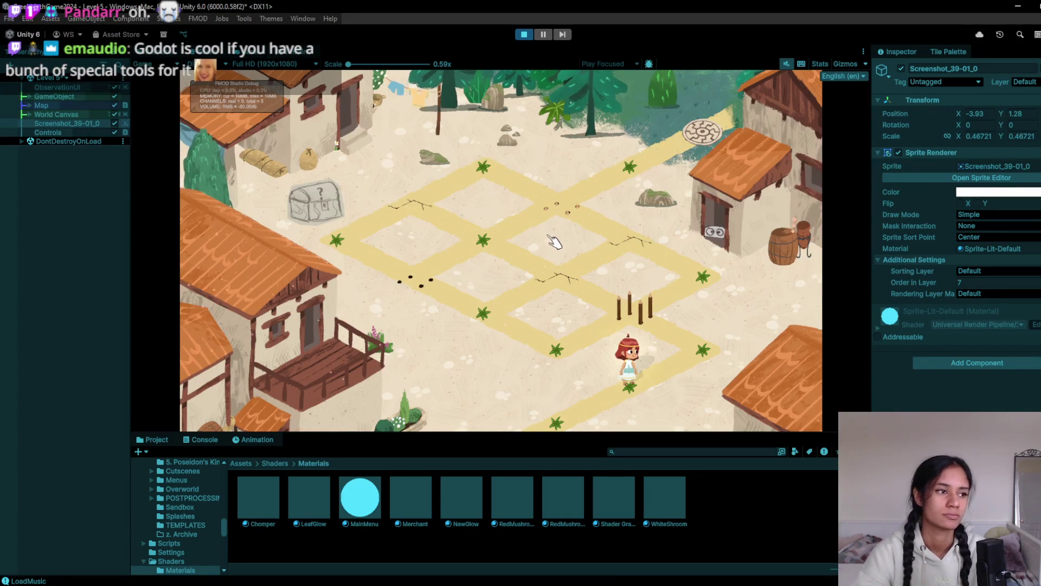
left_click(664, 350)
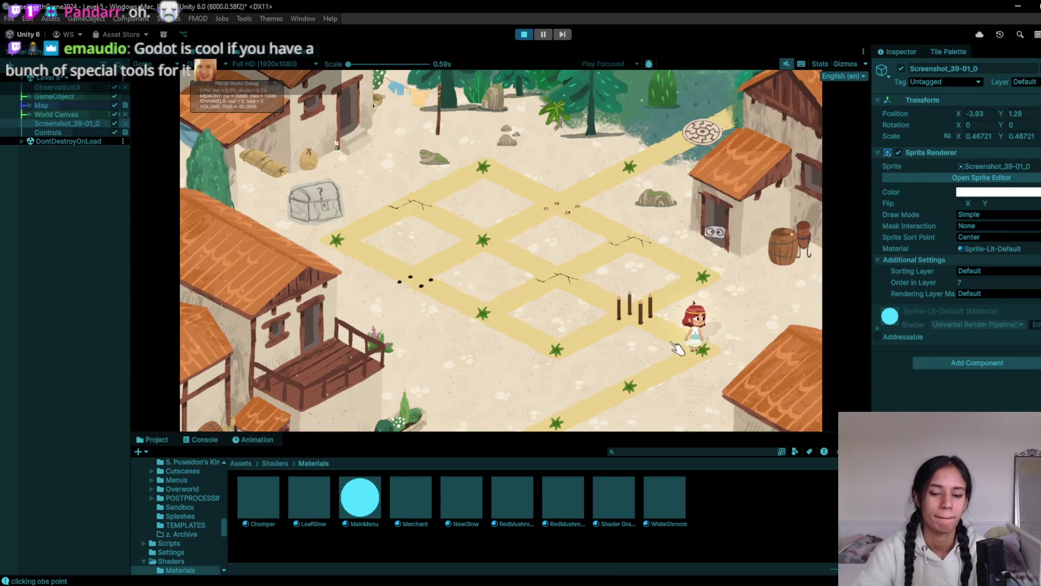
left_click(591, 355)
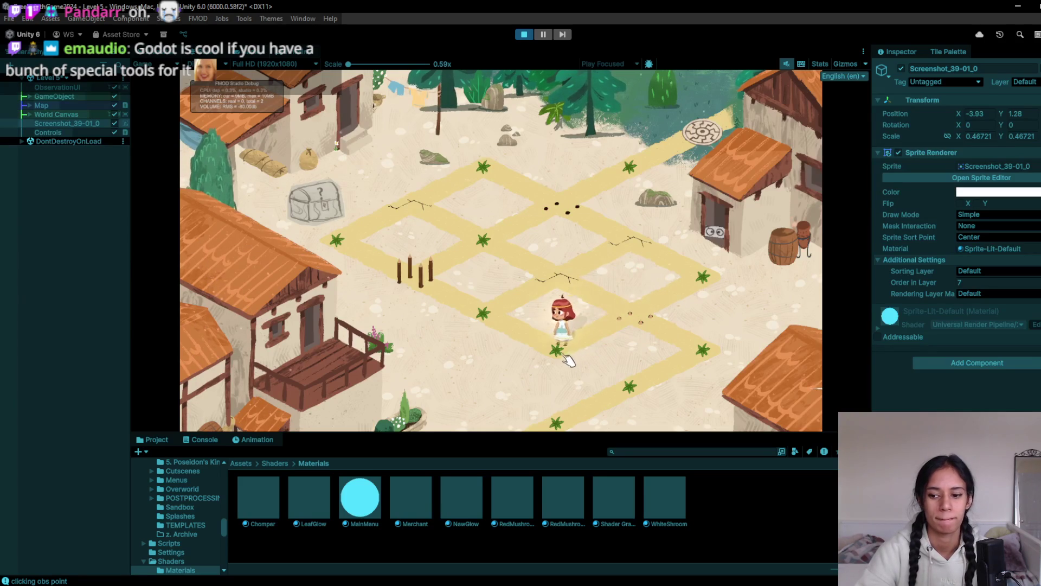
left_click(545, 345)
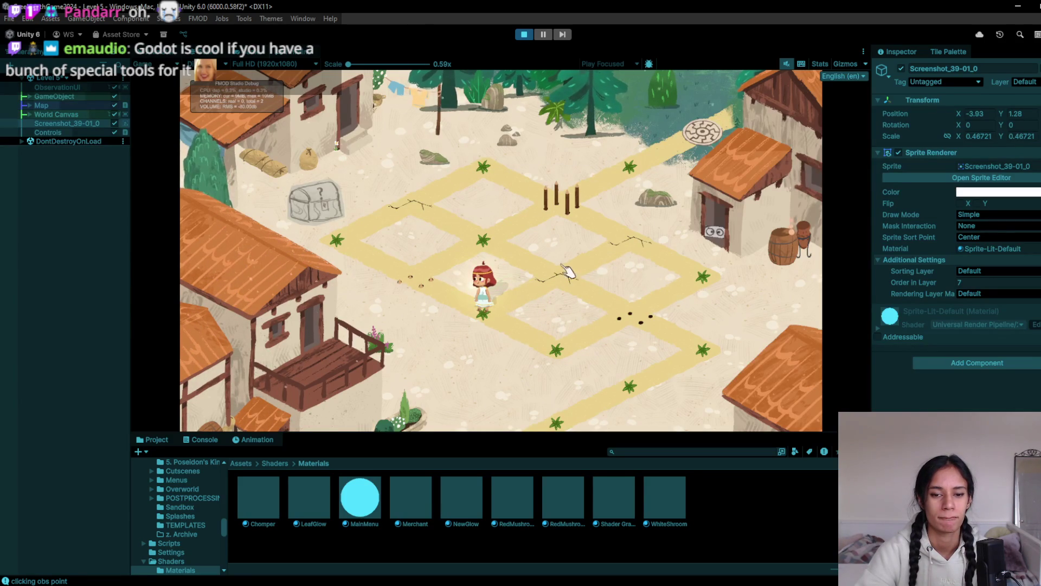
left_click(504, 334)
left_click(420, 286)
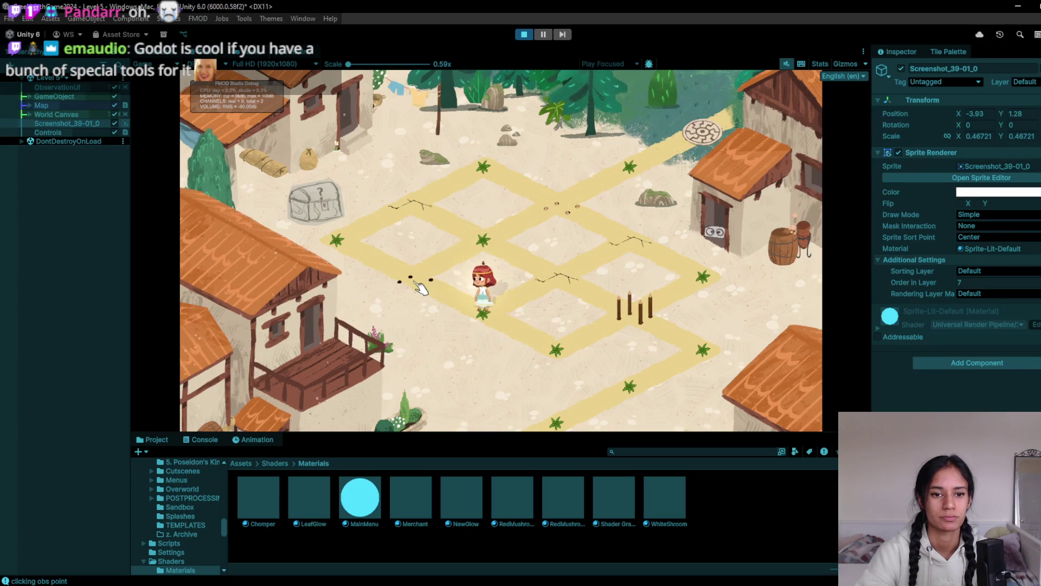
left_click(480, 252)
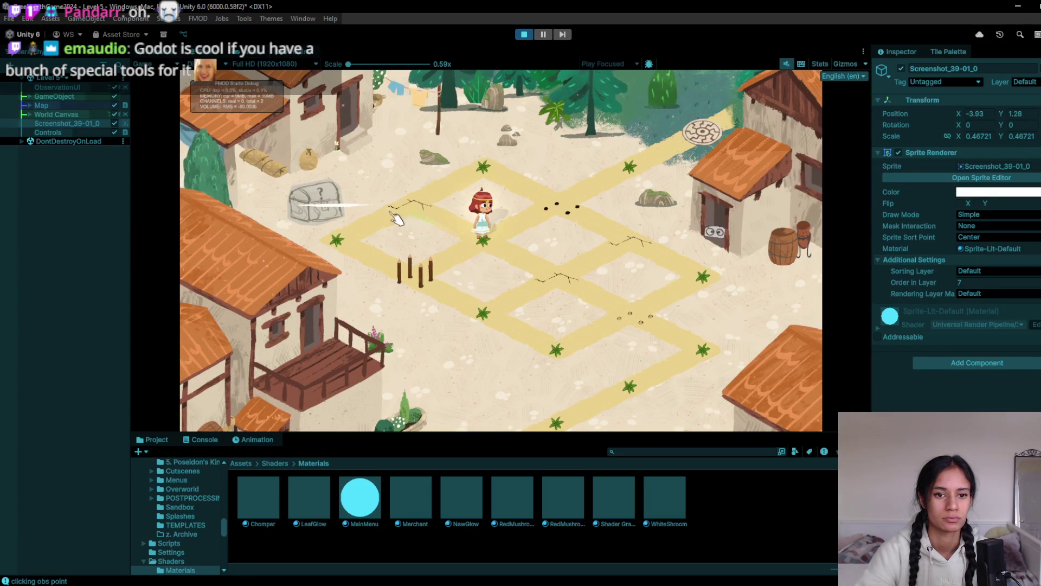
left_click(569, 209)
left_click(515, 177)
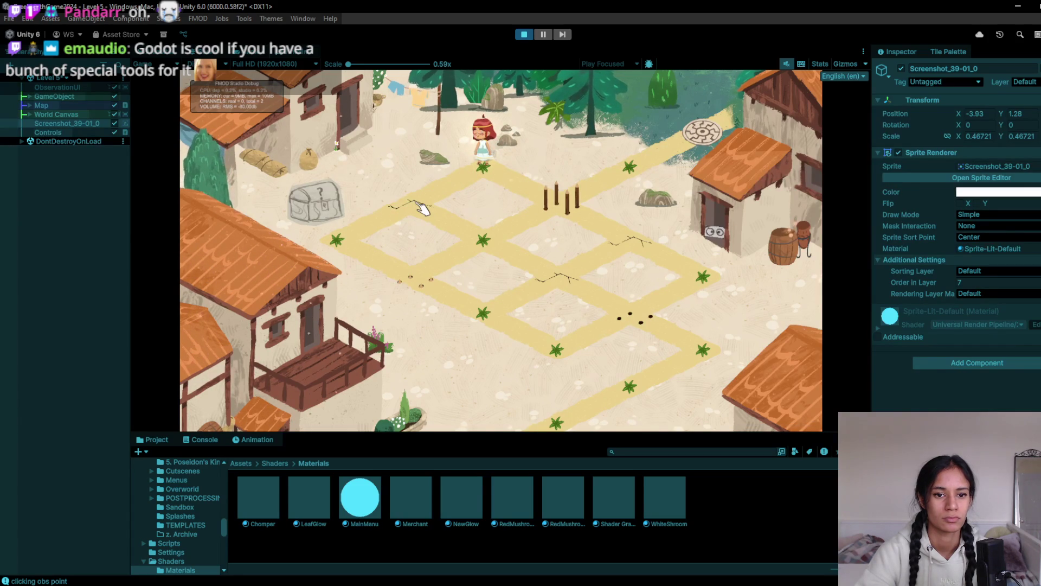
left_click(493, 242)
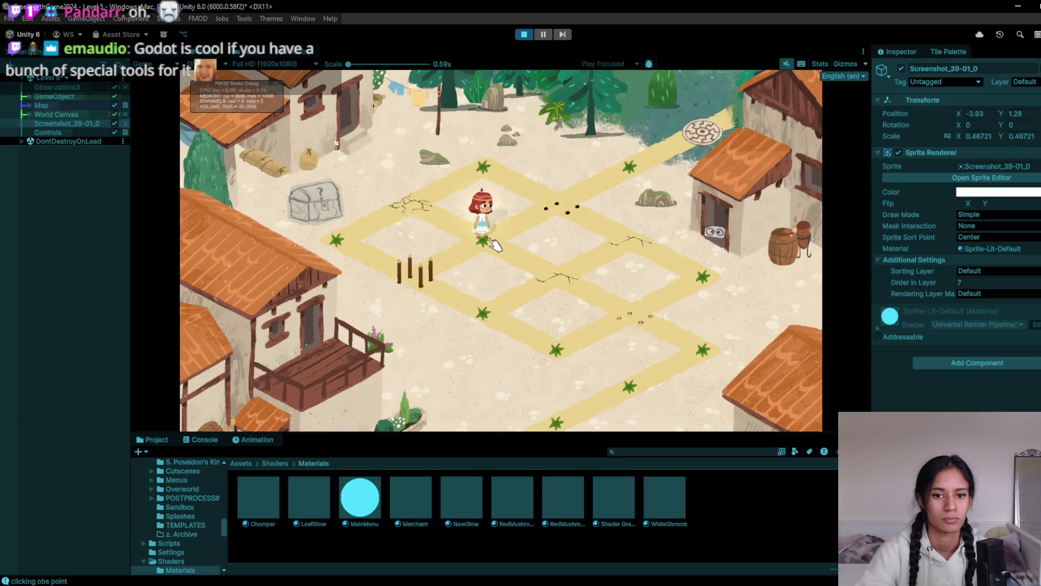
left_click(553, 207)
left_click(627, 179)
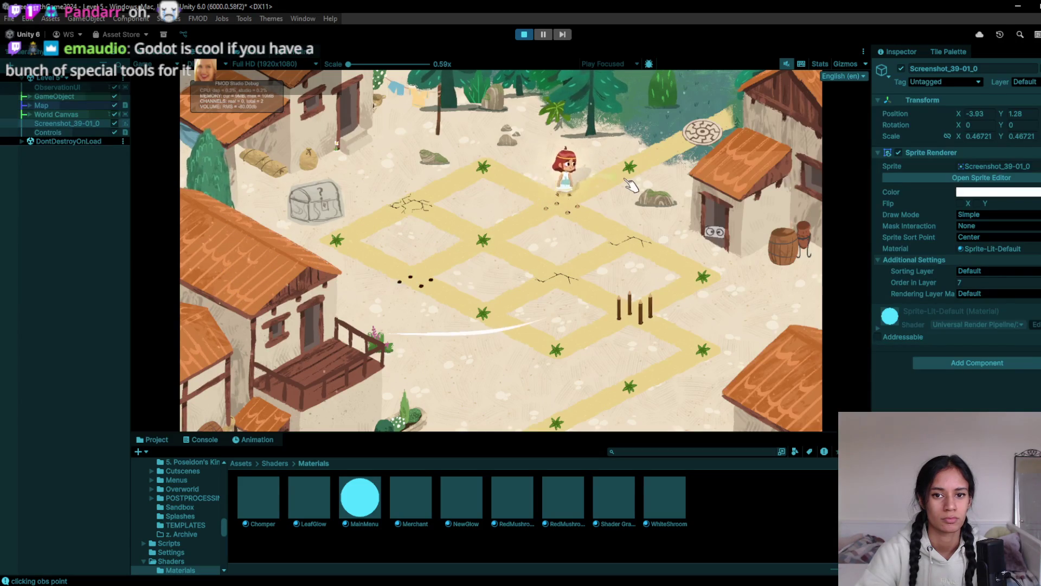
left_click(524, 34)
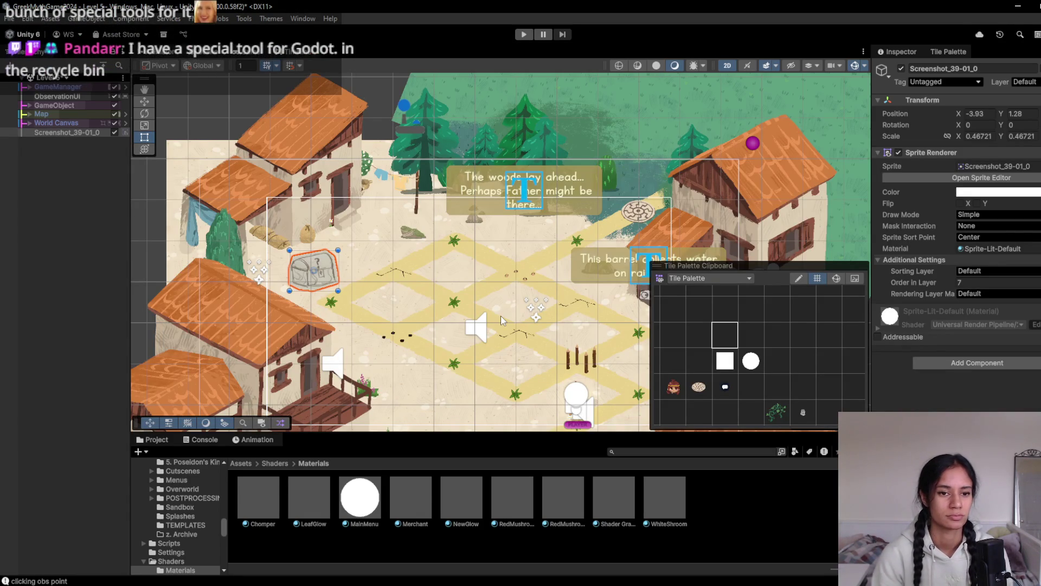
- Save the Level 5 scene with Ctrl+S and run a quick test in Play mode
left_click(74, 53)
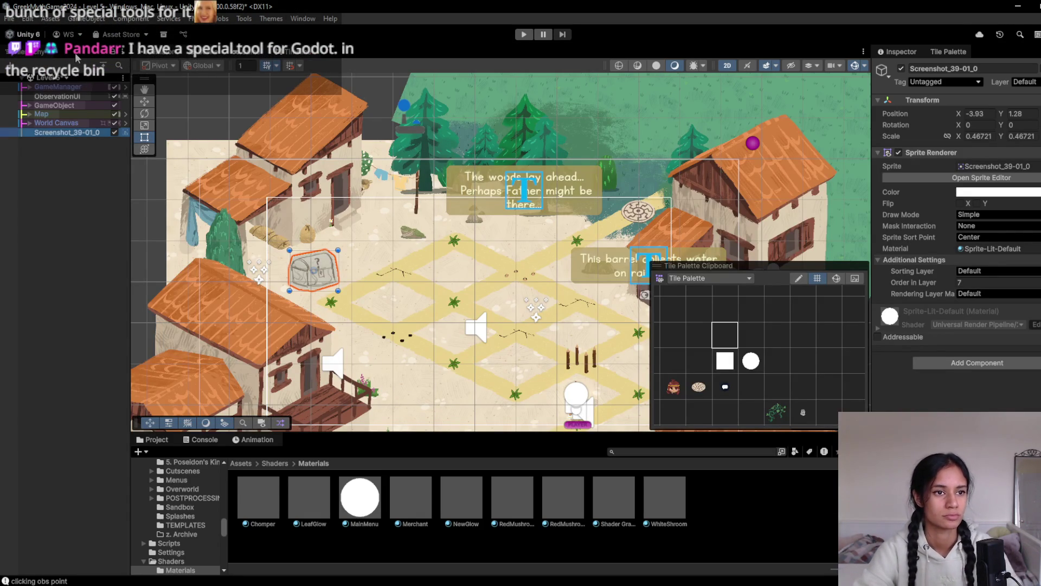
key("ctrl+s")
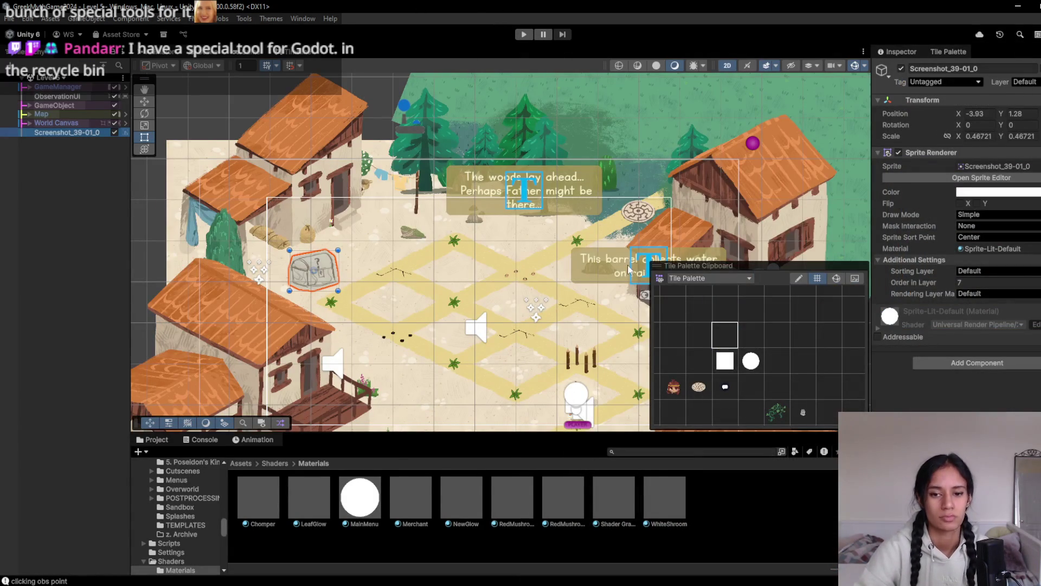
left_click(529, 35)
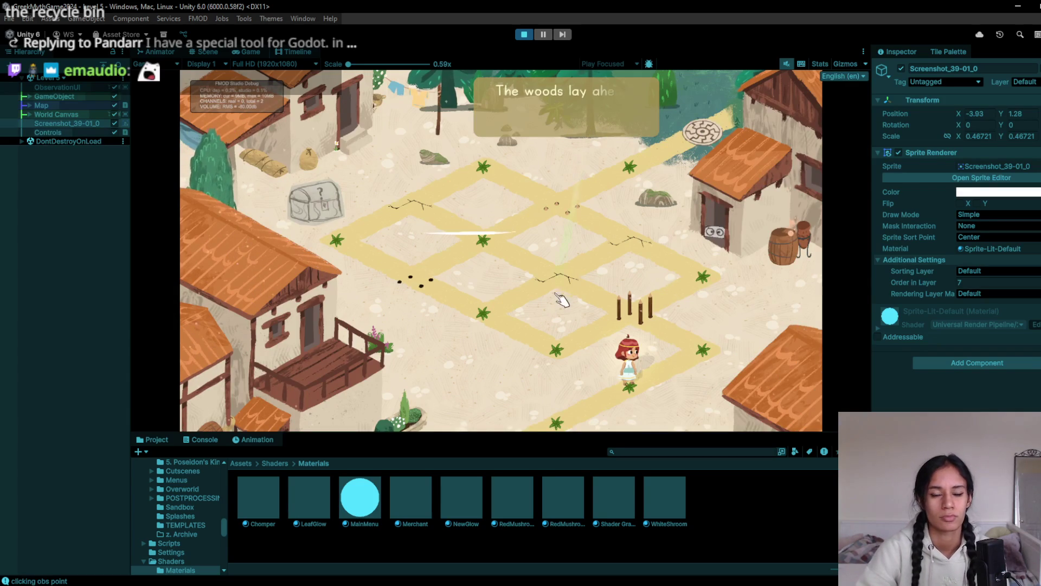
left_click(532, 34)
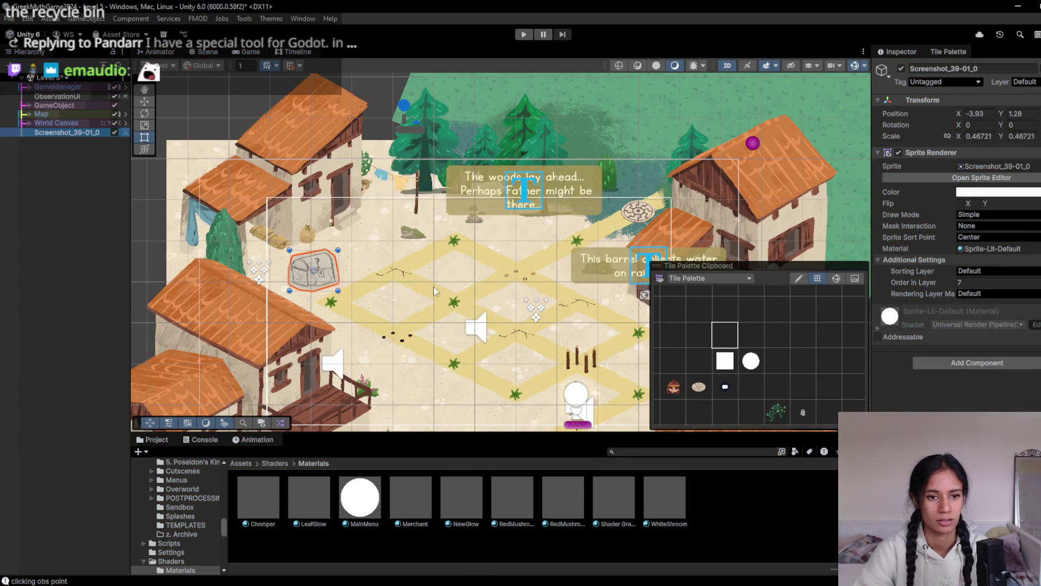
- Load Level 6 without saving, then switch back to the Level 5 village
left_click(62, 77)
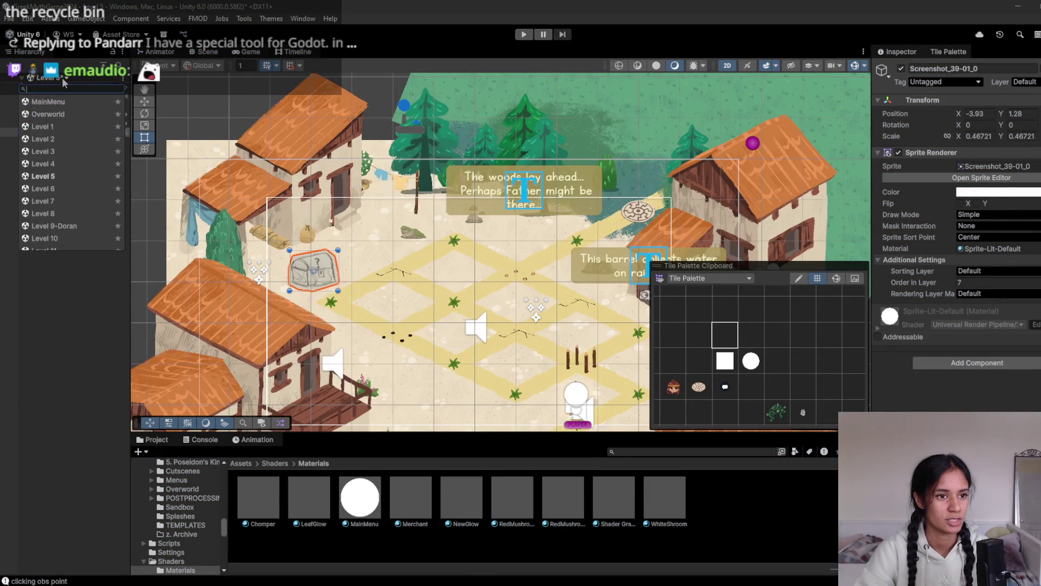
left_click(47, 188)
left_click(582, 325)
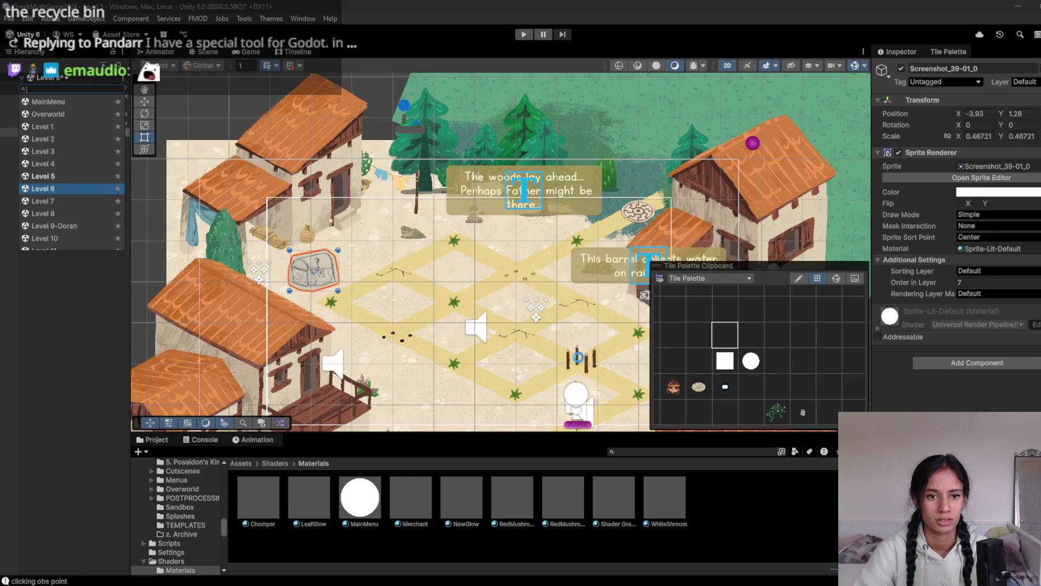
scroll(455, 206, "down", 2)
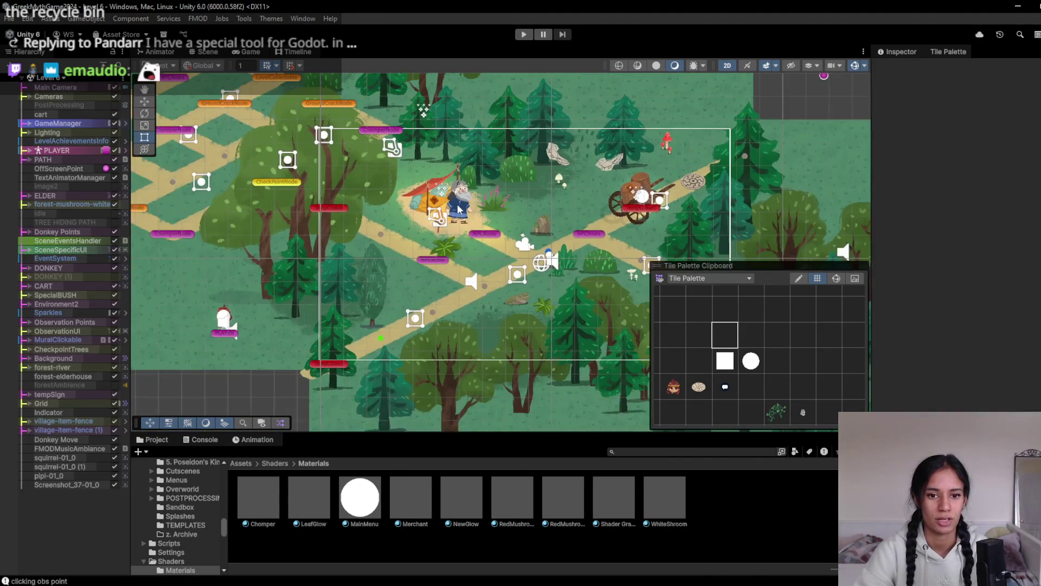
scroll(444, 212, "down", 1)
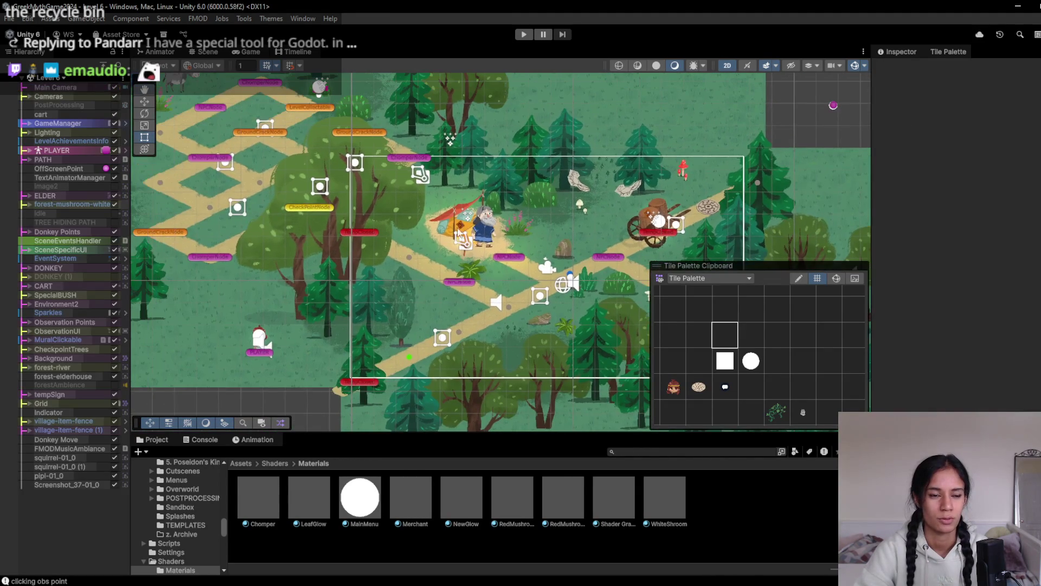
left_click(60, 80)
left_click(76, 177)
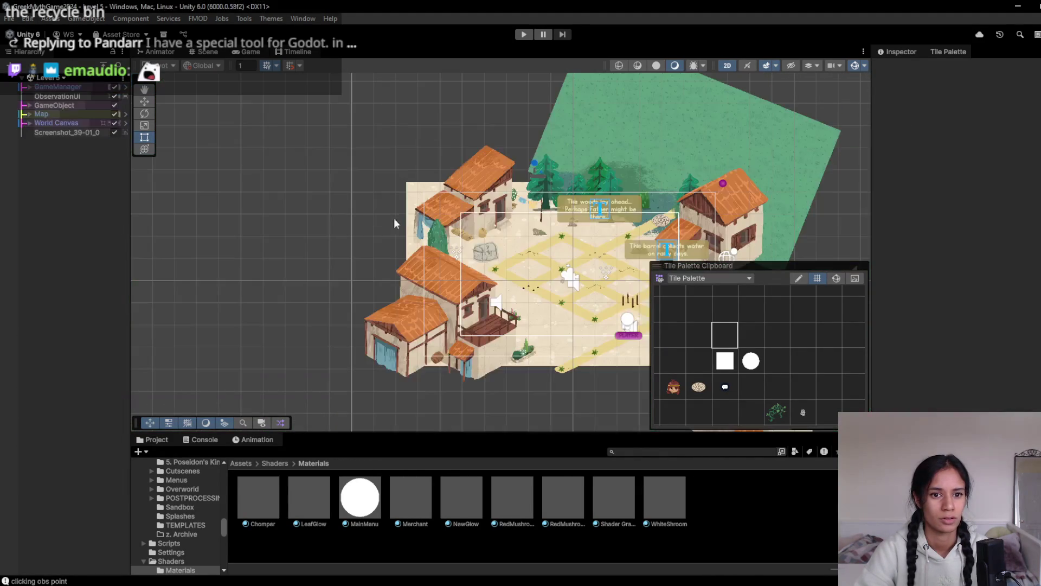
- Dismiss the scene list and show the top-level Assets folder in the Project panel
left_click(59, 78)
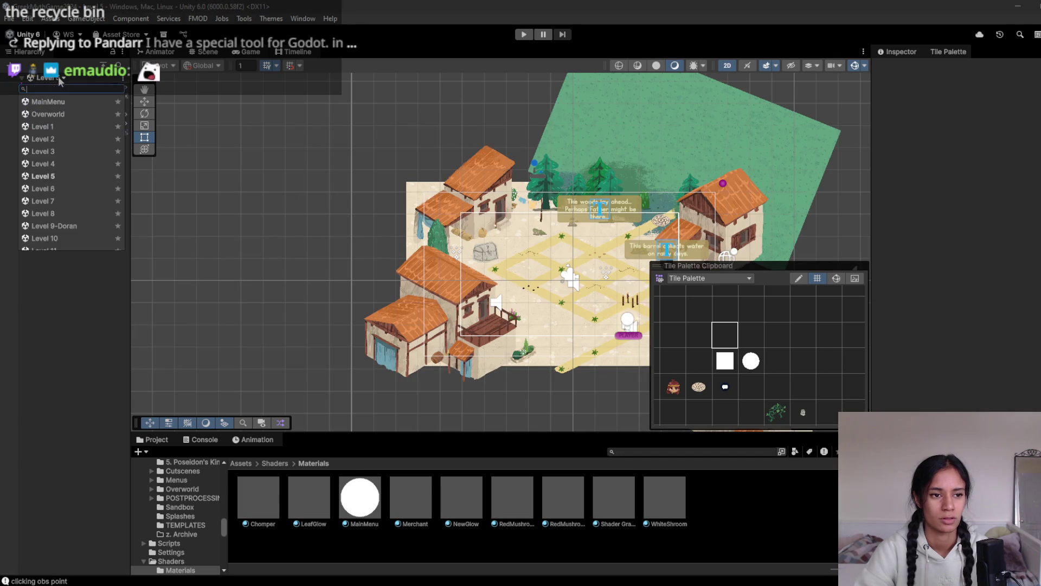
key("Escape")
left_click(242, 463)
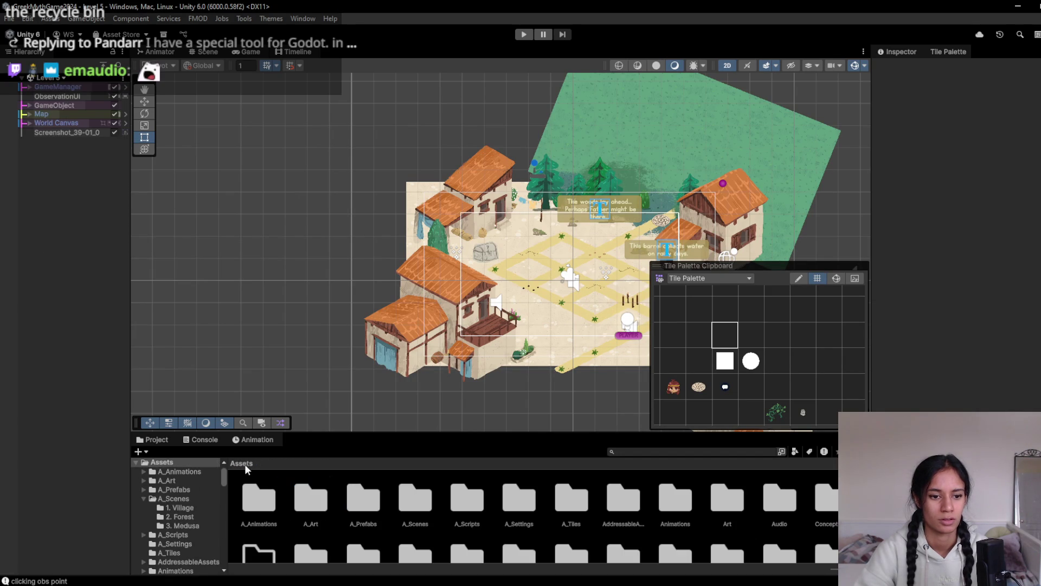
- Open the Level 6 forest scene from A_Scenes > Scenes and run it briefly in Play mode
double_click(442, 520)
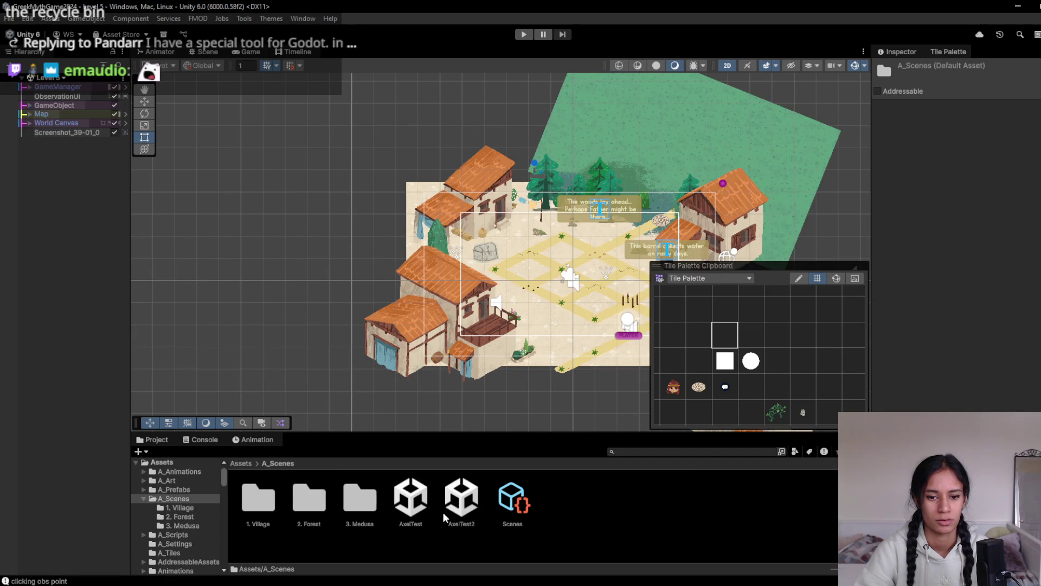
left_click(494, 498)
left_click(996, 190)
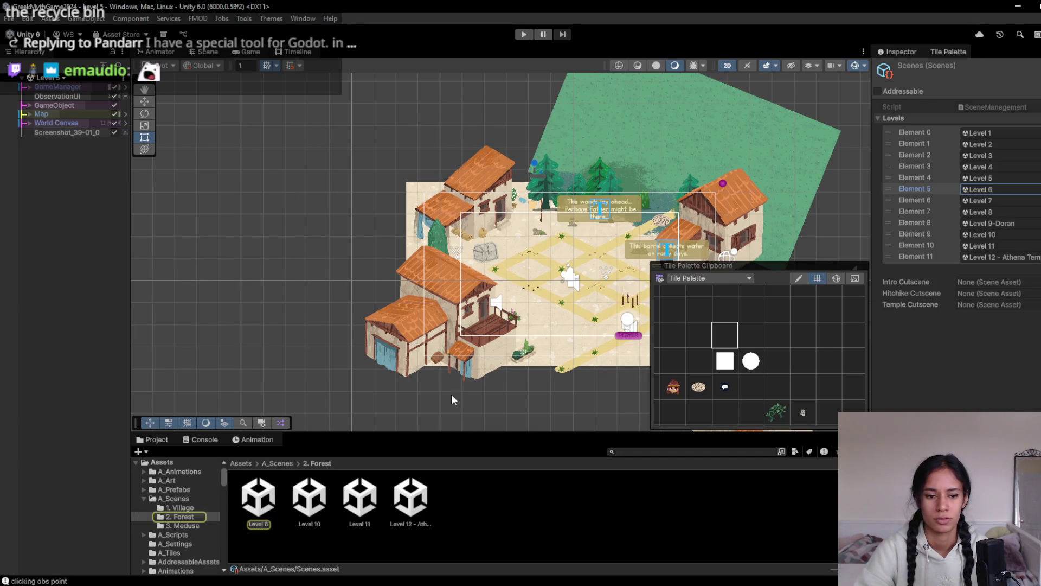
double_click(259, 512)
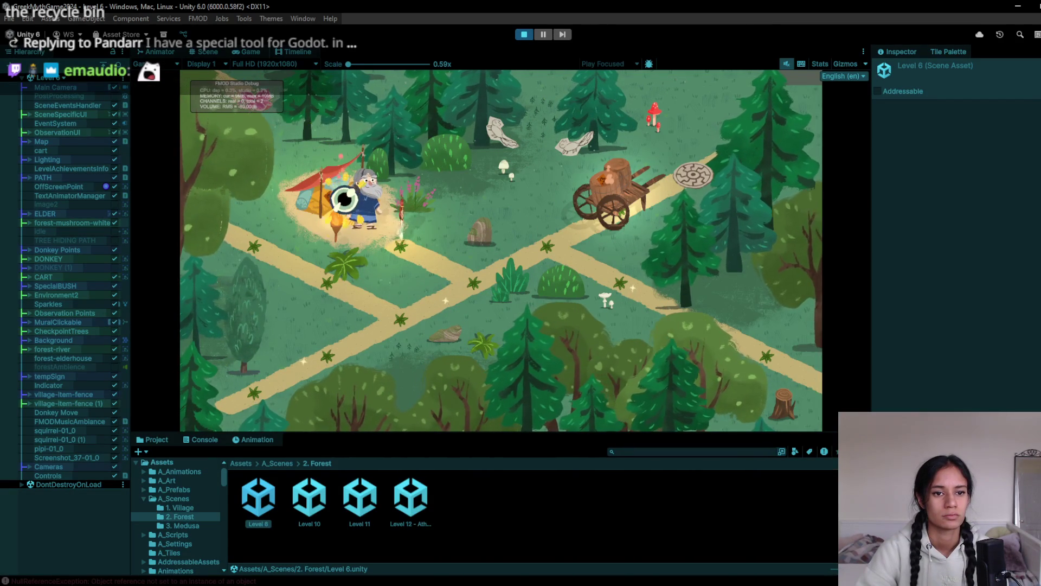
left_click(524, 34)
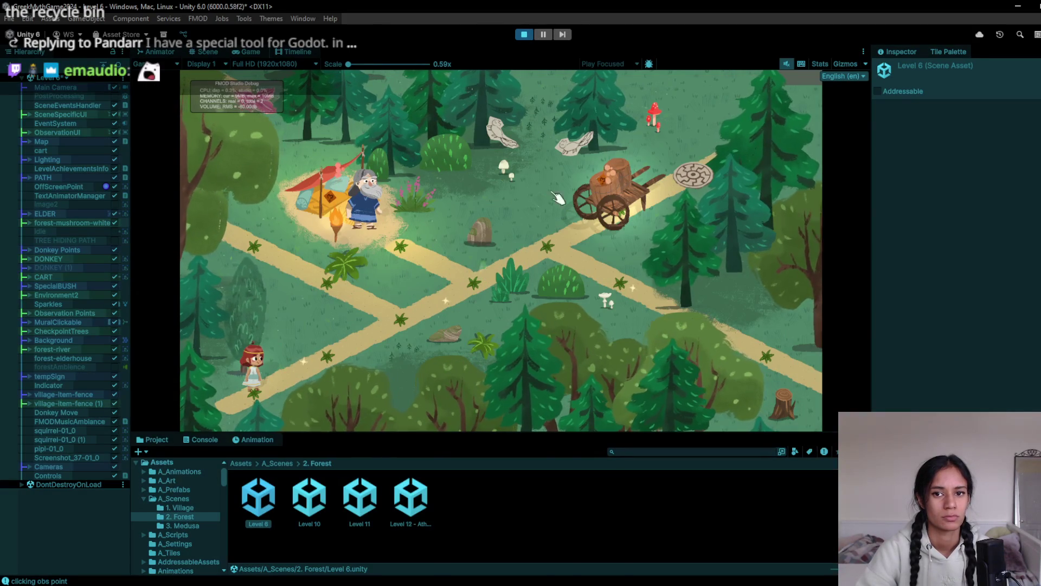
left_click(523, 34)
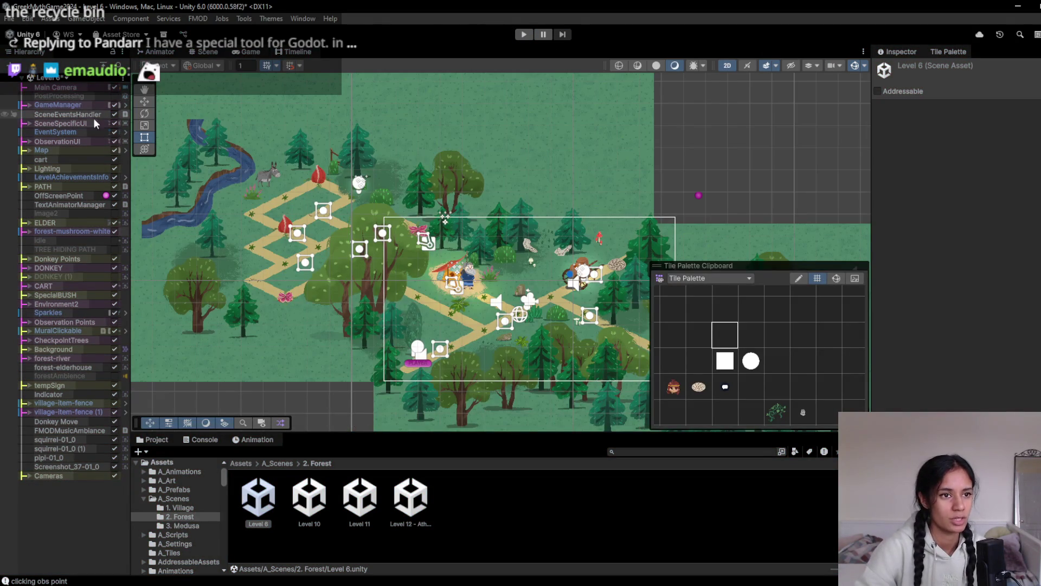
- Open the Level 7 scene from A_Scenes, discarding Level 6's unsaved changes
left_click(277, 463)
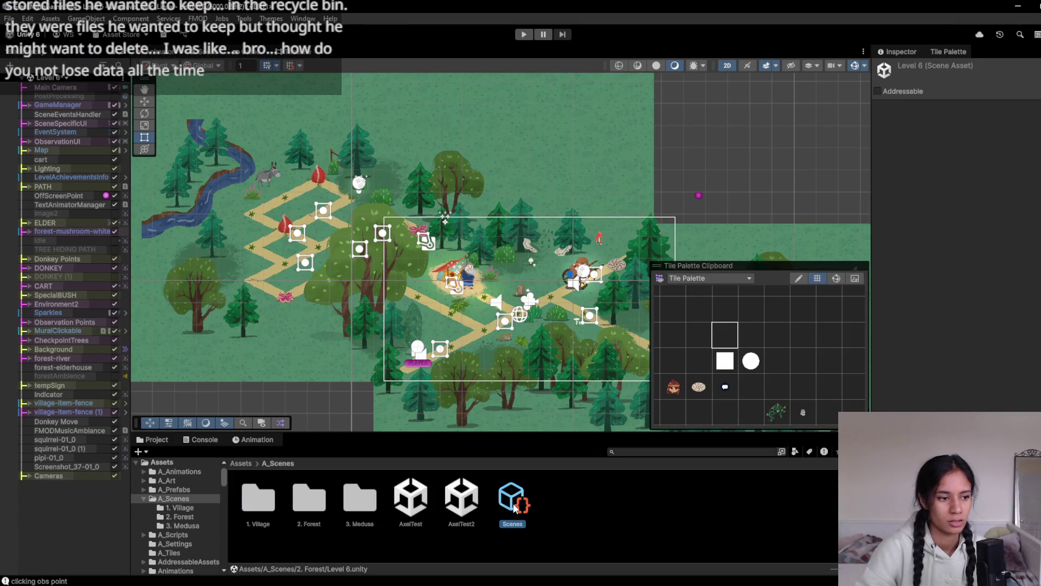
left_click(978, 201)
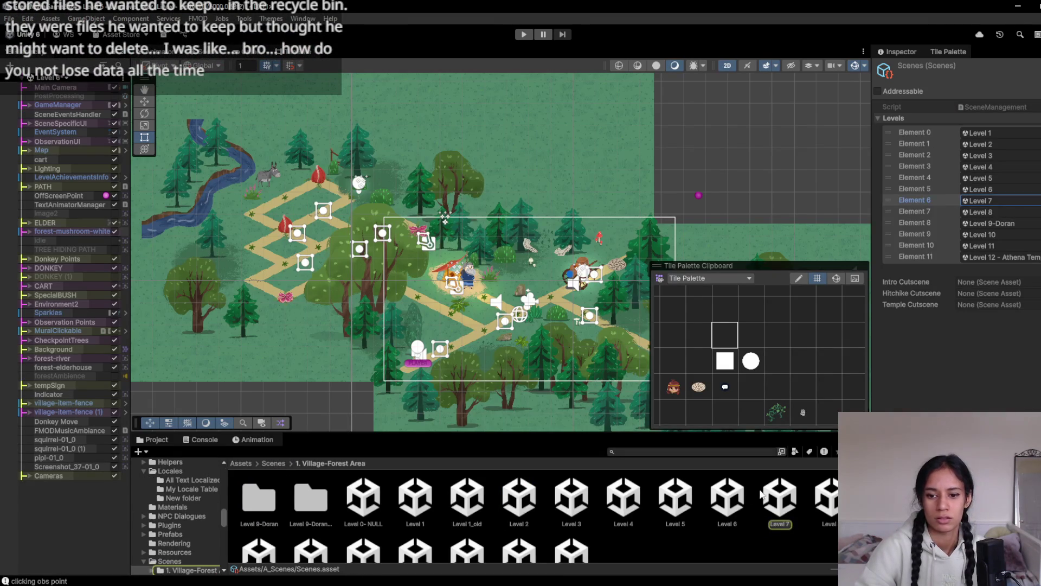
double_click(784, 498)
left_click(564, 325)
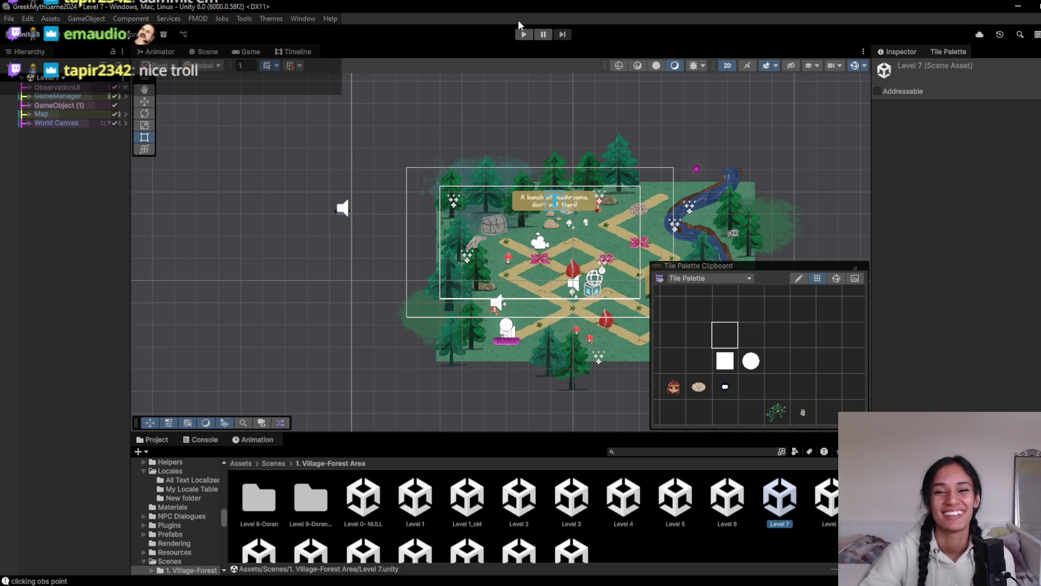
scroll(564, 211, "up", 2)
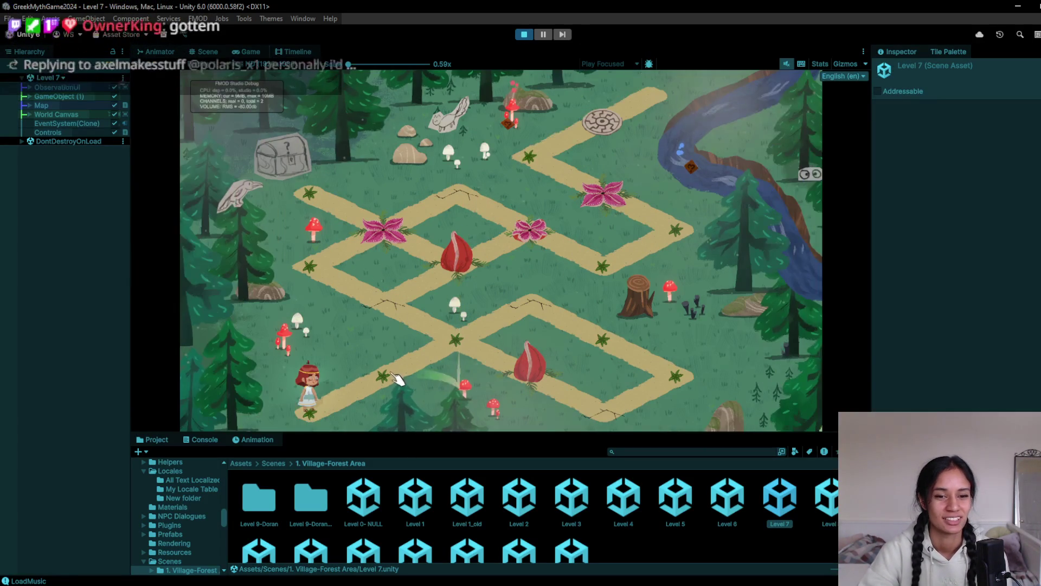
- Stop Play and move the treasure chest to the path's lower right, flipped with Flip X
left_click(454, 337)
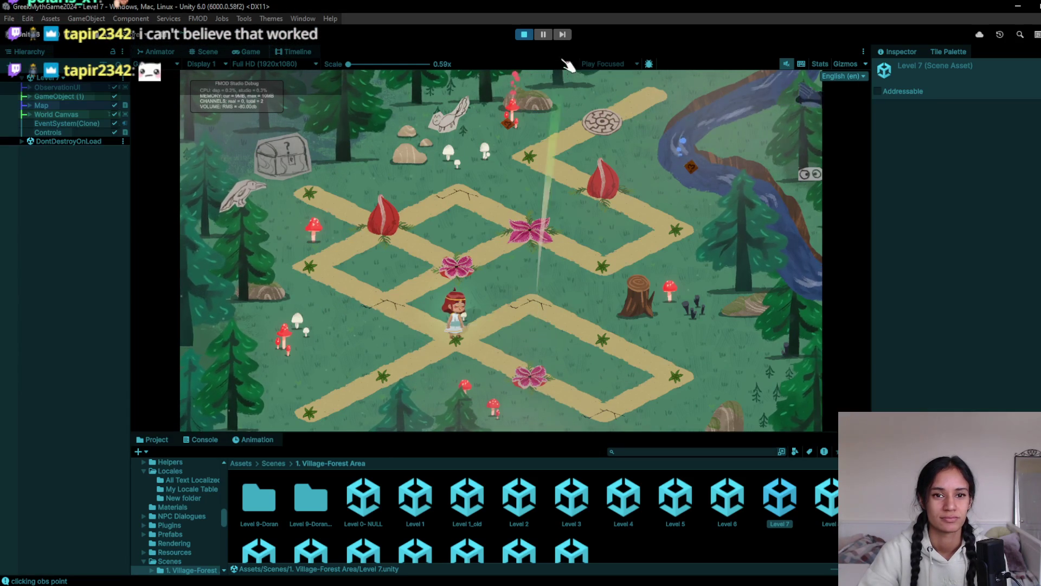
left_click(524, 34)
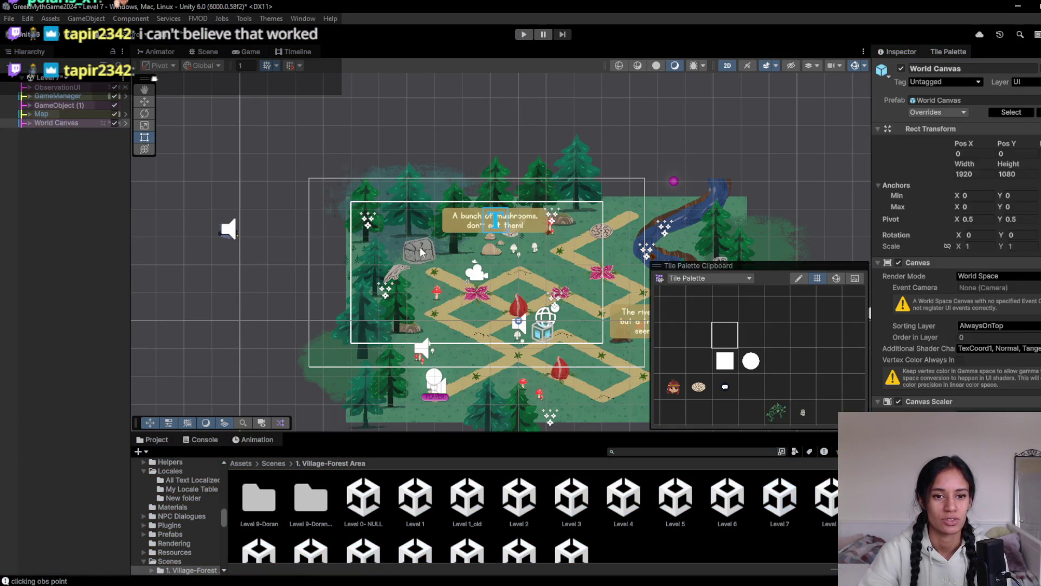
left_click(421, 251)
mouse_move(420, 251)
left_mouse_down()
mouse_move(230, 193)
mouse_move(480, 304)
mouse_move(472, 295)
left_mouse_up()
left_click(960, 203)
left_click_drag(475, 294, 469, 301)
- Walk the girl to the centre junction and down-left along the path, then stop
left_click_drag(307, 277, 454, 296)
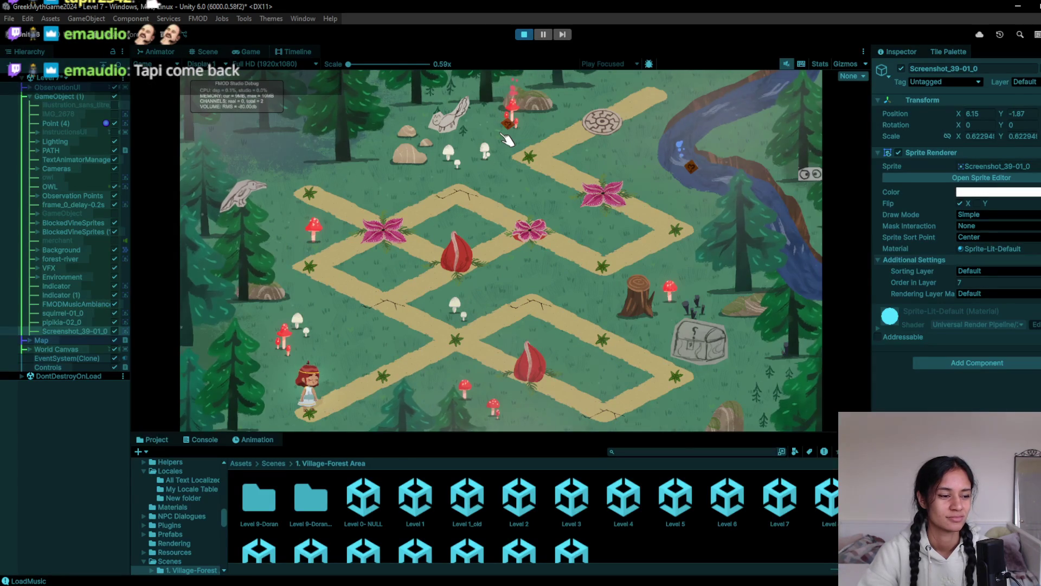
left_click(390, 386)
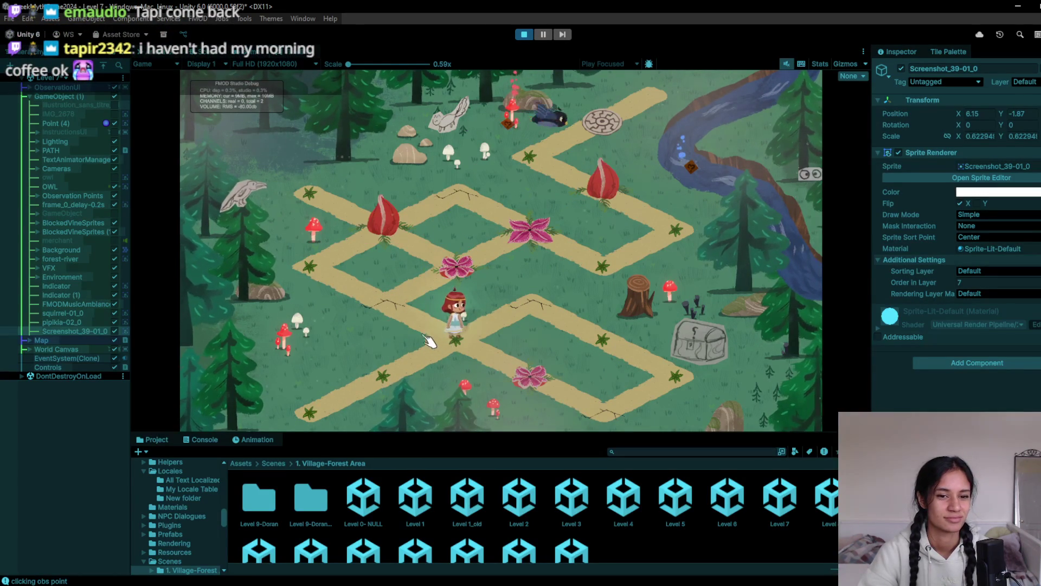
left_click(431, 382)
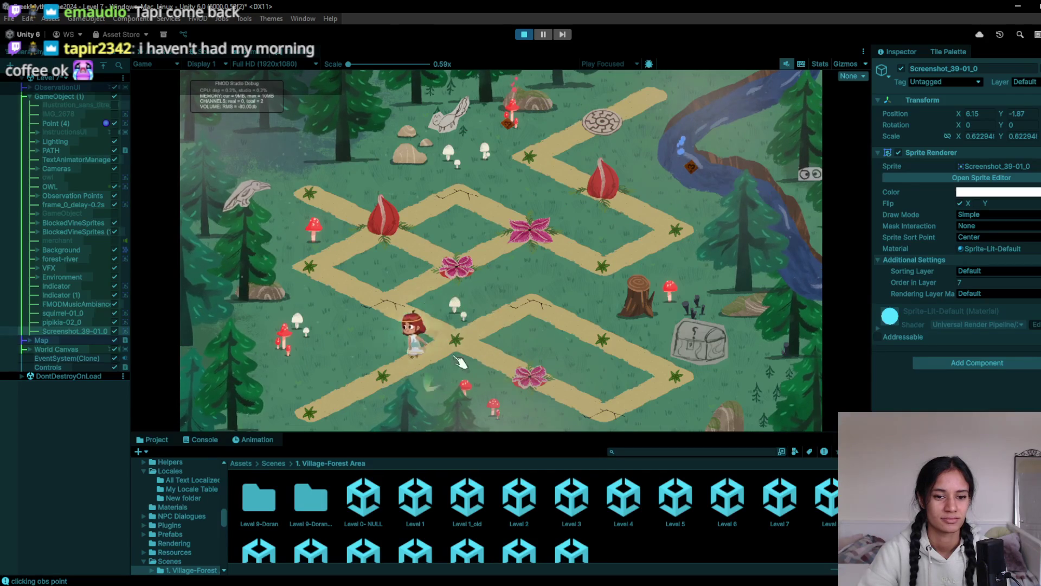
left_click(524, 34)
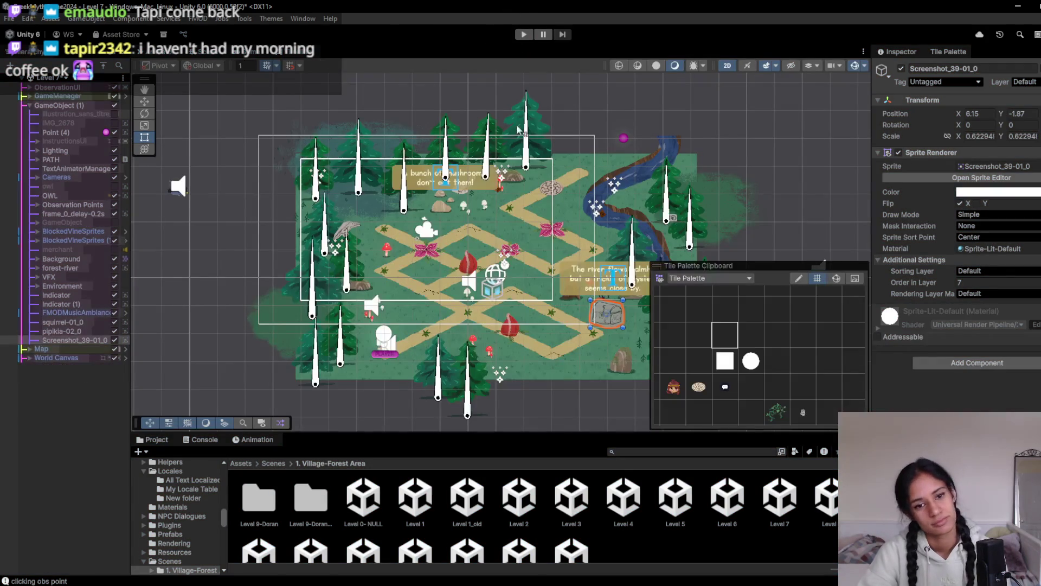
- Paint path tiles extending toward the river, then walk the girl to the central junction
scroll(374, 336, "up", 3)
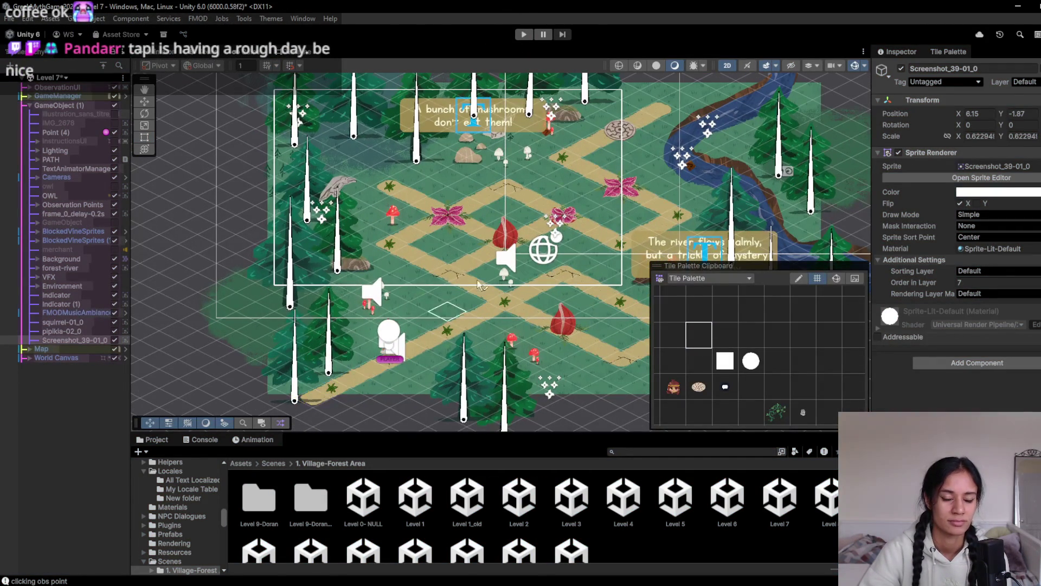
key("Up")
key("Right")
left_click_drag(581, 161, 639, 128)
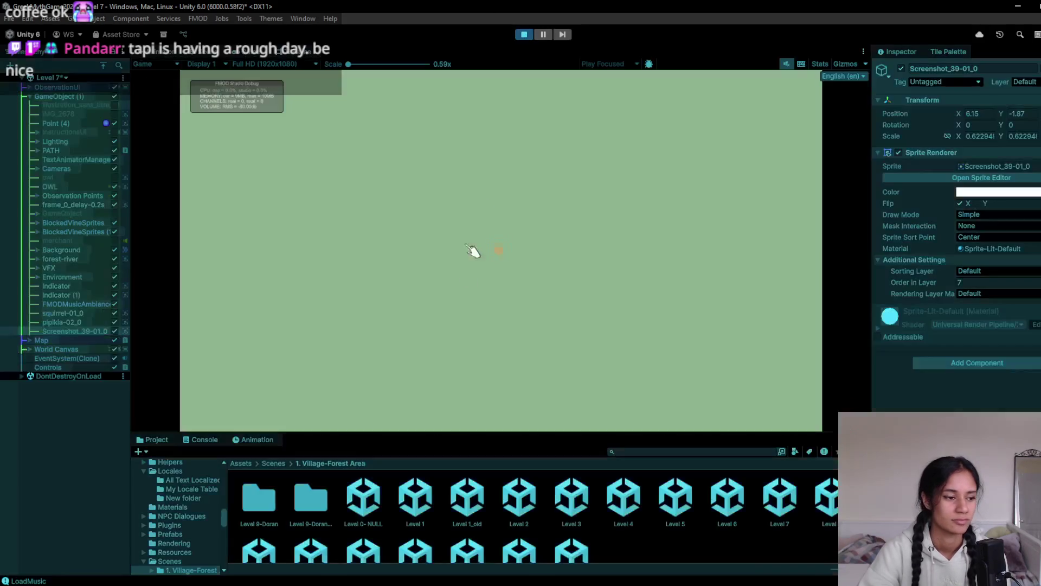
left_click(458, 344)
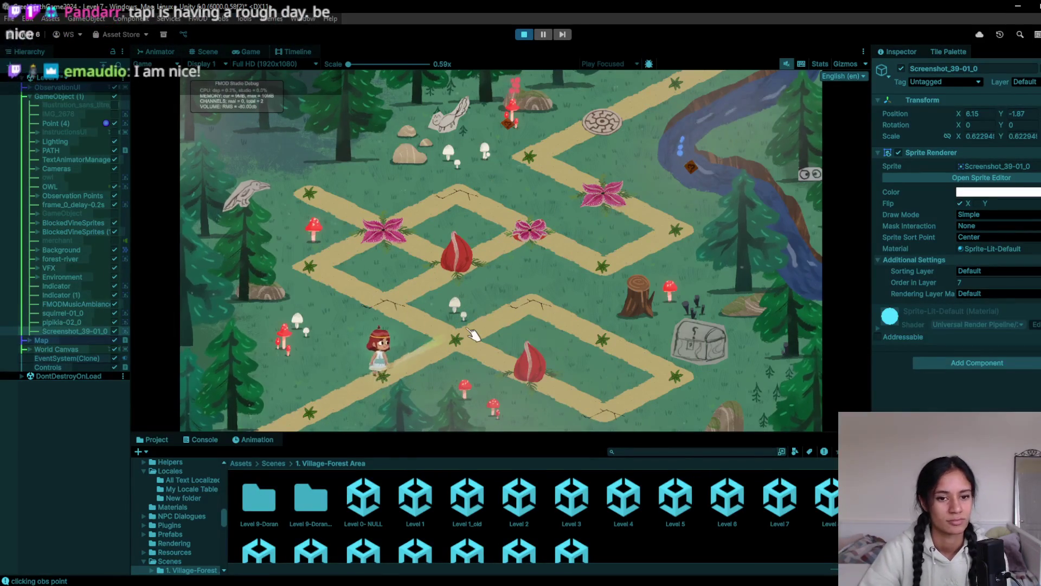
left_click(483, 362)
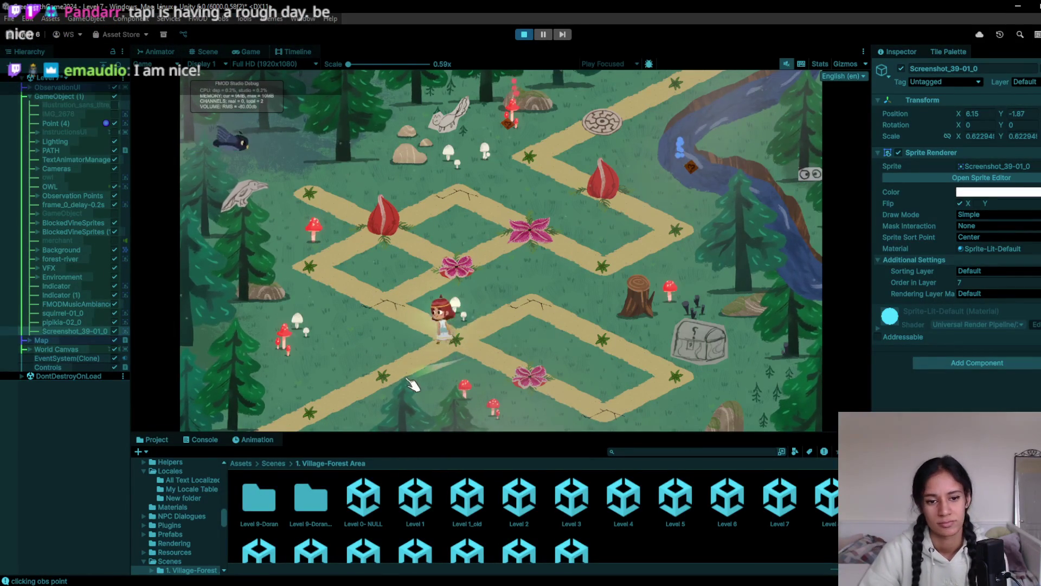
left_click(528, 377)
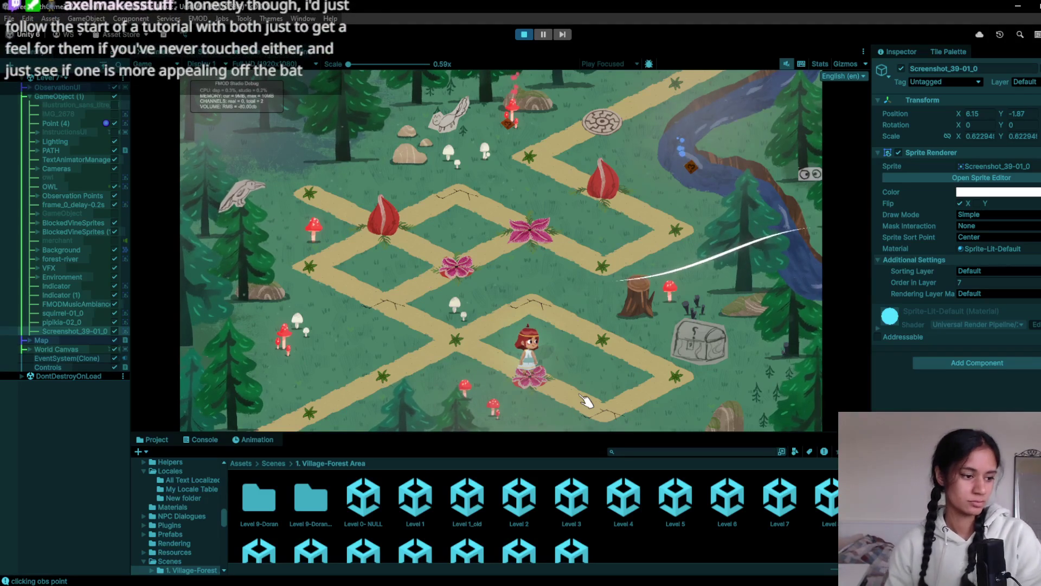
left_click(650, 369)
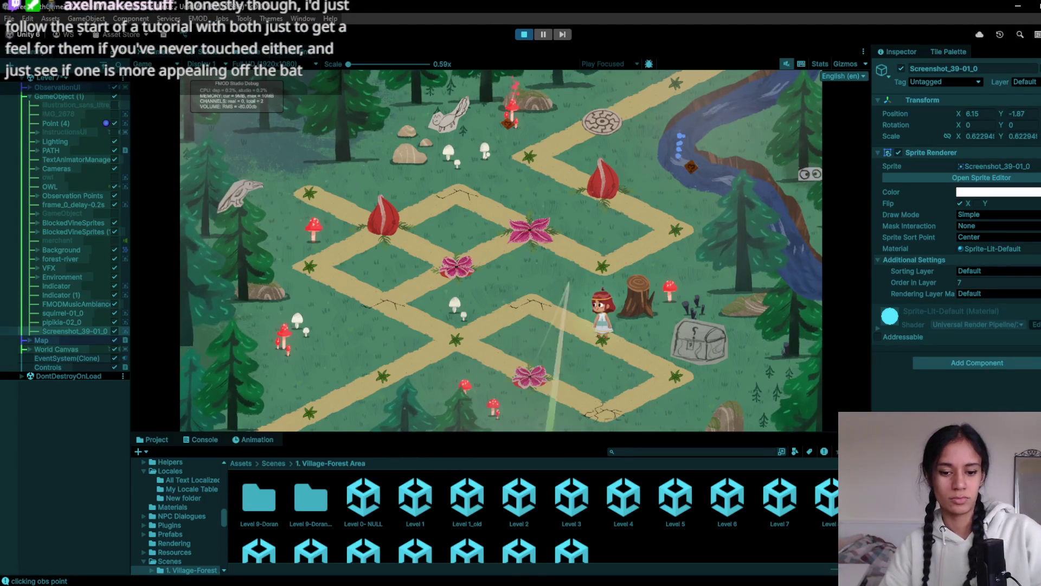
key("alt+Tab")
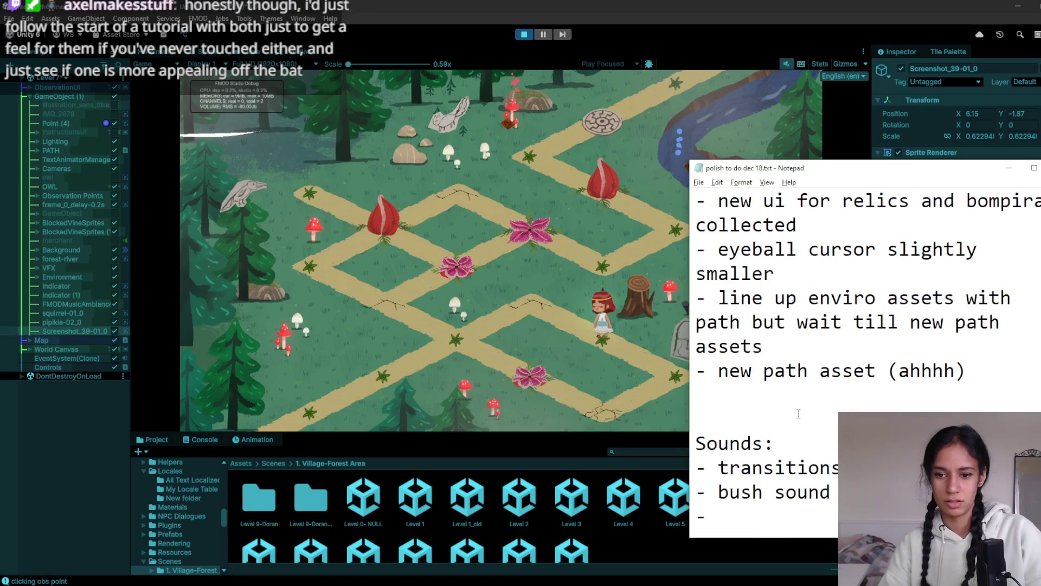
- Finish the 'completely new:' heading and add two blank lines beneath it
type("new:")
key("Return")
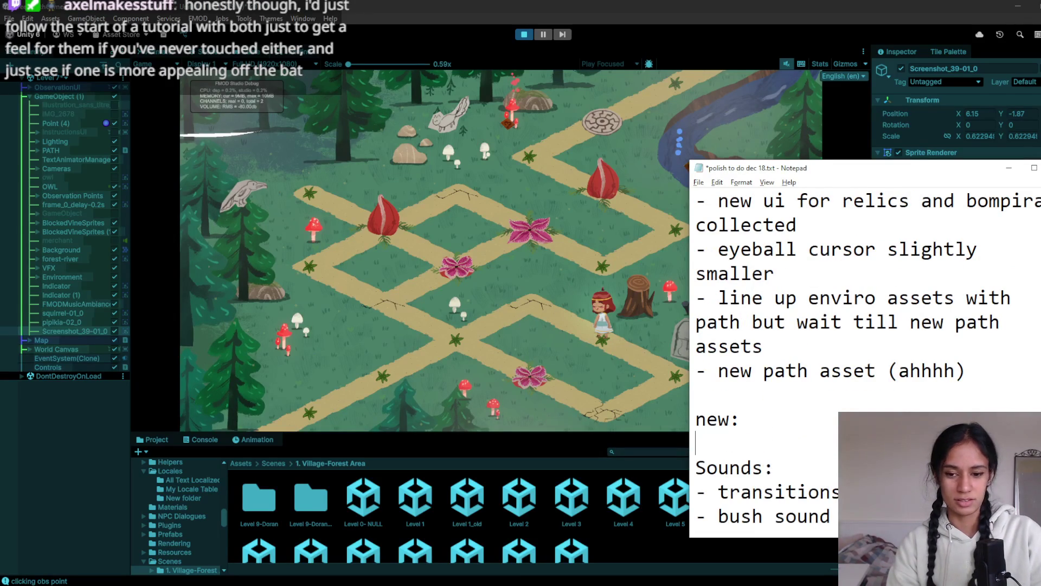
type("-")
key("Return")
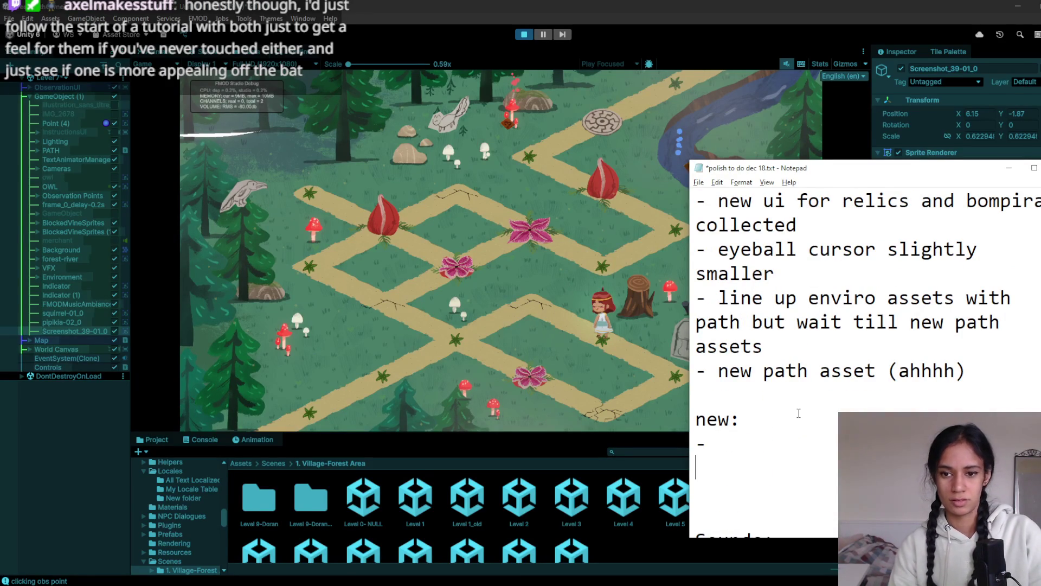
- Move the badge-highlight task under the 'completely new:' heading
scroll(865, 347, "up", 3)
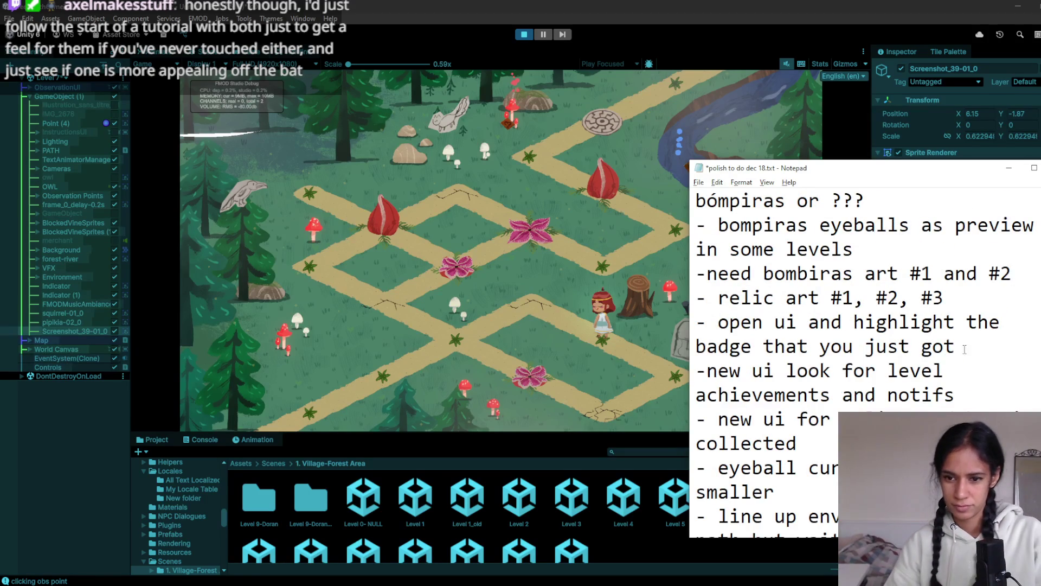
left_click_drag(965, 349, 696, 322)
scroll(705, 347, "down", 3)
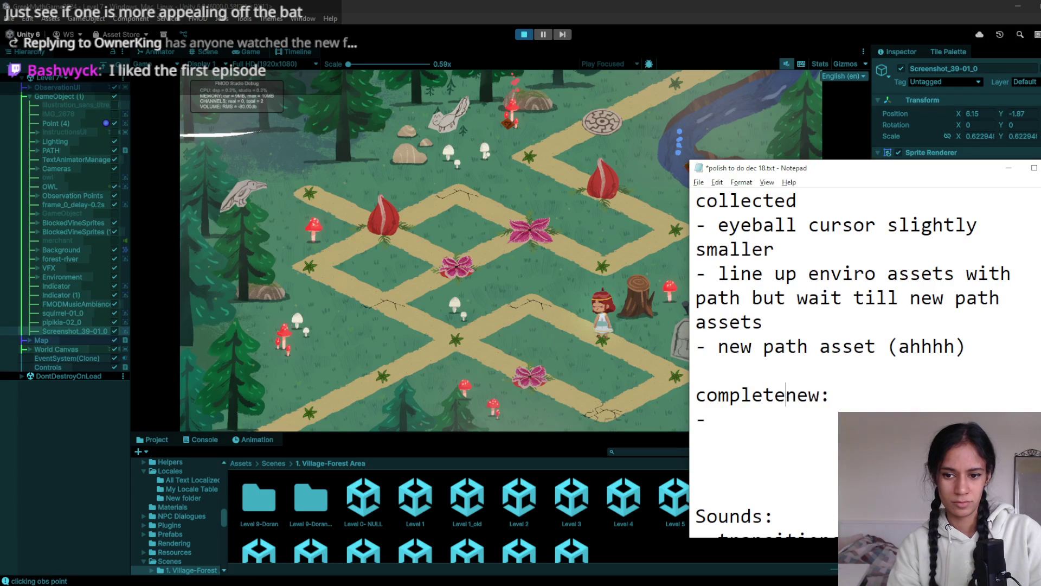
type("ly")
key("Down")
key("ctrl+v")
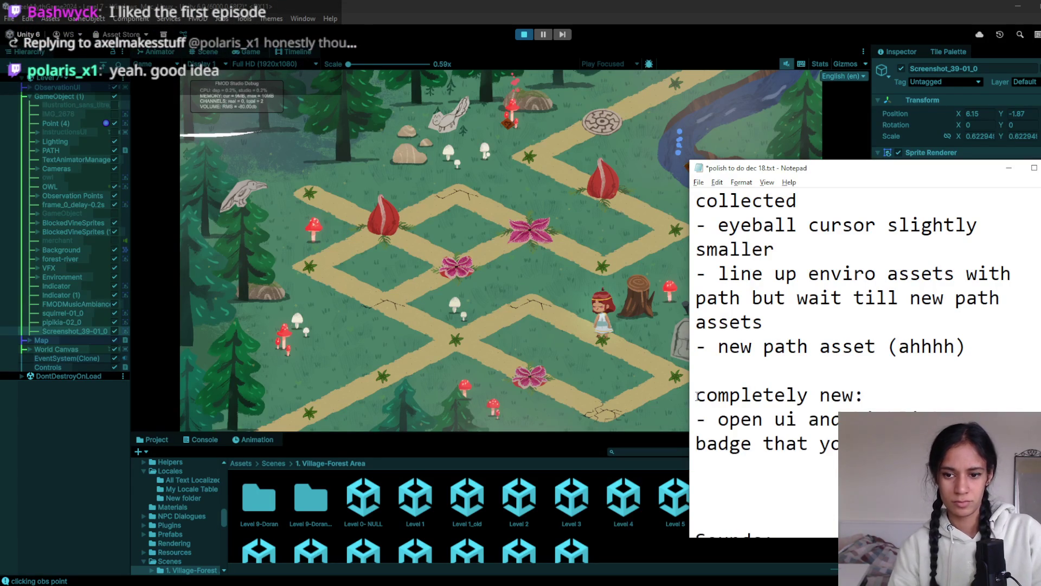
- Move the level achievements and notifs task below the badge task, then return to Unity
scroll(813, 347, "up", 2)
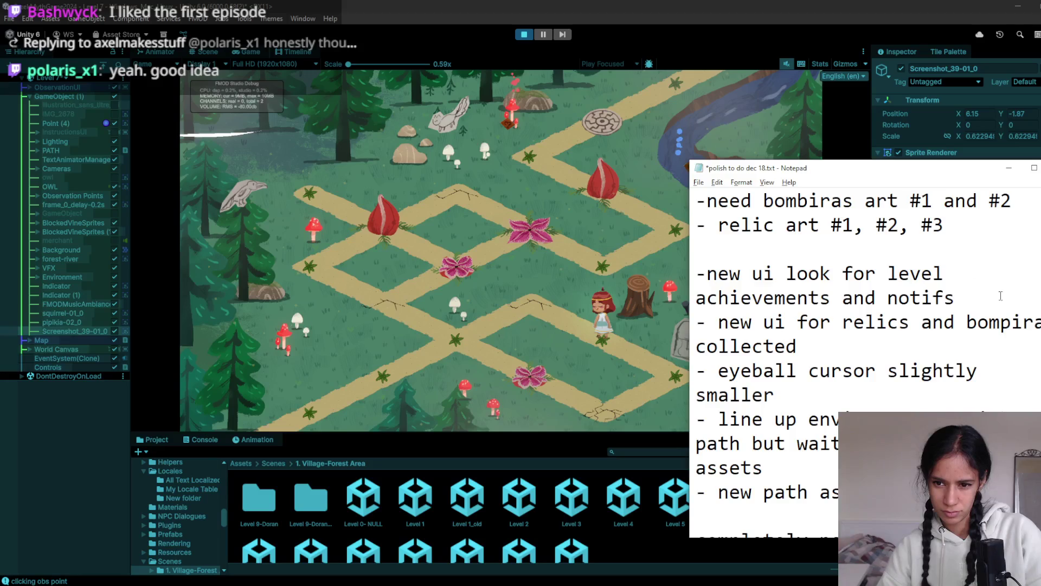
left_click_drag(1000, 295, 739, 259)
key("BackSpace")
key("BackSpace")
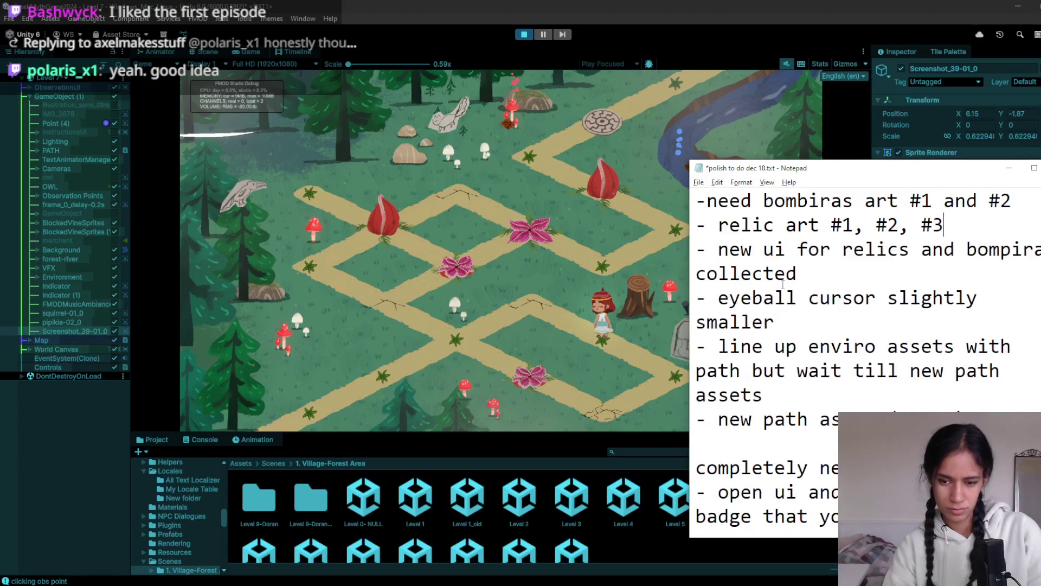
scroll(787, 336, "down", 2)
key("ctrl+v")
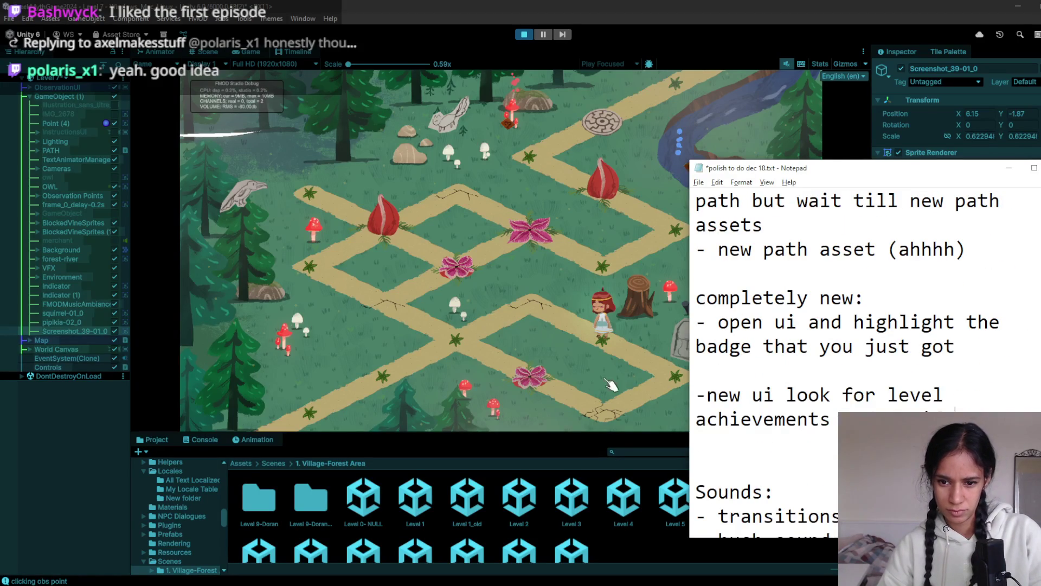
key("BackSpace")
left_click(538, 278)
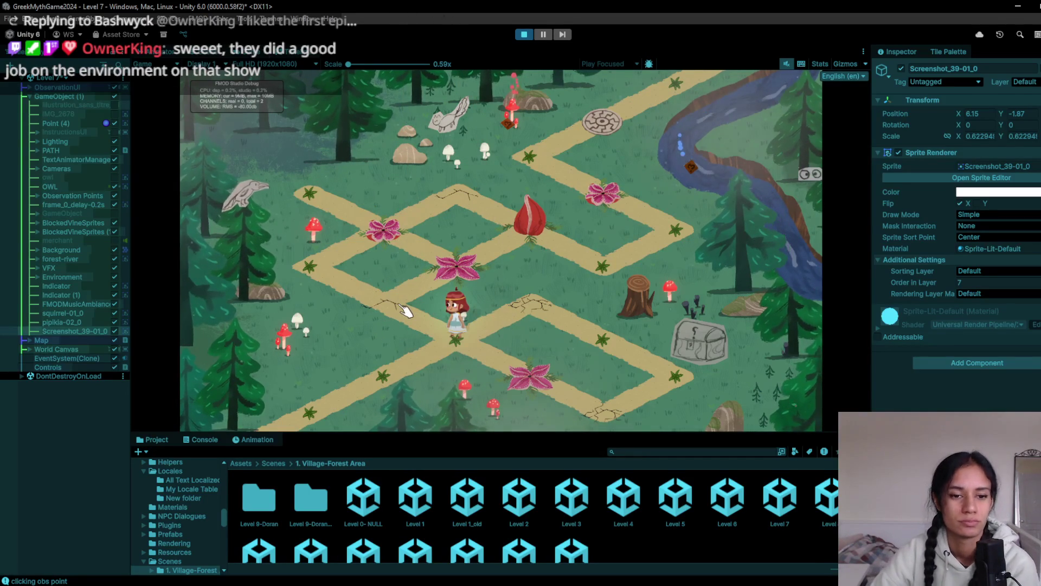
- Walk the character along the left path section and up-right, then exit Play mode
left_click(411, 353)
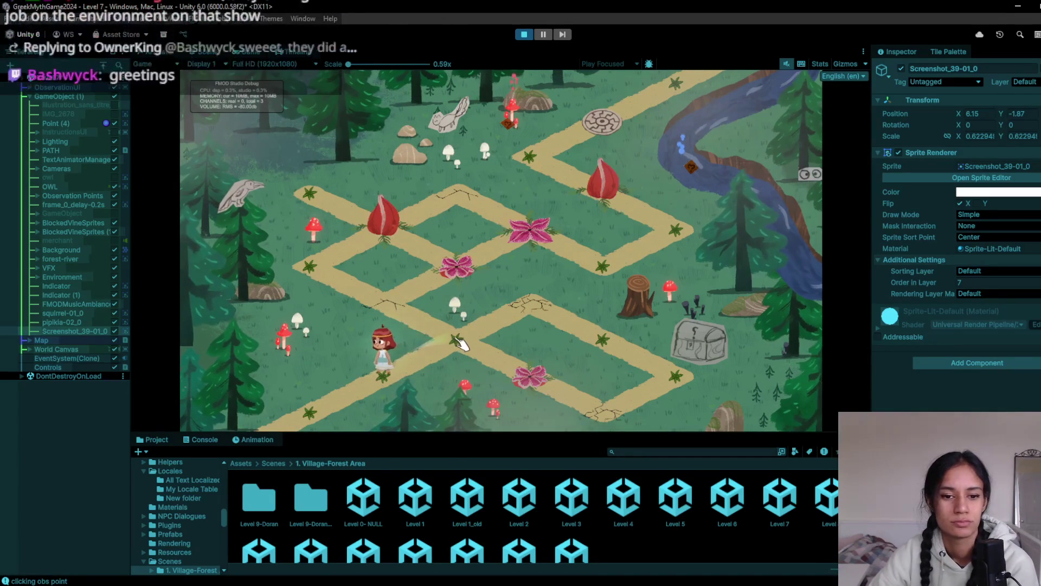
left_click(471, 273)
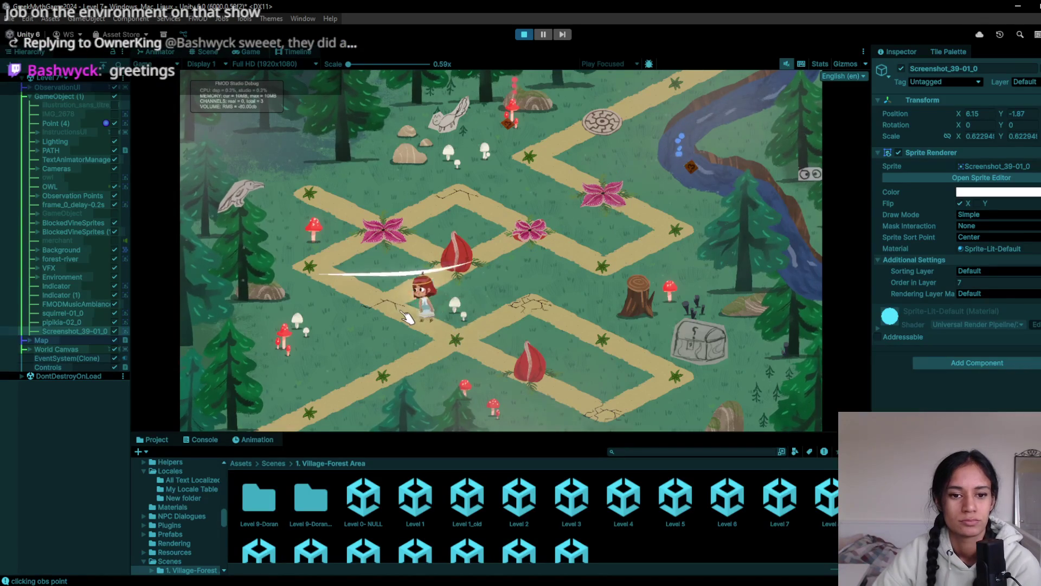
left_click(559, 231)
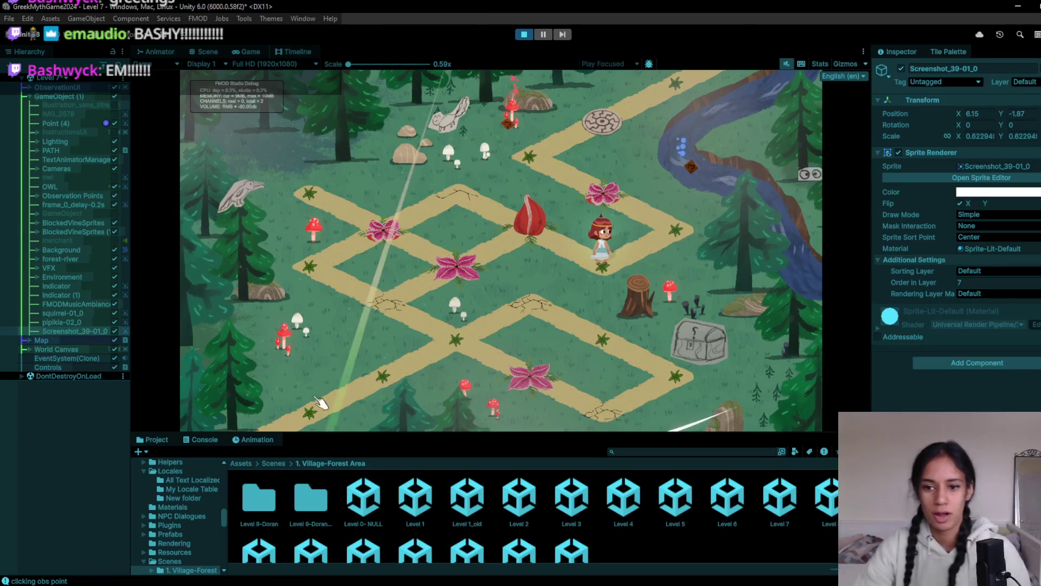
left_click(524, 34)
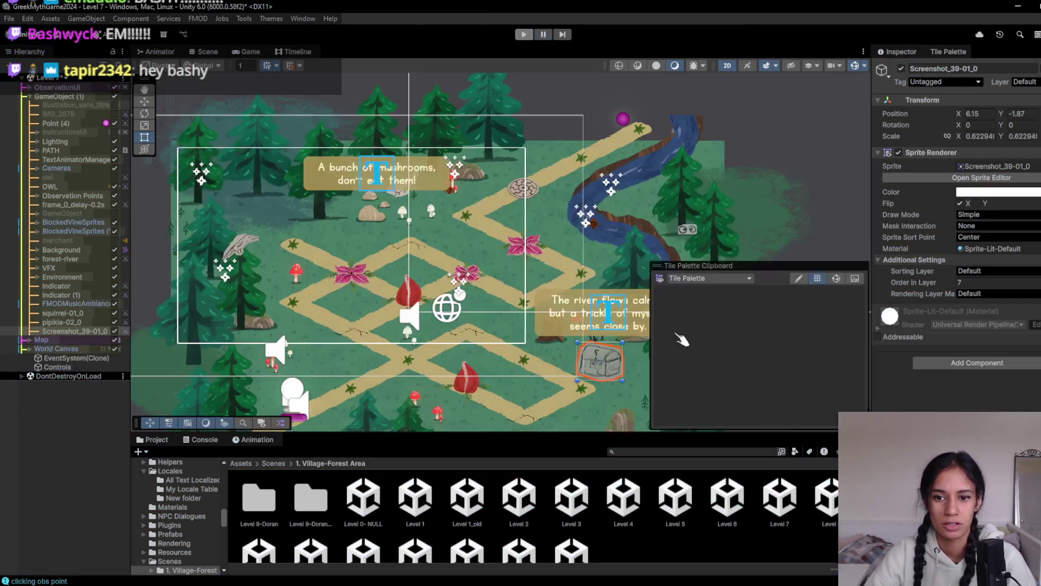
- Frame the chest with F and choose an empty brush from the tile palette
key("f")
scroll(399, 182, "down", 3)
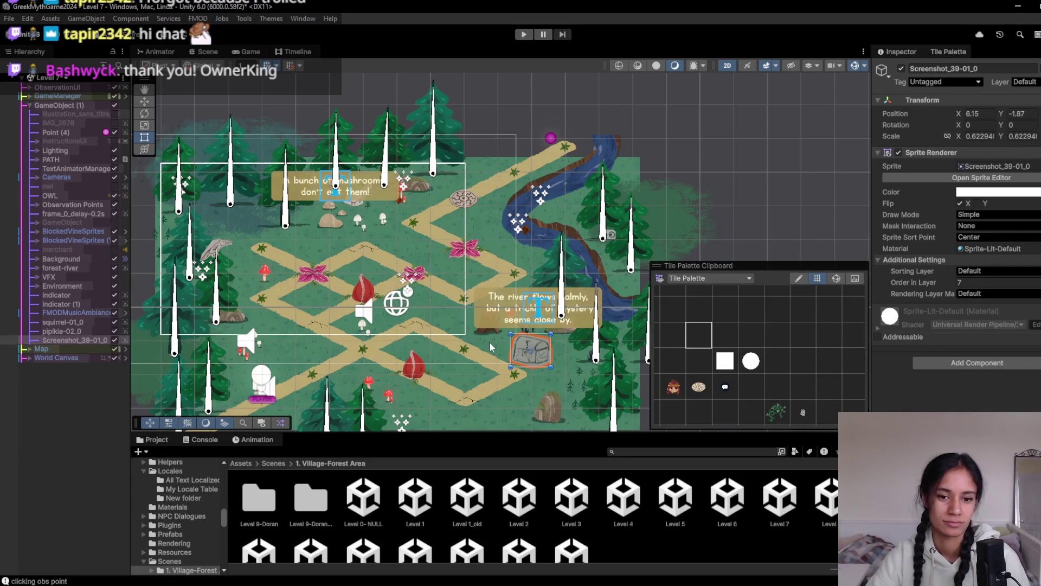
scroll(490, 347, "up", 3)
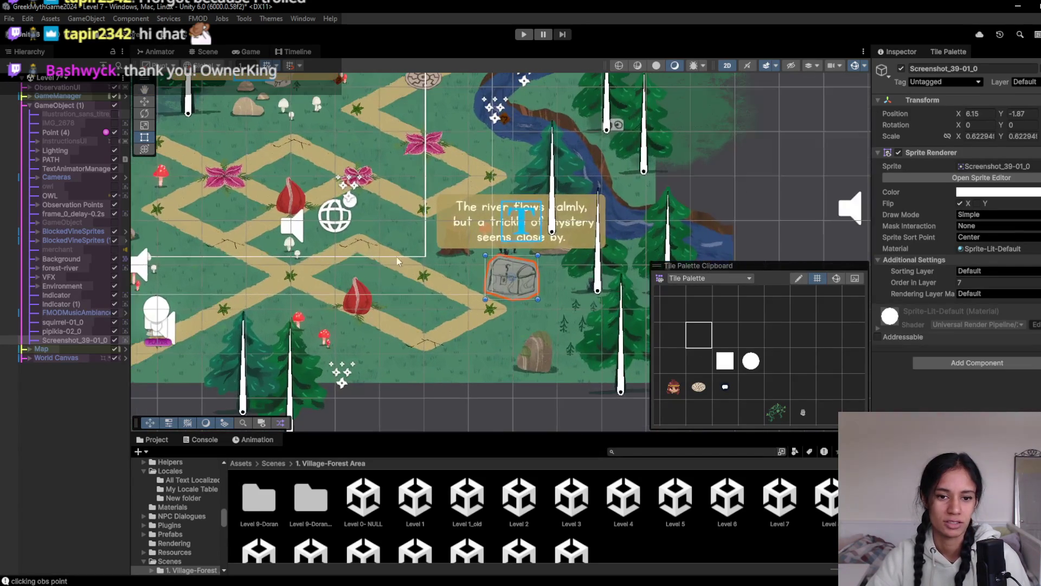
left_click(672, 325)
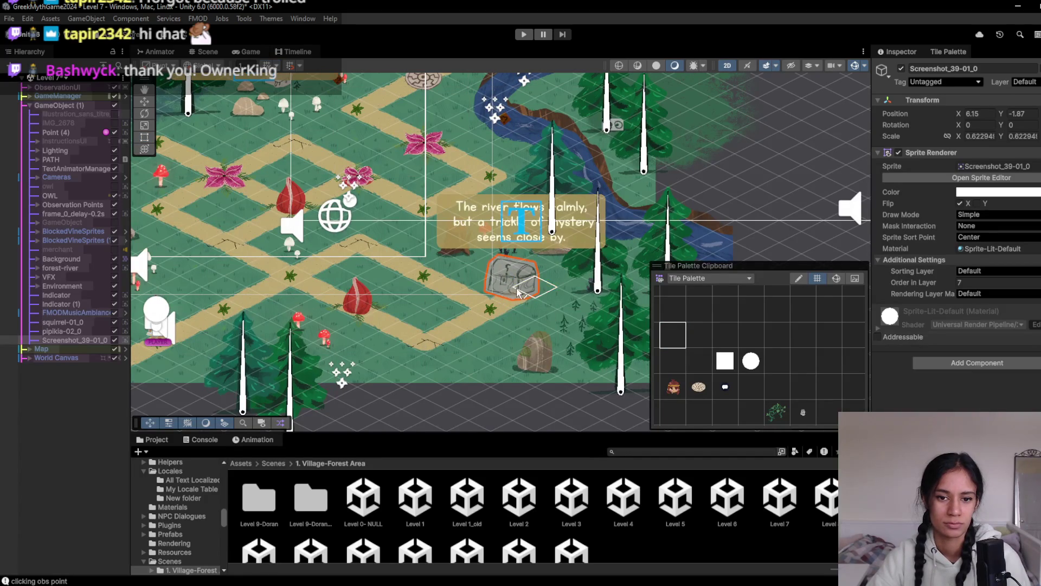
mouse_move(547, 304)
left_mouse_down()
mouse_move(485, 320)
mouse_move(476, 293)
left_mouse_up()
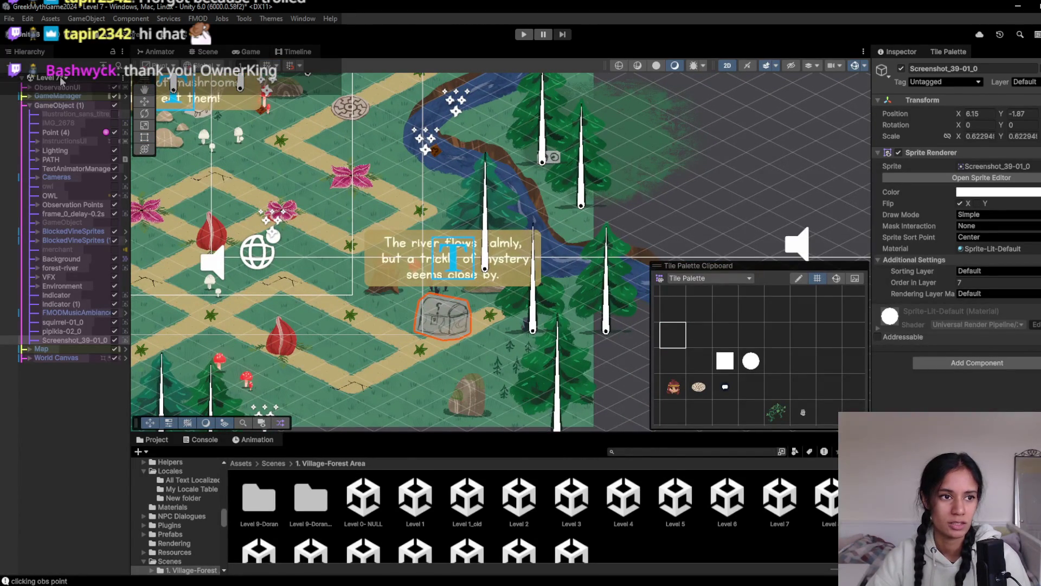
scroll(415, 332, "up", 2)
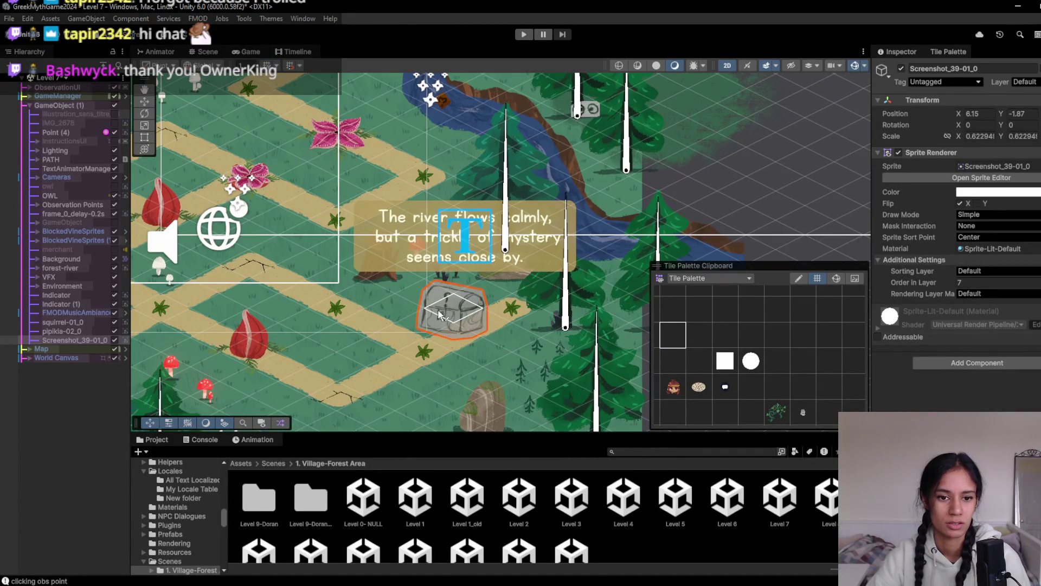
- Drag the chest up-right near the river to position 8.14, -0.86
left_click(152, 102)
mouse_move(399, 246)
left_mouse_down()
mouse_move(353, 257)
mouse_move(298, 310)
mouse_move(412, 296)
mouse_move(401, 301)
left_mouse_up()
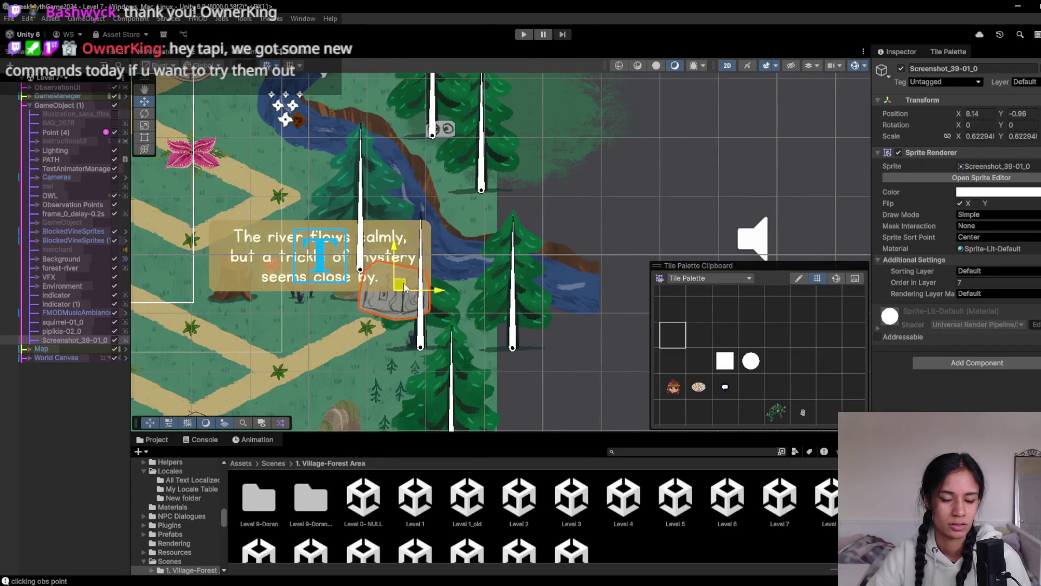
left_click(448, 317)
- Select the pine tree beside the chest and its parent Forest-tree-7
left_click(448, 317)
scroll(81, 433, "down", 4)
left_click(76, 452)
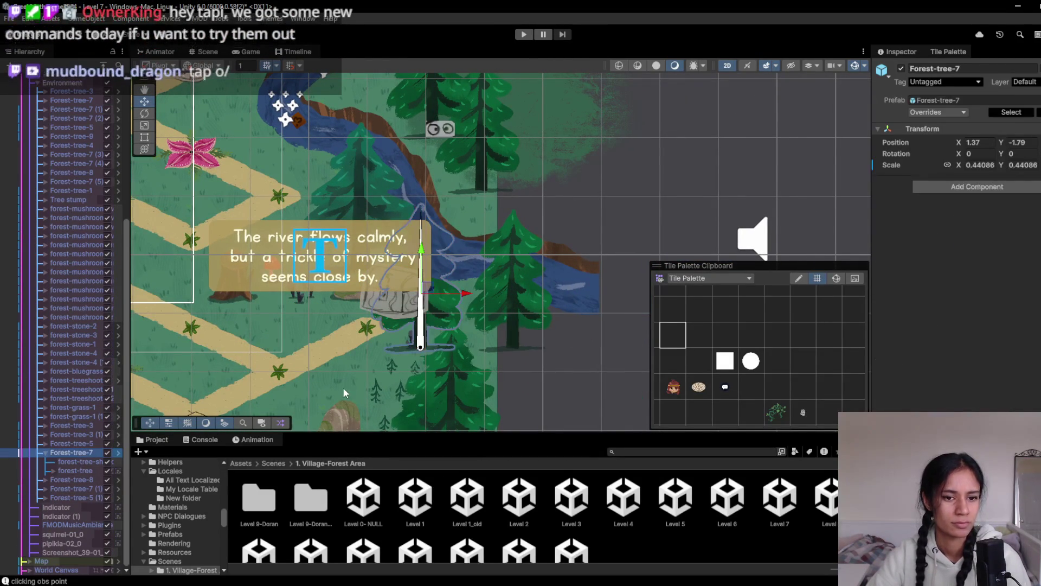
- Move Forest-tree-7 down-left and Forest-tree-5 (1) up-left to -0.66, 0.7
mouse_move(344, 393)
left_mouse_down()
mouse_move(408, 263)
mouse_move(311, 358)
left_mouse_up()
key("Up")
key("Right")
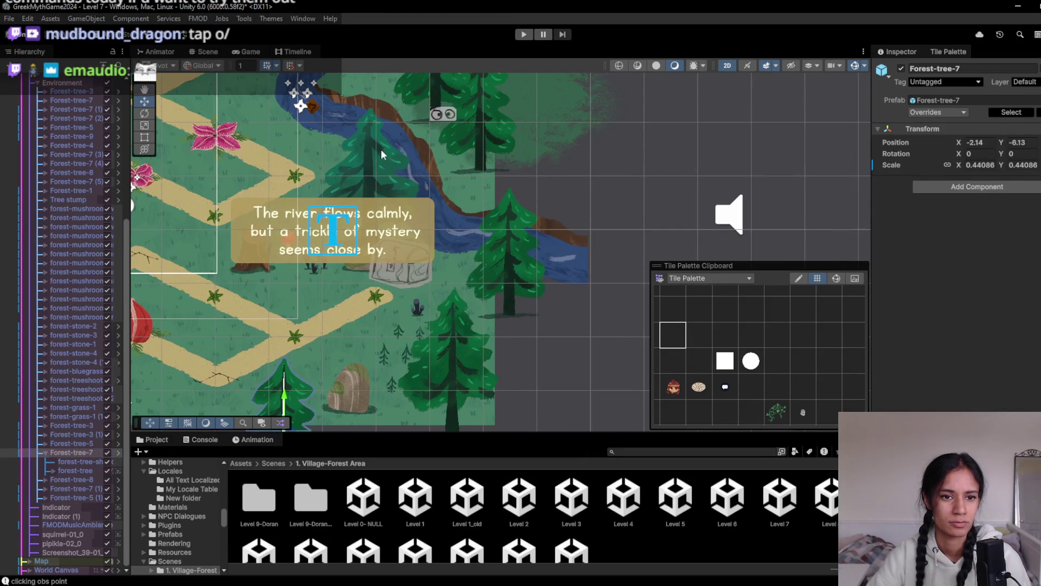
left_click(366, 177)
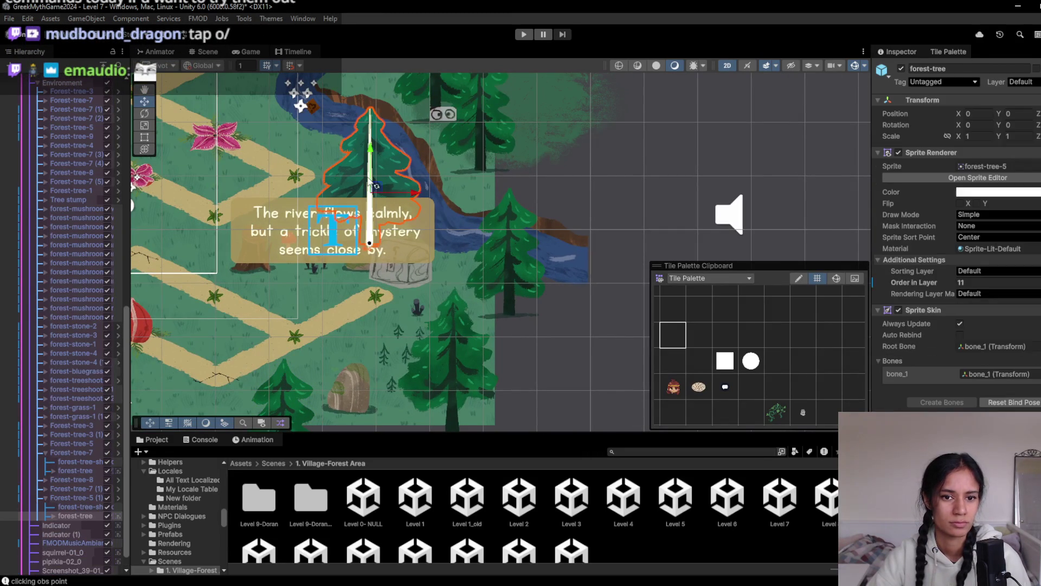
left_click(76, 498)
mouse_move(382, 185)
left_mouse_down()
mouse_move(364, 163)
mouse_move(358, 116)
mouse_move(353, 159)
left_mouse_up()
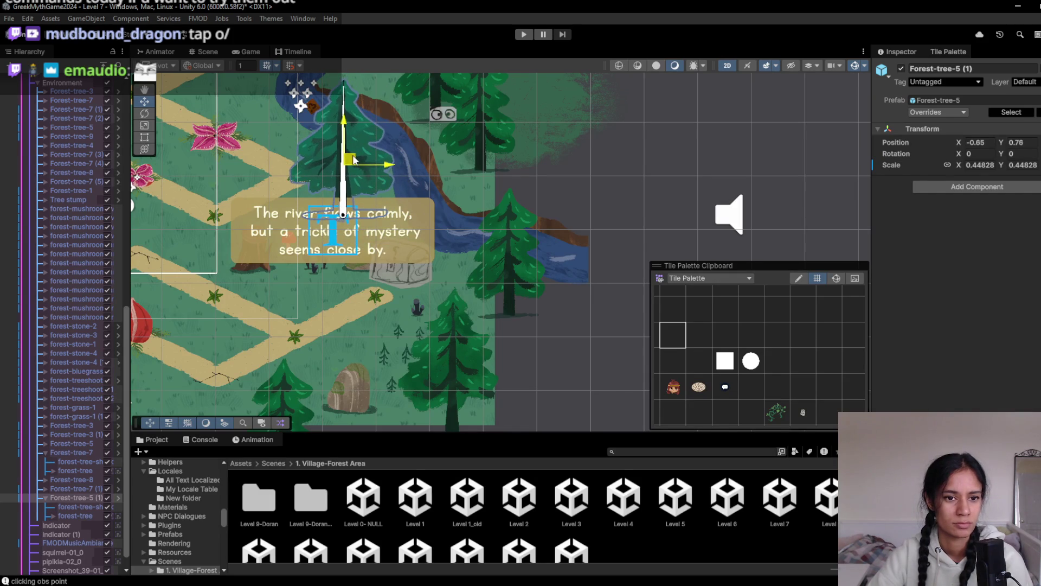
- Shift forest-stone-2 up and left to -0.37, -0.88 beside the chest
left_click(357, 271)
left_click(81, 308)
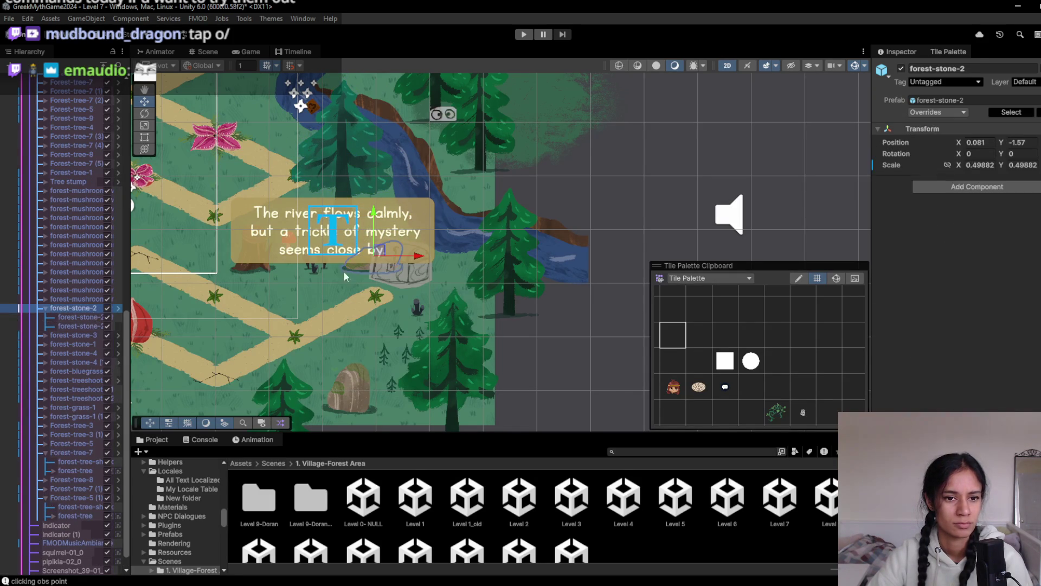
left_click_drag(381, 255, 363, 228)
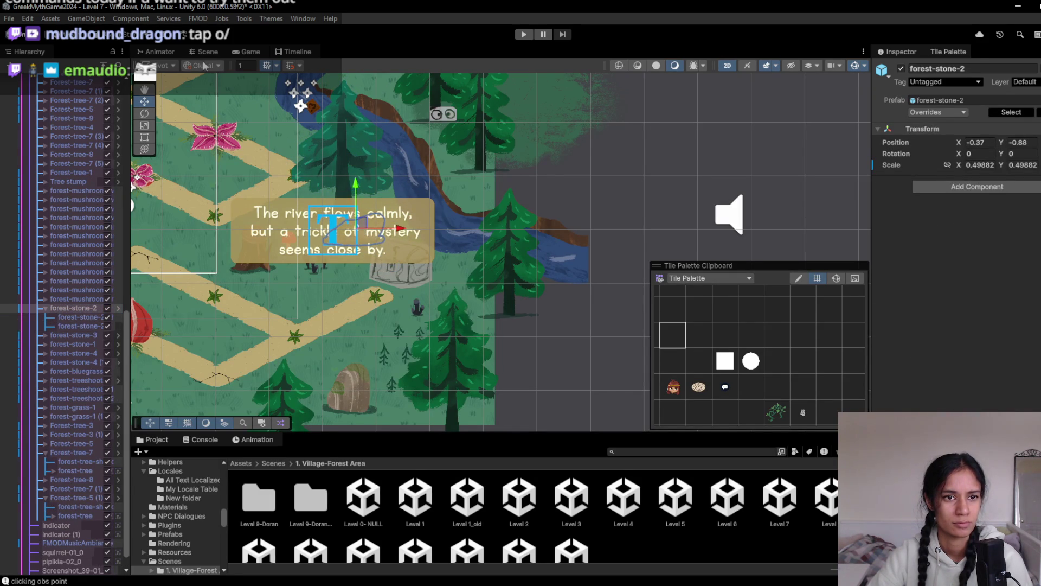
- Preview the level in the Game view, then return to Scene and collapse GameManager
left_click(237, 51)
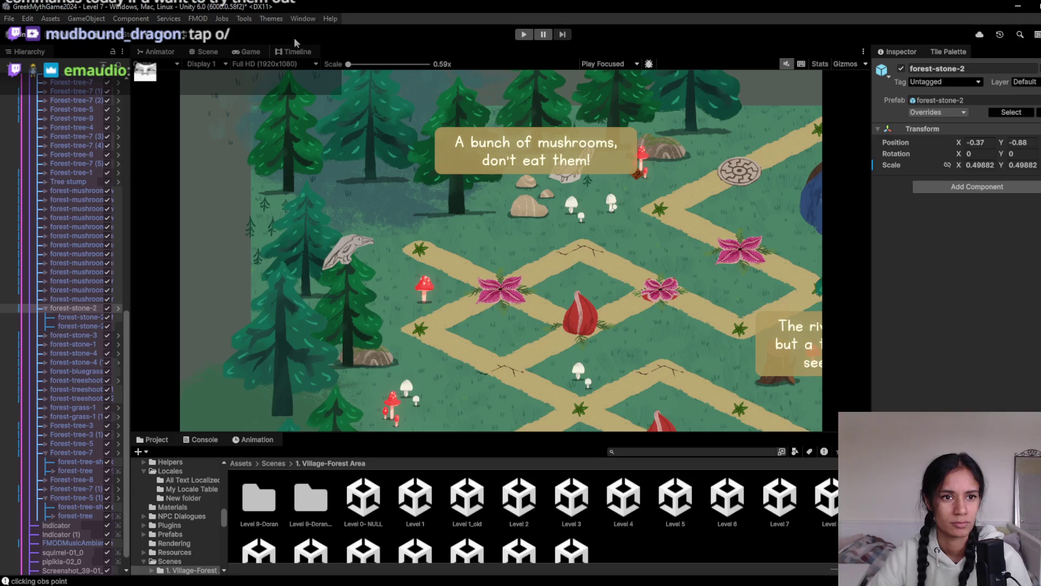
left_click(204, 52)
scroll(54, 163, "up", 15)
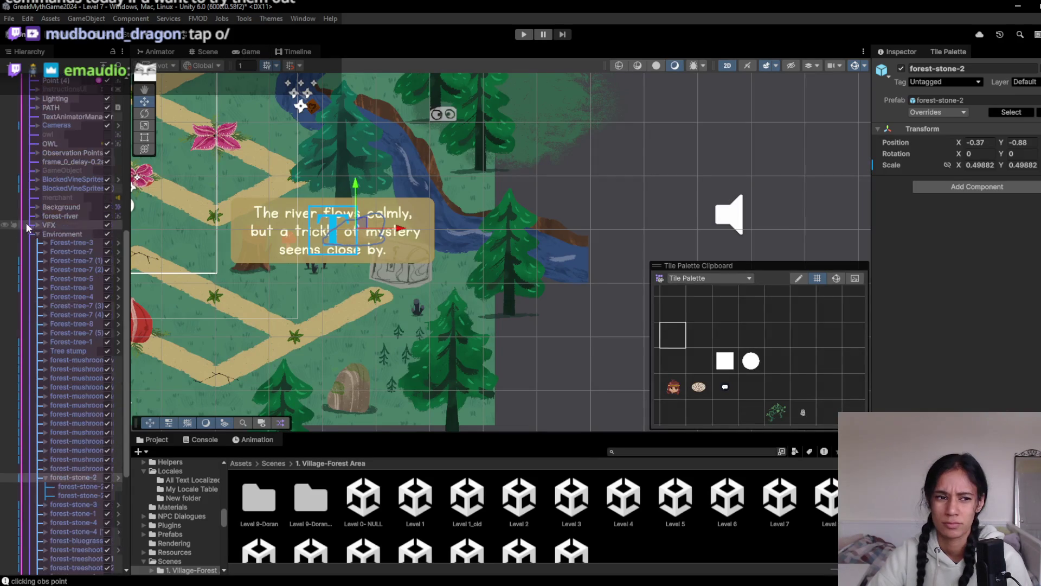
left_click(30, 96)
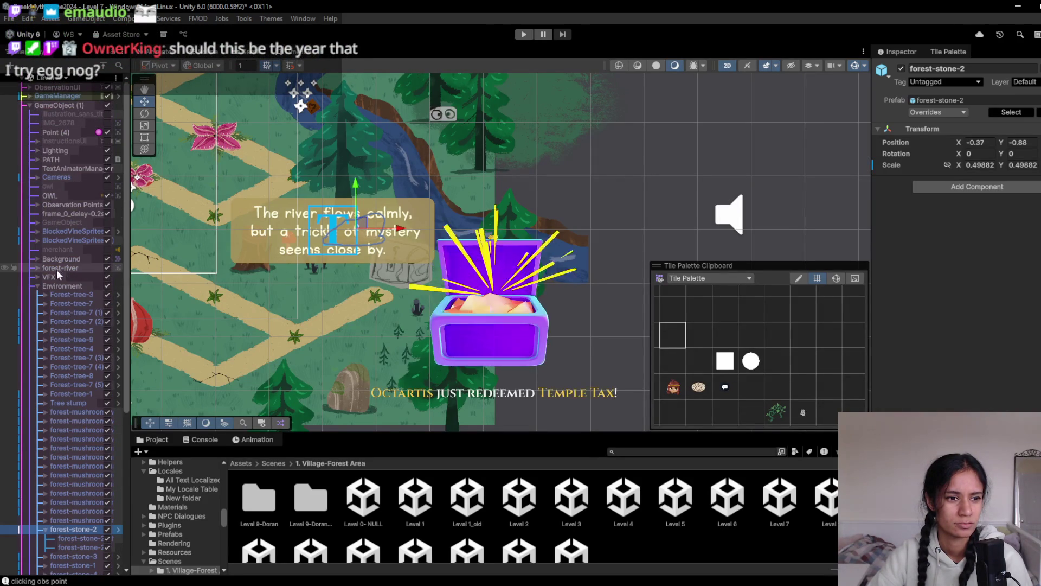
scroll(57, 282, "down", 10)
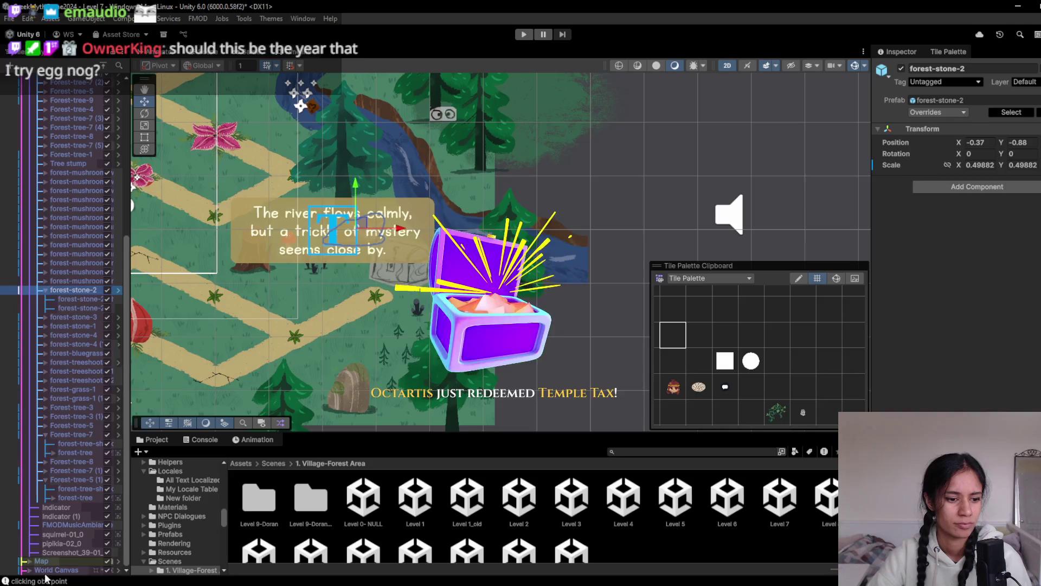
- Search the Hierarchy for 'cam', expand Cameras and select Grid 0 Camera, framing it in the scene
scroll(47, 277, "up", 10)
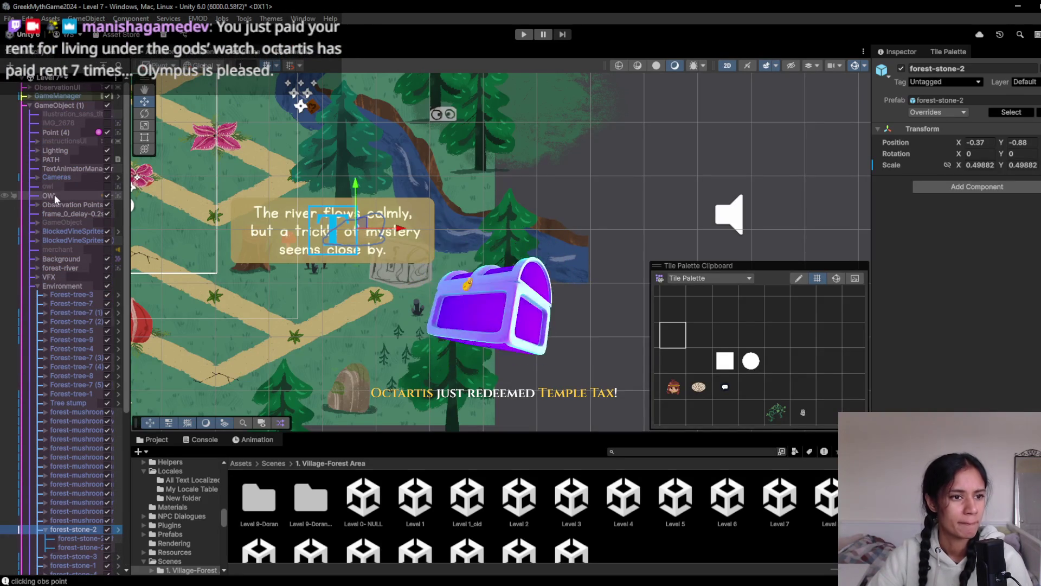
left_click(26, 96)
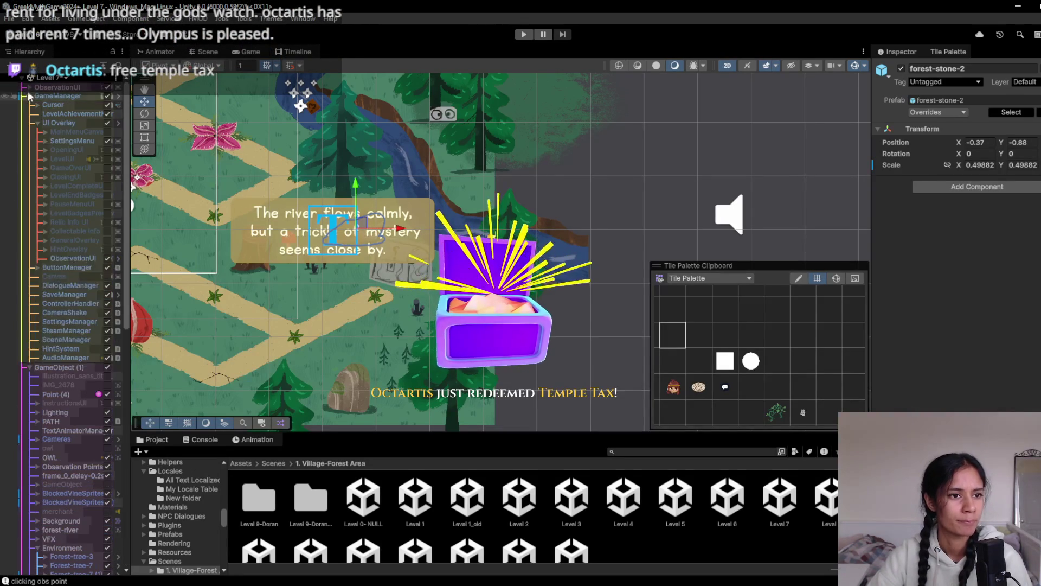
scroll(27, 93, "down", 1)
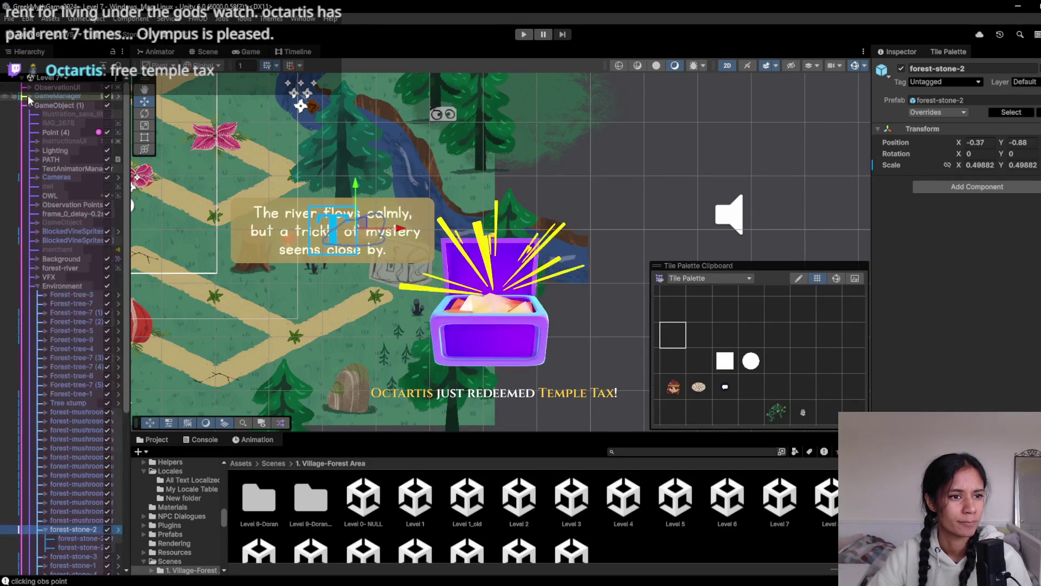
left_click(27, 96)
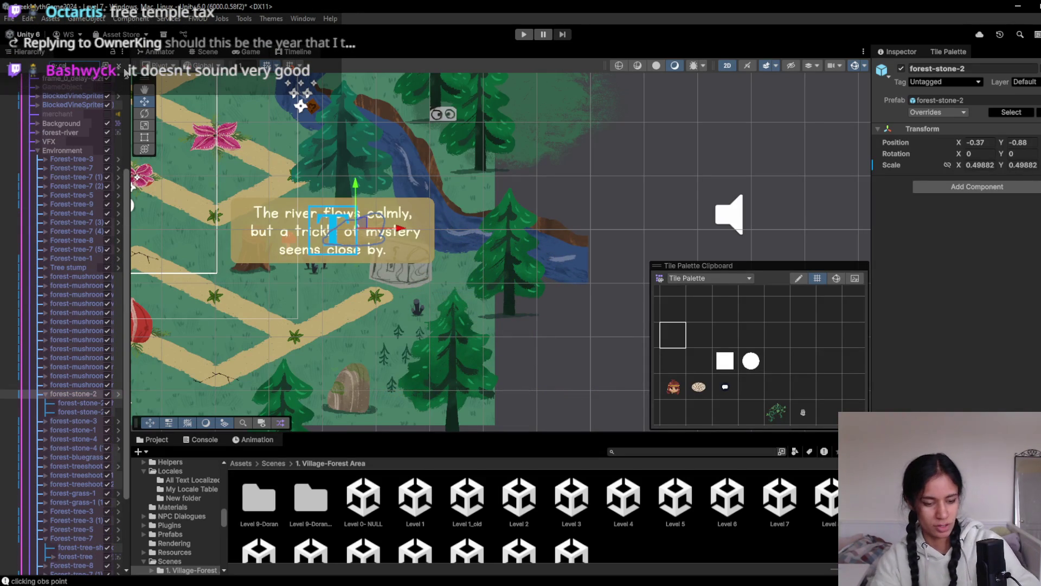
type("cam")
left_click(108, 86)
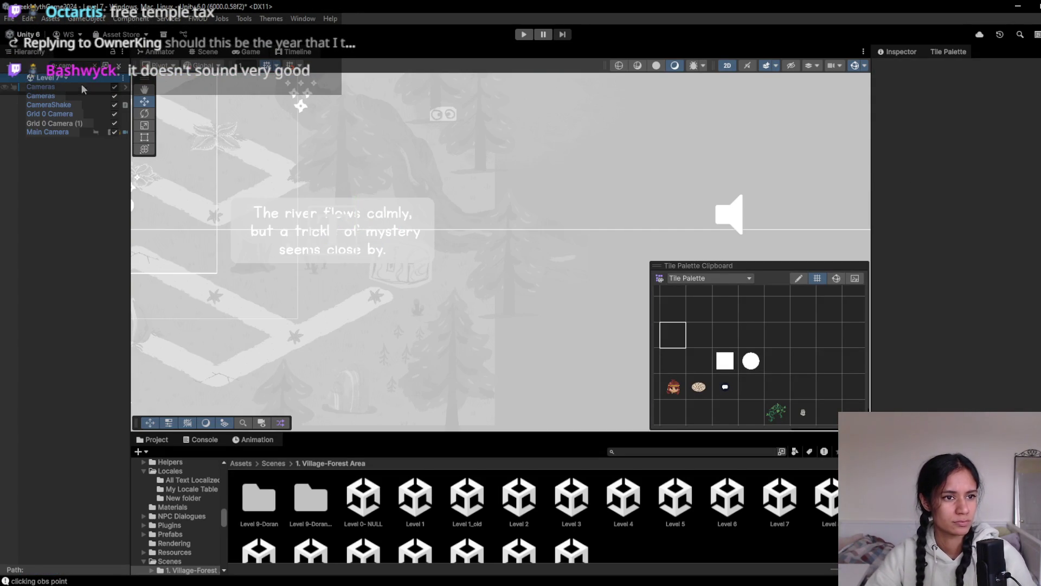
left_click(97, 67)
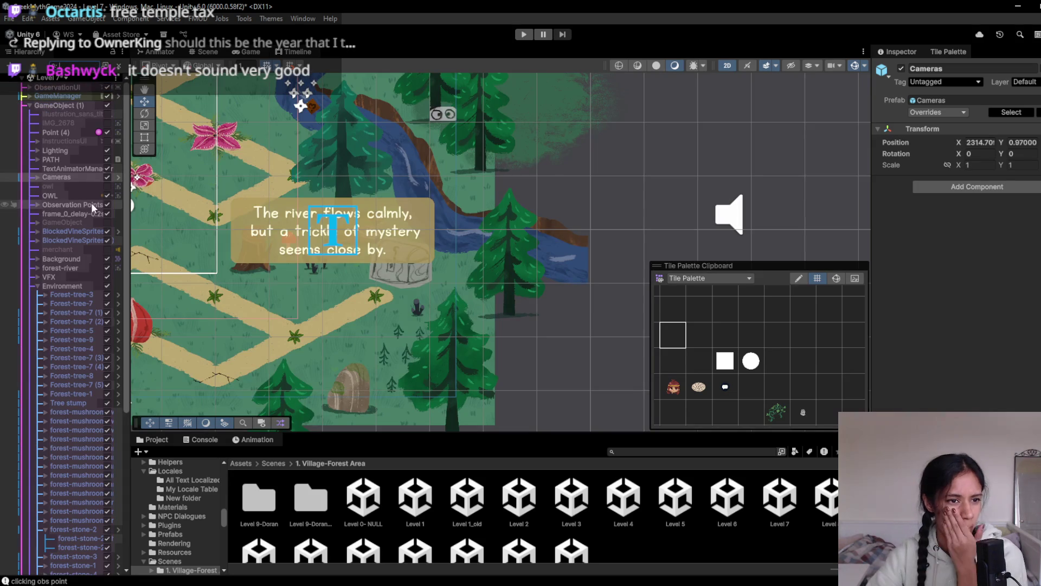
left_click(38, 177)
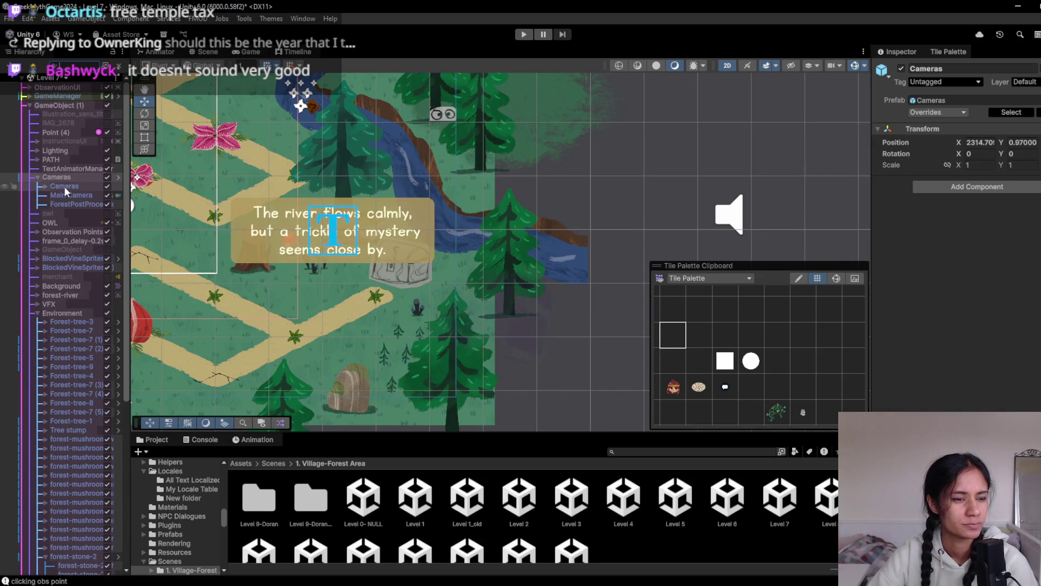
double_click(64, 194)
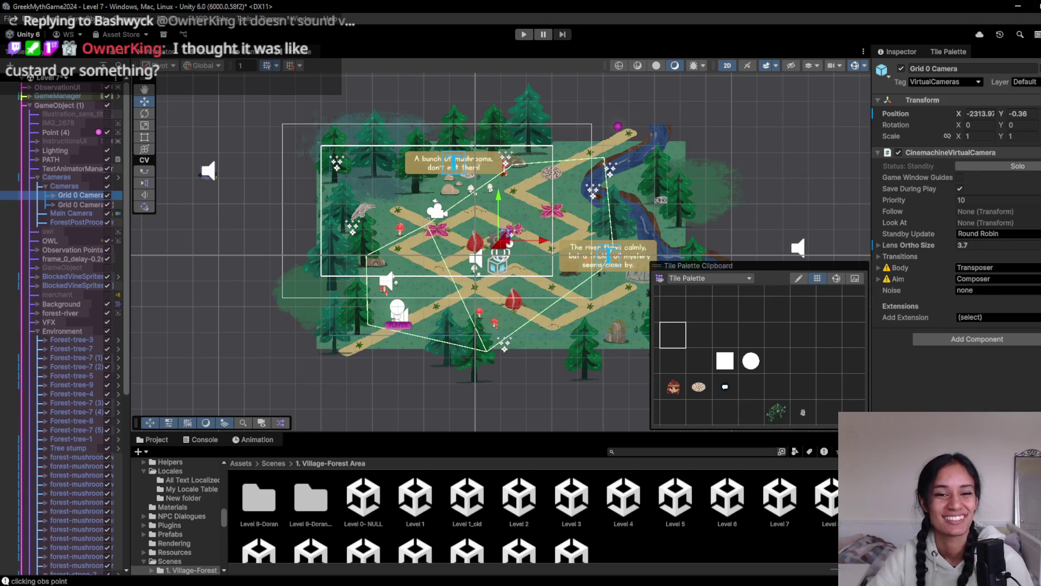
- Frame Grid 0 Camera and drag a TriggerZone collider vertex up-left near the pink flower
key("f")
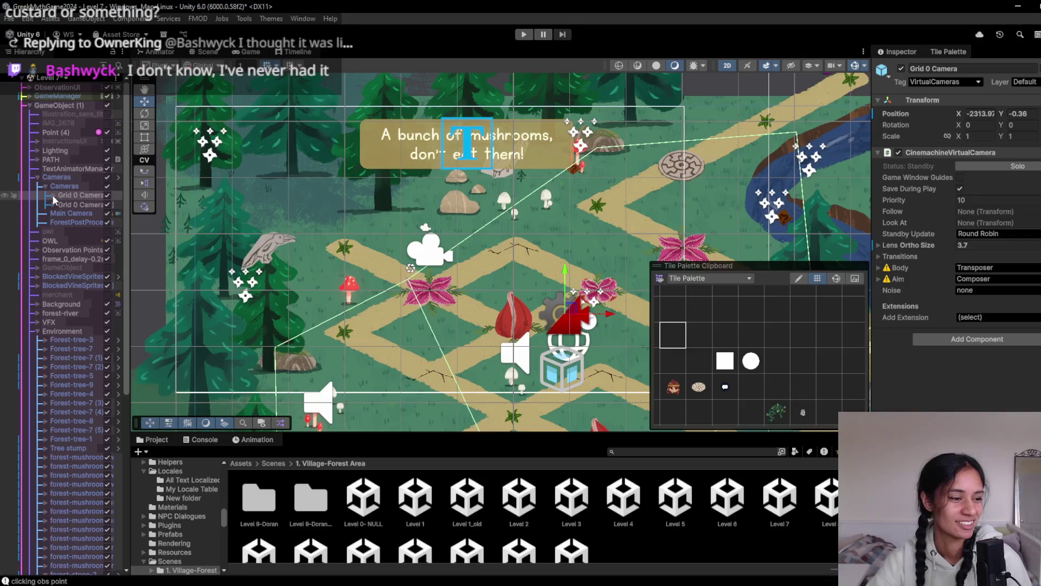
left_click(53, 195)
left_click(82, 204)
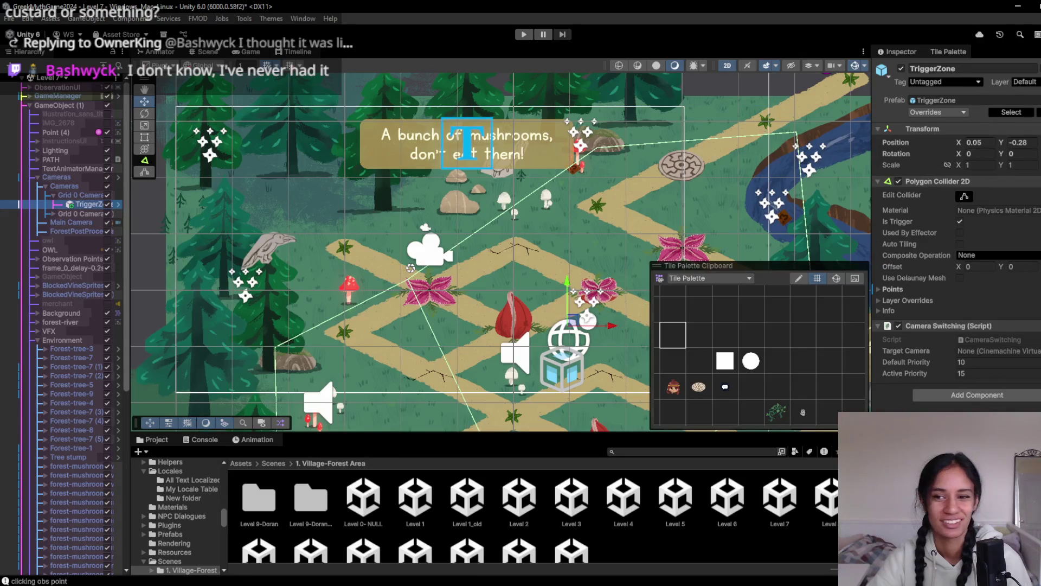
left_click(963, 197)
mouse_move(404, 286)
left_mouse_down()
mouse_move(266, 187)
mouse_move(232, 176)
mouse_move(241, 175)
left_mouse_up()
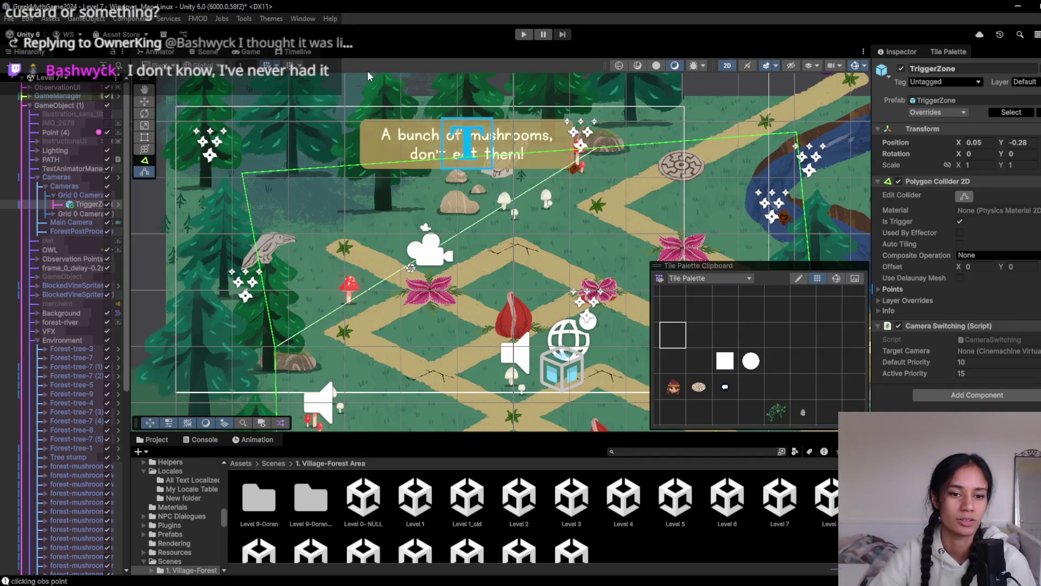
mouse_move(356, 267)
left_mouse_down()
mouse_move(301, 240)
mouse_move(292, 259)
mouse_move(351, 259)
left_mouse_up()
left_click(713, 337)
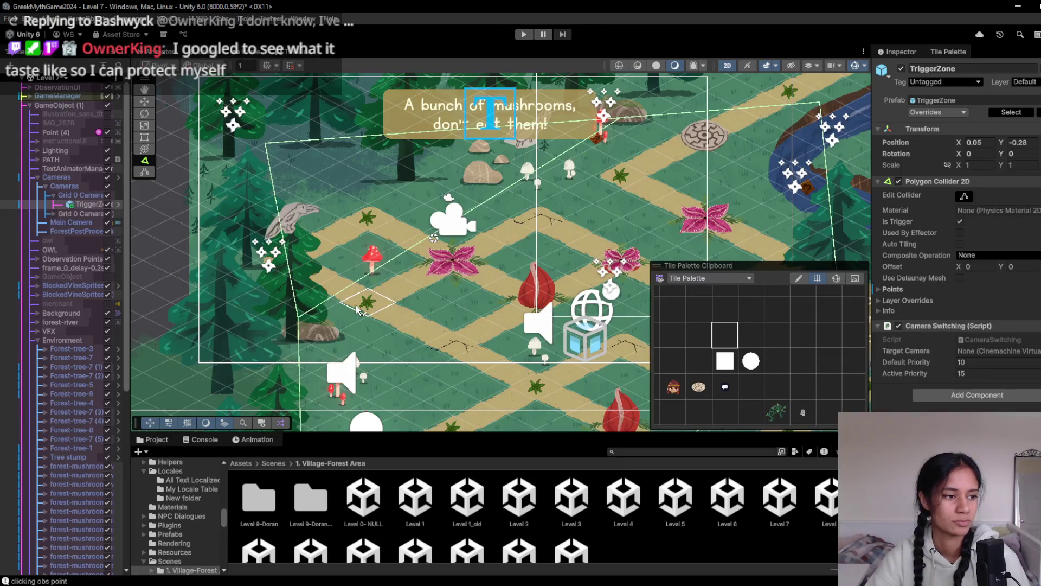
- Pan the map slightly left and select the first Grid 0 Camera
scroll(356, 310, "down", 8)
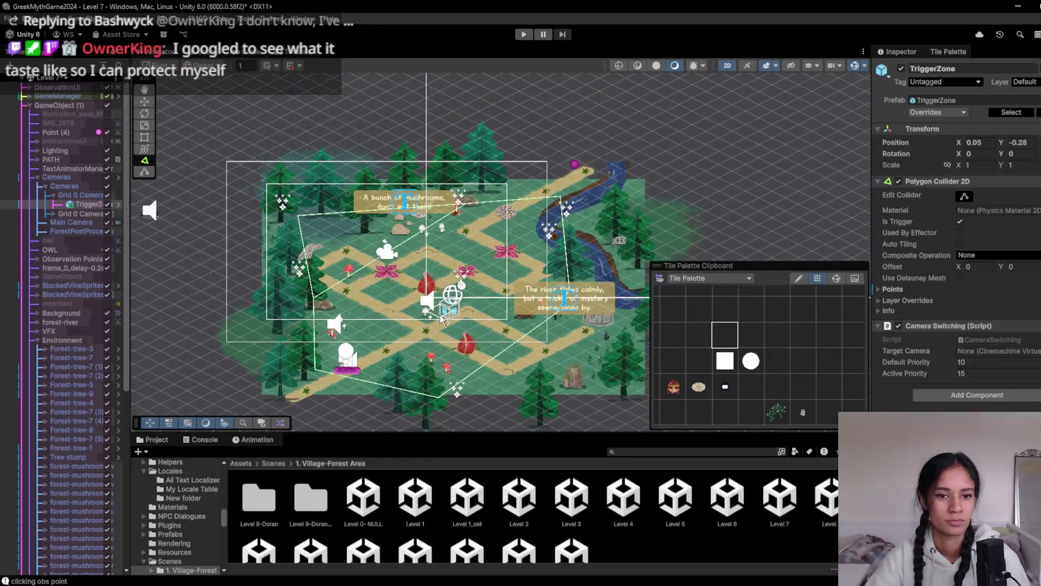
scroll(442, 319, "up", 3)
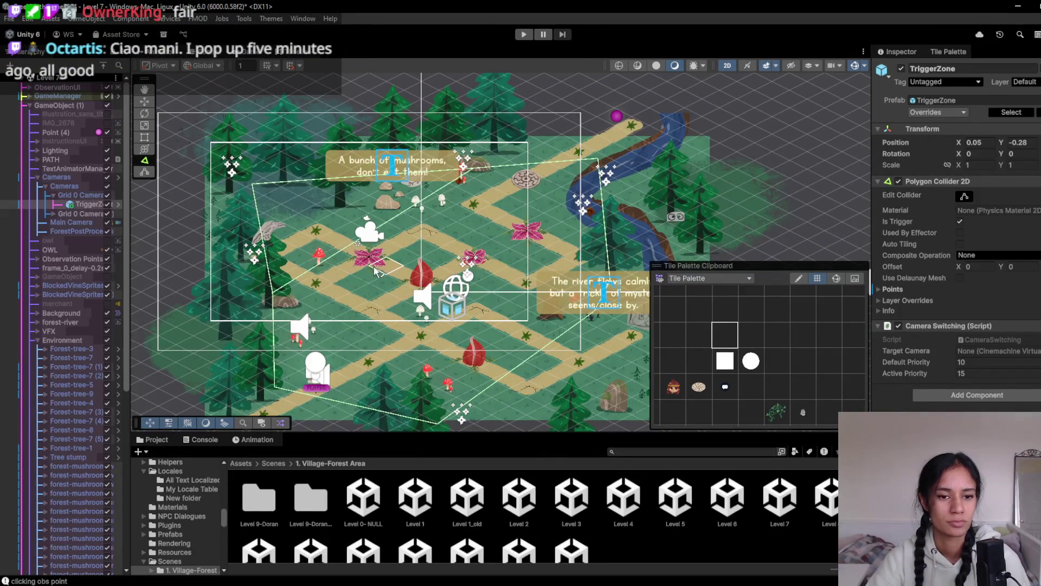
left_click_drag(367, 297, 347, 299)
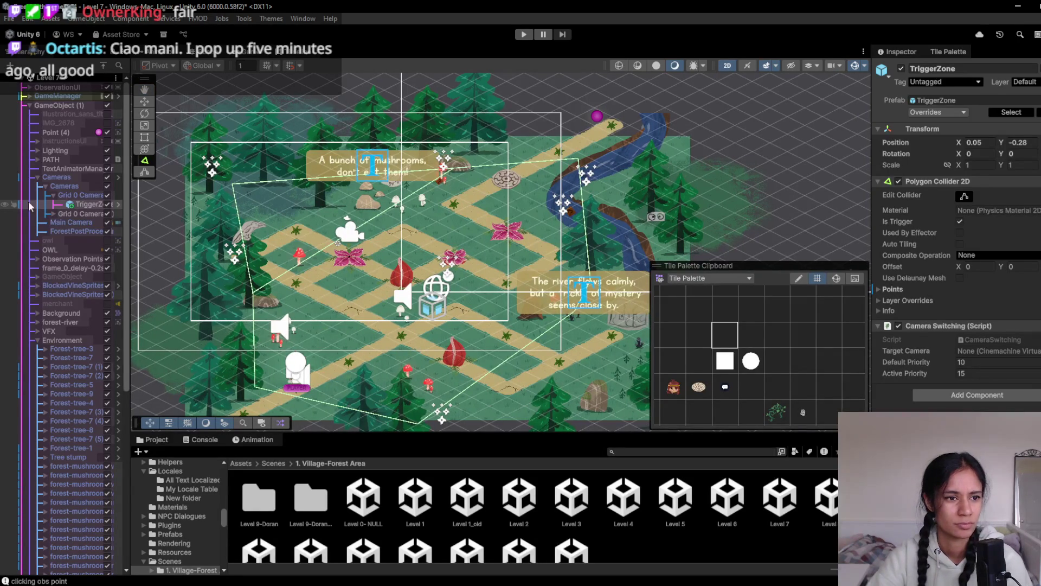
left_click(82, 195)
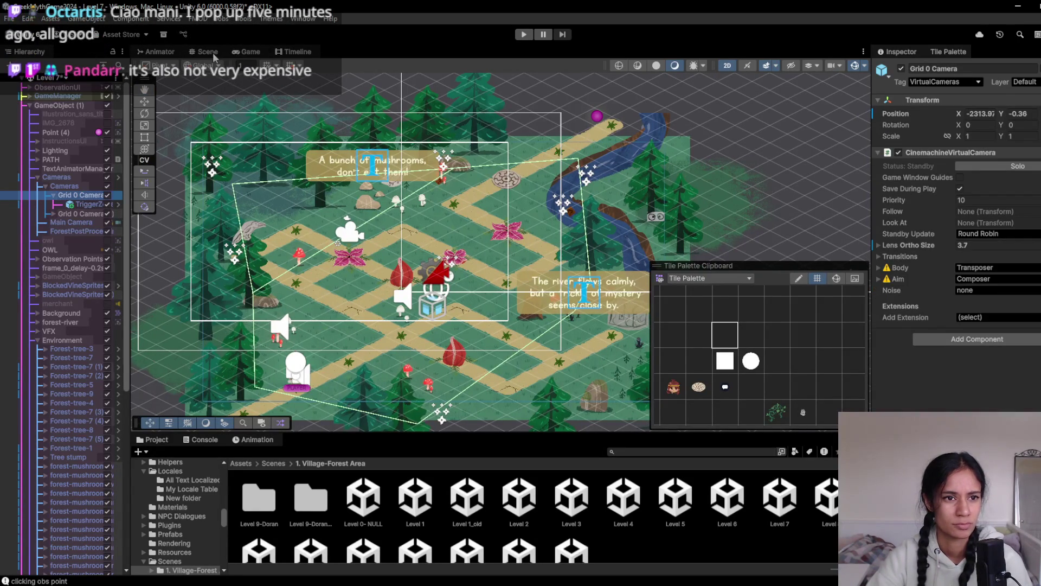
- Preview in the Game view, expand the second Grid 0 Camera, and delete the first
left_click(243, 52)
left_click(293, 52)
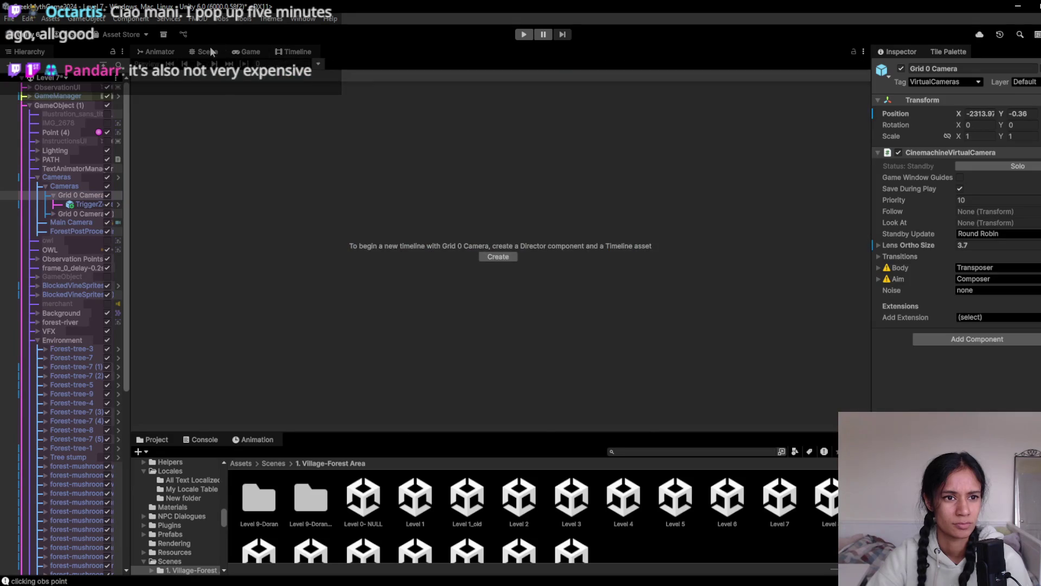
left_click(208, 52)
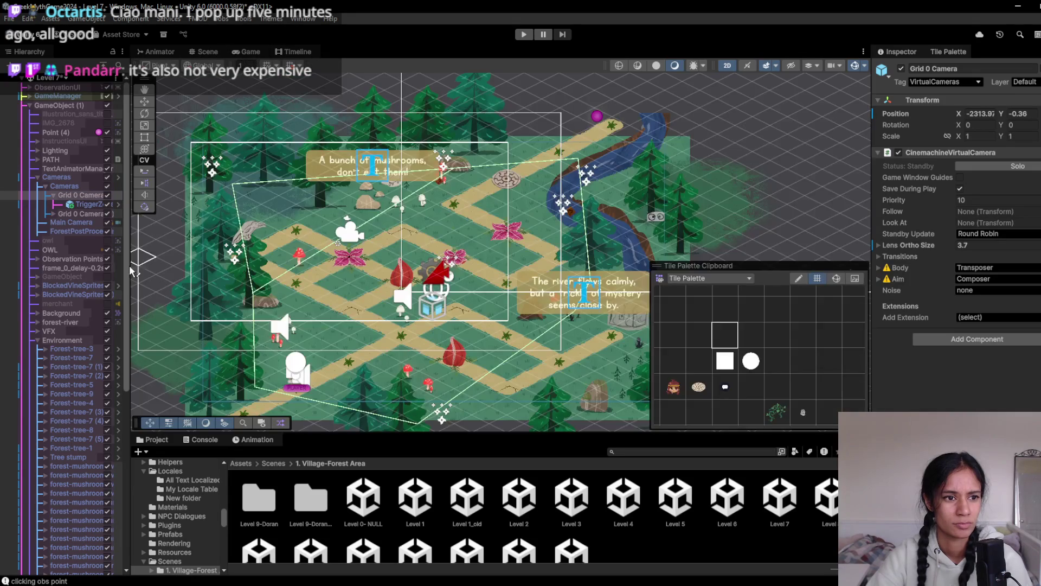
left_click(54, 214)
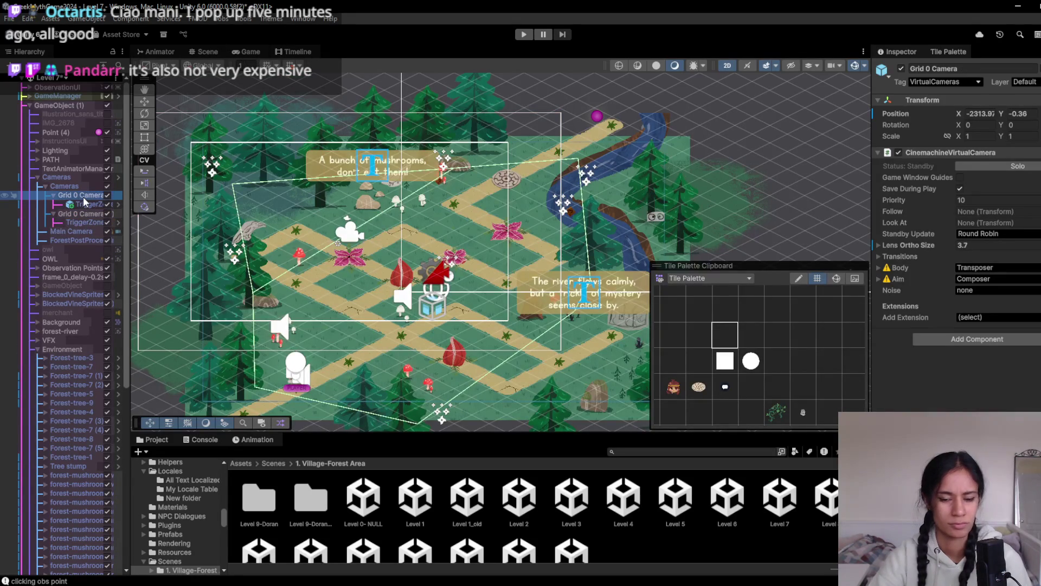
key("Delete")
- Preview through the Game view, restore the deleted Grid 0 Camera and toggle it off and on
left_click(81, 195)
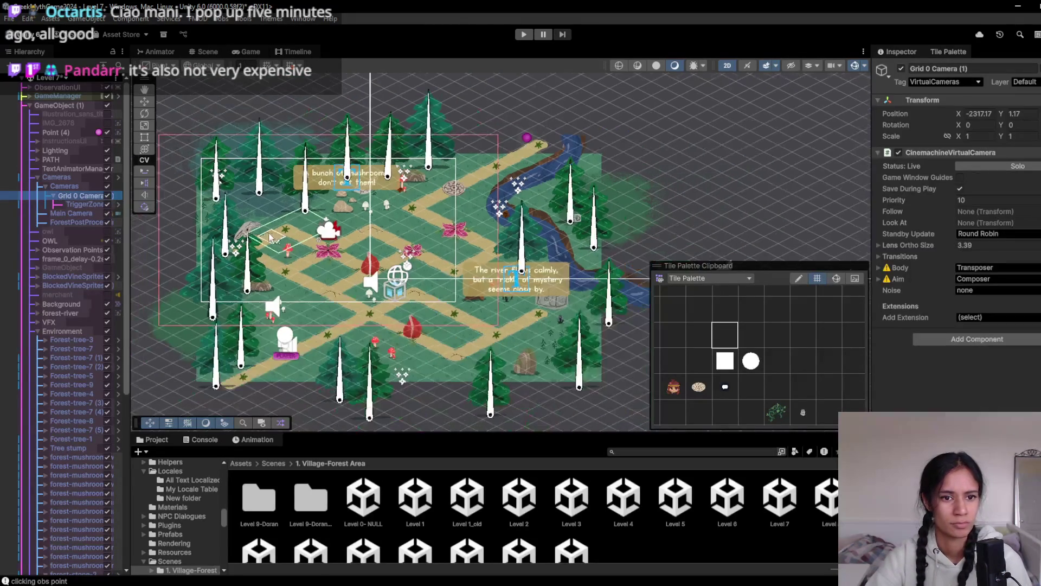
scroll(270, 237, "down", 2)
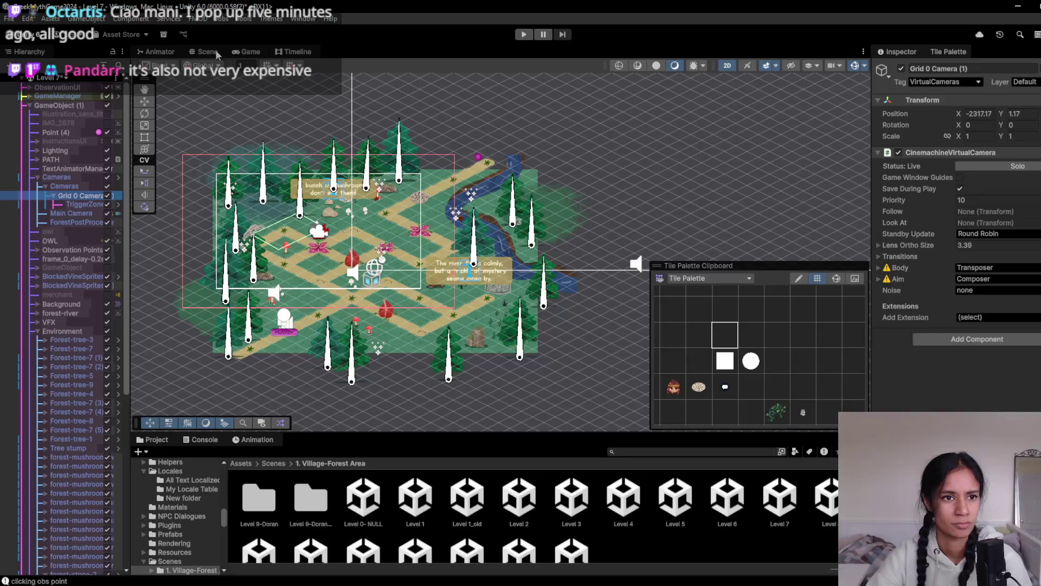
left_click(245, 52)
left_click(211, 52)
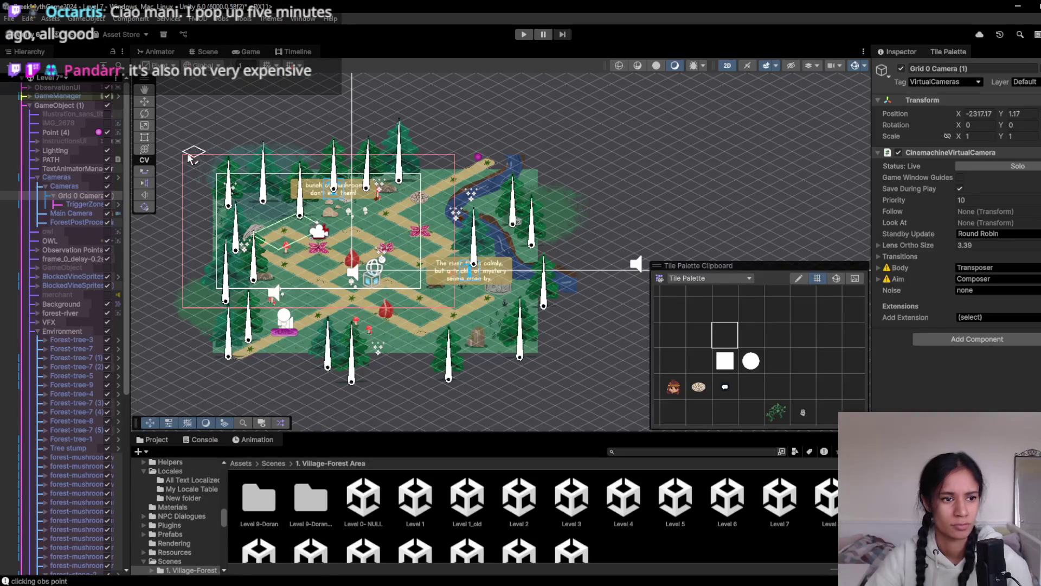
left_click(82, 205)
key("ctrl+d")
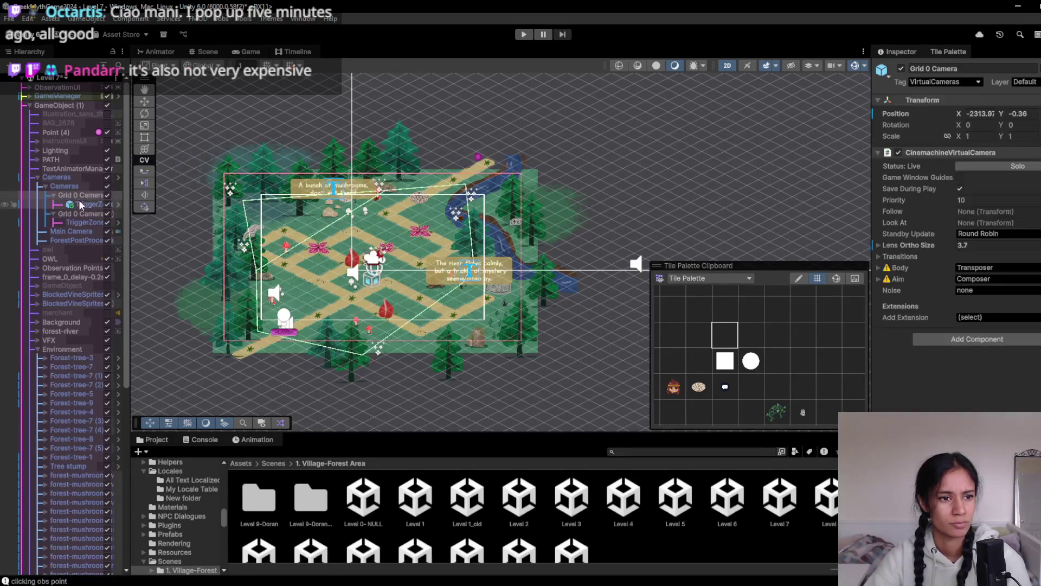
left_click(107, 196)
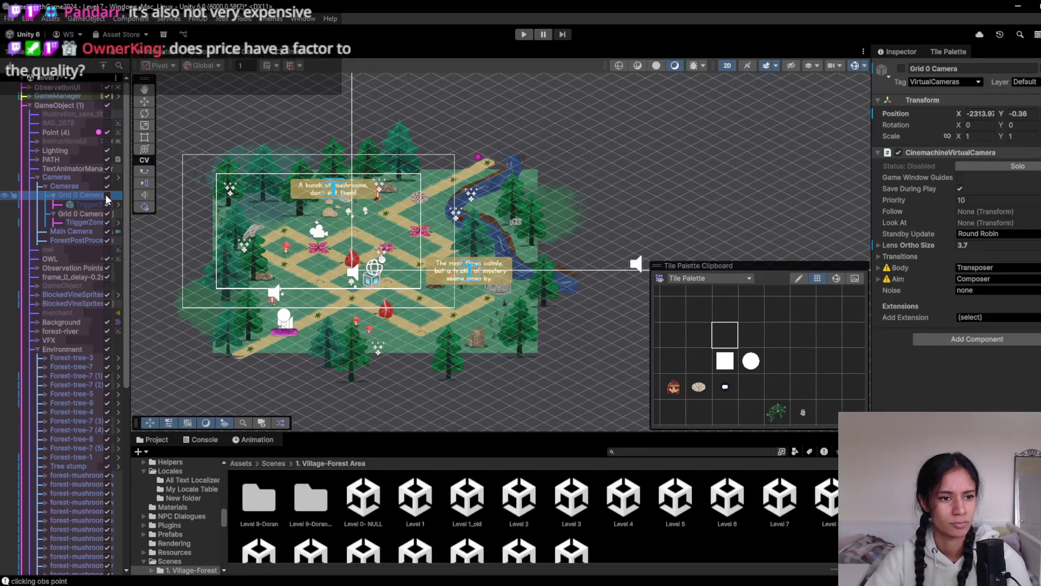
left_click(106, 197)
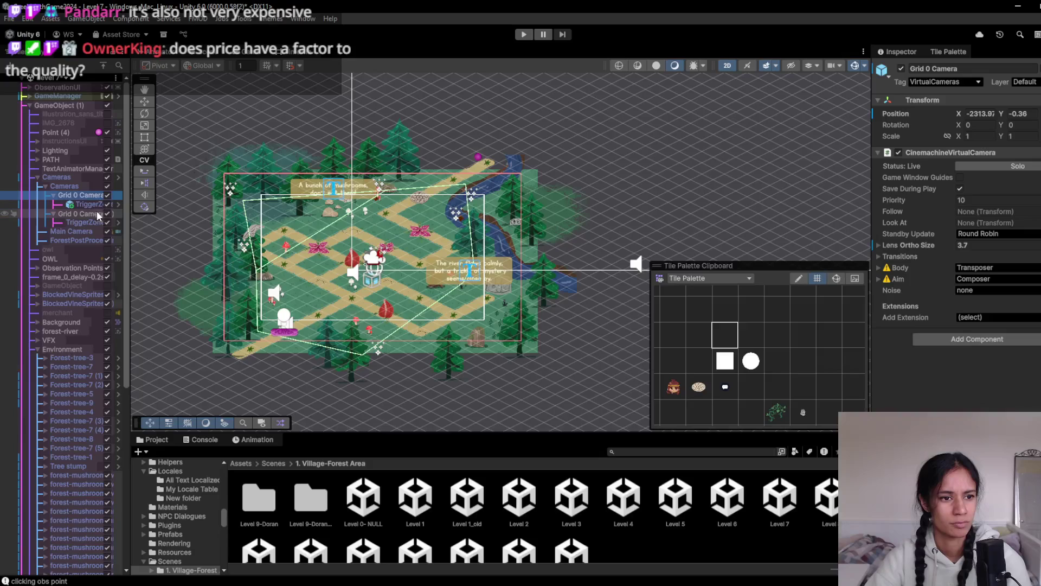
- Delete the duplicate Grid 0 Camera (1), then test-play the level and stop
left_click(103, 214)
key("Delete")
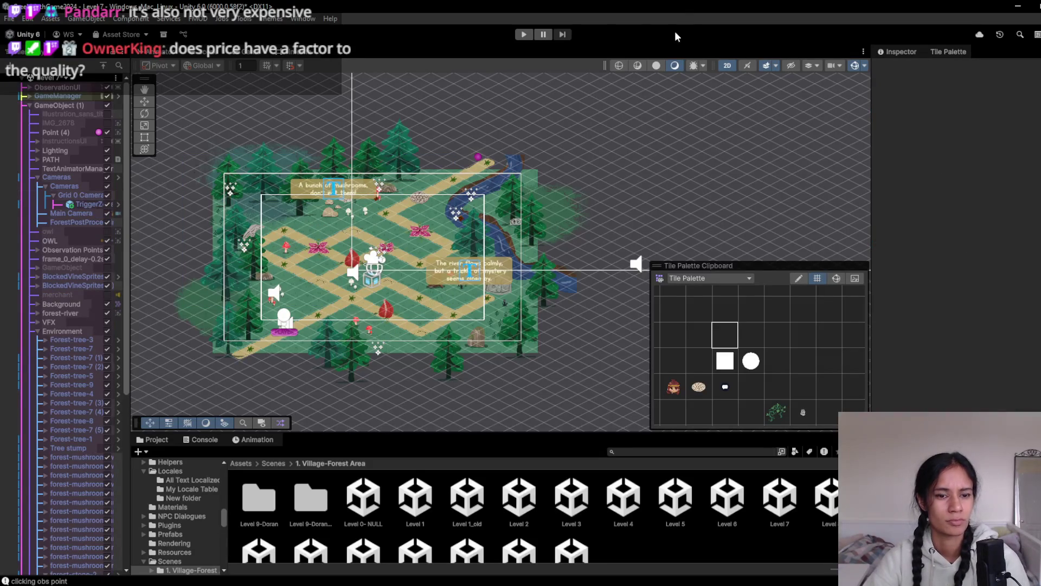
left_click(524, 34)
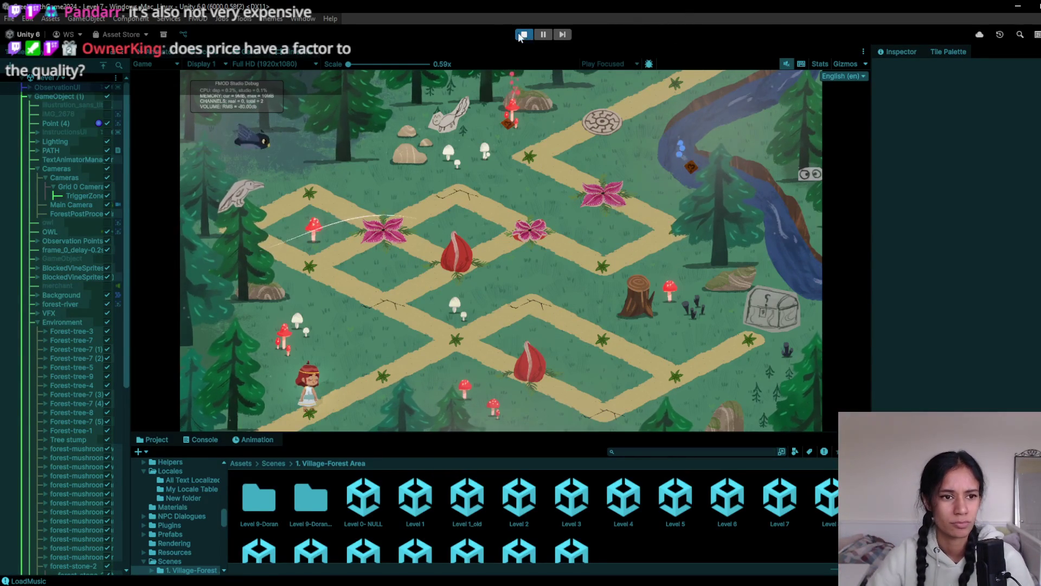
left_click(525, 34)
scroll(572, 523, "down", 1)
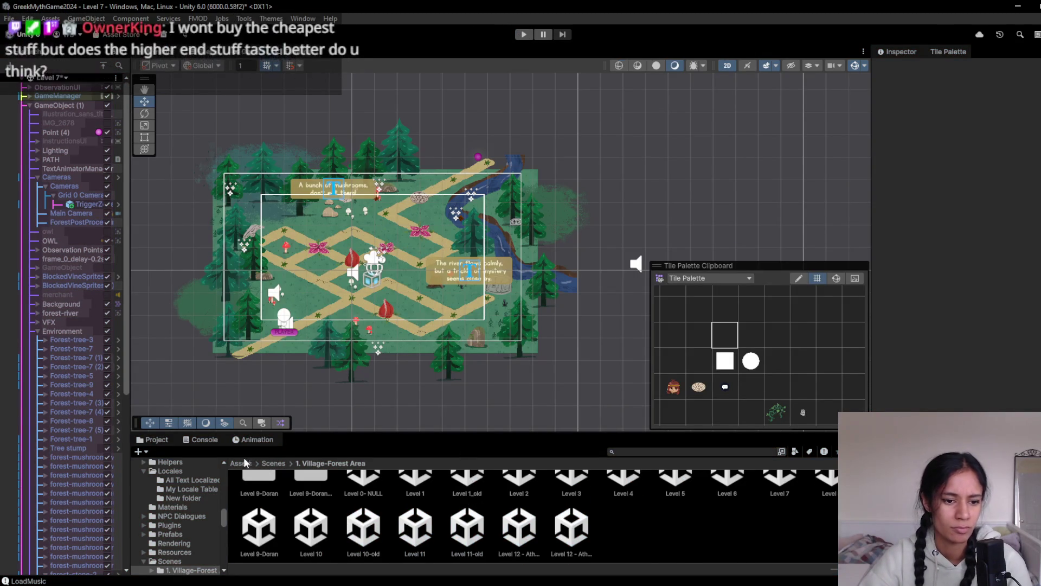
- Open the Level 12 scene from the A_Scenes level list and inspect its Background
left_click(240, 463)
double_click(430, 491)
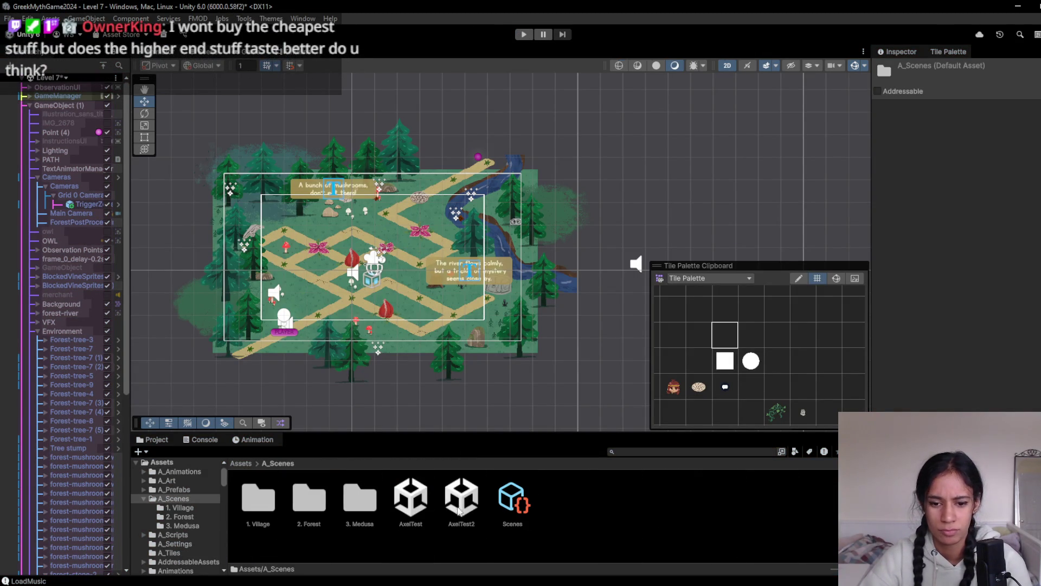
left_click(266, 511)
left_click(512, 500)
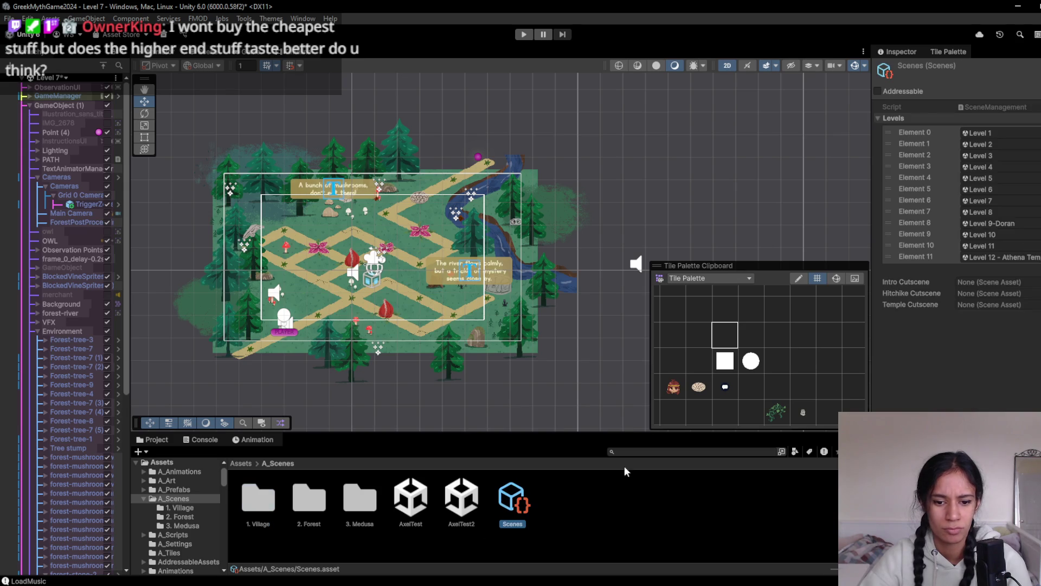
left_click(995, 257)
double_click(410, 501)
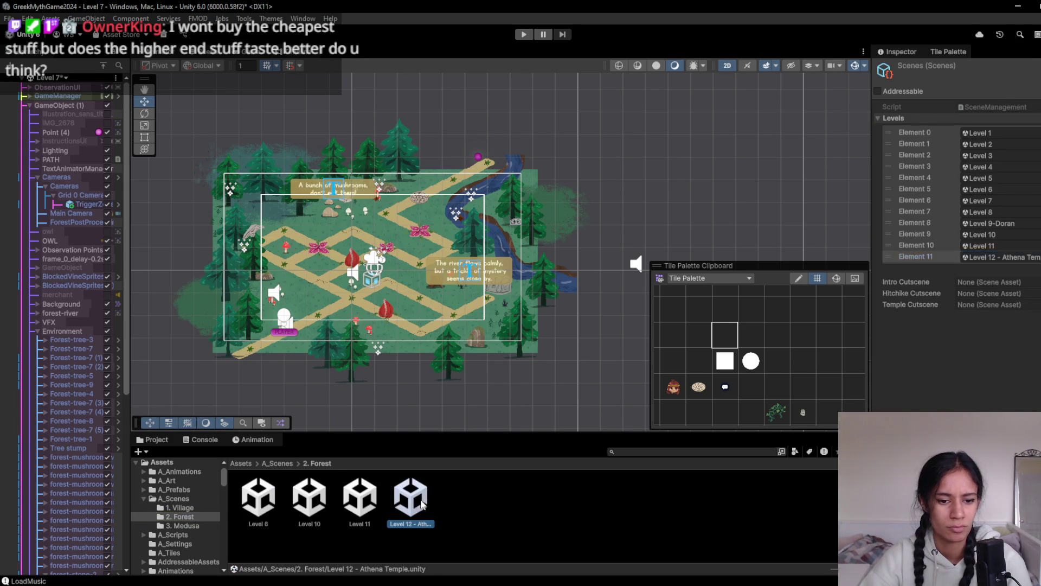
left_click(545, 320)
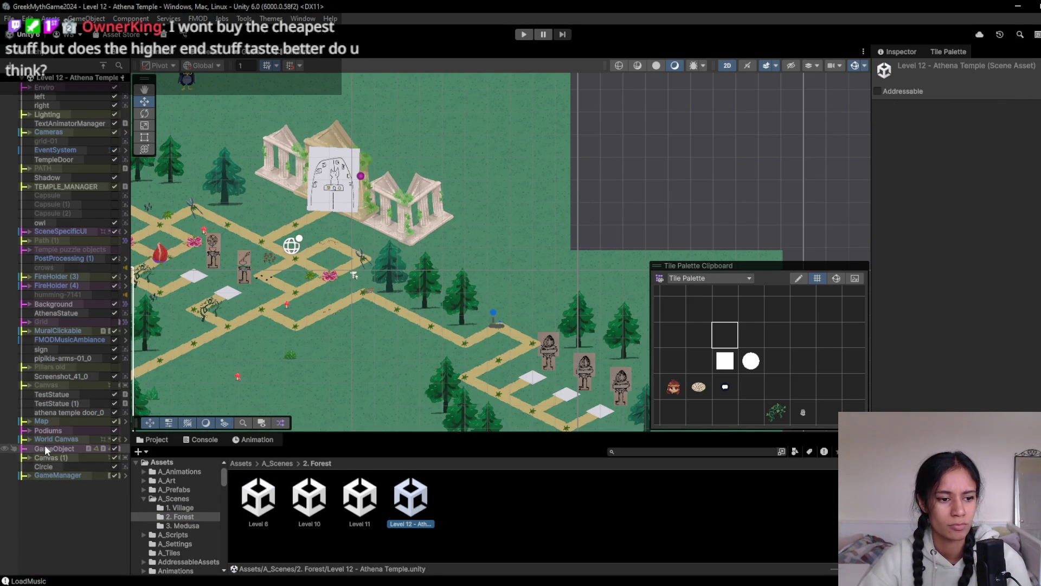
left_click(49, 305)
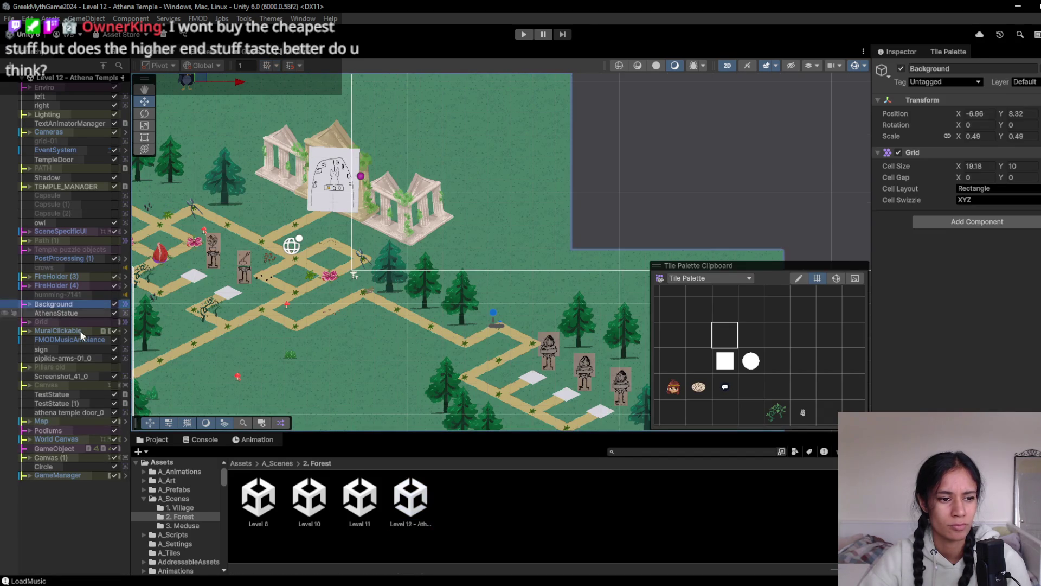
- Return to the A_Scenes folder and open the Level 7 scene from the Scenes level list
left_click(268, 511)
left_click(279, 463)
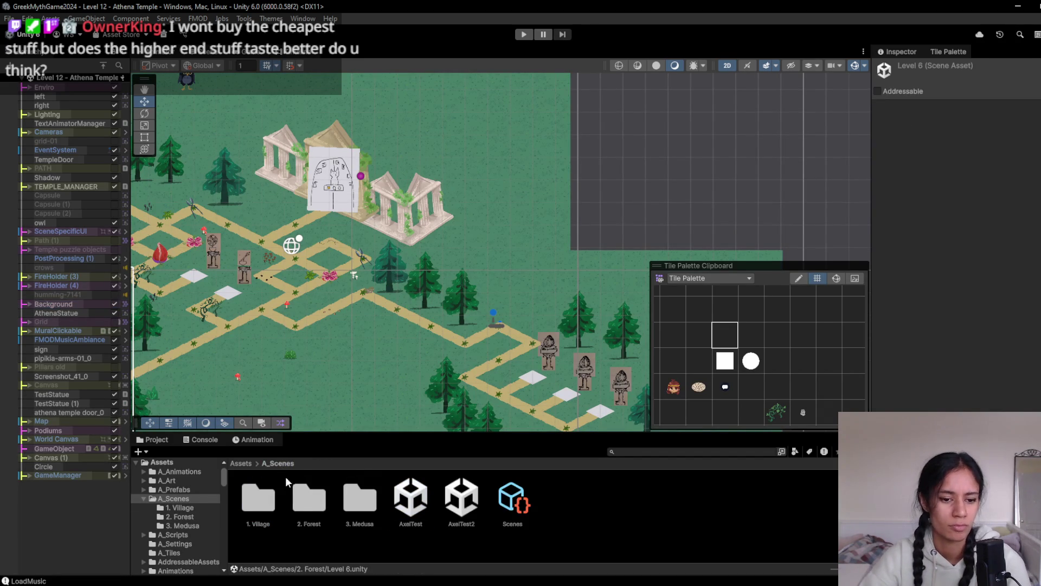
left_click(266, 509)
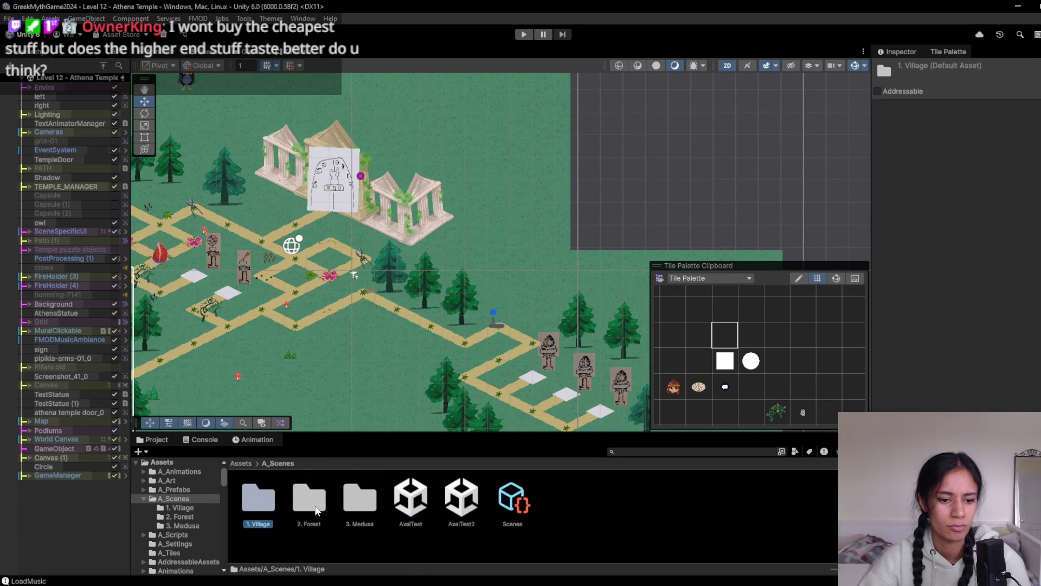
double_click(258, 512)
left_click(245, 462)
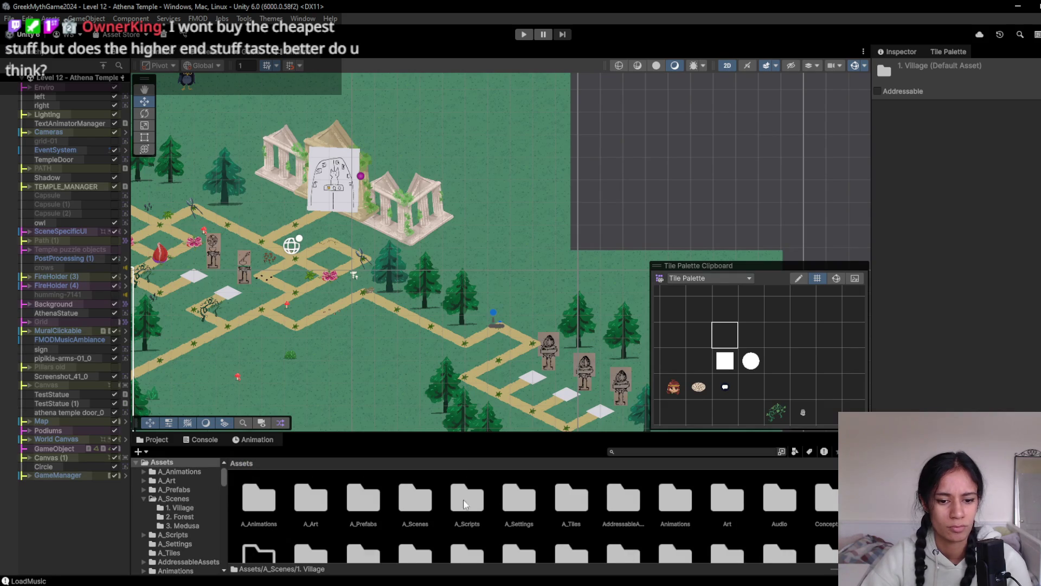
left_click(421, 510)
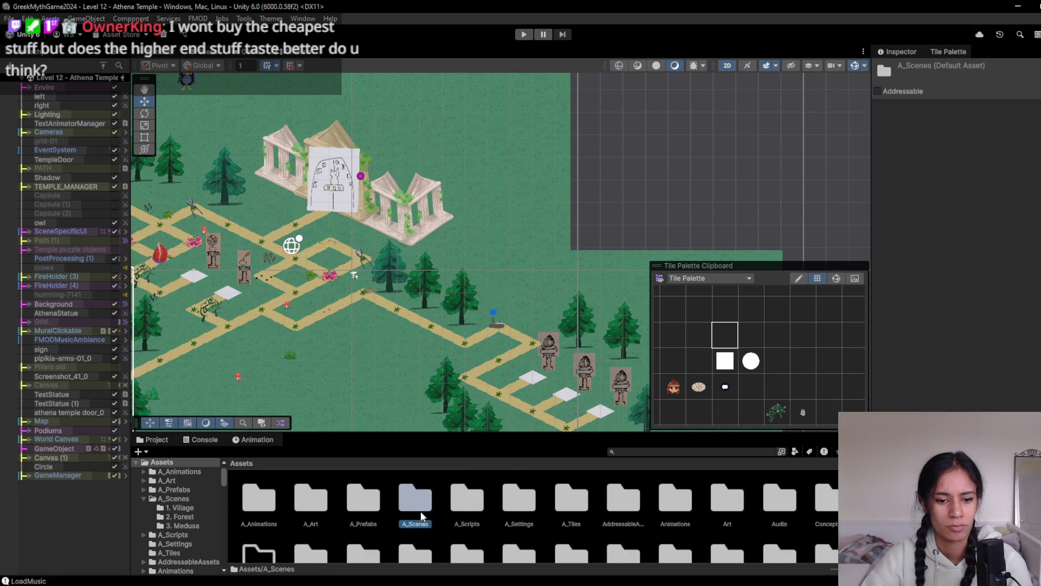
double_click(421, 510)
left_click(514, 502)
left_click(981, 201)
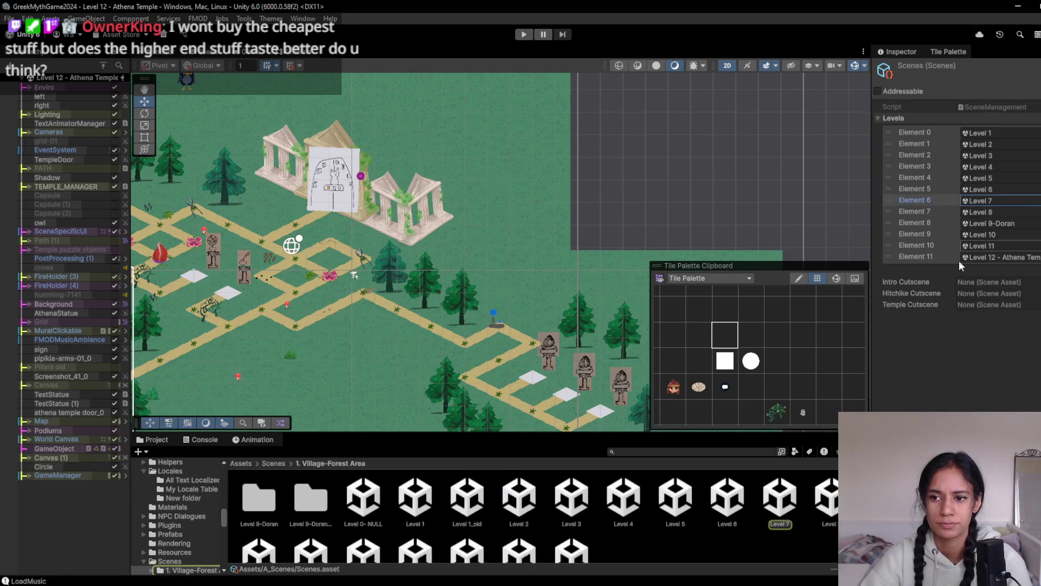
double_click(778, 498)
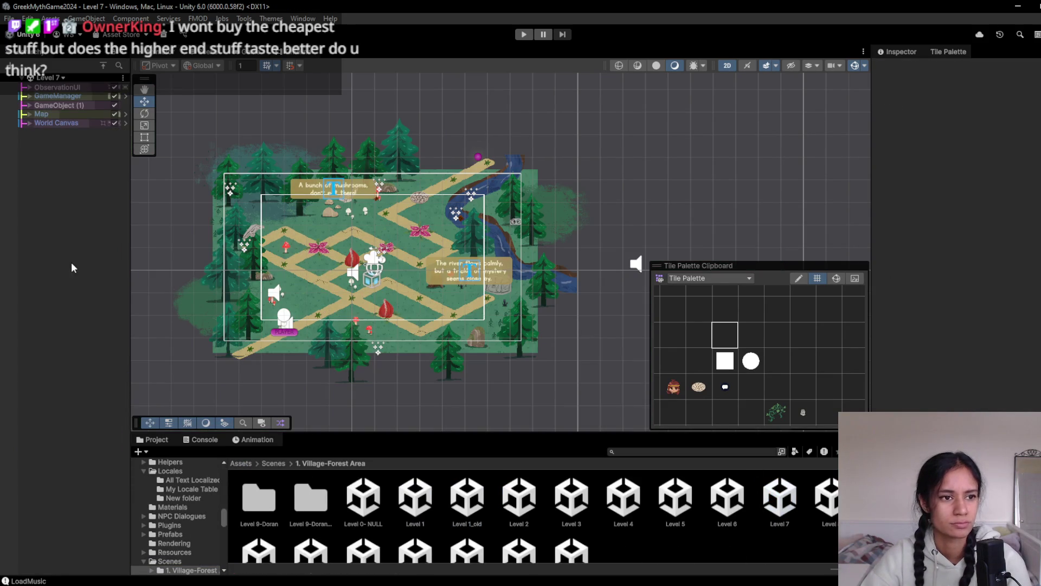
- Select the Background, delete and restore it, move it to X 10.11, Y 4.79, and preview
left_click(28, 87)
left_click(27, 89)
left_click(29, 105)
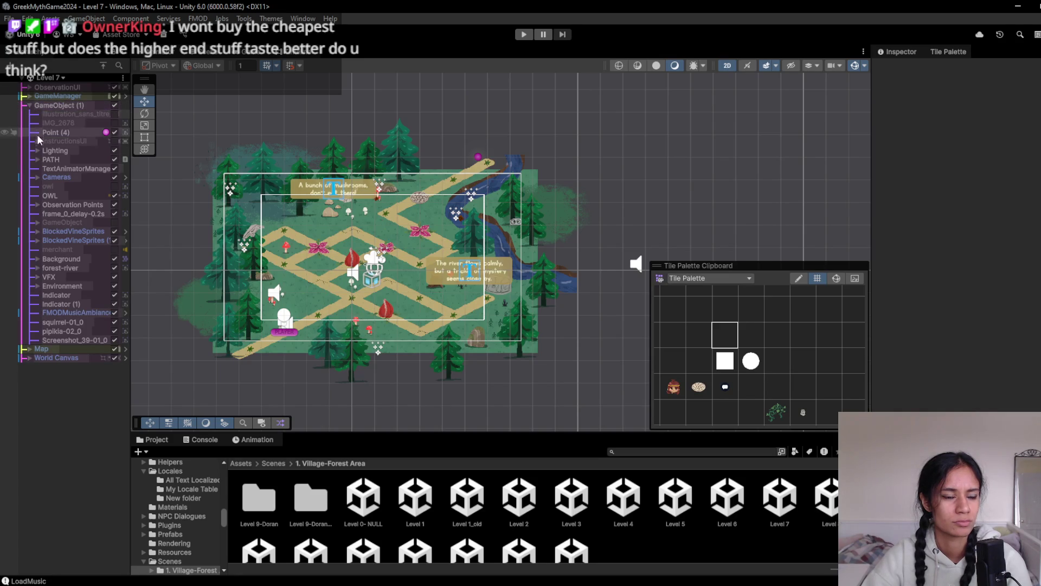
left_click(65, 106)
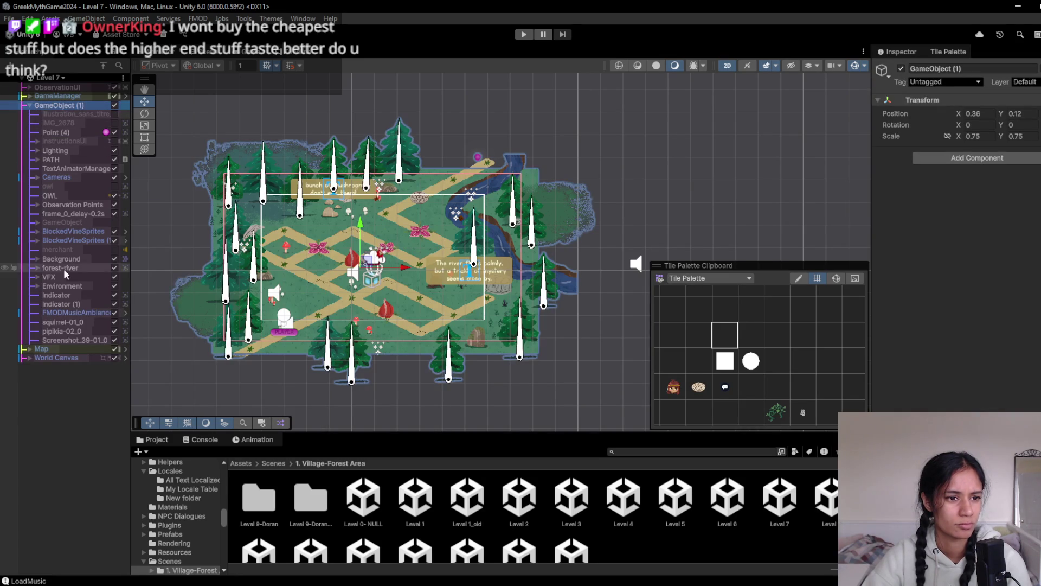
left_click(63, 259)
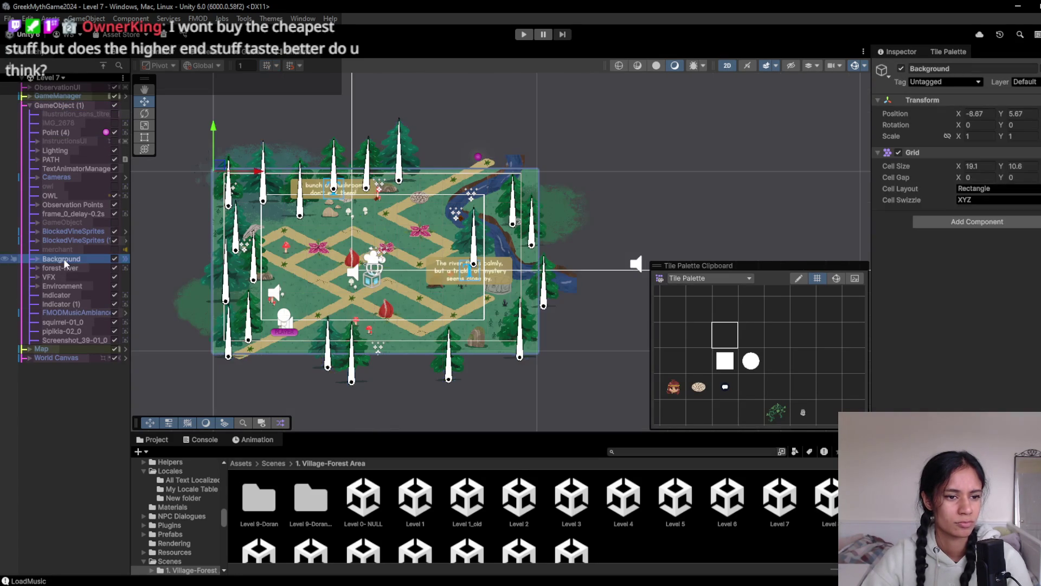
key("Delete")
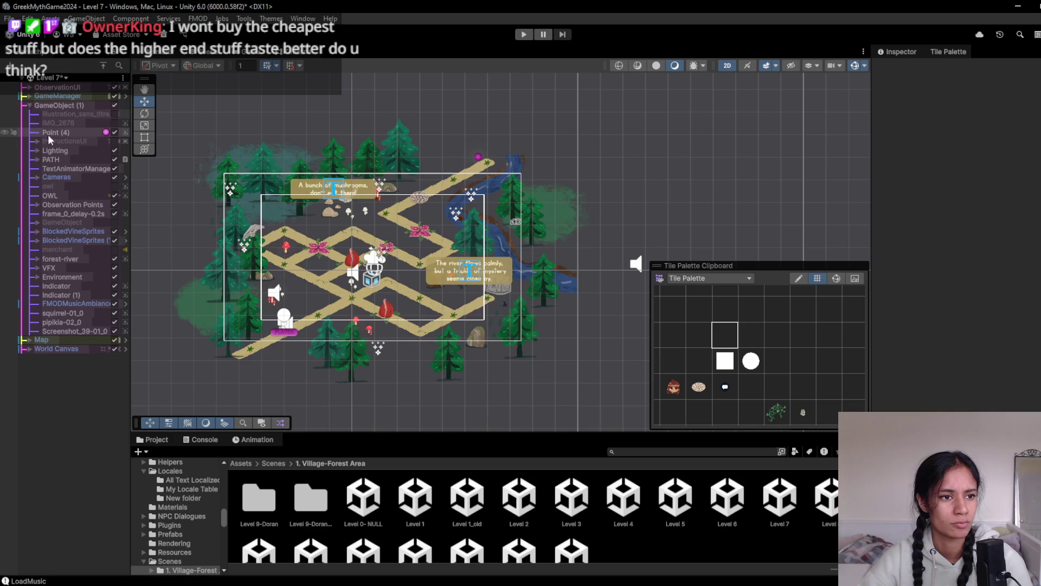
key("ctrl+z")
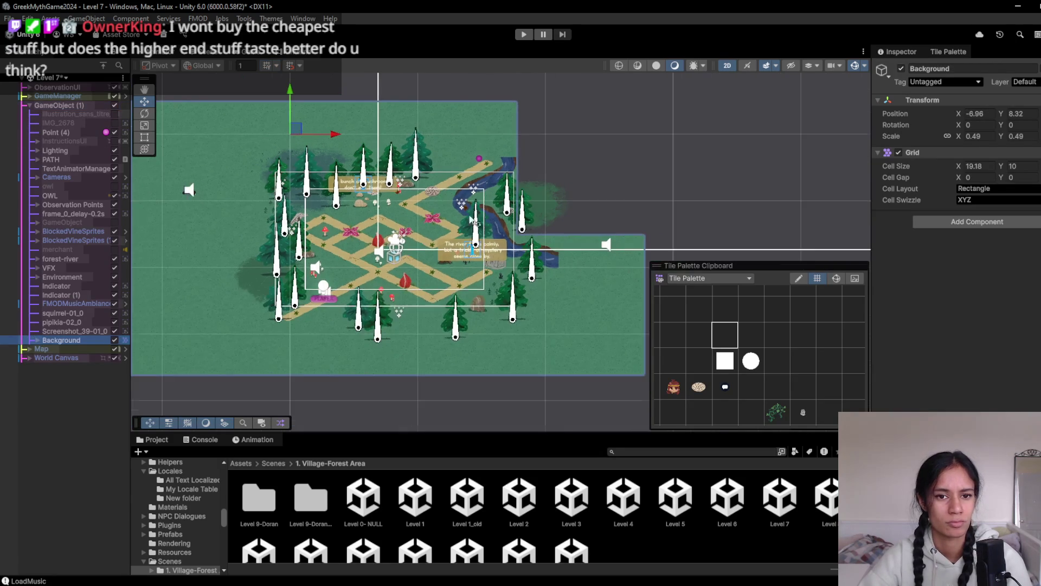
mouse_move(296, 129)
left_mouse_down()
mouse_move(475, 150)
mouse_move(515, 168)
mouse_move(538, 159)
mouse_move(545, 180)
mouse_move(527, 165)
mouse_move(528, 178)
left_mouse_up()
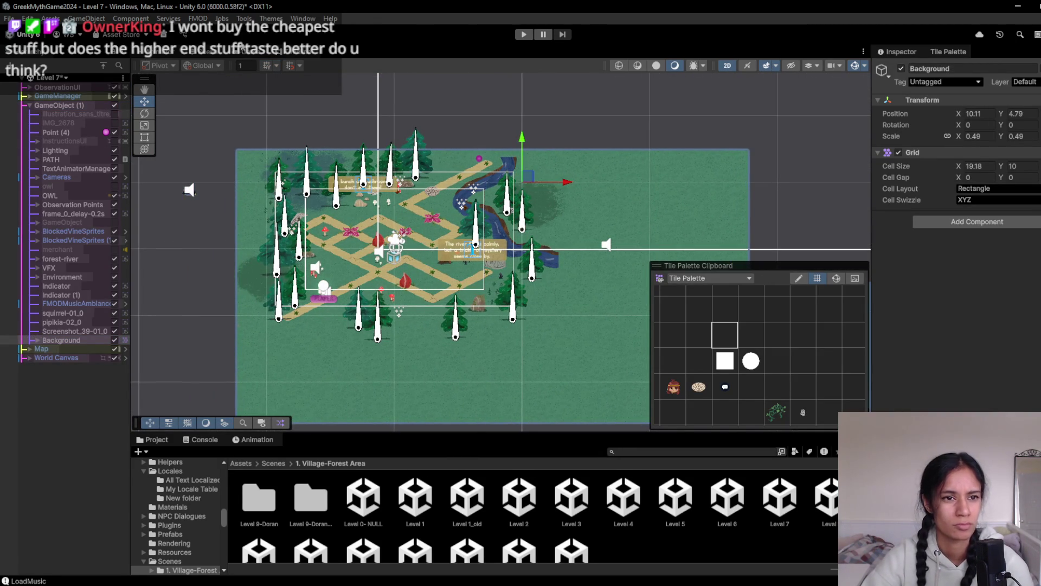
left_click(247, 53)
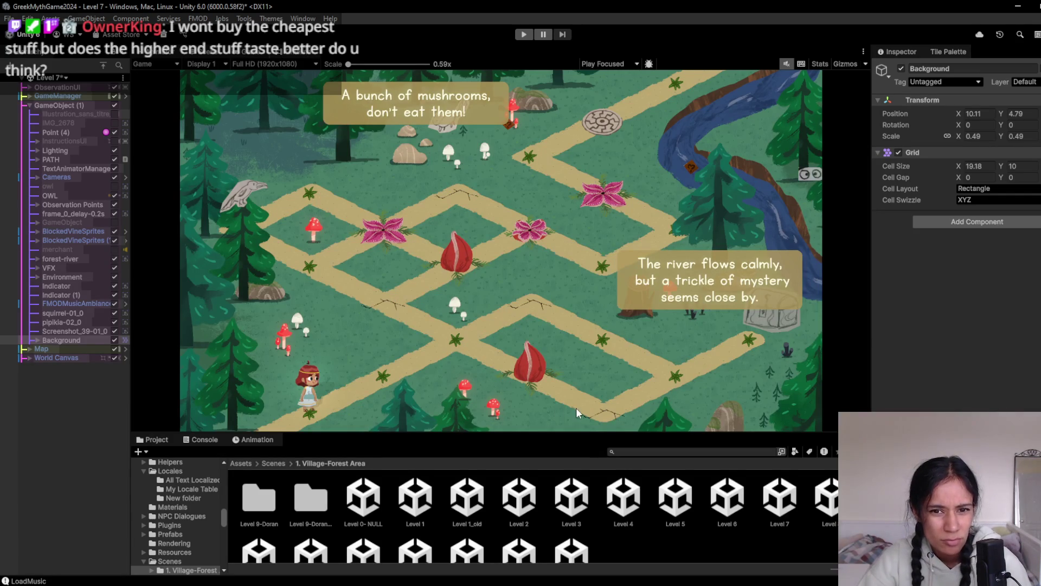
- Go to the A_Scenes folder in the Project window
scroll(444, 483, "down", 2)
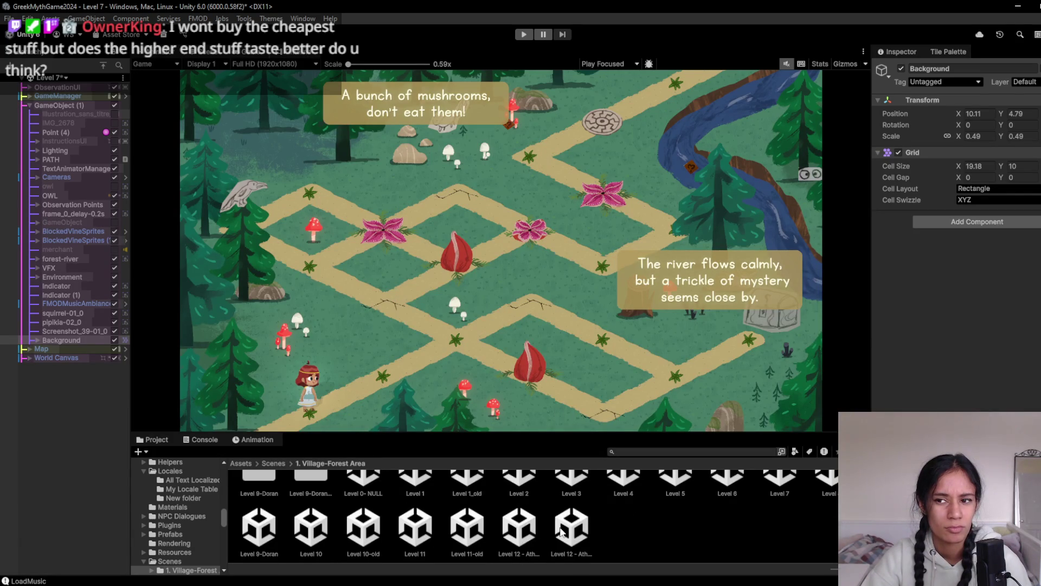
scroll(326, 504, "up", 1)
left_click(242, 463)
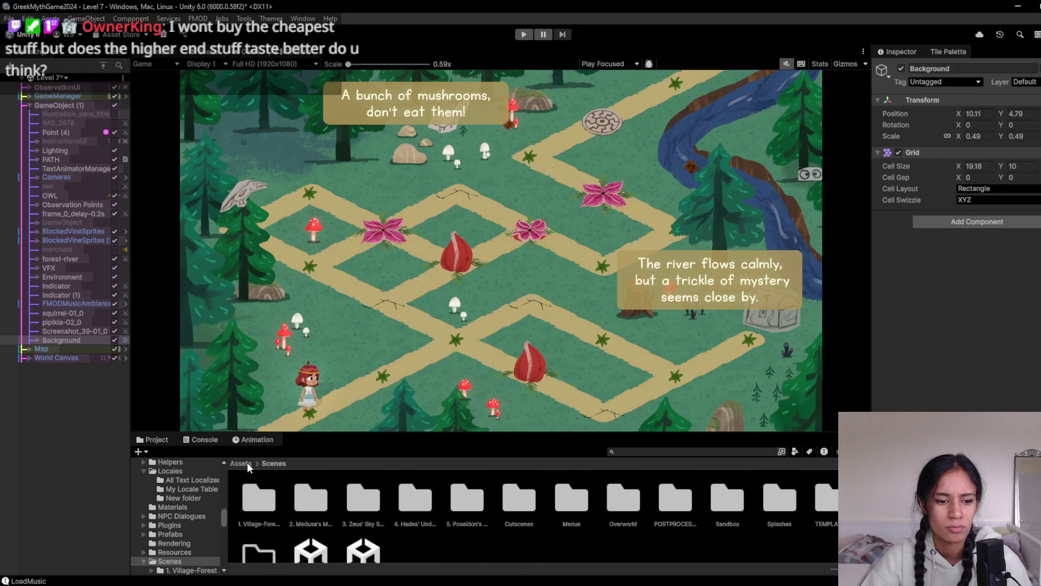
double_click(418, 507)
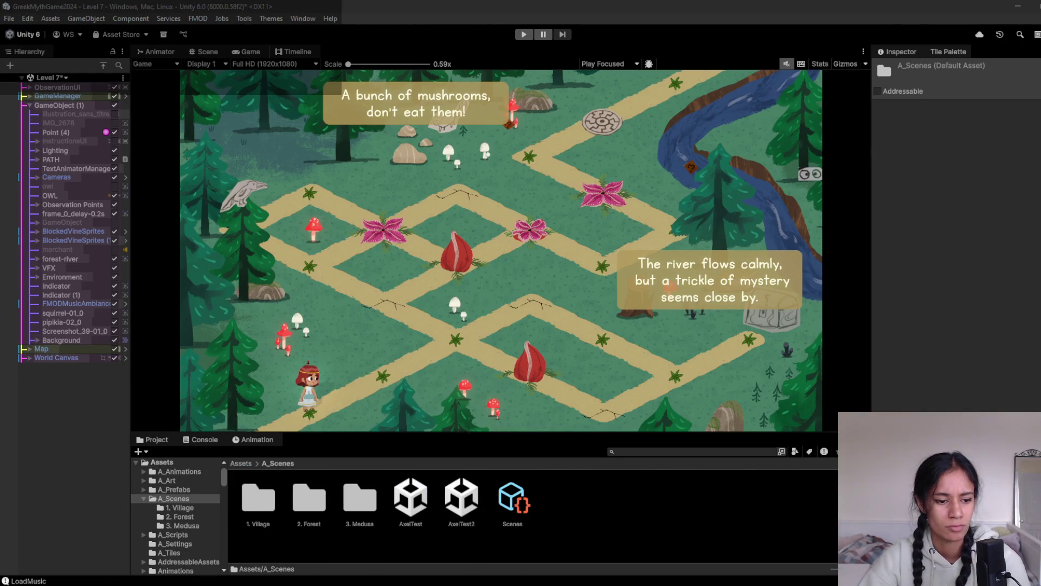
- Capture the rendered Game view with the Snipping Tool
key("super+s")
type("snip")
key("Return")
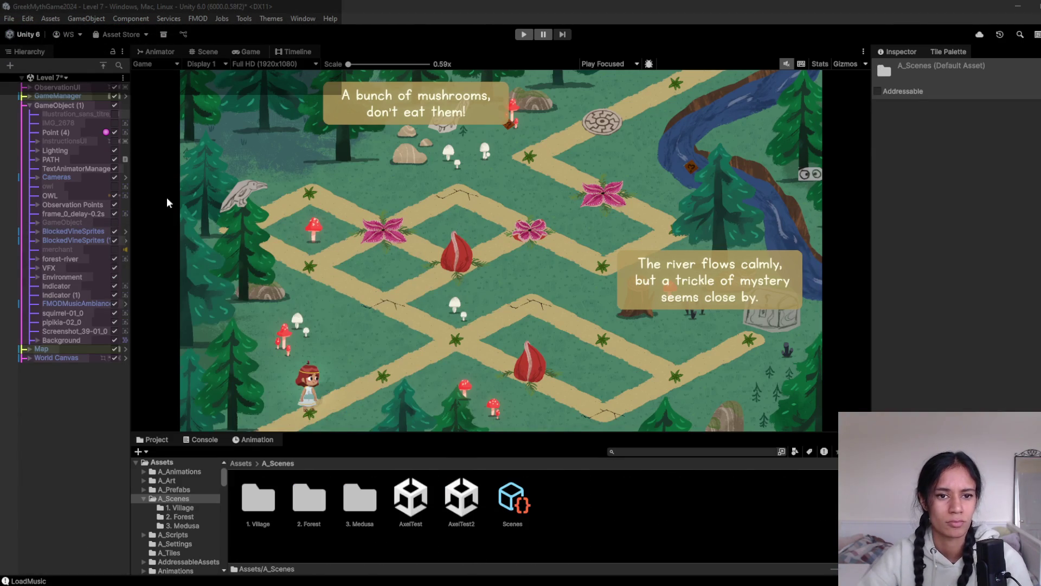
left_click(458, 363)
mouse_move(170, 62)
left_mouse_down()
mouse_move(677, 330)
mouse_move(851, 471)
left_mouse_up()
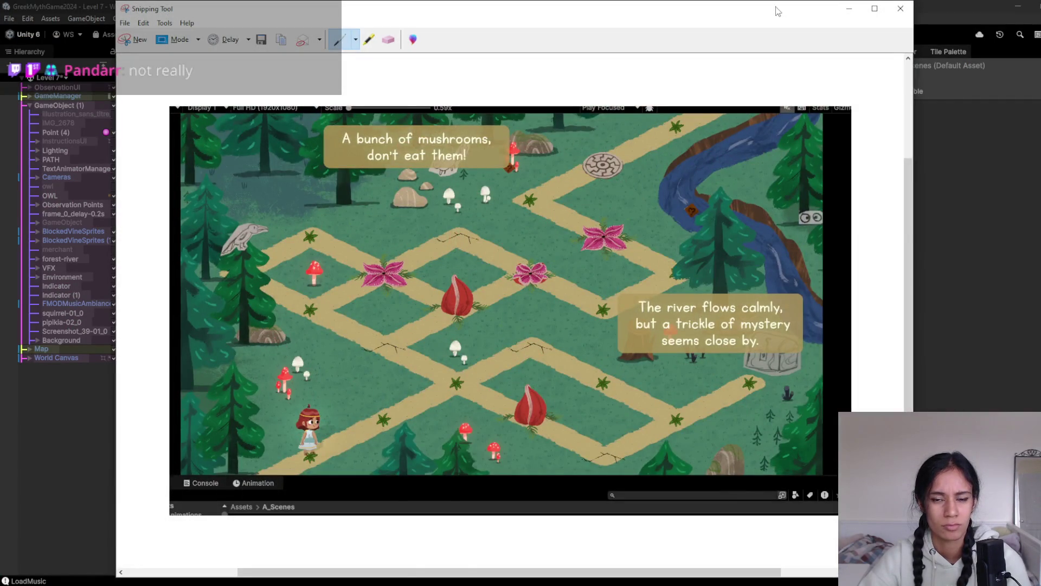
key("alt+Tab")
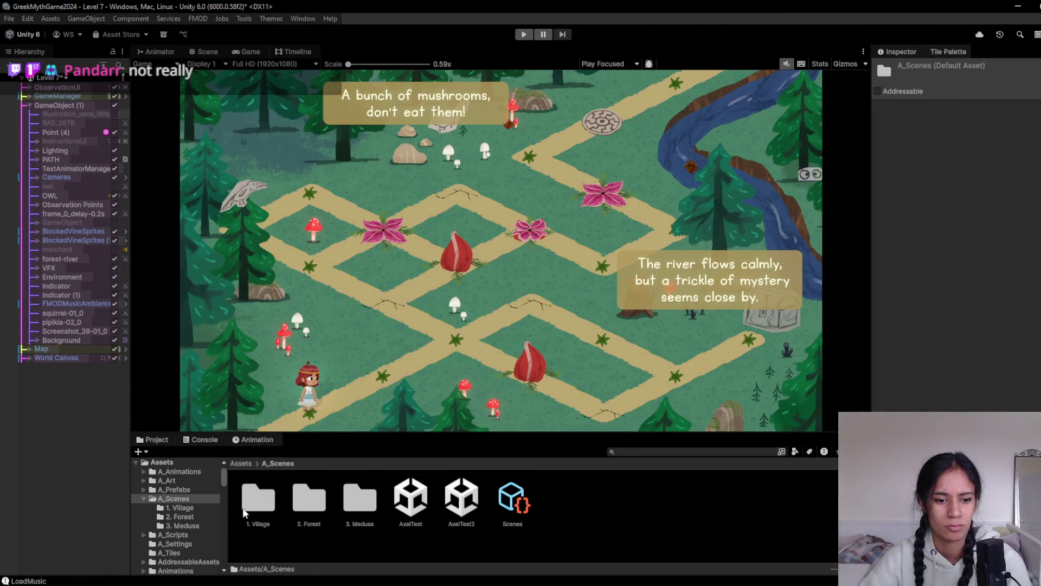
- Open the Level 12 scene from the 2. Forest folder, saving Level 7 when prompted
double_click(243, 512)
left_click(277, 464)
left_click(303, 505)
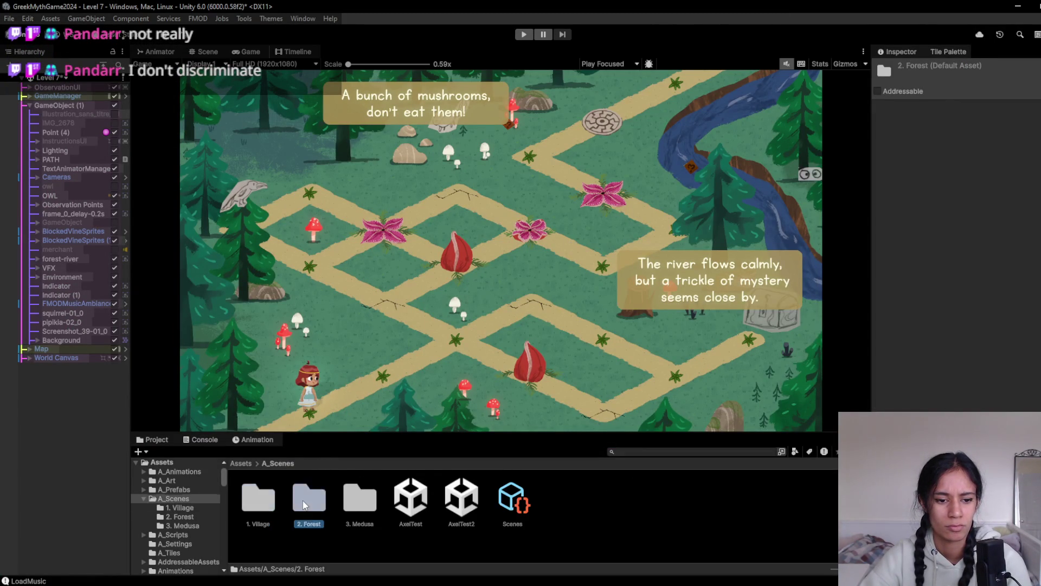
double_click(303, 505)
double_click(415, 507)
left_click(519, 322)
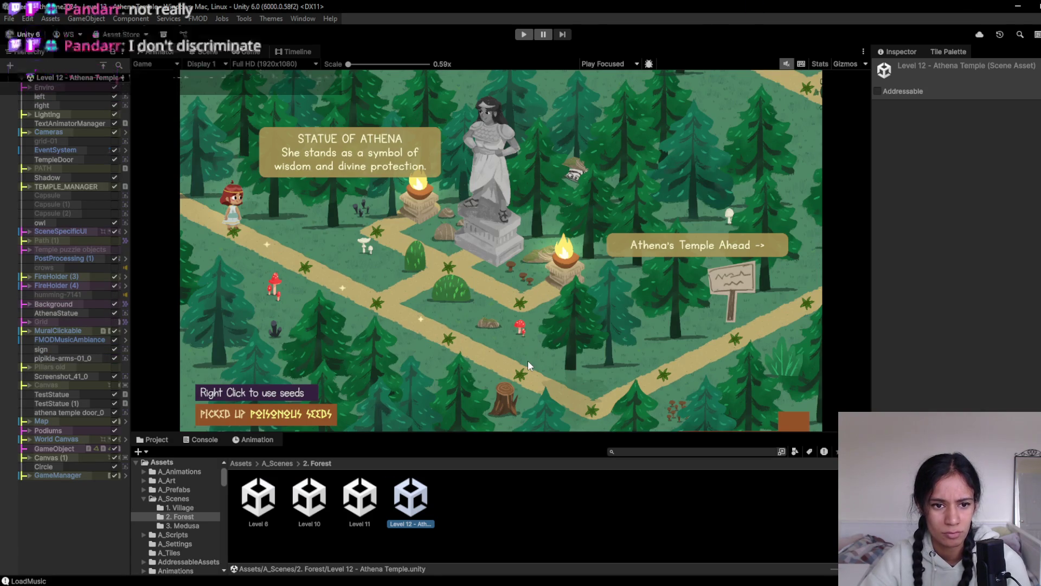
- Check Level 12 in Scene and Game views, then reopen Level 7 via the Scenes level list
left_click(205, 51)
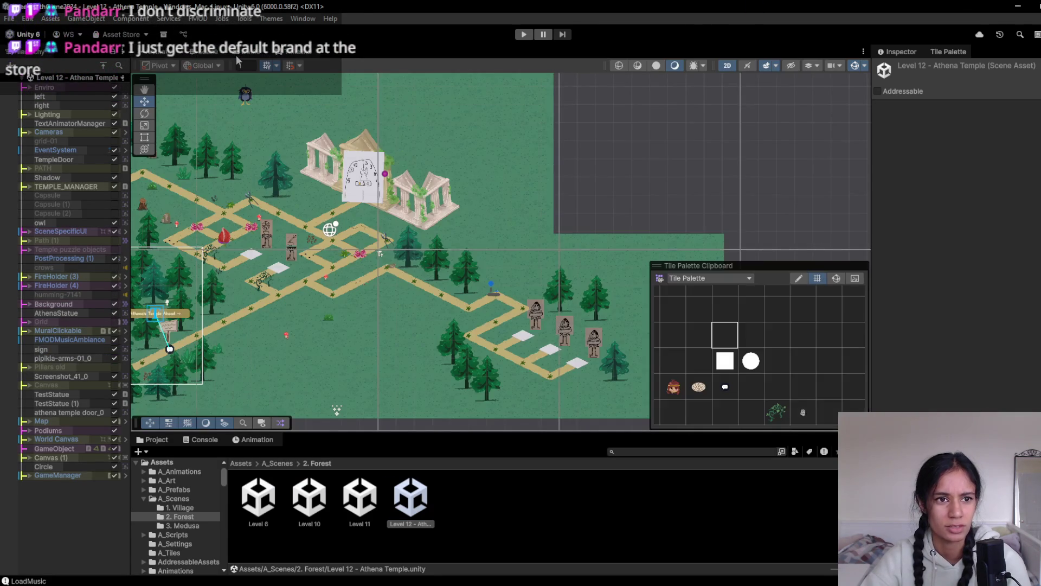
left_click(241, 51)
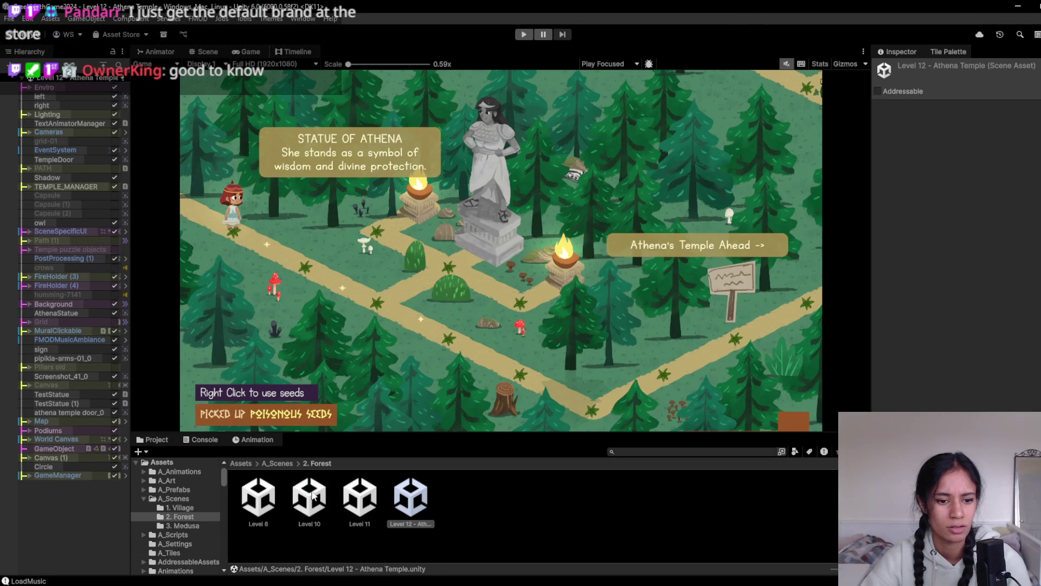
left_click(240, 464)
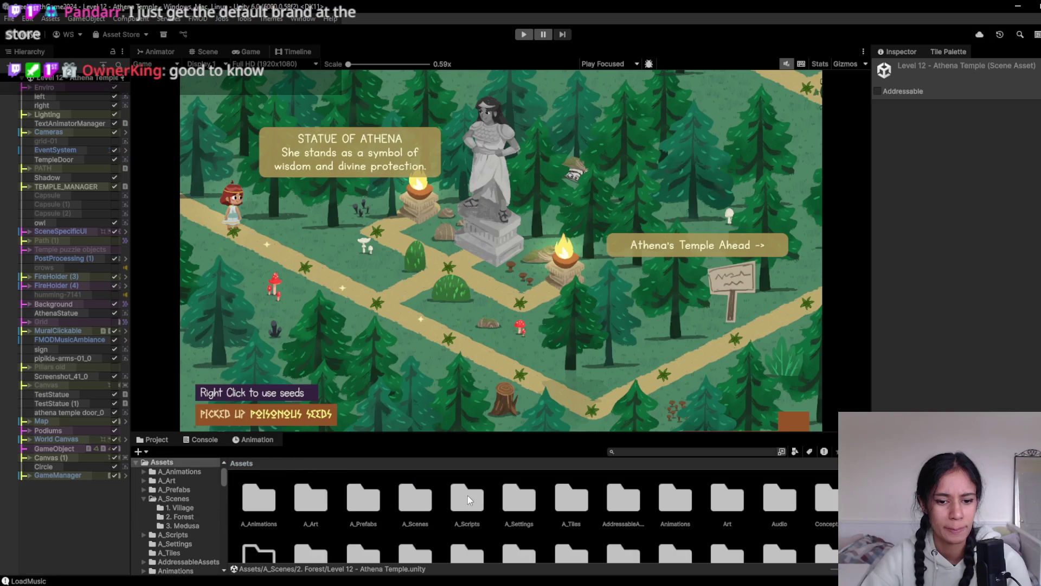
double_click(414, 503)
left_click(518, 502)
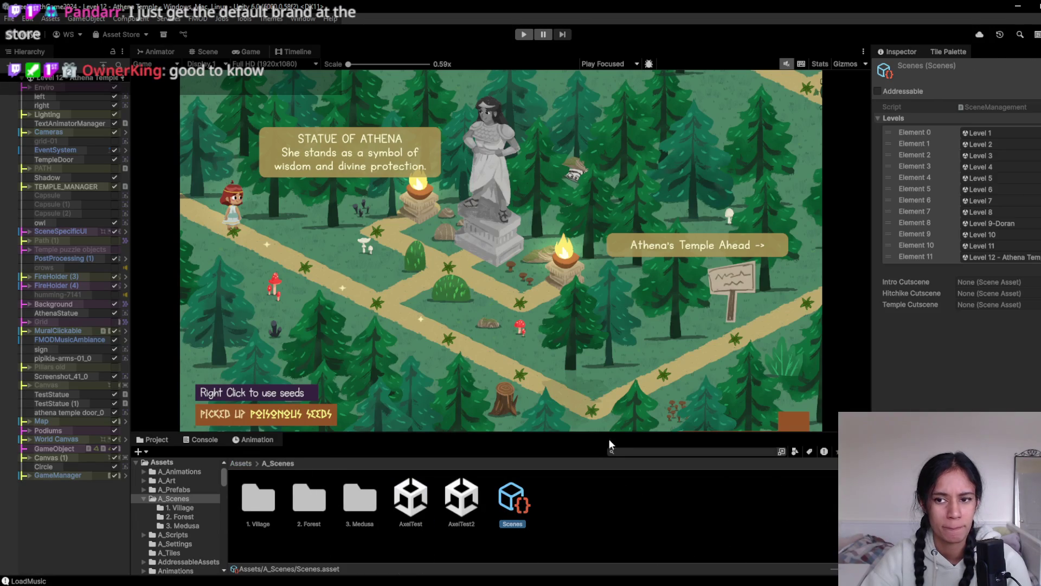
left_click(988, 202)
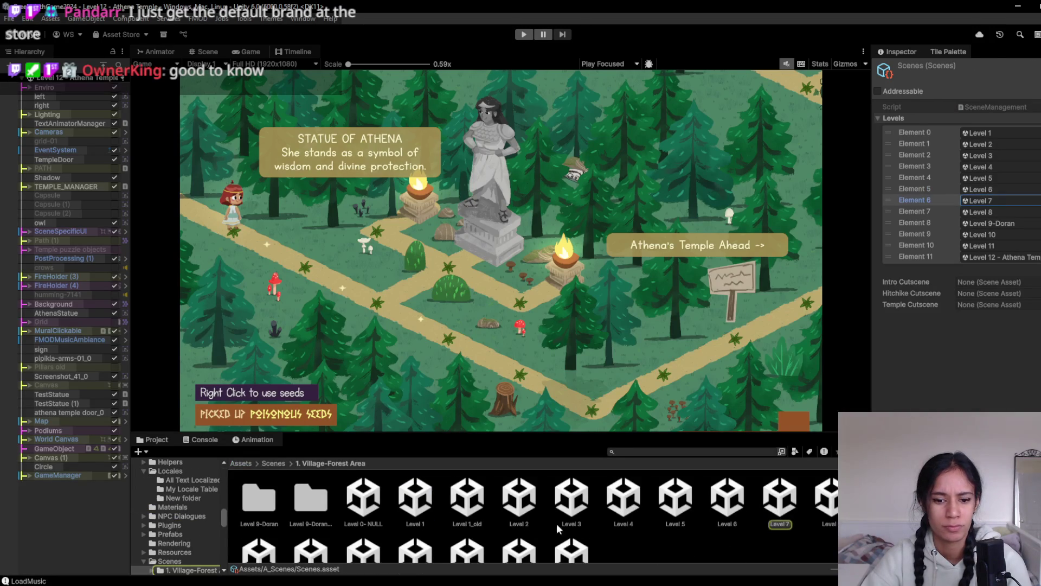
double_click(766, 508)
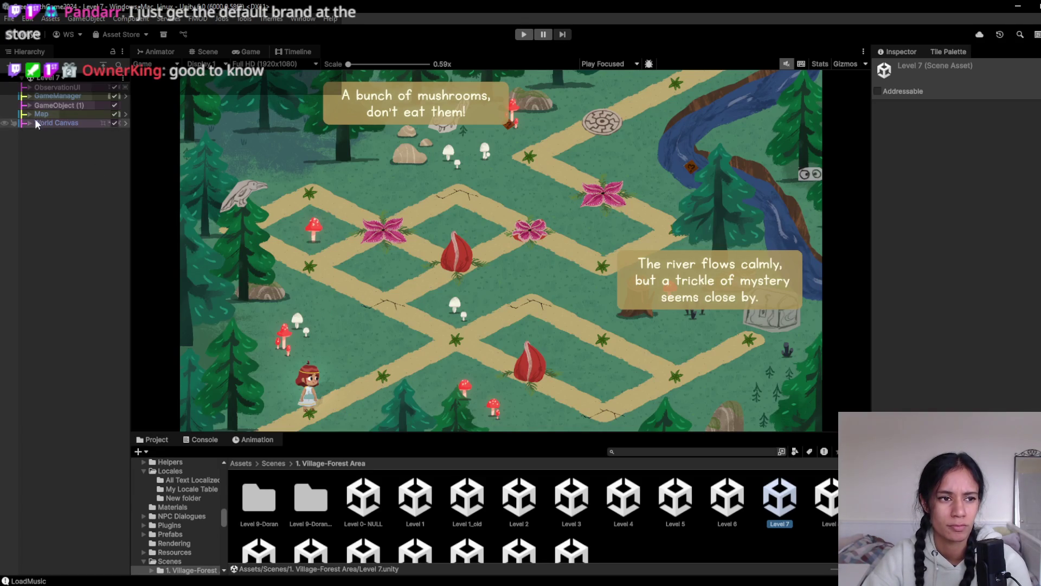
- Clear the selection and expand Map and GameObject (1) in the Hierarchy
left_click(31, 186)
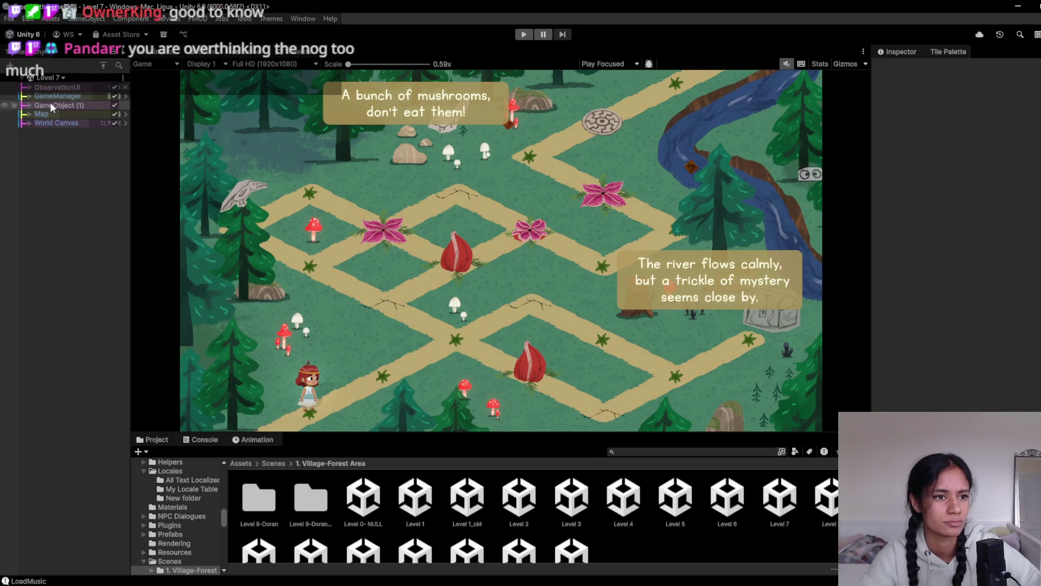
left_click(29, 97)
left_click(29, 96)
left_click(28, 115)
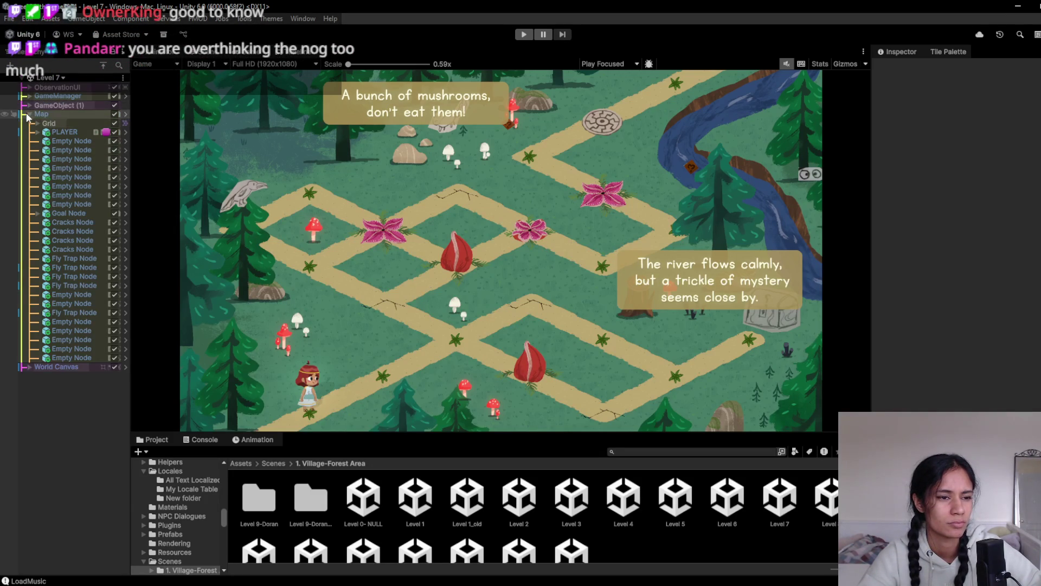
left_click(29, 106)
- Paint a sandy path tile at the path's left end with the Tile Palette
left_click(197, 53)
scroll(360, 277, "up", 6)
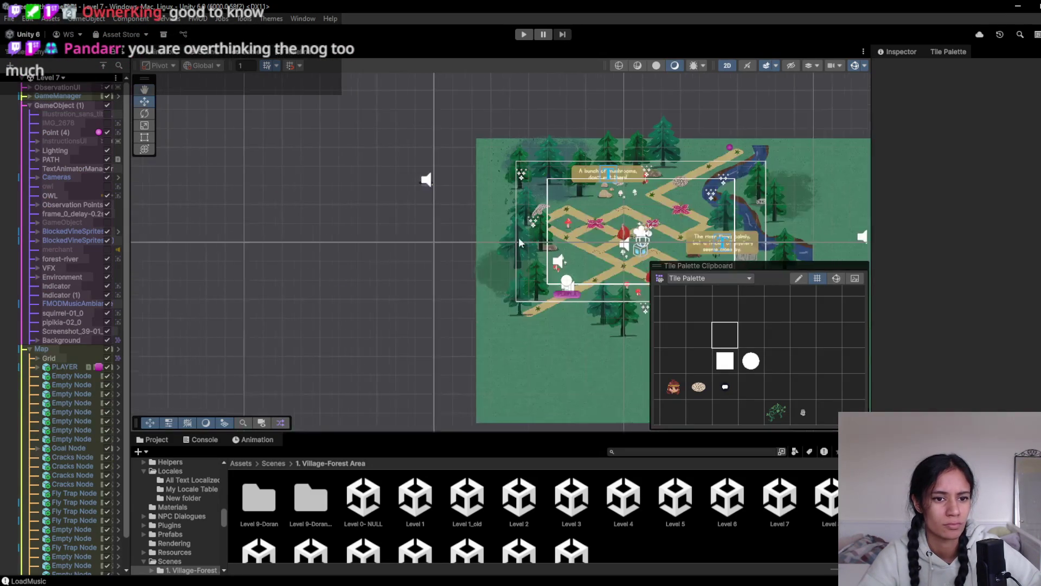
left_click_drag(387, 293, 244, 293)
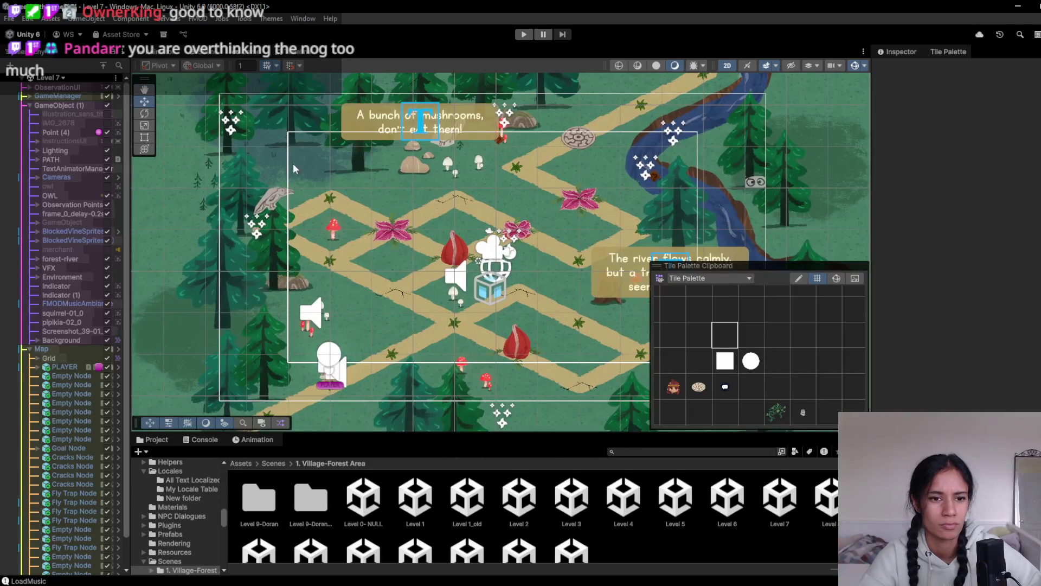
left_click(699, 335)
left_click(284, 171)
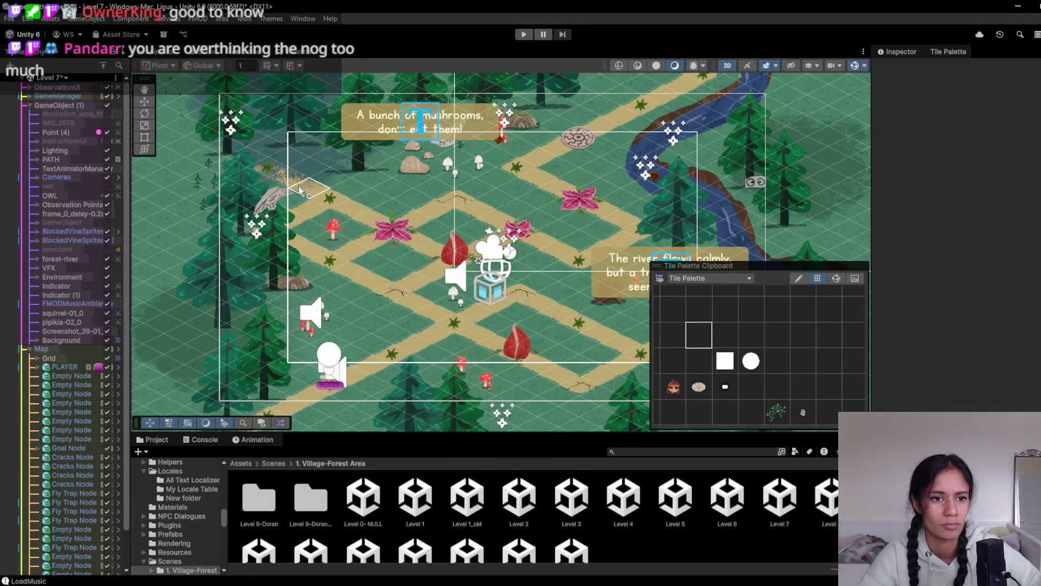
left_click_drag(309, 189, 360, 222)
- Preview in the Game view, then select Grid 0 Camera under Cameras and frame it
left_click(243, 54)
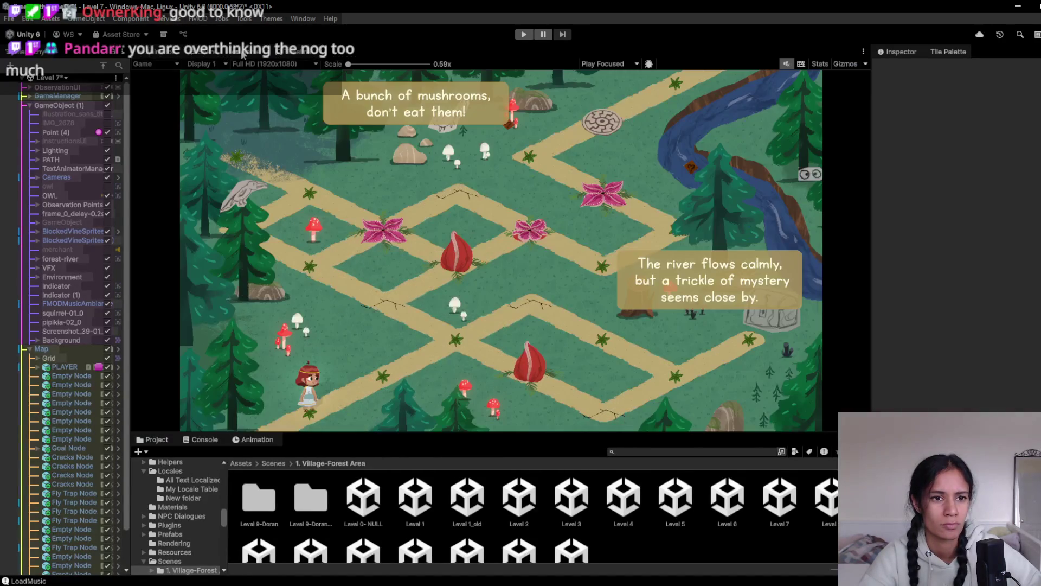
left_click(287, 55)
left_click(212, 57)
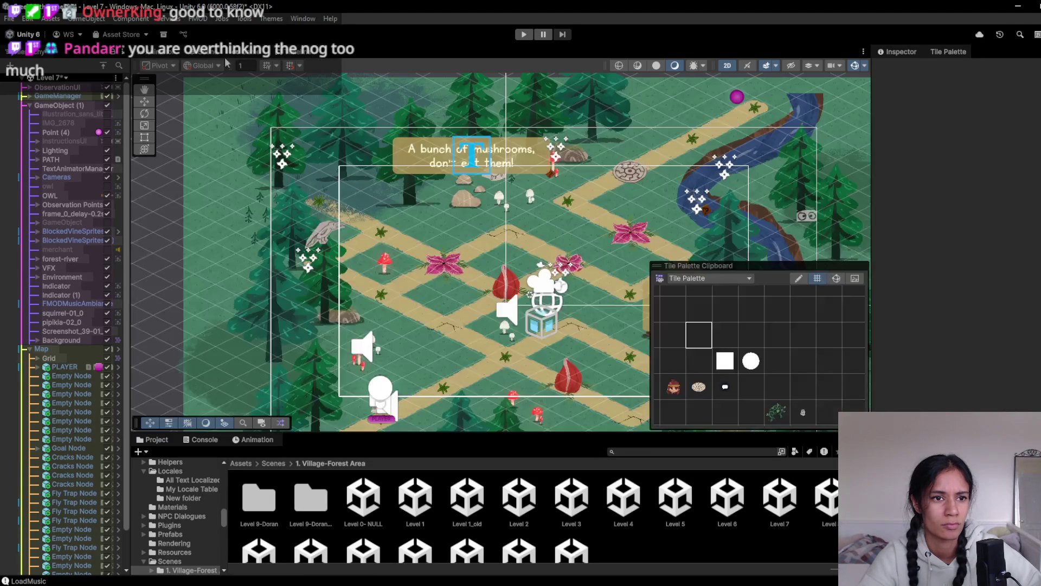
left_click(37, 177)
left_click(47, 187)
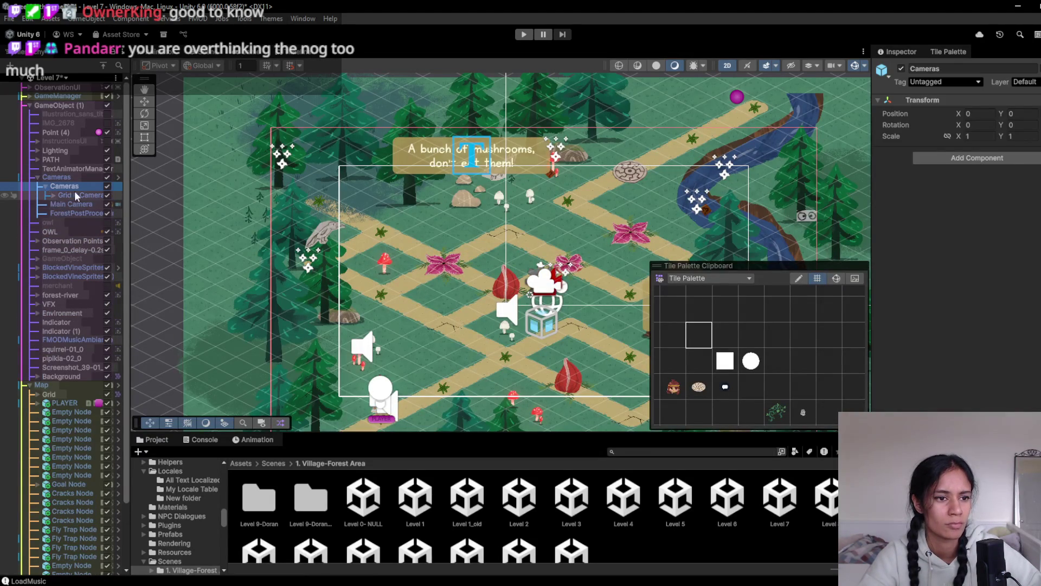
left_click(75, 195)
key("f")
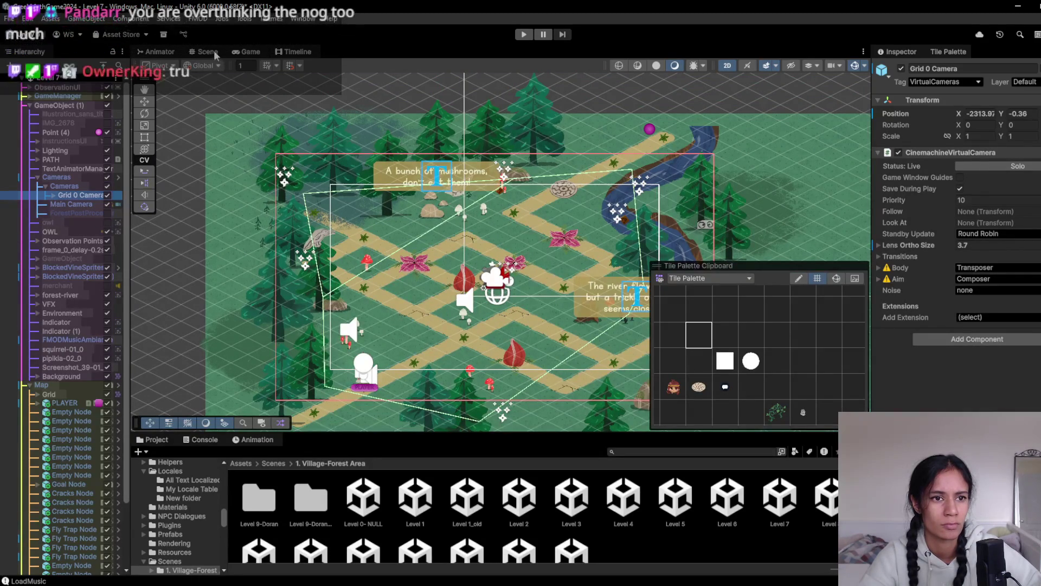
- Enable the ForestPostProcess object and preview the result in the Game view
left_click(247, 51)
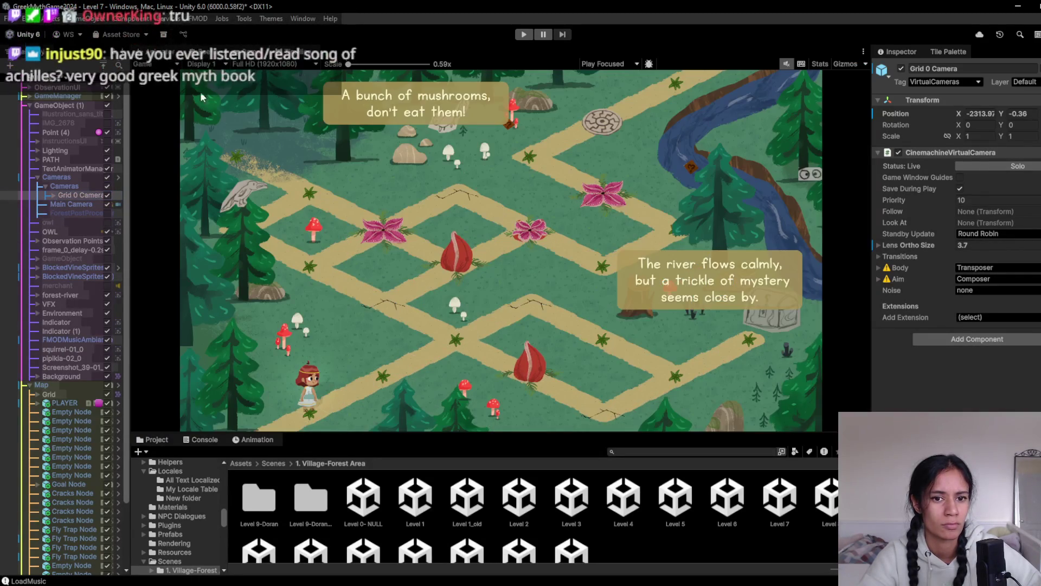
left_click(108, 216)
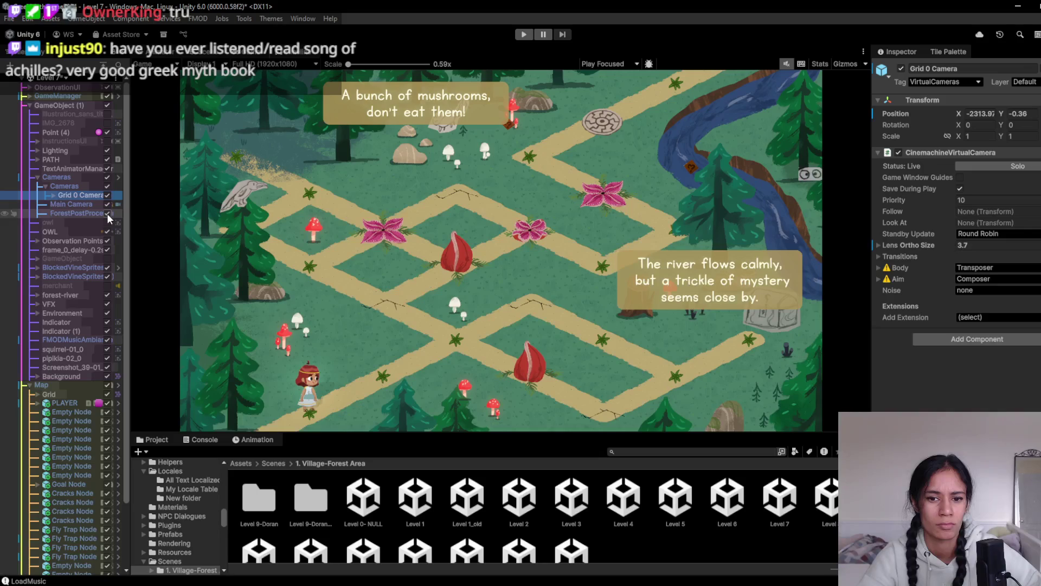
left_click(107, 213)
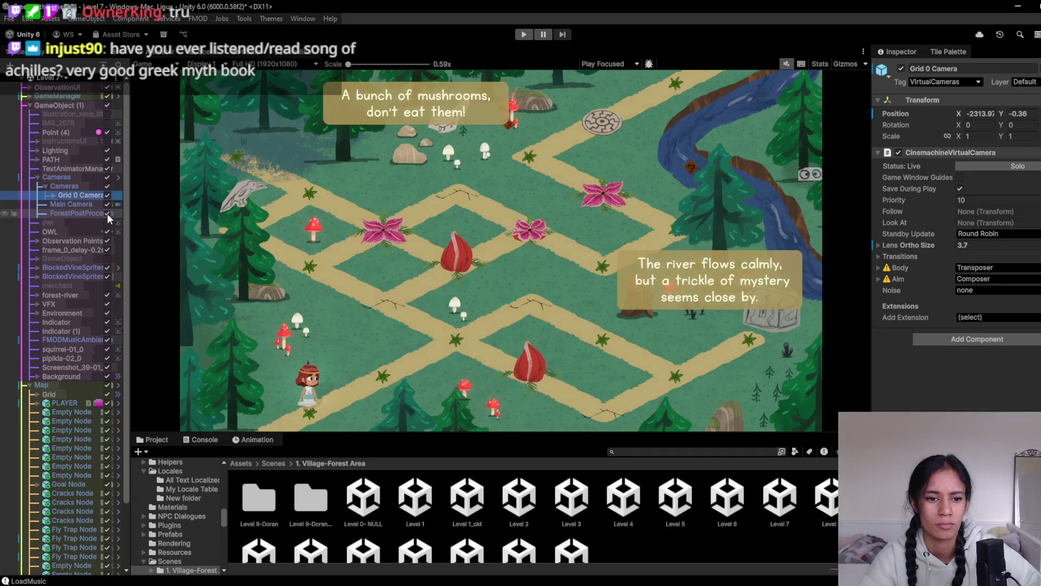
left_click(245, 54)
left_click(245, 54)
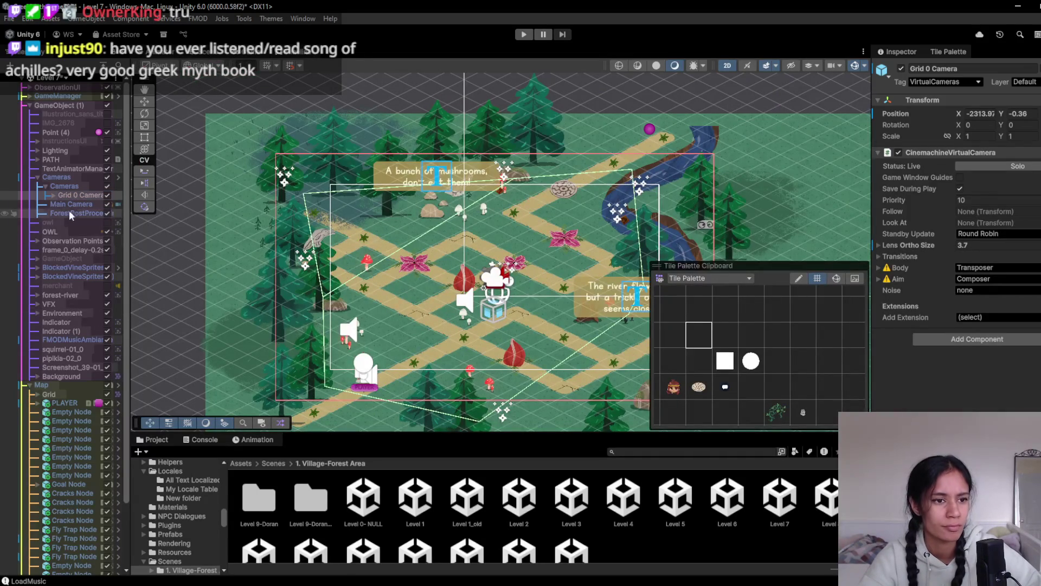
- Move Grid 0 Camera down-left to Y -0.44 and check the new framing in the Game view
scroll(325, 287, "down", 2)
left_click(144, 101)
mouse_move(469, 275)
left_mouse_down()
mouse_move(451, 298)
mouse_move(456, 275)
mouse_move(442, 277)
left_mouse_up()
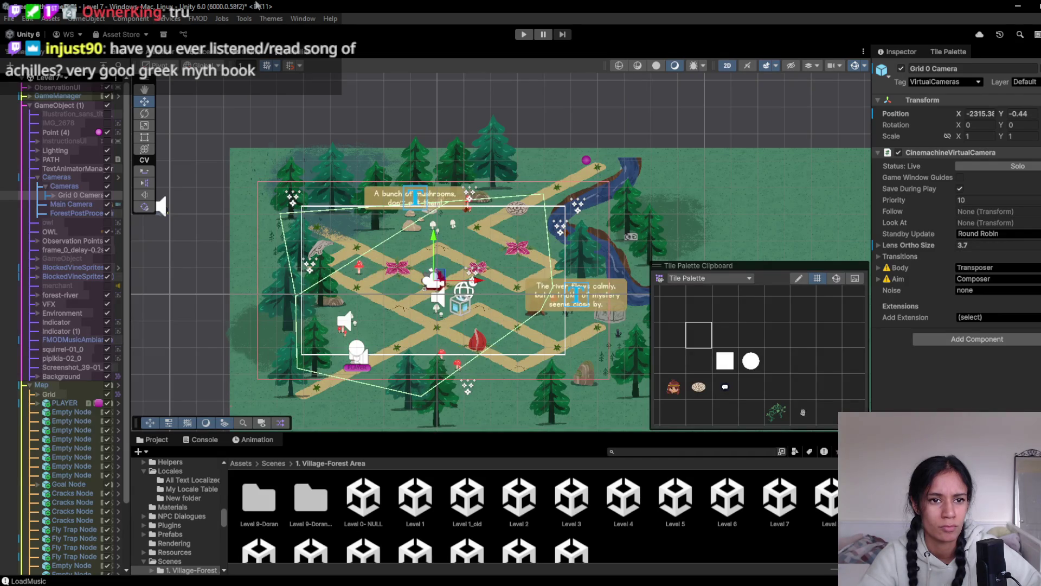
left_click(258, 52)
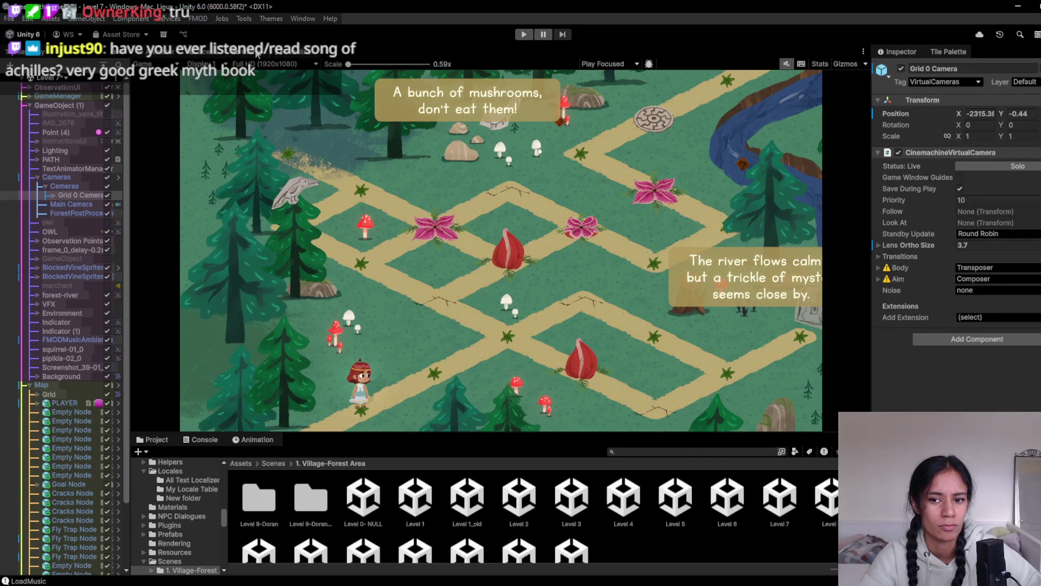
left_click(204, 55)
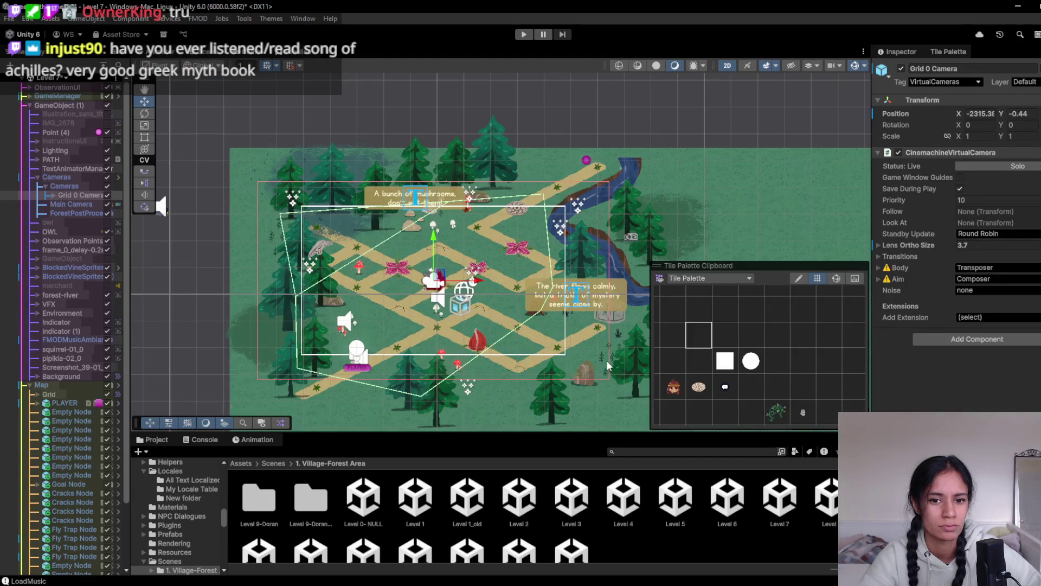
scroll(606, 362, "up", 5)
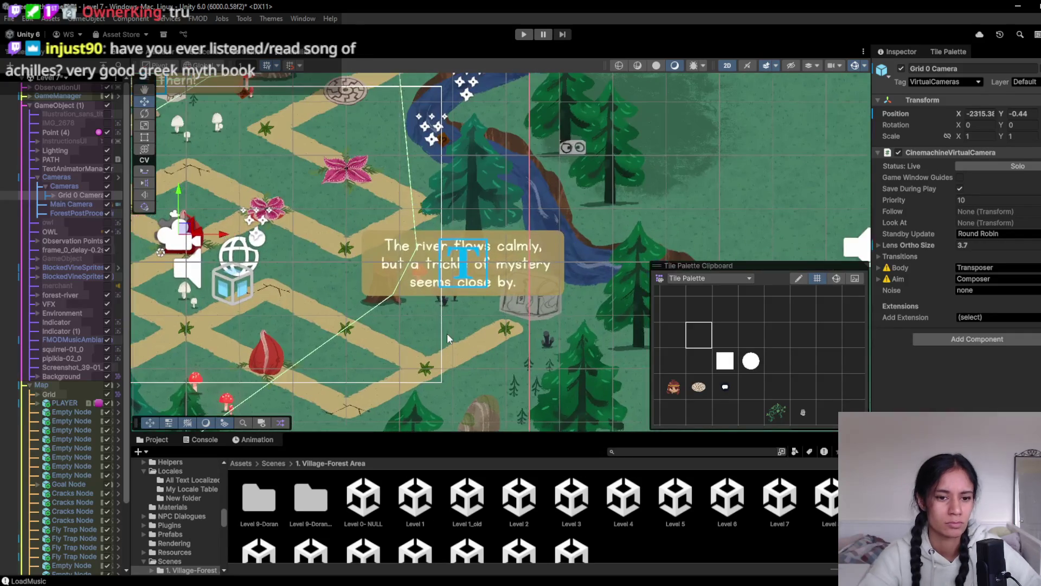
- Raise the river flows caption slightly in the Scene view
scroll(396, 301, "up", 2)
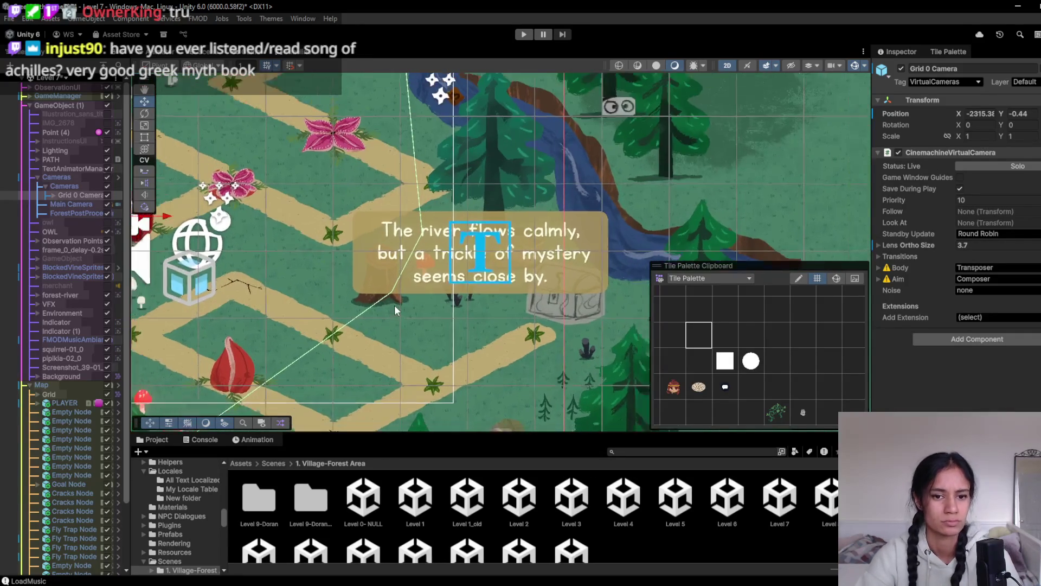
scroll(395, 305, "down", 3)
scroll(408, 306, "down", 2)
left_click(453, 271)
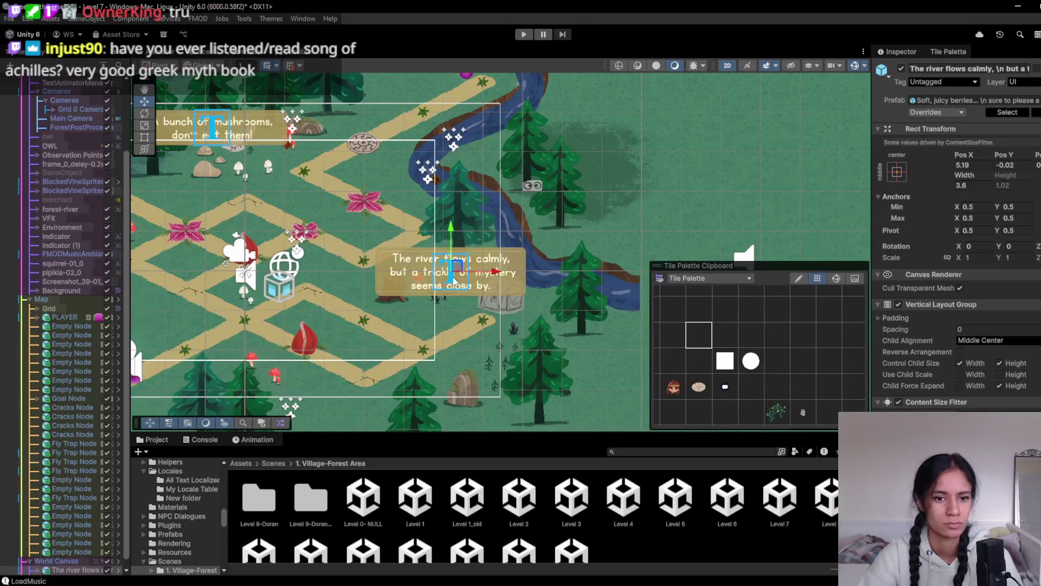
mouse_move(456, 266)
left_mouse_down()
mouse_move(459, 237)
mouse_move(422, 209)
mouse_move(412, 222)
mouse_move(423, 187)
mouse_move(366, 205)
mouse_move(358, 190)
mouse_move(399, 182)
mouse_move(422, 217)
left_mouse_up()
- Move the treasure chest left toward the path and select the Tree stump object
left_click(497, 303)
left_click(496, 303)
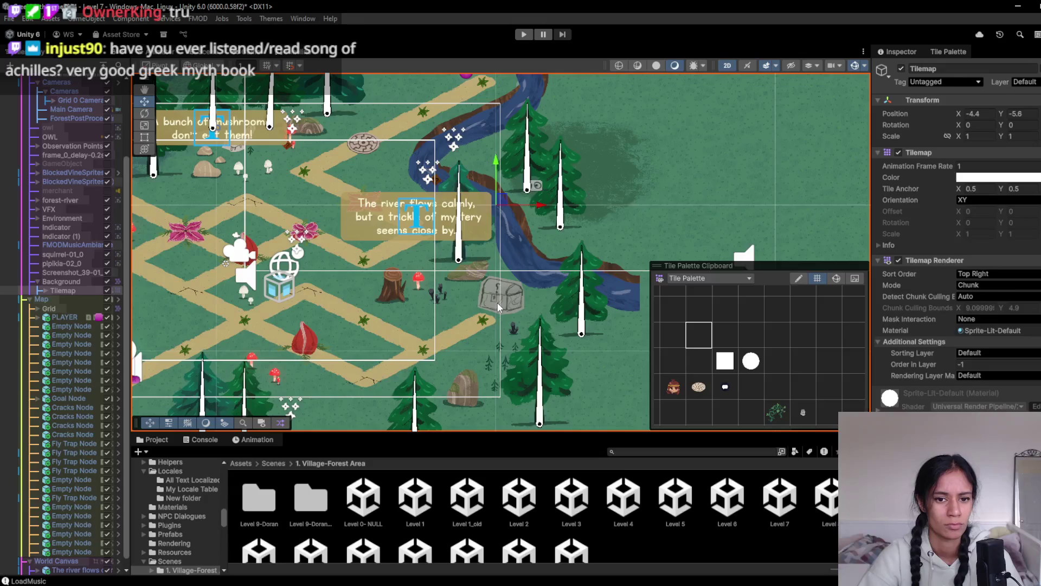
left_click_drag(497, 302, 396, 296)
left_click(397, 279)
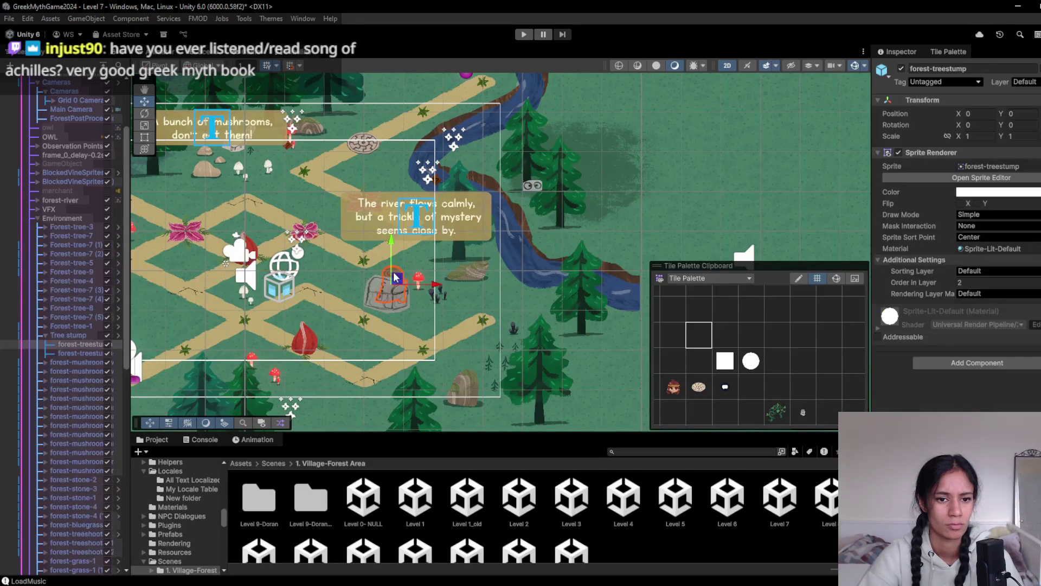
left_click(75, 334)
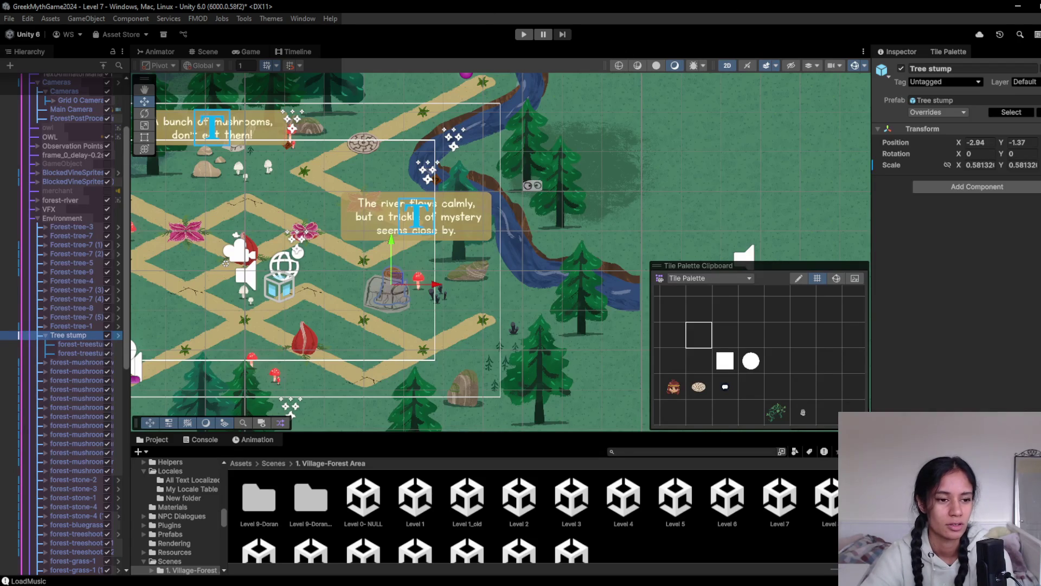
- Drag the Tree stump down-right along the path and shift forest-bluegrass-1 up-right to 0.82, 1.8
mouse_move(393, 287)
left_mouse_down()
mouse_move(433, 307)
mouse_move(461, 356)
mouse_move(452, 362)
mouse_move(469, 340)
left_mouse_up()
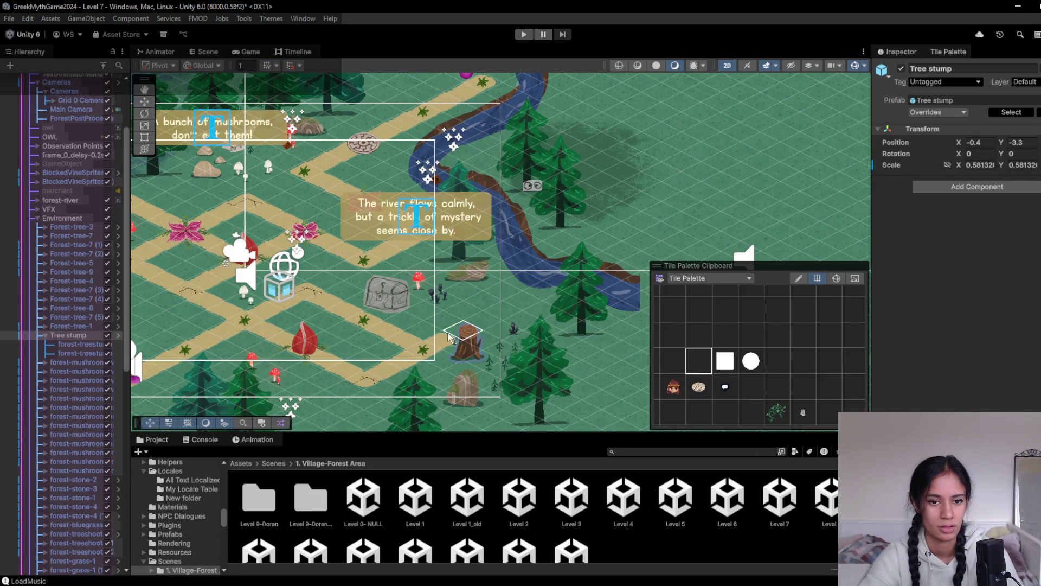
key("Left")
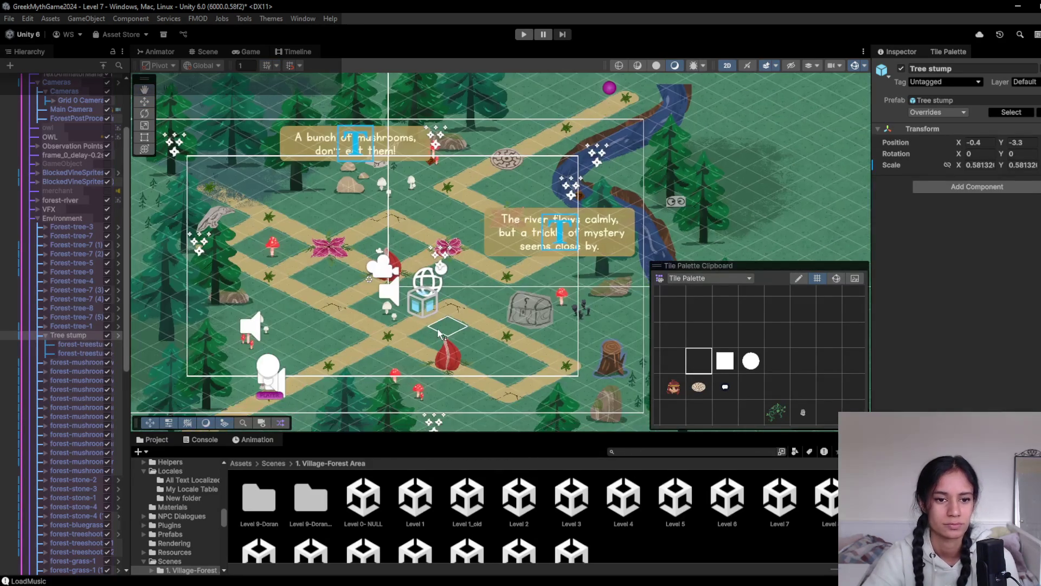
left_click(145, 107)
left_click(231, 202)
left_click(231, 202)
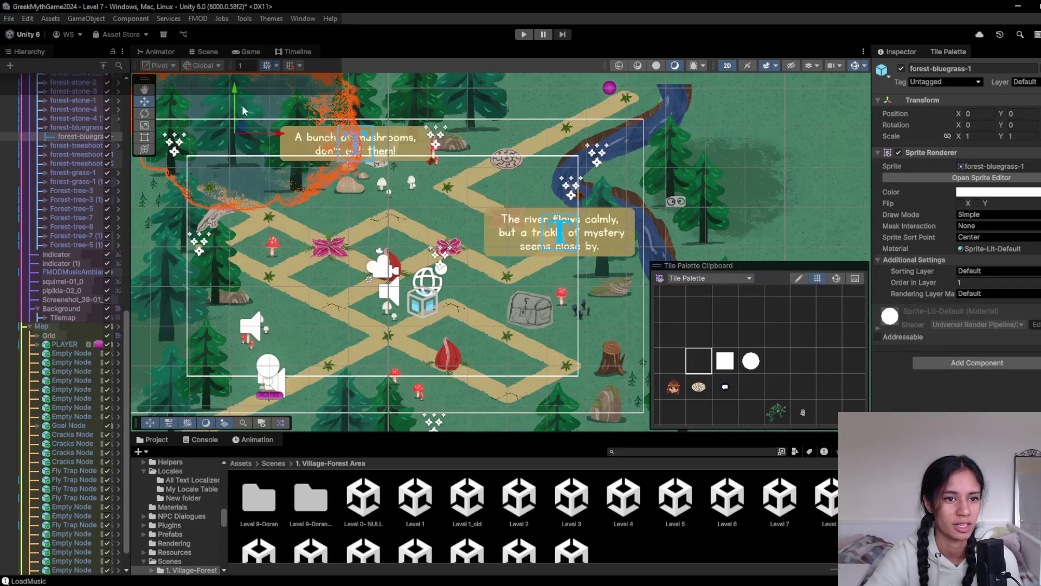
left_click_drag(241, 127, 252, 104)
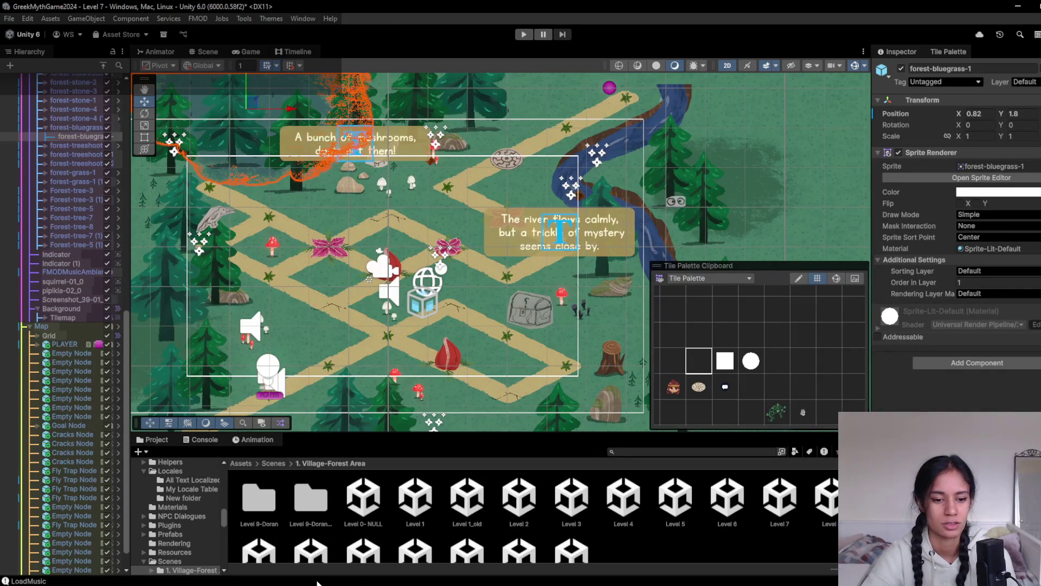
mouse_move(316, 584)
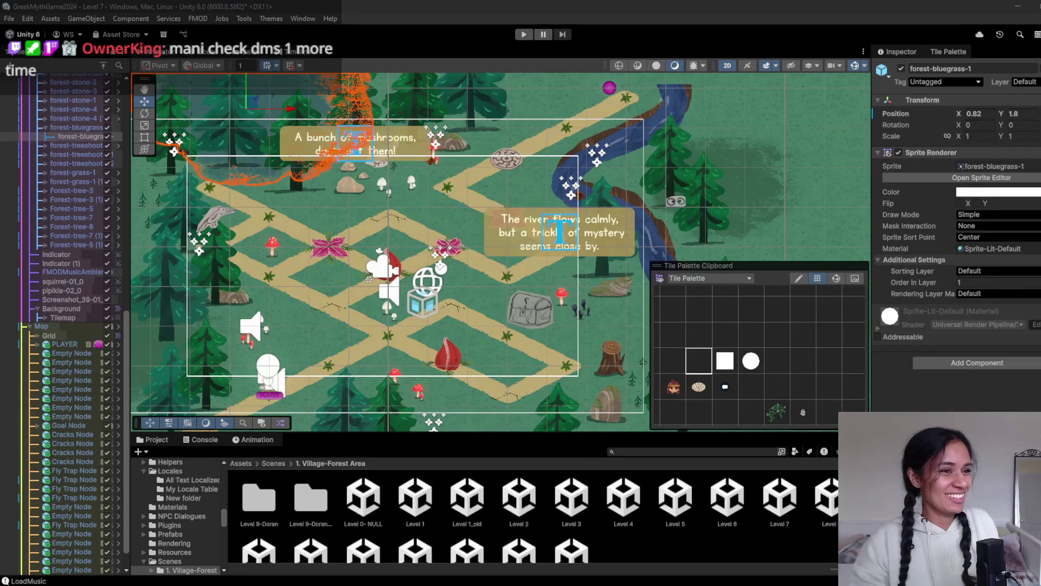
- Drag forest-bluegrass-1 far left to the forest's upper-left edge and preview it in the Game view
left_click(581, 6)
mouse_move(239, 107)
left_mouse_down()
mouse_move(148, 102)
mouse_move(166, 105)
left_mouse_up()
left_click(247, 51)
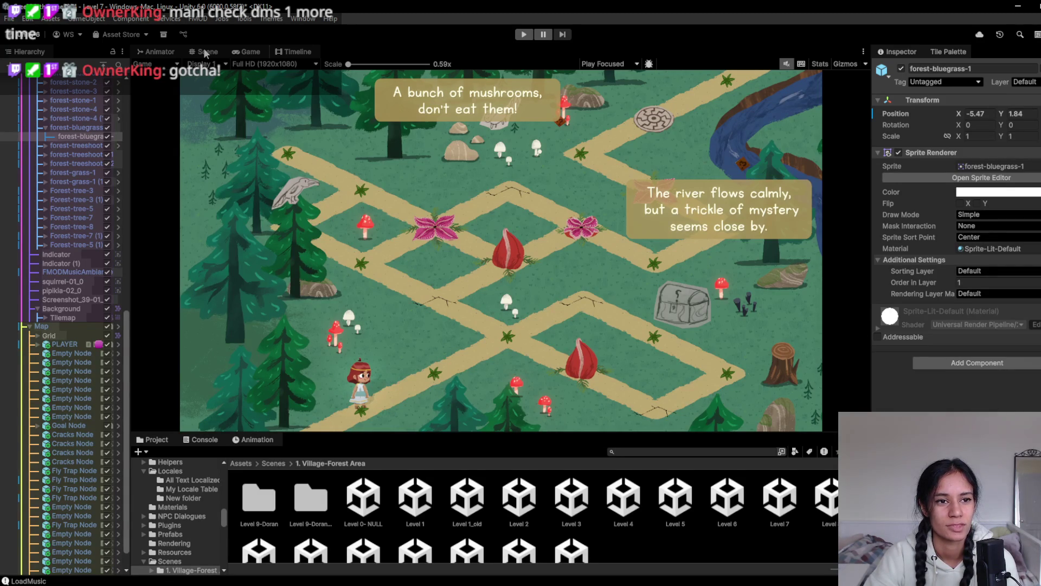
left_click(205, 52)
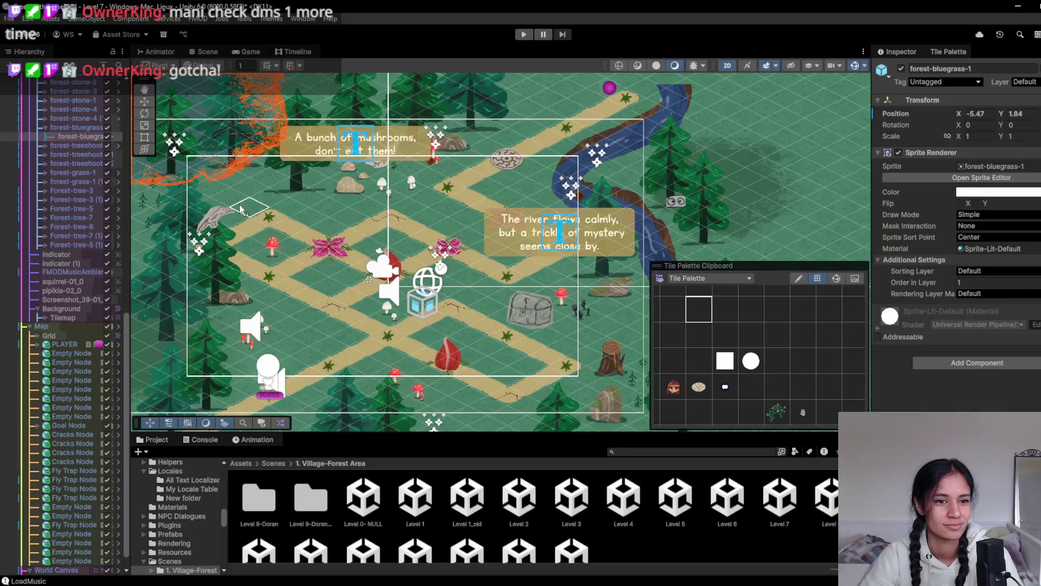
- Select the Forest-tree-3 (1) pine at the map's left edge
scroll(428, 236, "up", 2)
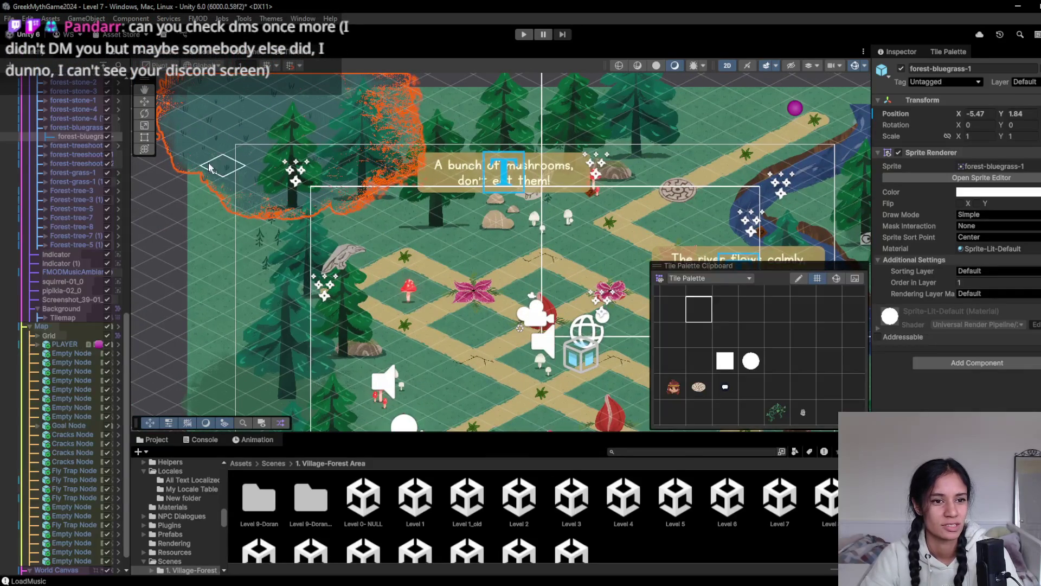
left_click(144, 101)
left_click(302, 276)
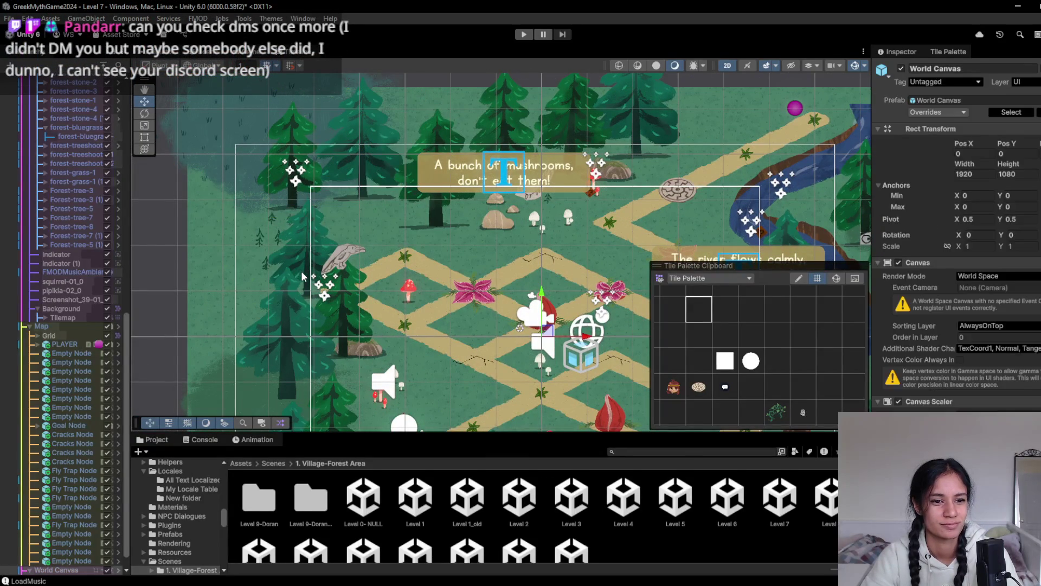
left_click(306, 278)
left_click(103, 200)
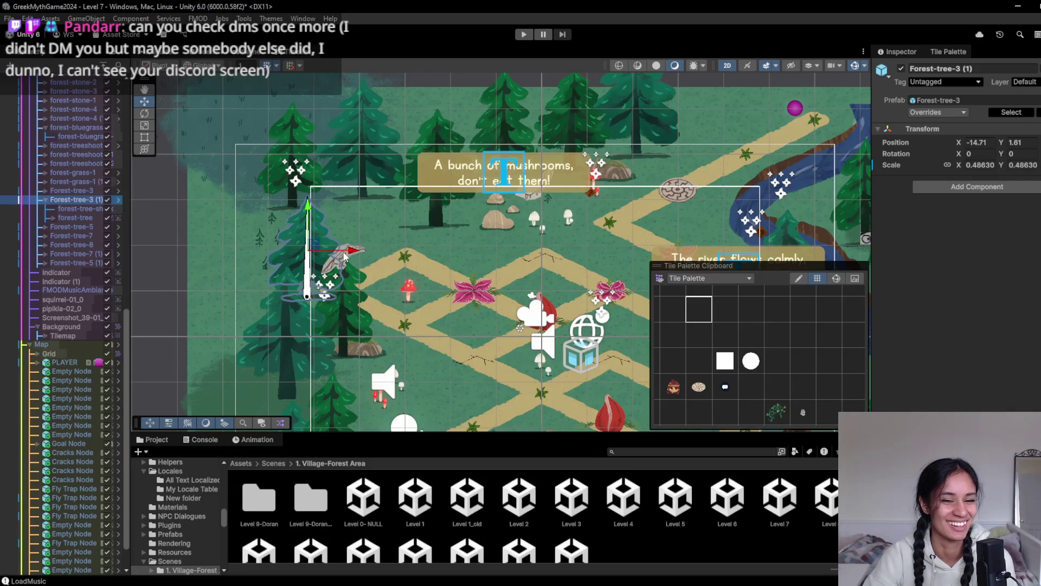
- Move Forest-tree-3 (1) and Forest-tree-5 up and to the left
left_click(313, 249)
mouse_move(313, 249)
left_mouse_down()
mouse_move(249, 233)
mouse_move(255, 200)
left_mouse_up()
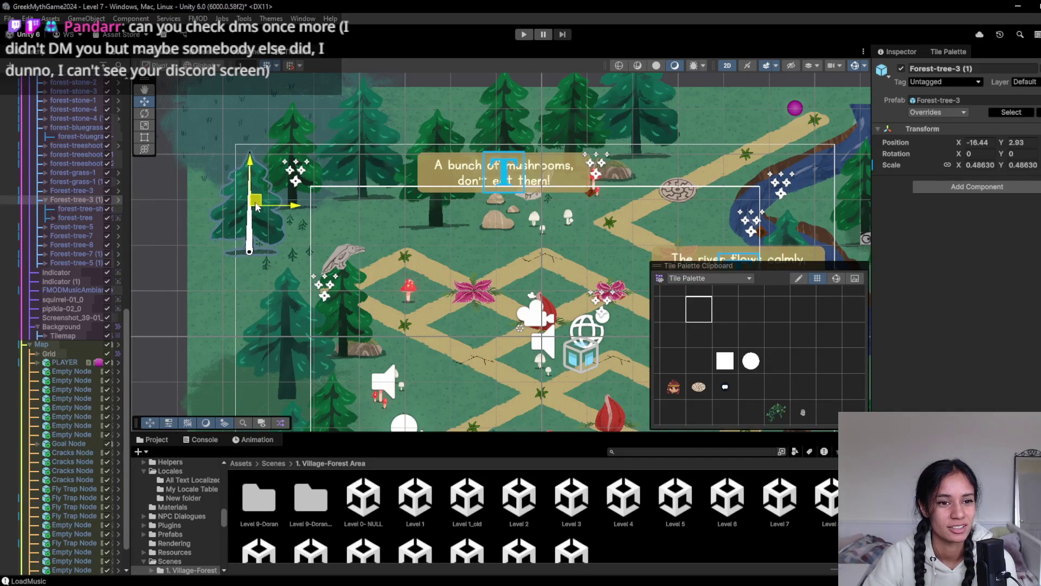
left_click(291, 344)
left_click(292, 344)
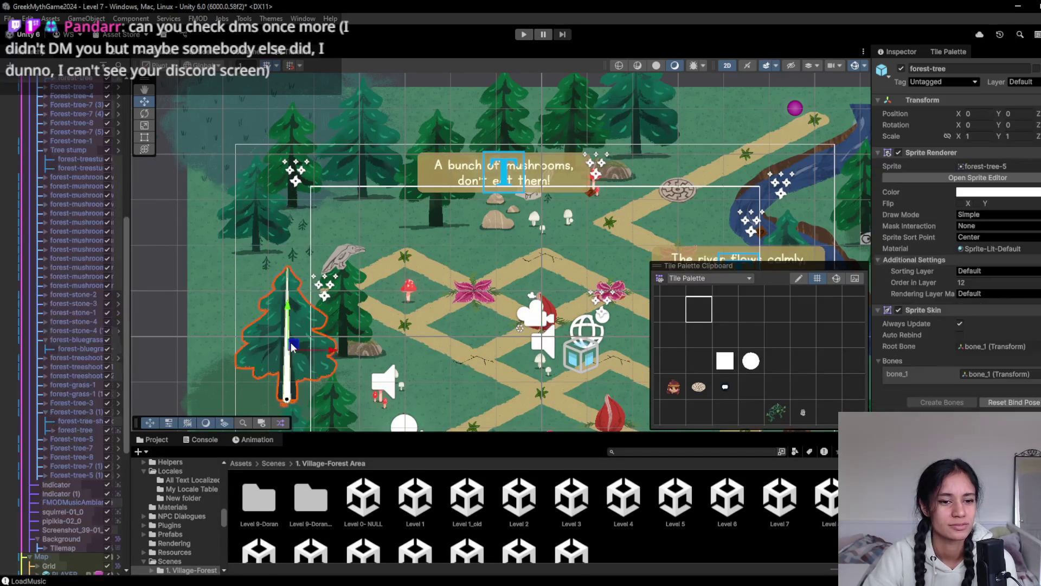
scroll(59, 142, "up", 3)
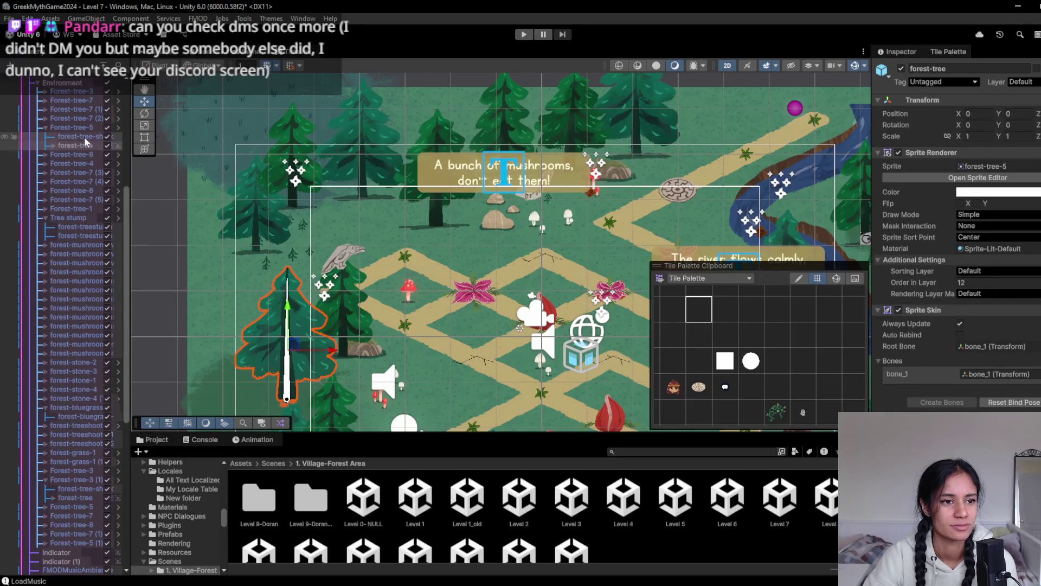
left_click(76, 127)
left_click_drag(294, 347, 258, 338)
- Move the raven-topped Forest-tree-7 (2) up-left and preview the rendered level
scroll(294, 358, "down", 5)
left_click(257, 254)
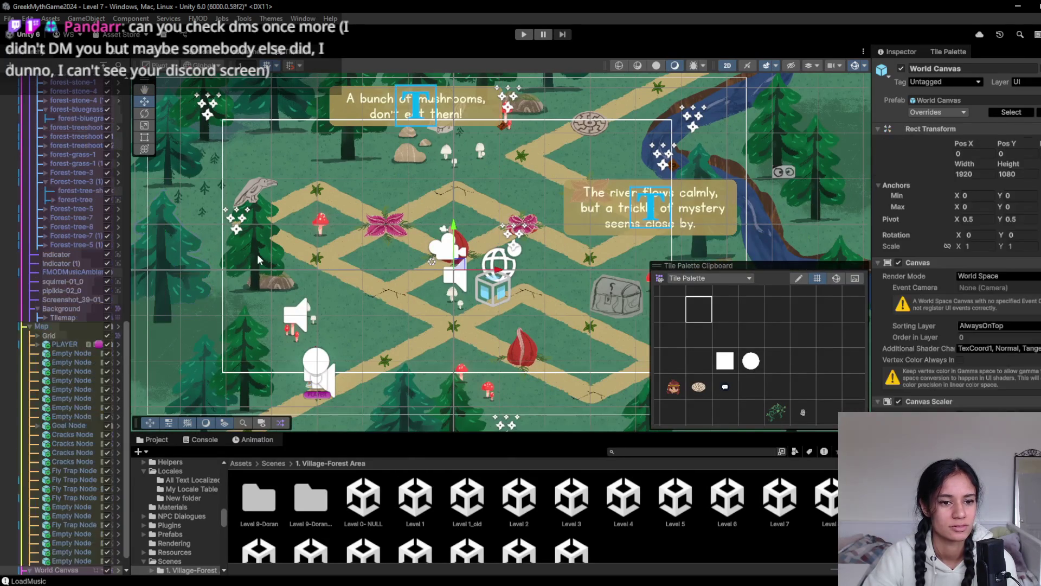
left_click(257, 256)
scroll(60, 167, "up", 2)
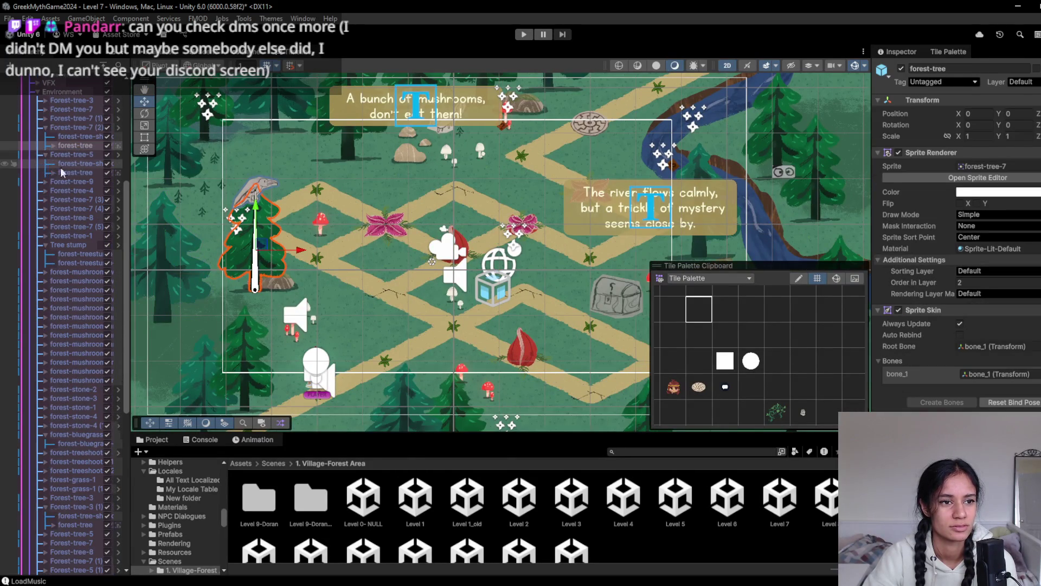
left_click(85, 128)
mouse_move(263, 249)
left_mouse_down()
mouse_move(215, 202)
mouse_move(194, 210)
left_mouse_up()
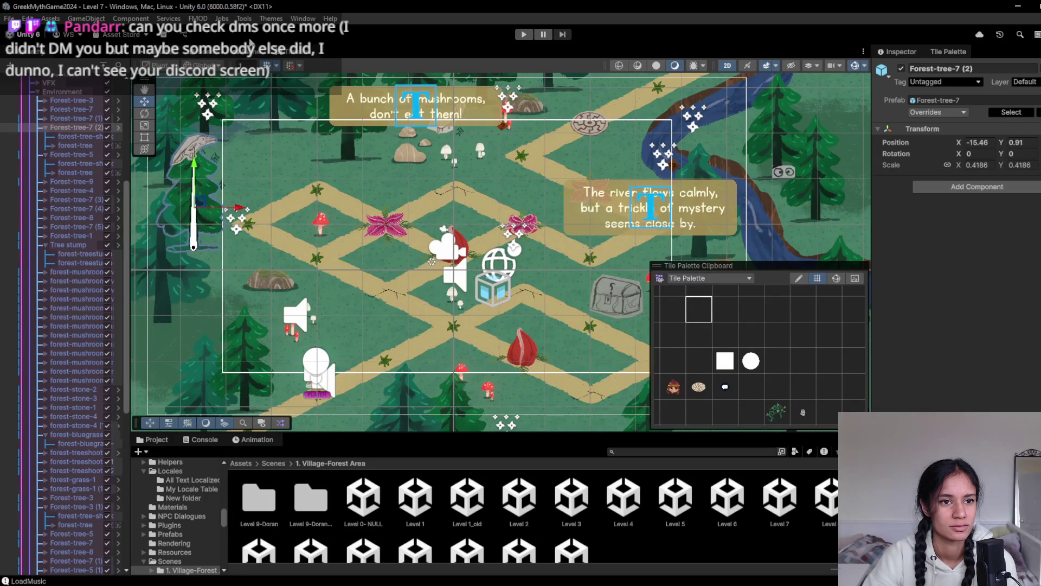
left_click(247, 51)
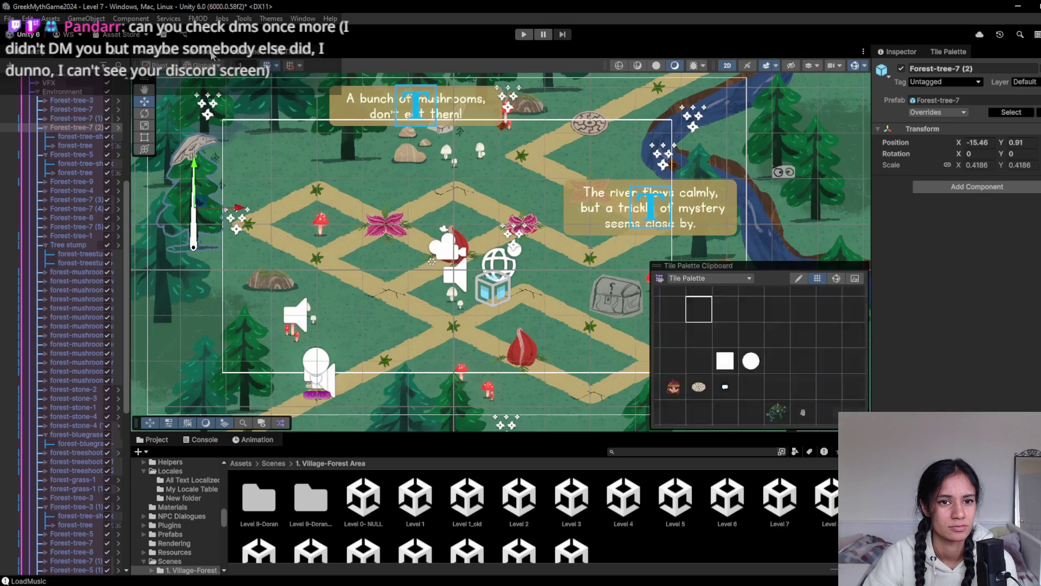
left_click(184, 51)
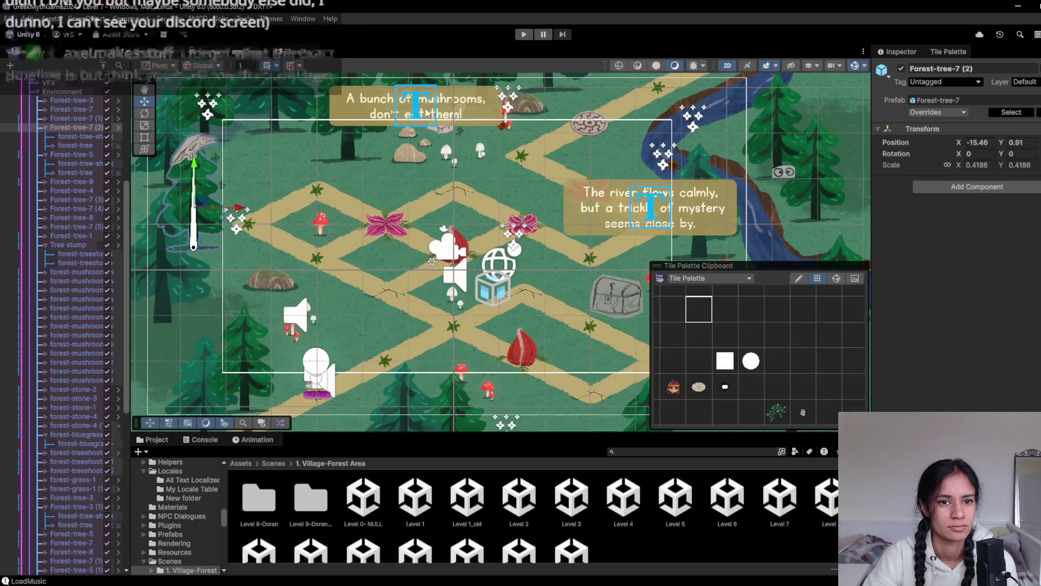
- Nudge the A bunch of mushrooms sign down-left and preview the level
left_click(419, 112)
left_click_drag(419, 113, 407, 130)
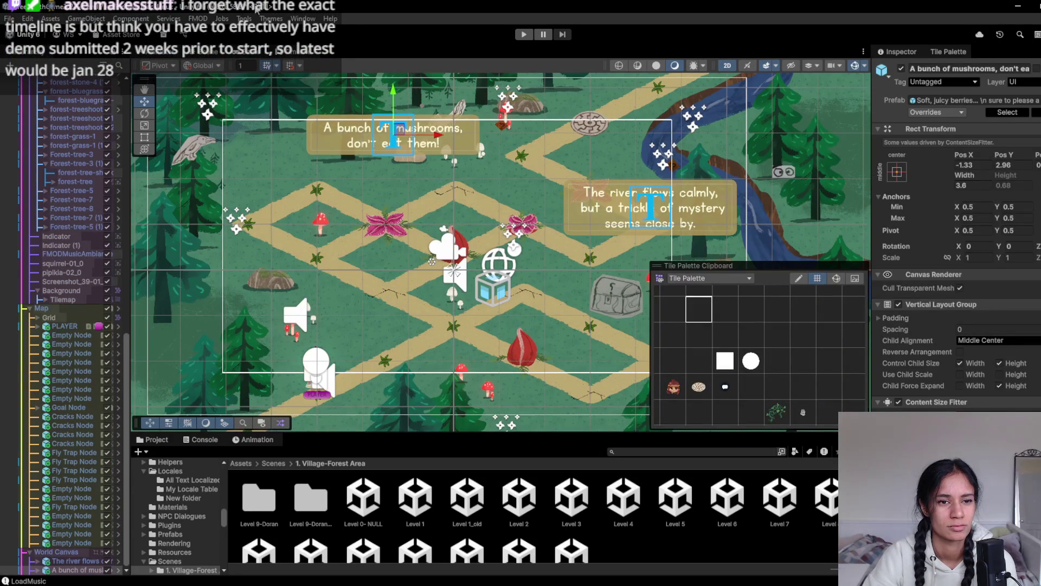
left_click(152, 54)
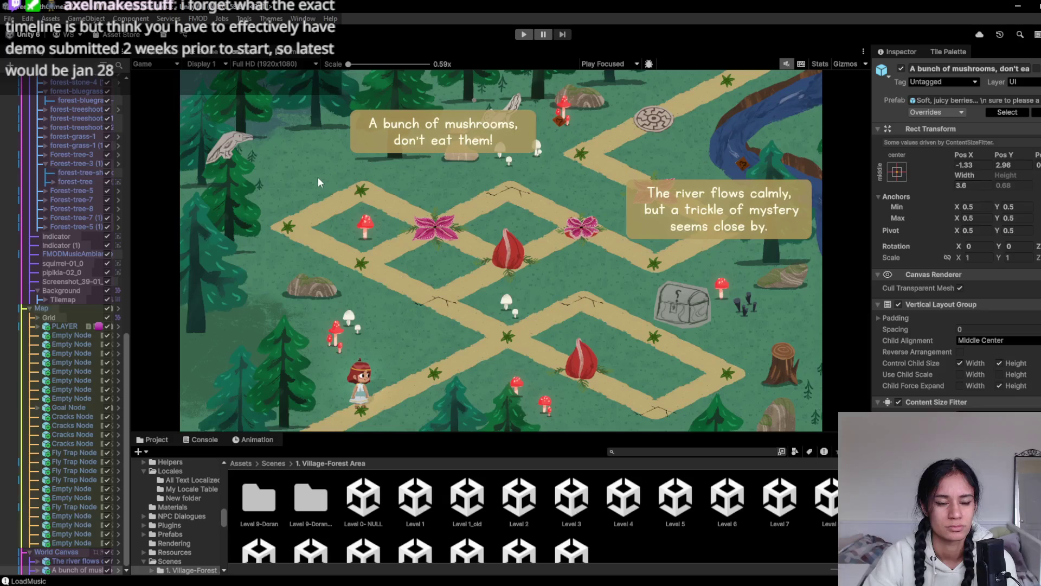
left_click(204, 54)
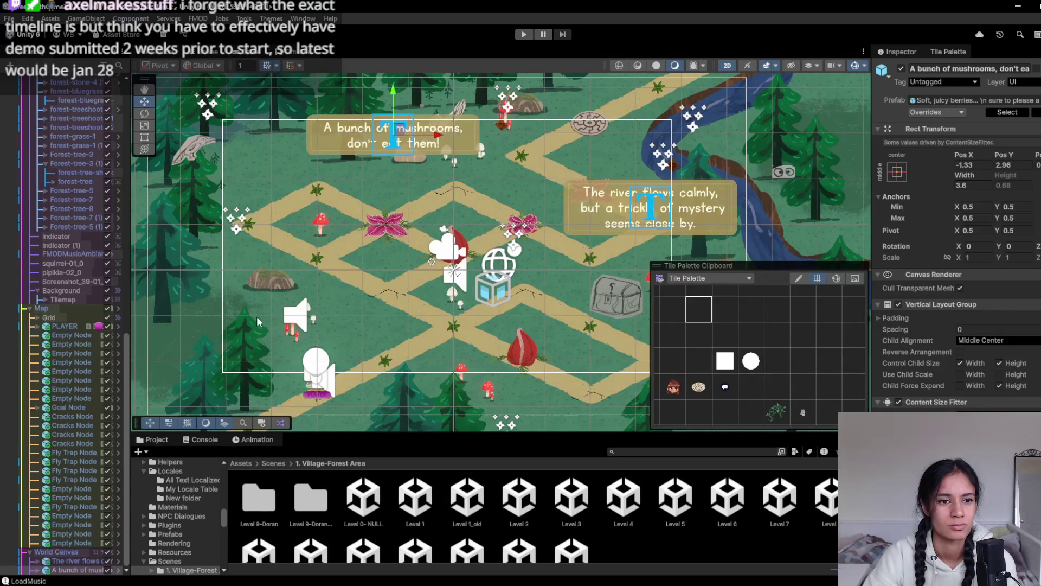
- Drag the bottom tree and Forest-tree-8 toward the upper left, undoing and redoing the last move
scroll(258, 321, "down", 3)
left_click(450, 370)
left_click(451, 373)
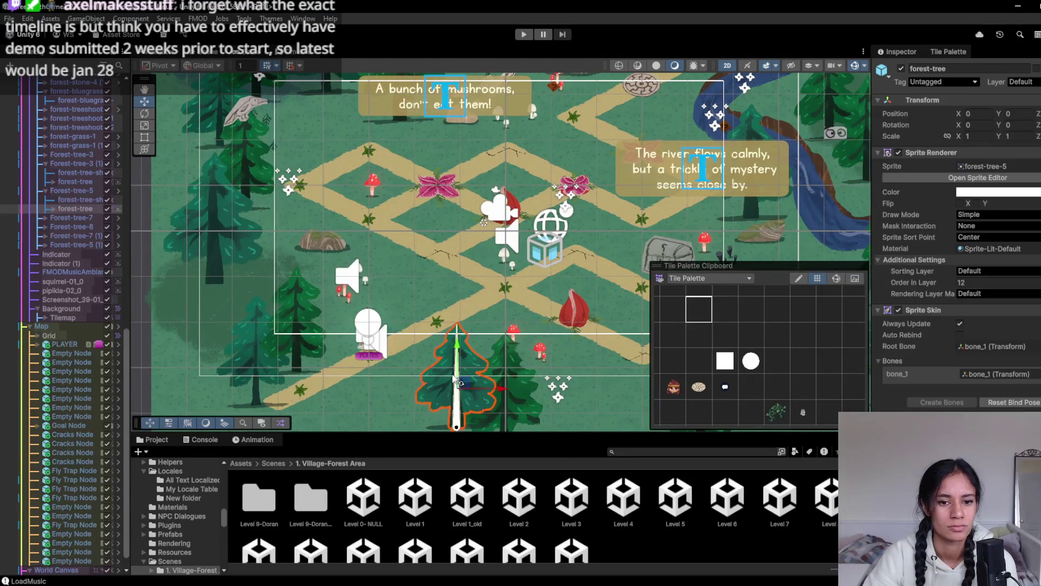
scroll(455, 378, "down", 3)
left_click_drag(415, 404, 262, 153)
left_click(454, 405)
left_click(454, 405)
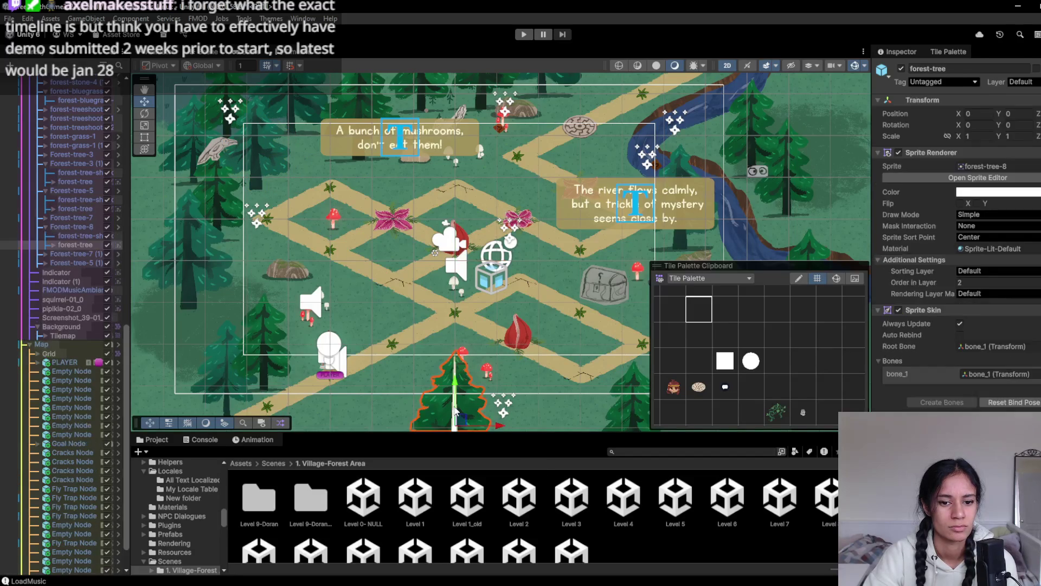
left_click_drag(459, 426, 329, 168)
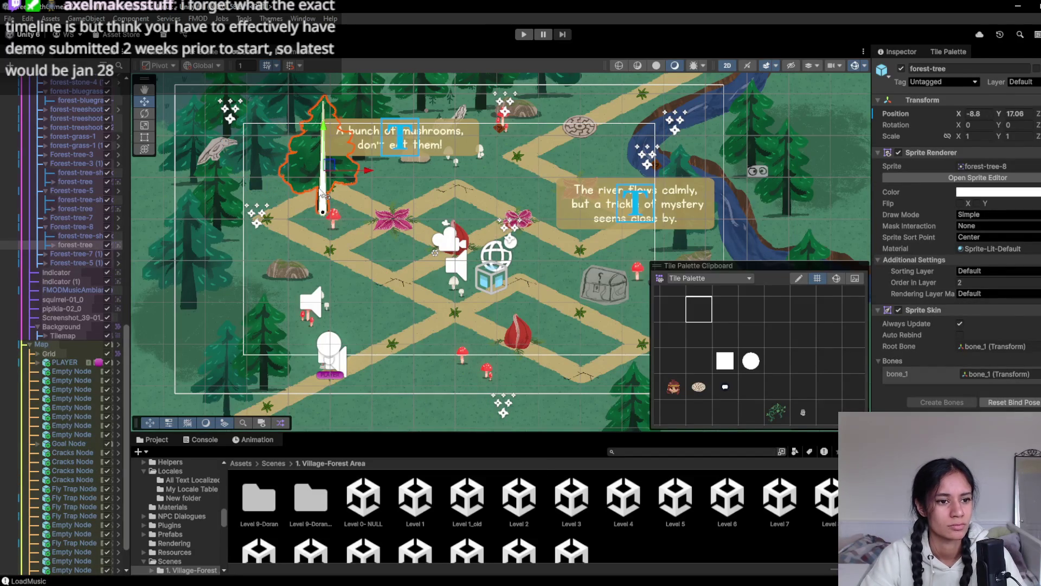
key("ctrl+z")
key("ctrl+z")
key("ctrl+y")
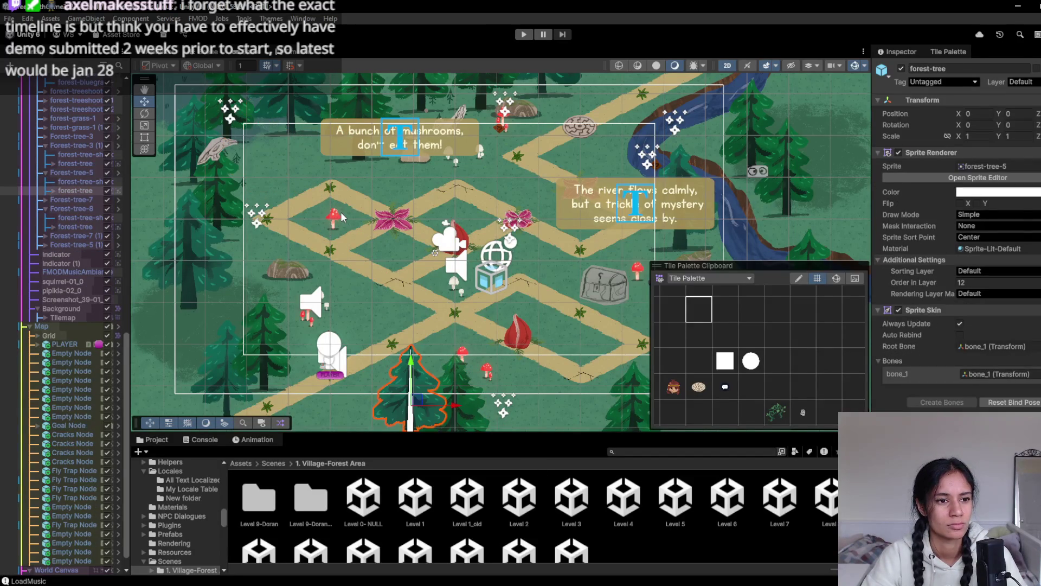
- Place Forest-tree-5 at -14.26, 2.46 and Forest-tree-8 at -12.43, 3.26, then preview the level
left_click(282, 145)
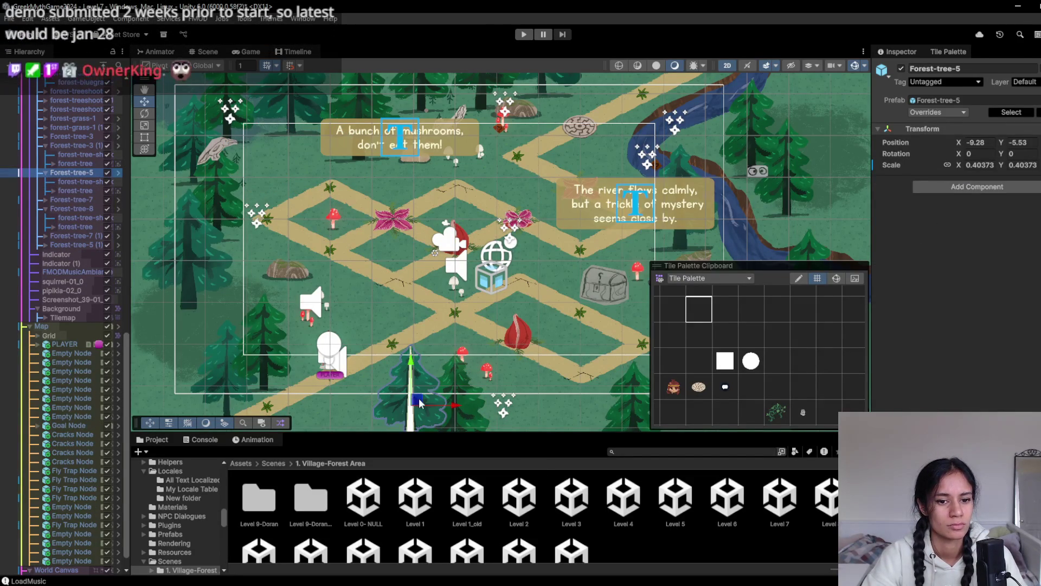
left_click_drag(283, 146, 262, 147)
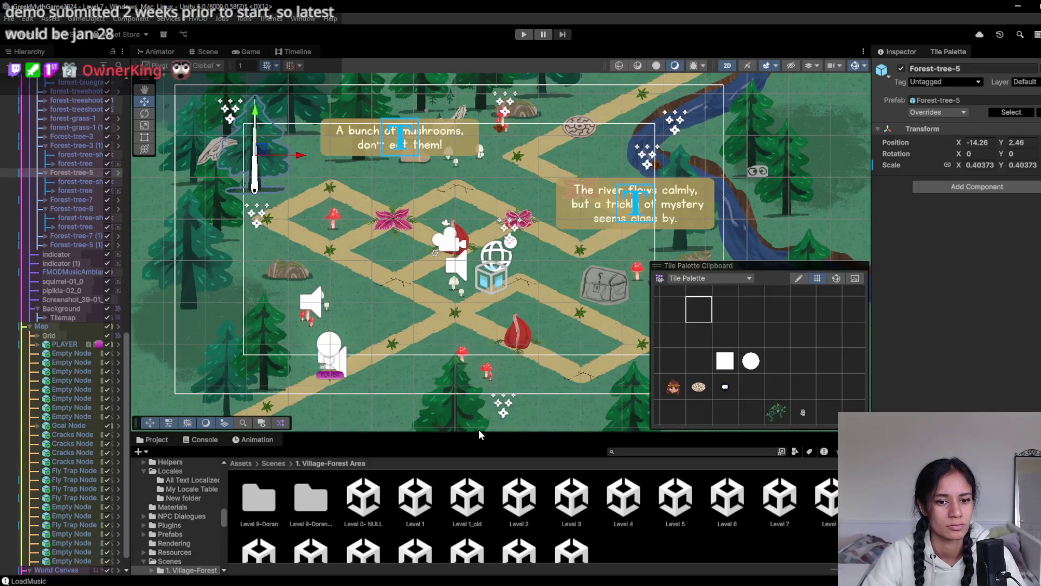
left_click(459, 426)
left_click(455, 424)
mouse_move(454, 424)
left_mouse_down()
mouse_move(445, 379)
mouse_move(293, 109)
mouse_move(321, 129)
left_mouse_up()
left_click(242, 52)
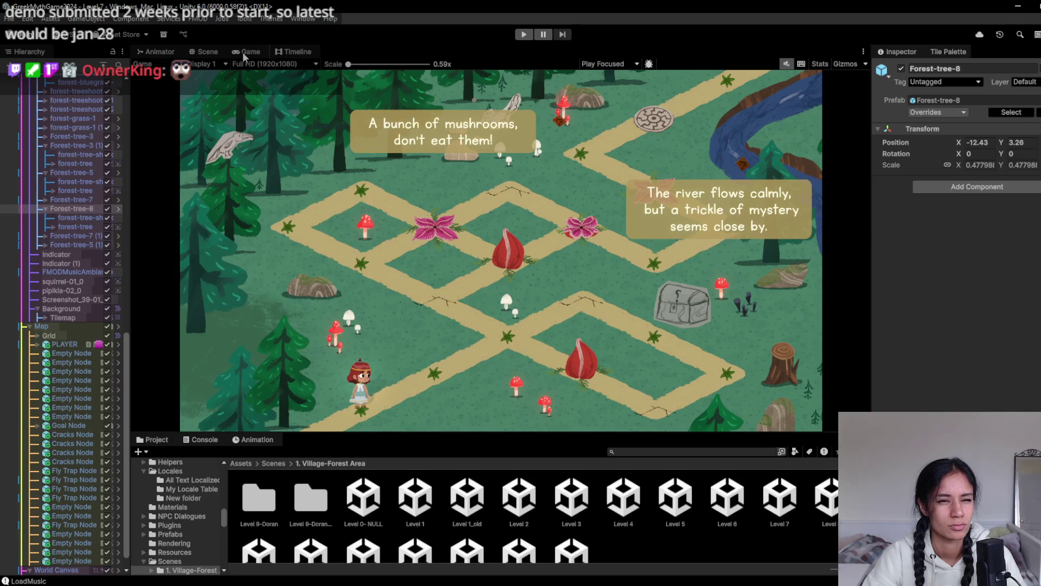
- Move Forest-tree-7 (1) from beside the river to the map's left side at -12.75, -2.98
left_click(204, 54)
scroll(278, 299, "down", 3)
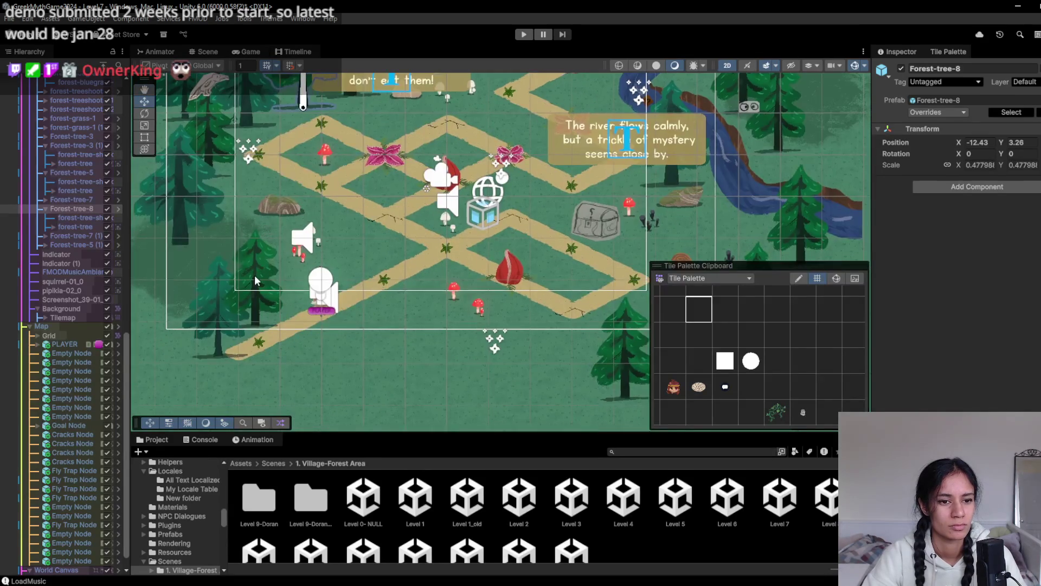
left_click(255, 275)
scroll(434, 287, "right", 5)
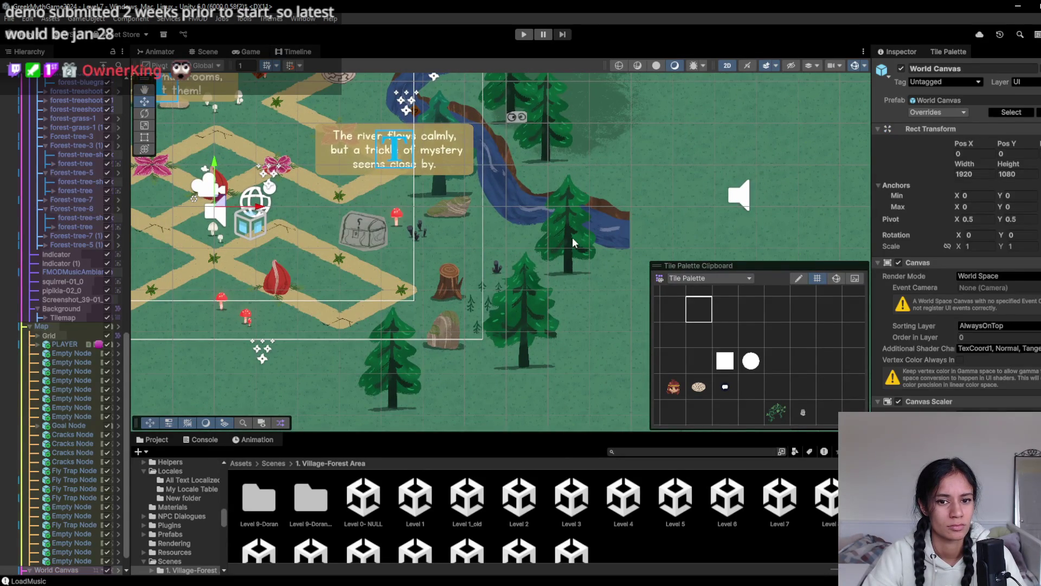
left_click(574, 242)
mouse_move(573, 241)
left_mouse_down()
mouse_move(328, 264)
mouse_move(339, 264)
left_mouse_up()
key("ctrl+z")
left_click(82, 235)
scroll(295, 240, "down", 1)
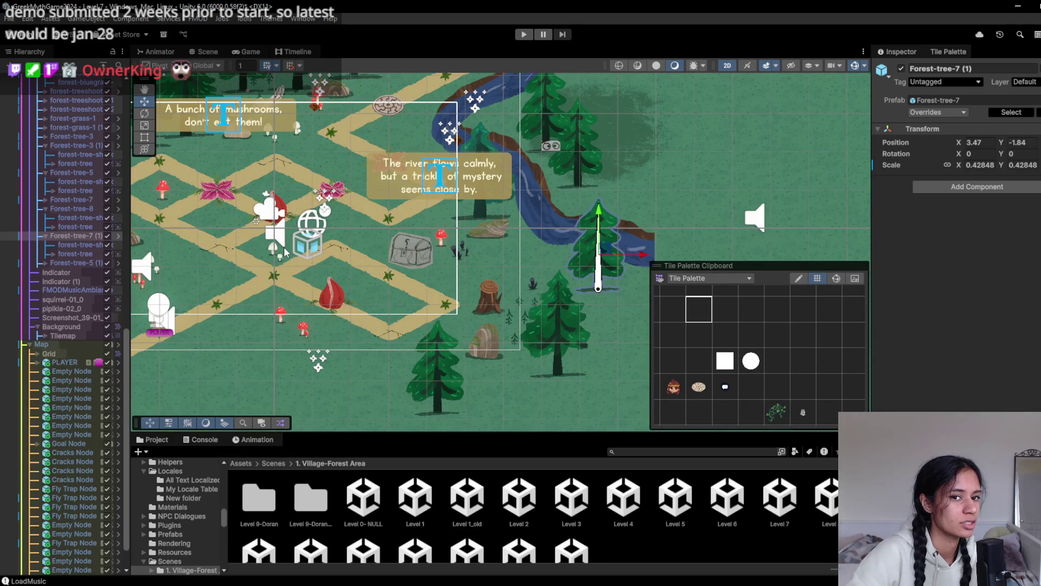
scroll(325, 238, "down", 2)
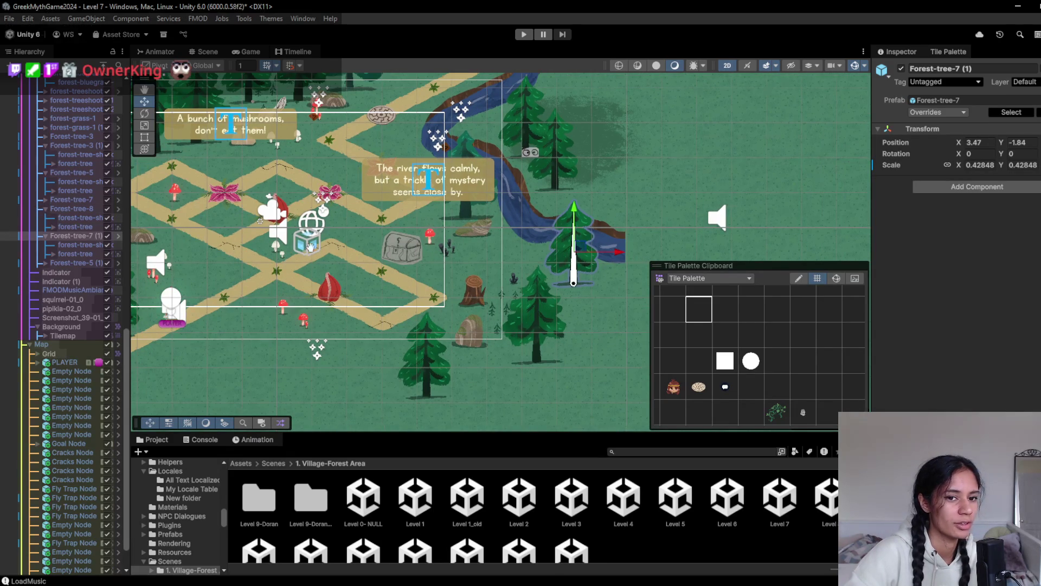
left_click_drag(515, 239, 551, 271)
mouse_move(619, 282)
left_mouse_down()
mouse_move(542, 282)
mouse_move(203, 228)
mouse_move(222, 304)
mouse_move(241, 285)
mouse_move(238, 299)
mouse_move(194, 313)
left_mouse_up()
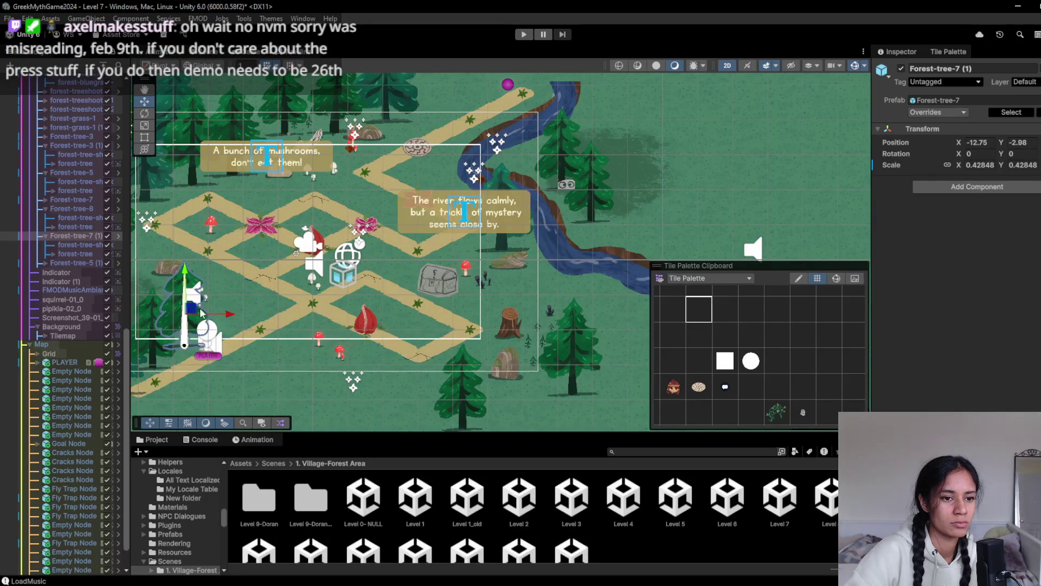
- Shift Forest-tree-7 from the riverbank up-left to -9.37, -5.87
left_click(601, 356)
left_click(597, 372)
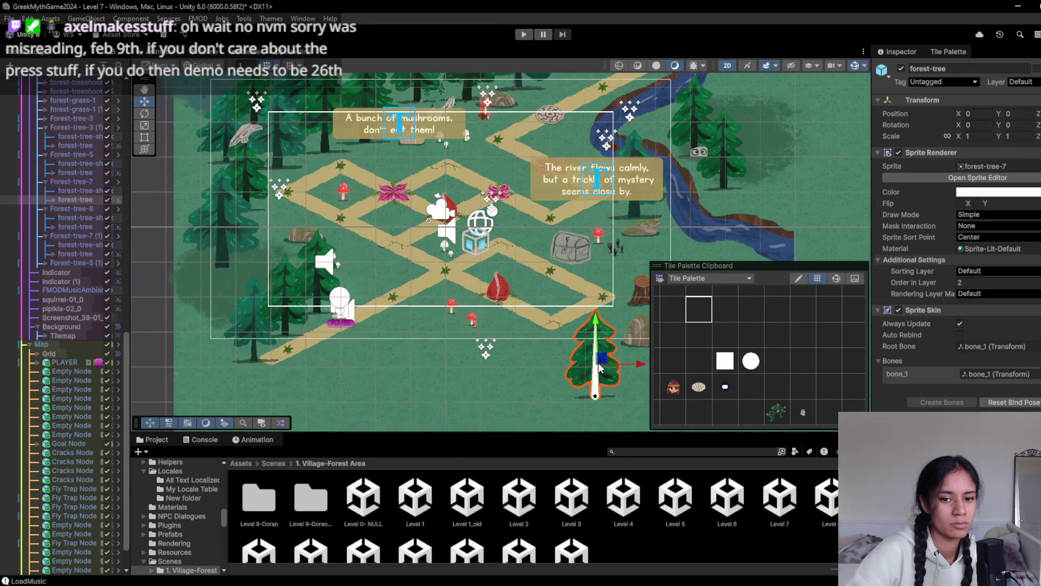
left_click(71, 181)
left_click_drag(601, 360, 411, 353)
scroll(215, 311, "up", 5)
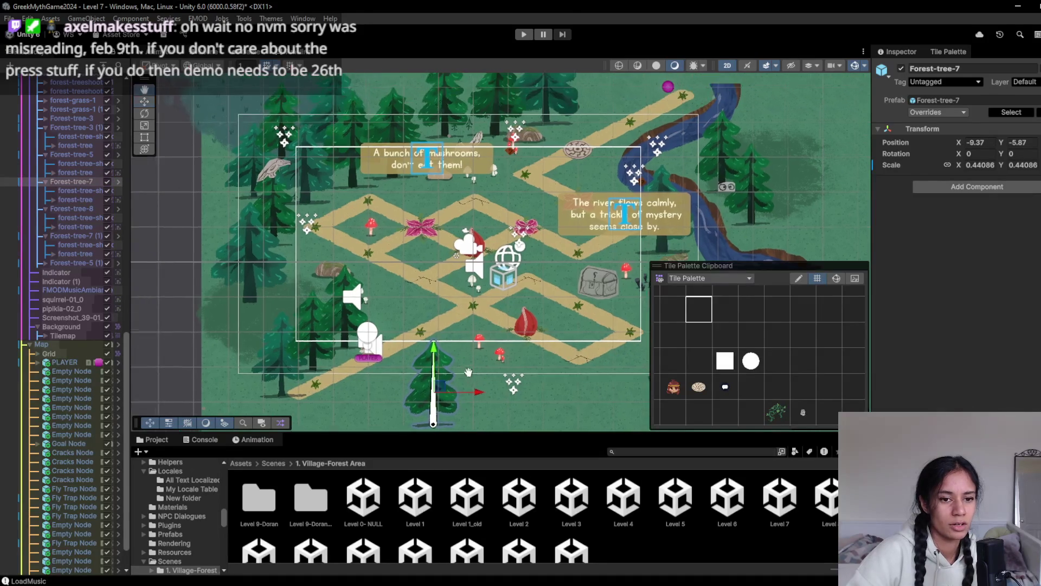
scroll(325, 330, "up", 2)
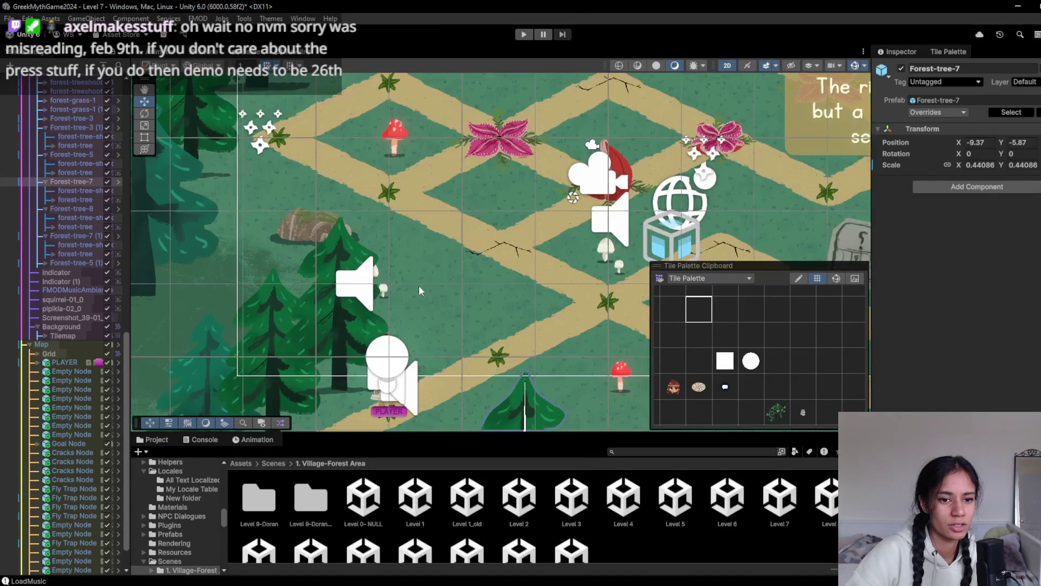
left_click(390, 289)
- Drag forest-mushroom-white-1 up and right, then preview the placement in the Game view
left_click(386, 289)
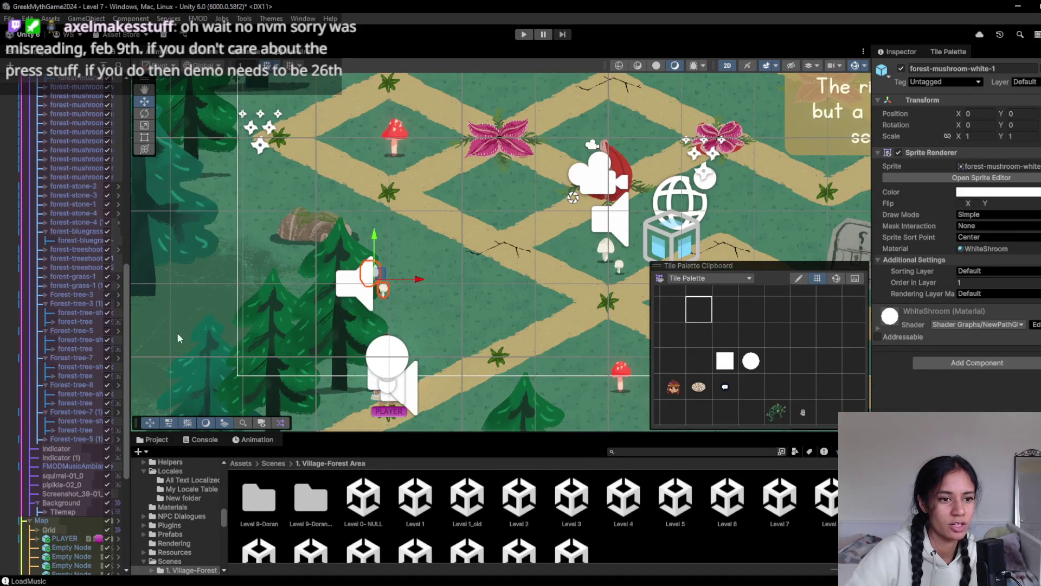
scroll(92, 342, "up", 3)
left_click(65, 128)
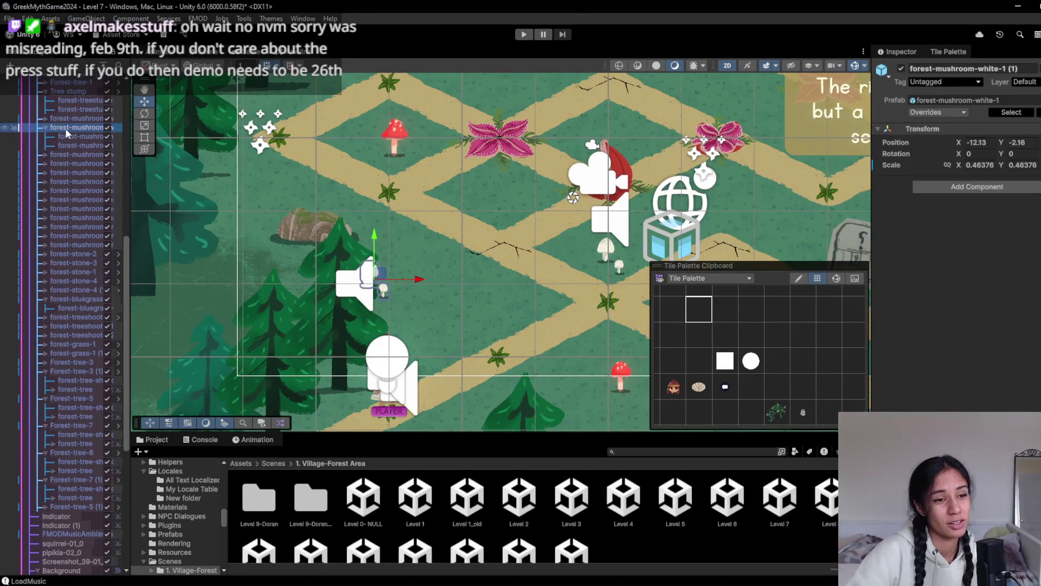
mouse_move(402, 301)
left_mouse_down()
mouse_move(375, 323)
mouse_move(313, 330)
left_mouse_up()
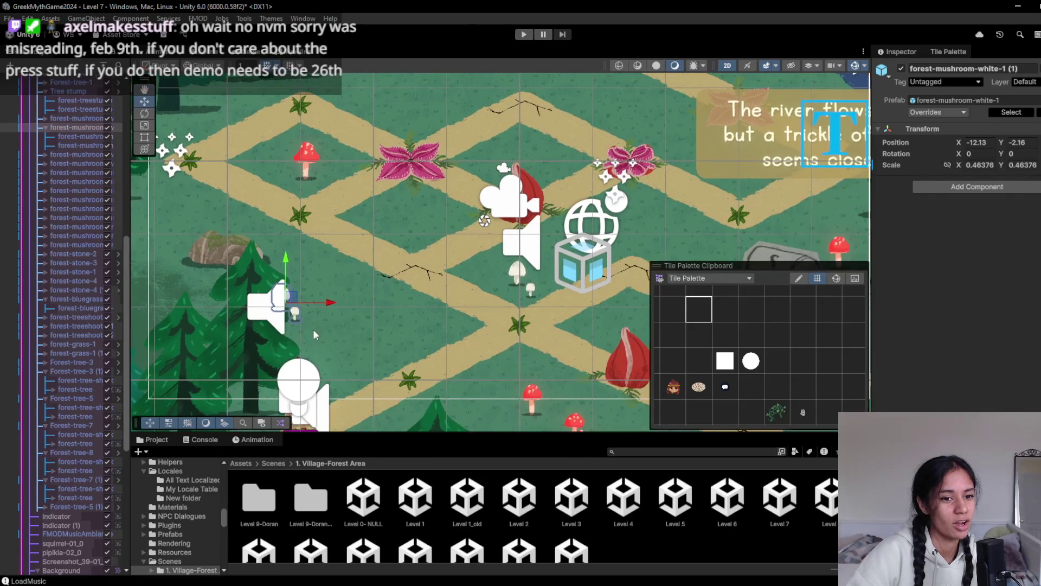
left_click(53, 128)
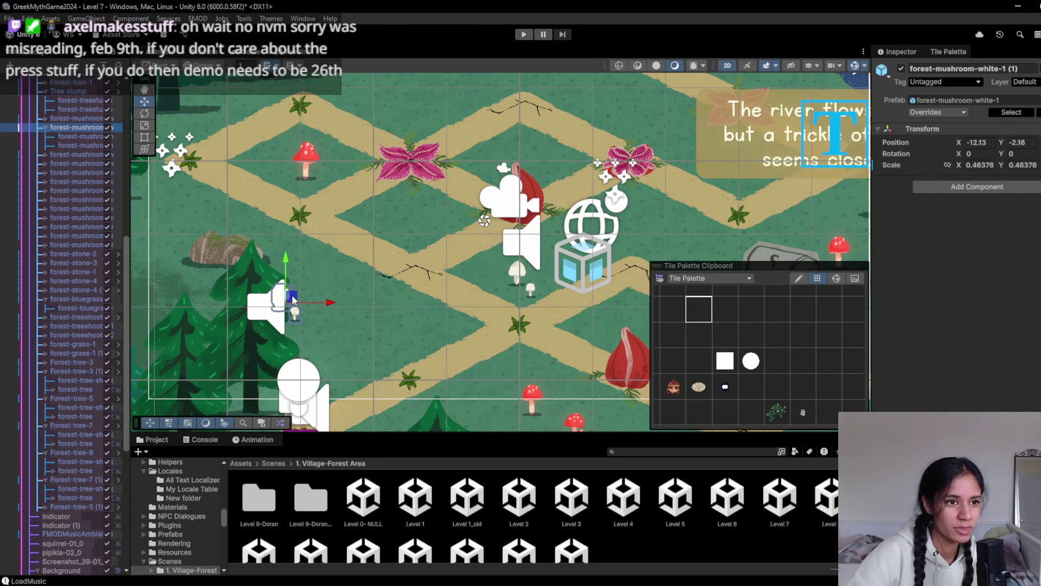
mouse_move(293, 300)
left_mouse_down()
mouse_move(358, 258)
mouse_move(372, 212)
mouse_move(348, 203)
left_mouse_up()
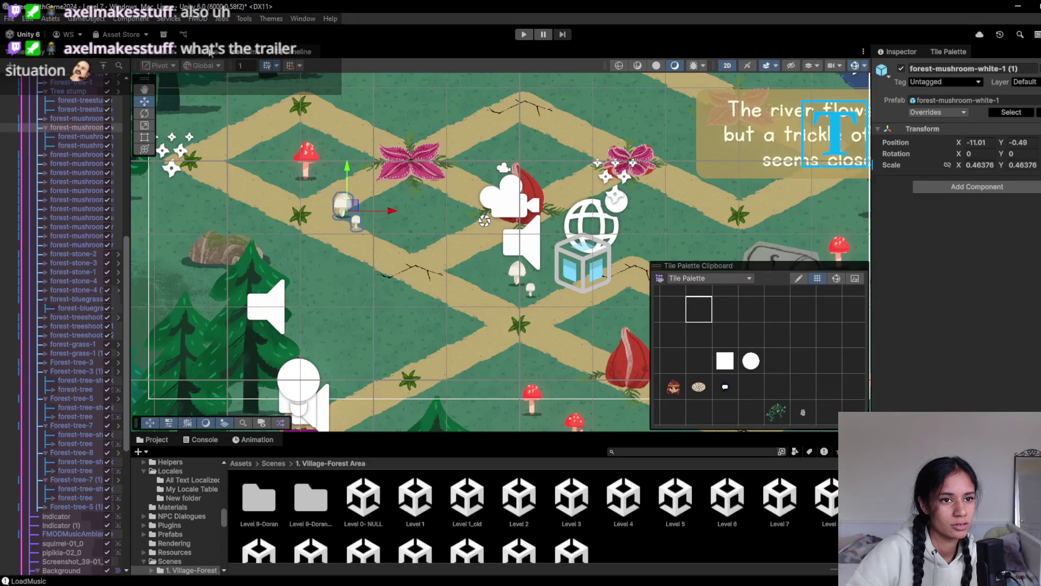
left_click(248, 53)
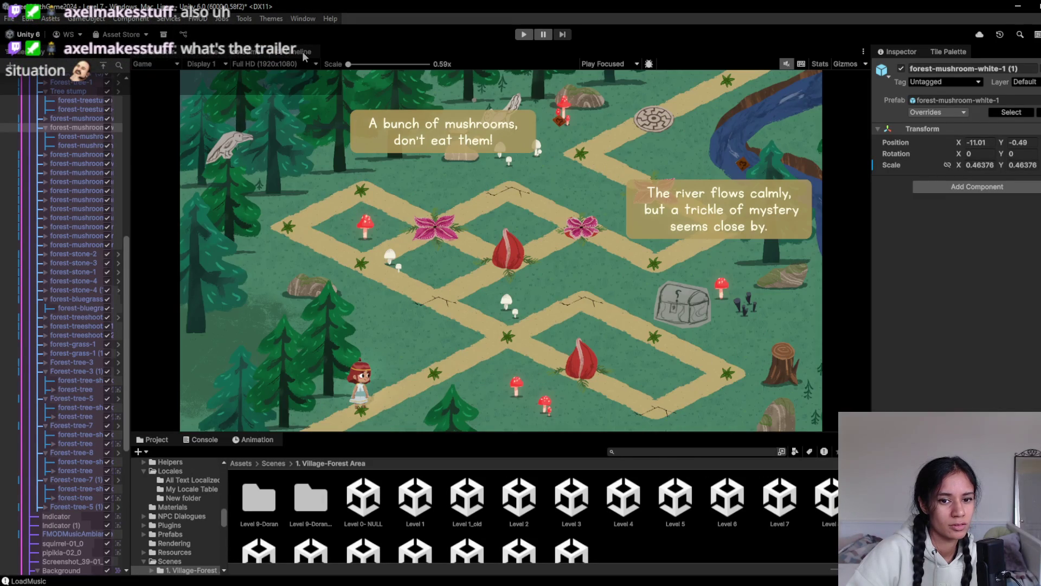
left_click(301, 51)
left_click(209, 51)
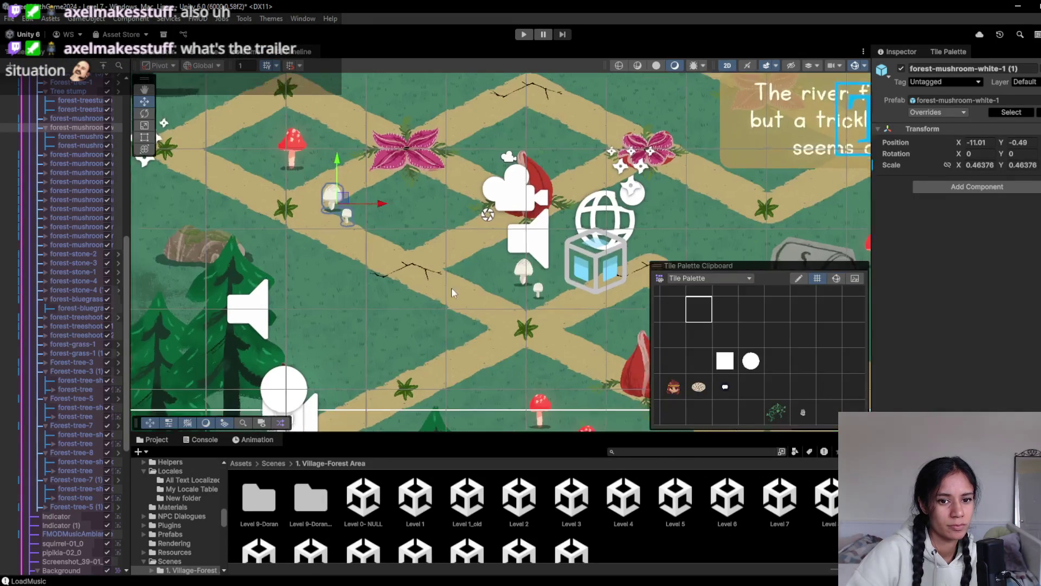
- Move forest-mushroom-white-1 to the path's lower-right edge at -2.81, -3.34
left_click(534, 272)
left_click(533, 272)
left_click_drag(537, 328, 293, 328)
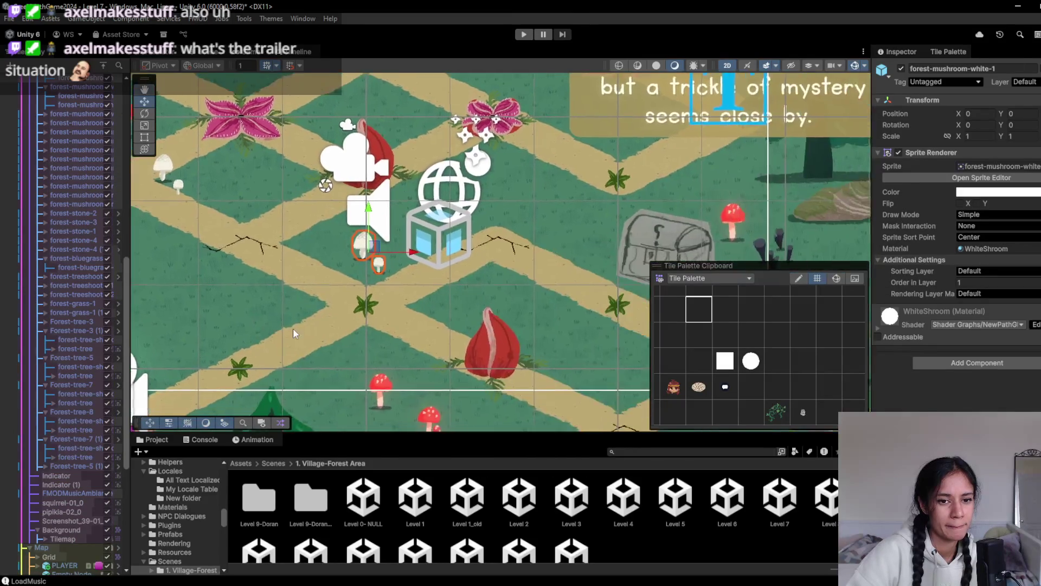
scroll(293, 328, "down", 3)
scroll(65, 383, "up", 3)
left_click(77, 127)
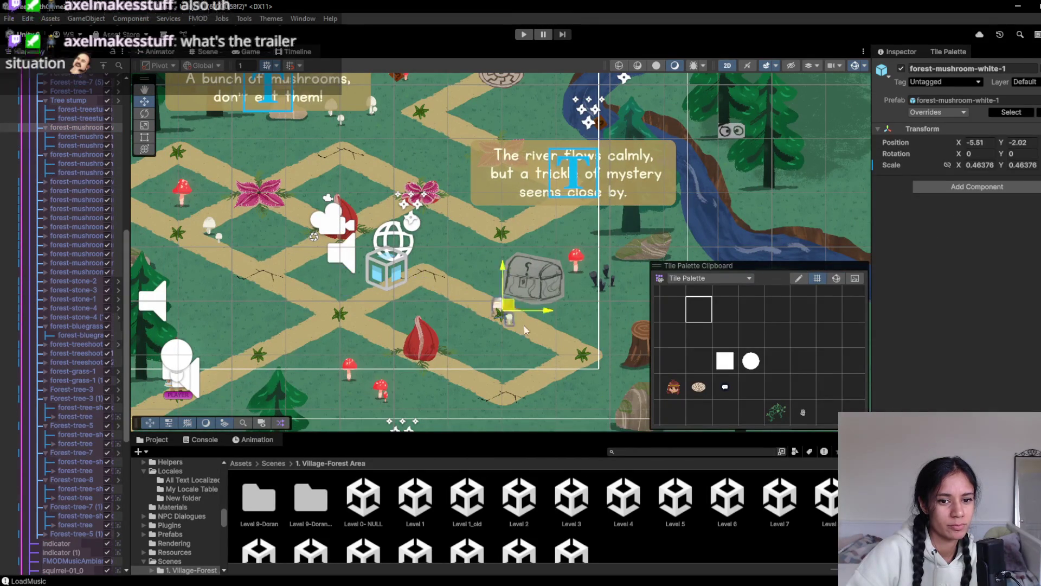
left_click_drag(508, 307, 544, 339)
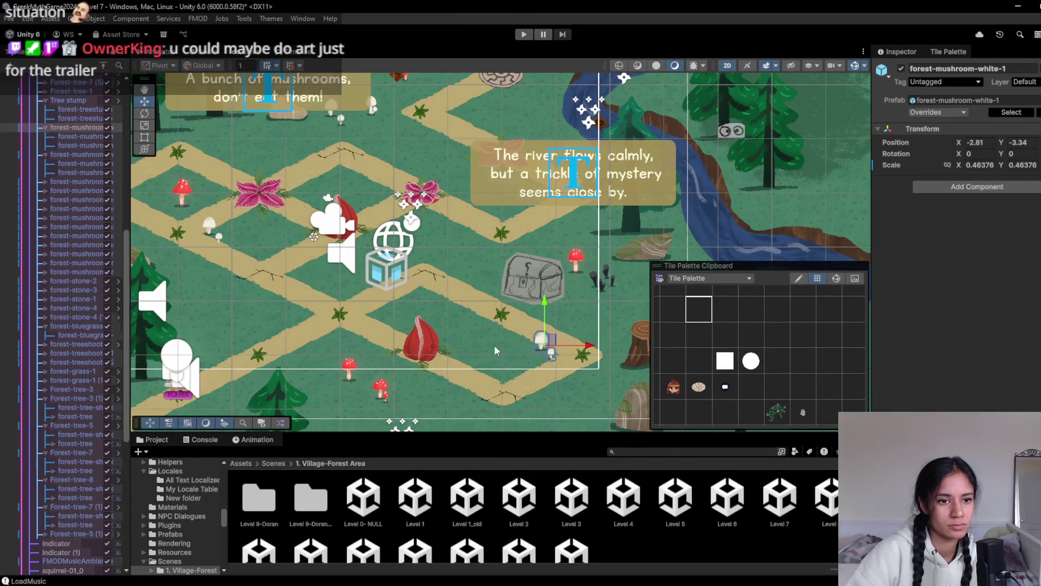
- Pan to the bottom of the path and select the tree below it
scroll(238, 352, "down", 2)
left_click_drag(238, 352, 396, 405)
left_click(399, 405)
left_click(399, 405)
left_click(399, 406)
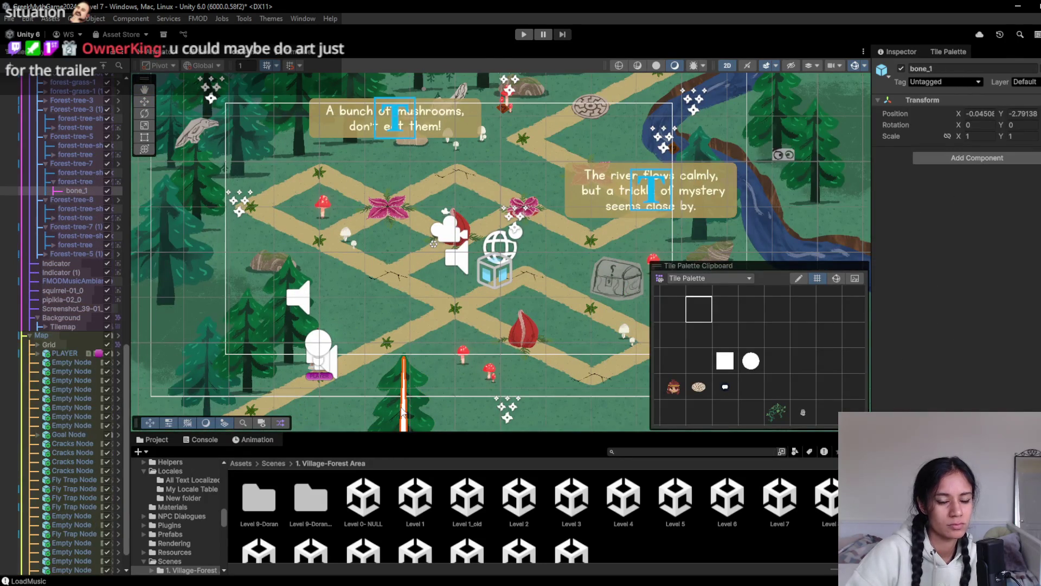
- Nudge Forest-tree-7 slightly left and down at the lower left of the path
left_click(78, 164)
scroll(273, 251, "down", 1)
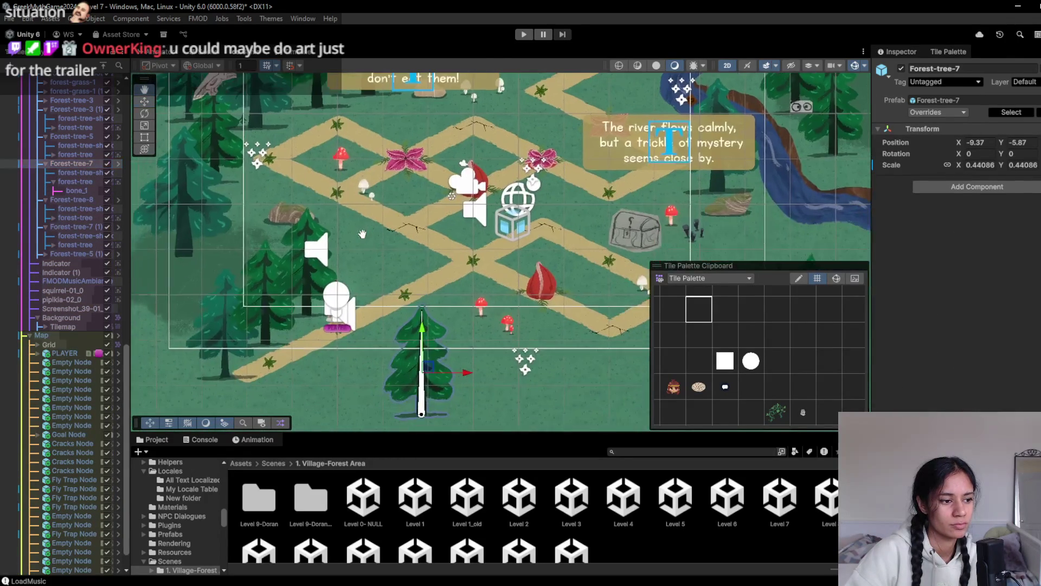
left_click_drag(421, 358, 388, 368)
mouse_move(431, 284)
left_mouse_down()
mouse_move(410, 311)
mouse_move(355, 331)
mouse_move(291, 283)
mouse_move(274, 283)
mouse_move(359, 289)
left_mouse_up()
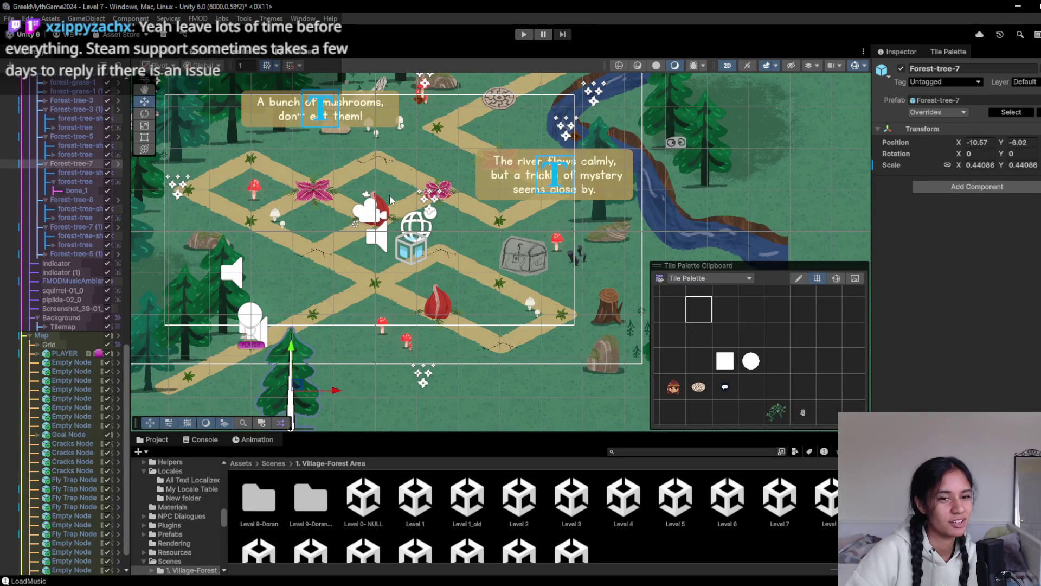
mouse_move(340, 209)
left_mouse_down()
mouse_move(323, 273)
mouse_move(281, 305)
mouse_move(329, 278)
mouse_move(298, 303)
left_mouse_up()
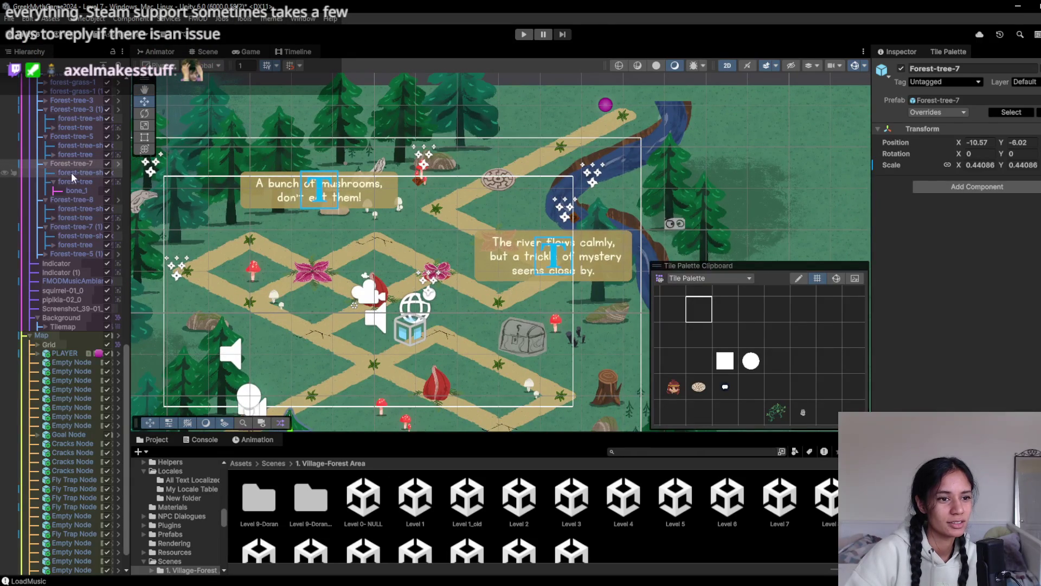
left_click(74, 170)
left_click(77, 162)
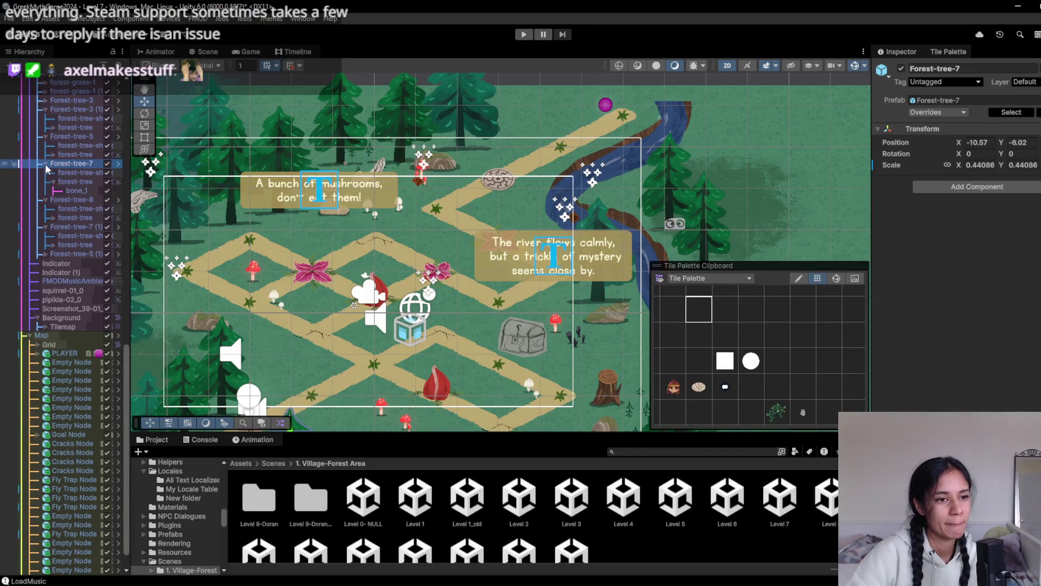
double_click(45, 163)
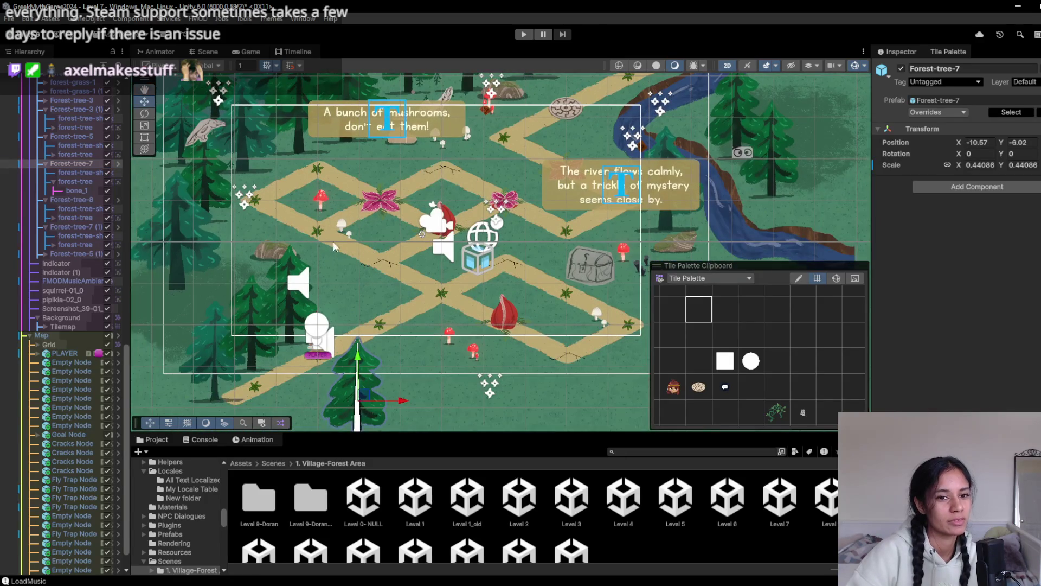
key("Up")
key("Right")
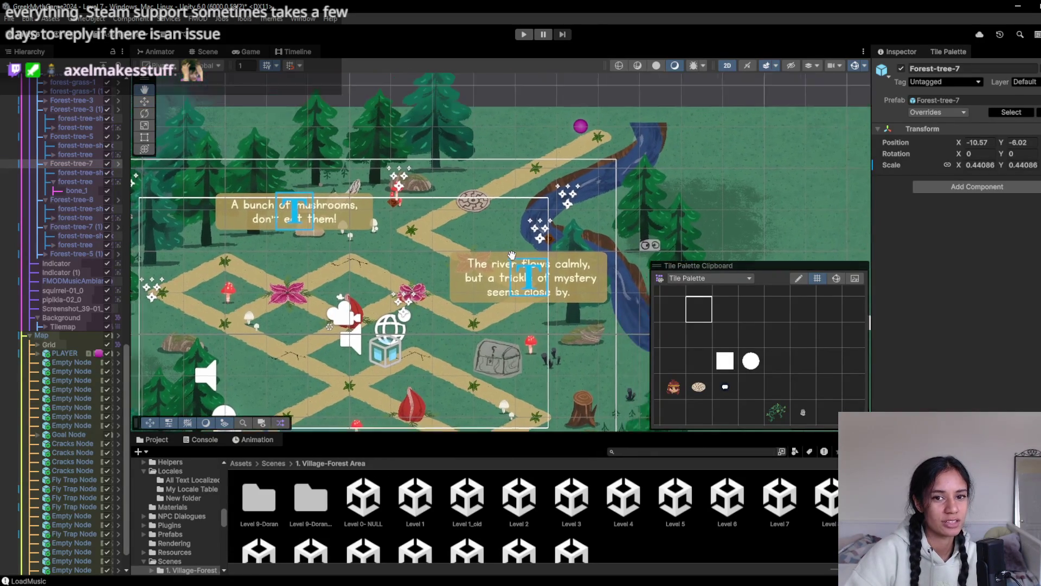
key("Down")
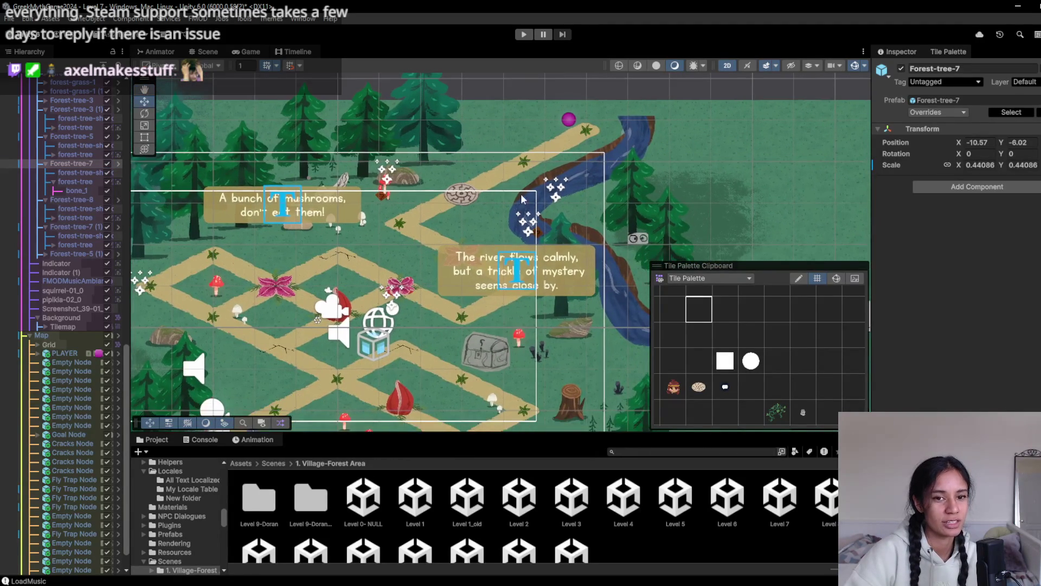
key("Right")
key("Down")
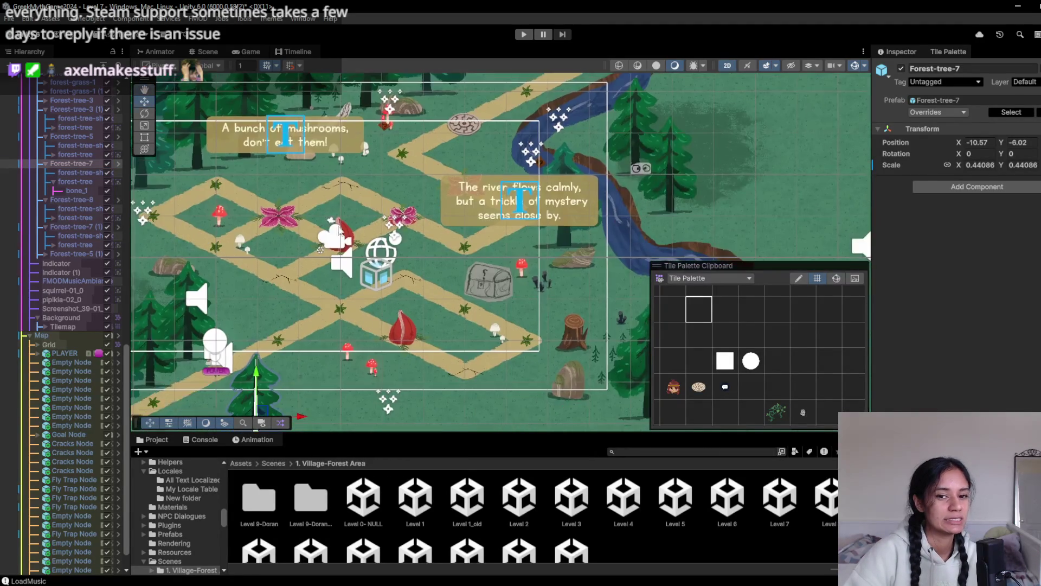
- Drag Forest-tree-8 to the lower left beside the path, near the player
left_click(507, 380)
left_click(506, 380)
scroll(72, 271, "up", 5)
left_click(71, 127)
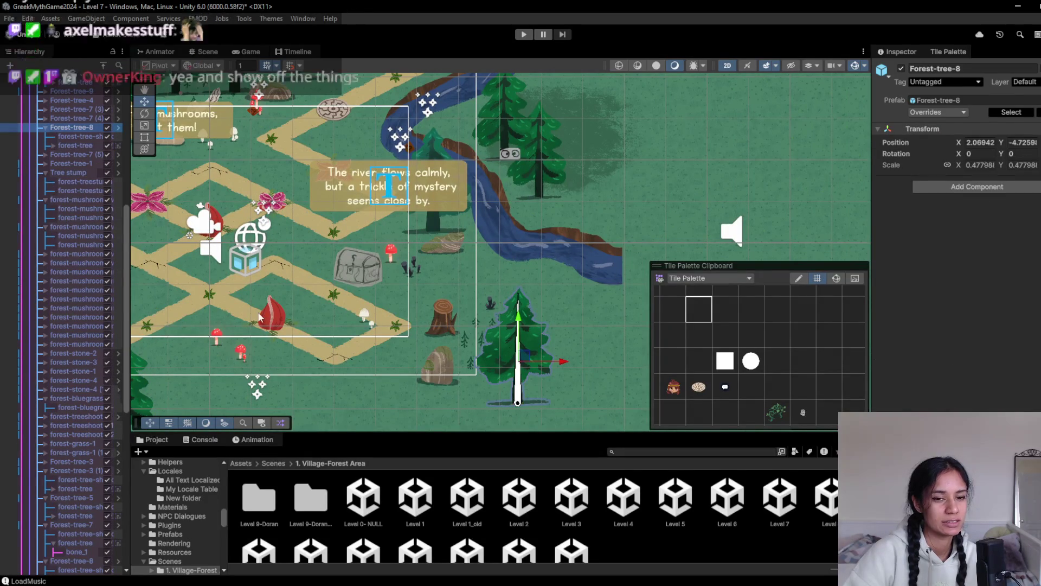
key("f")
mouse_move(622, 319)
left_mouse_down()
mouse_move(290, 339)
mouse_move(305, 343)
left_mouse_up()
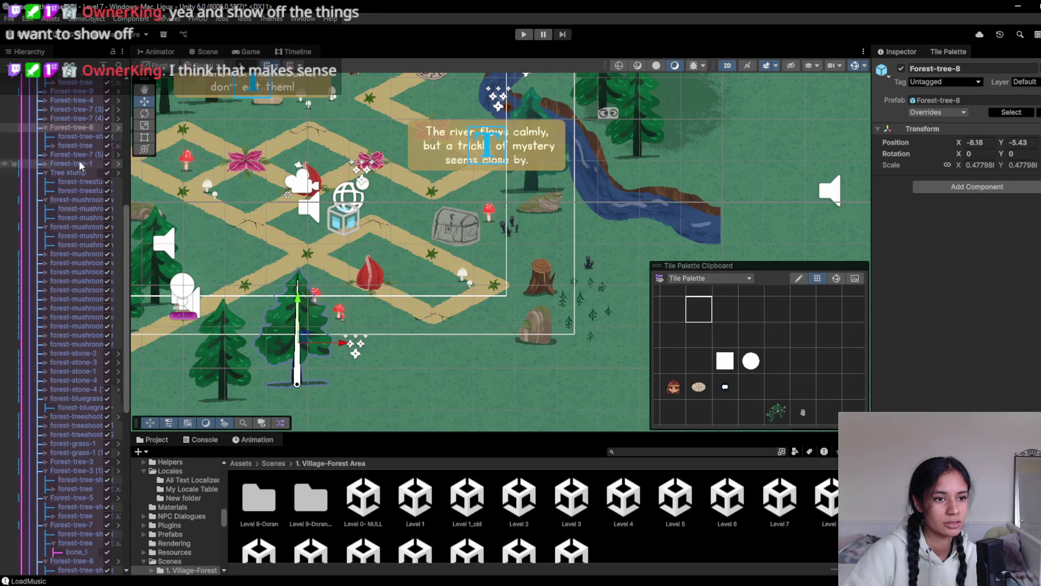
- Move the red forest-mushroom-amanite-3 right to about -3.92, -3.96 near the path's lower end
left_click(338, 313)
left_click(338, 313)
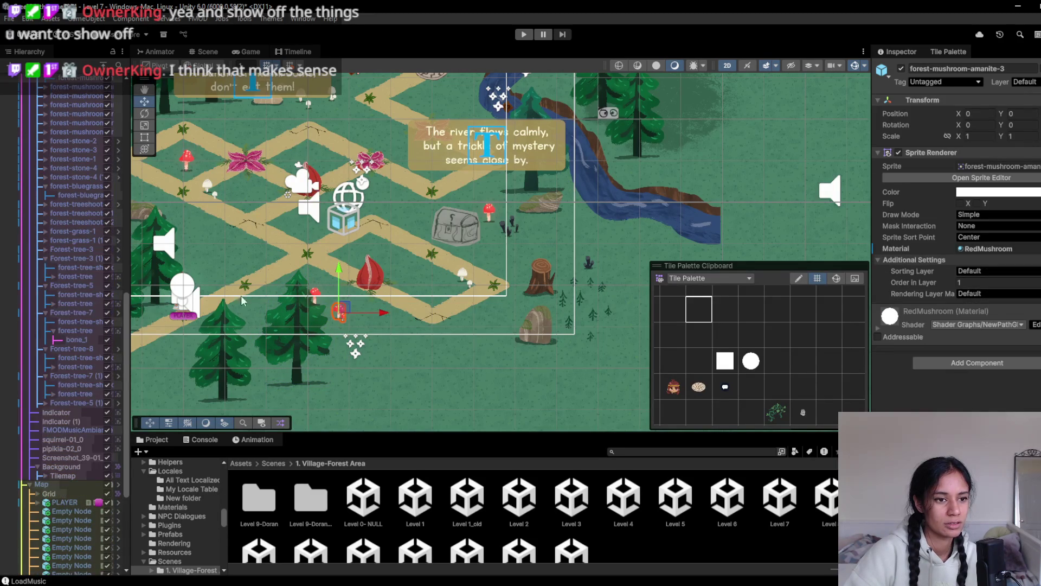
left_click(76, 161)
mouse_move(342, 313)
left_mouse_down()
mouse_move(429, 288)
mouse_move(439, 296)
left_mouse_up()
key("Up")
key("Right")
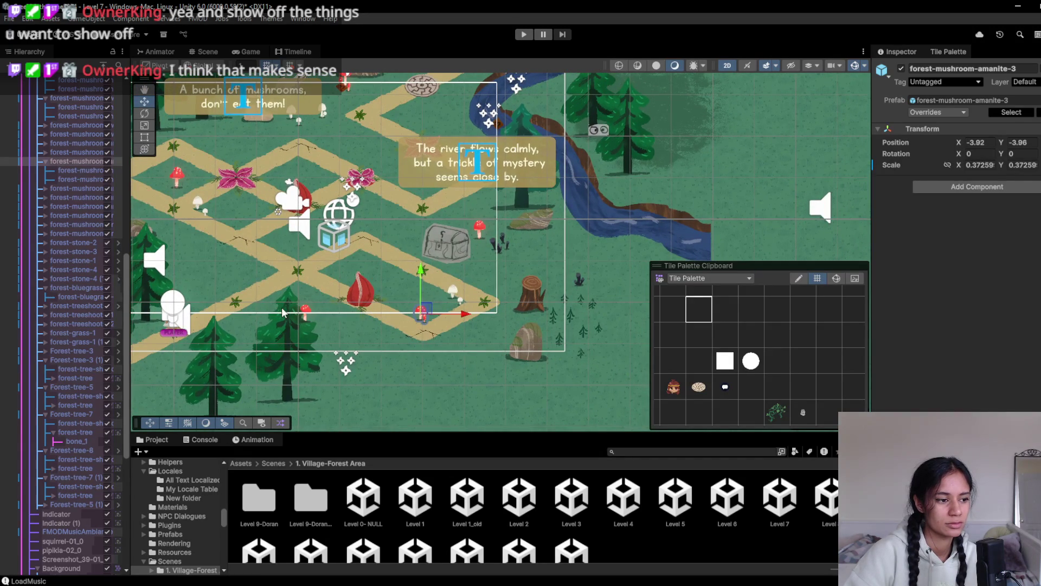
key("Up")
key("Left")
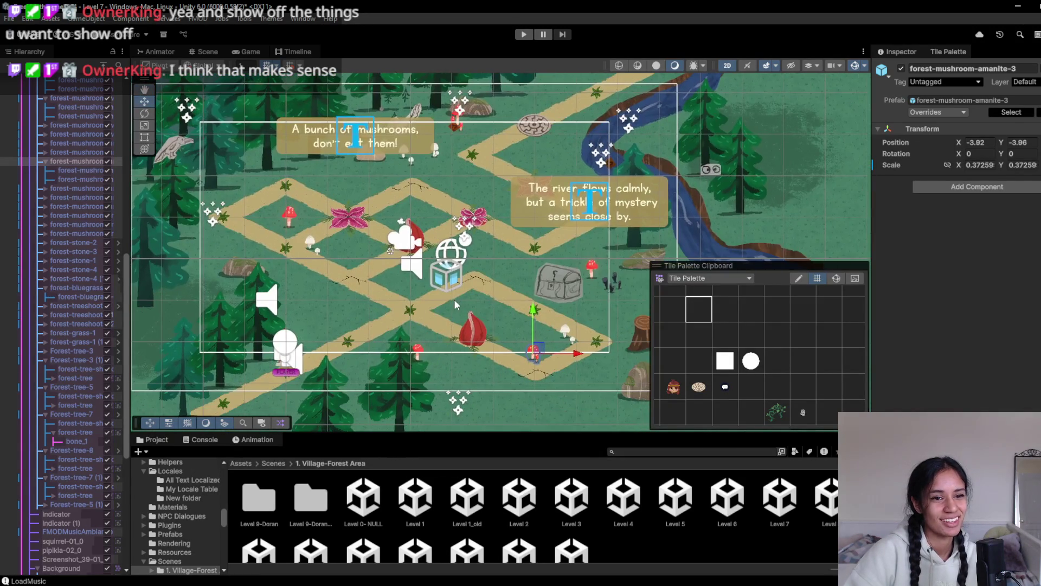
key("Up")
key("Left")
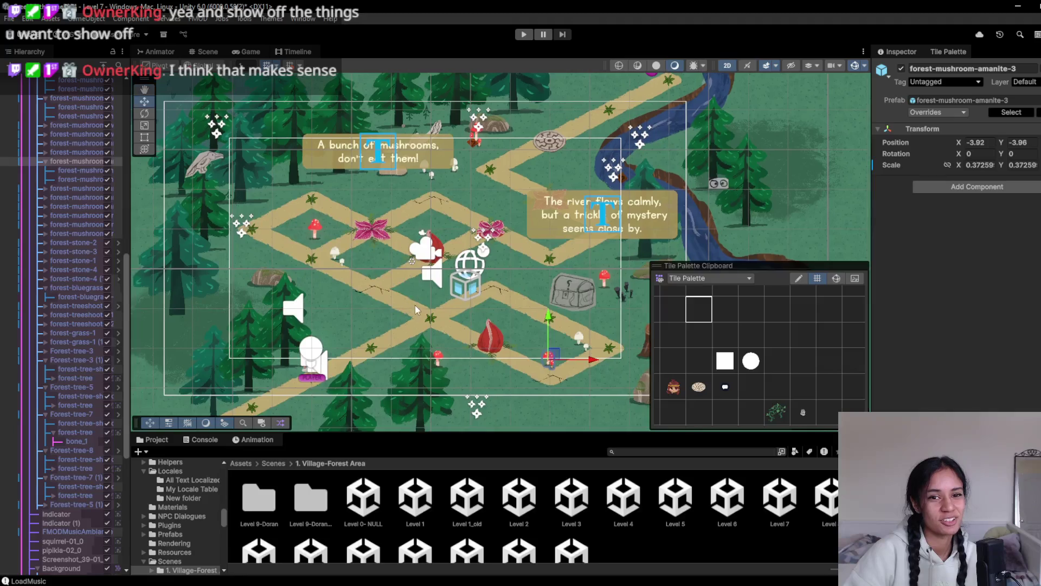
- Collapse the mushroom, Forest-tree, forest-bluegrass and Map groups in the Hierarchy
left_click(46, 161)
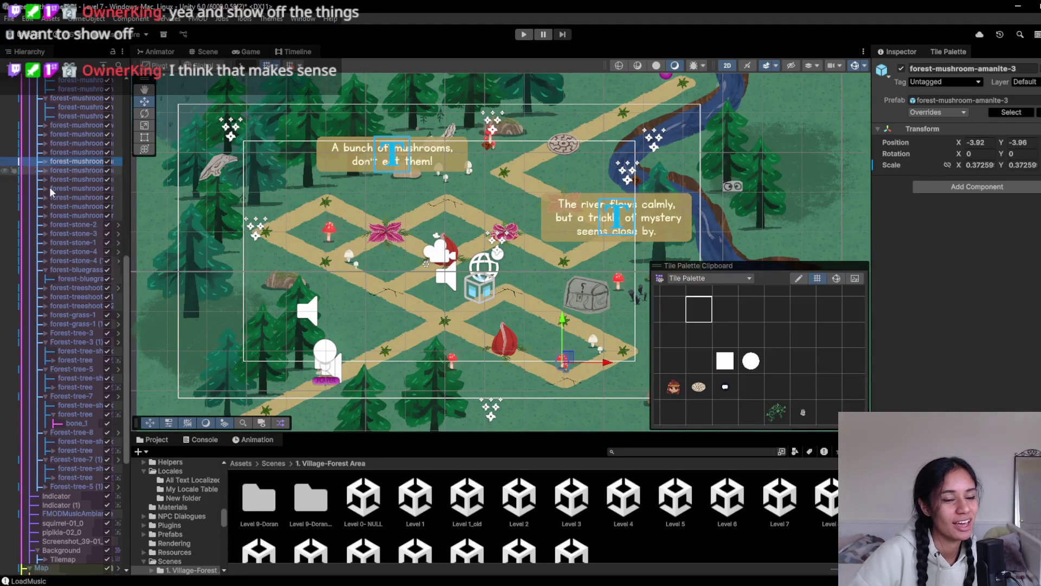
left_click(45, 395)
left_click(44, 368)
left_click(45, 341)
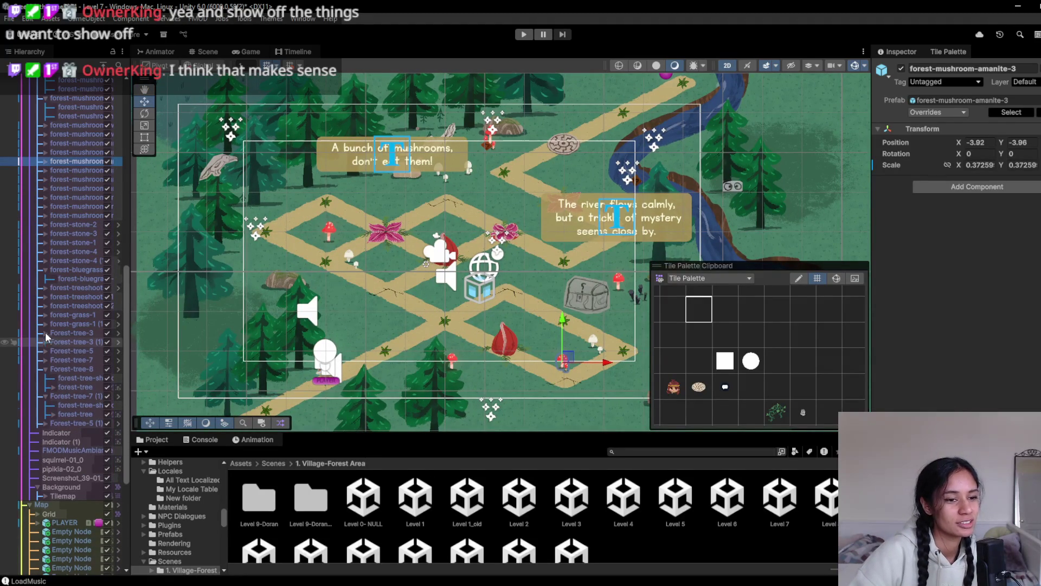
left_click(45, 269)
left_click(45, 358)
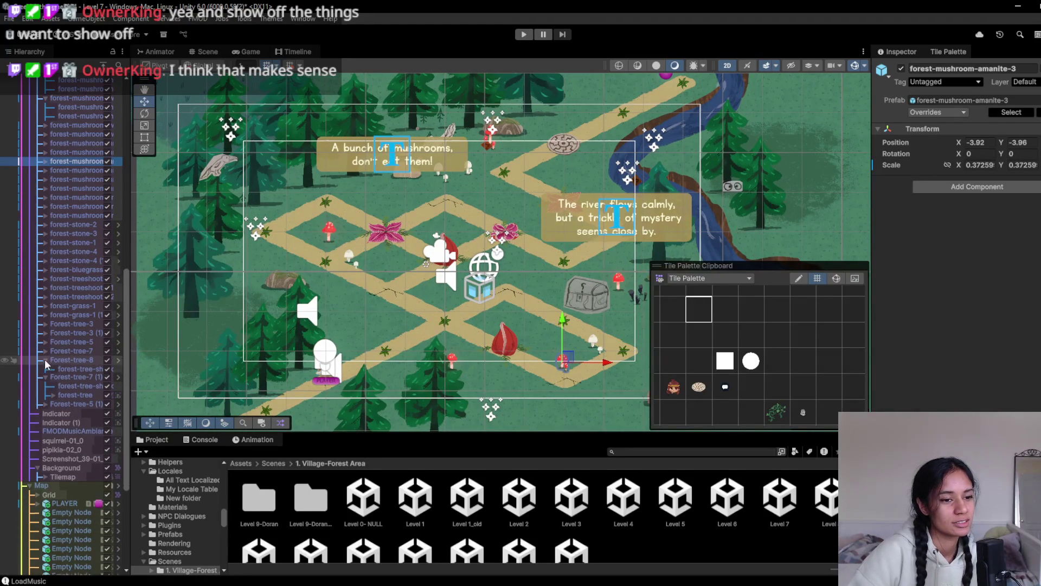
left_click(44, 369)
scroll(47, 380, "up", 10)
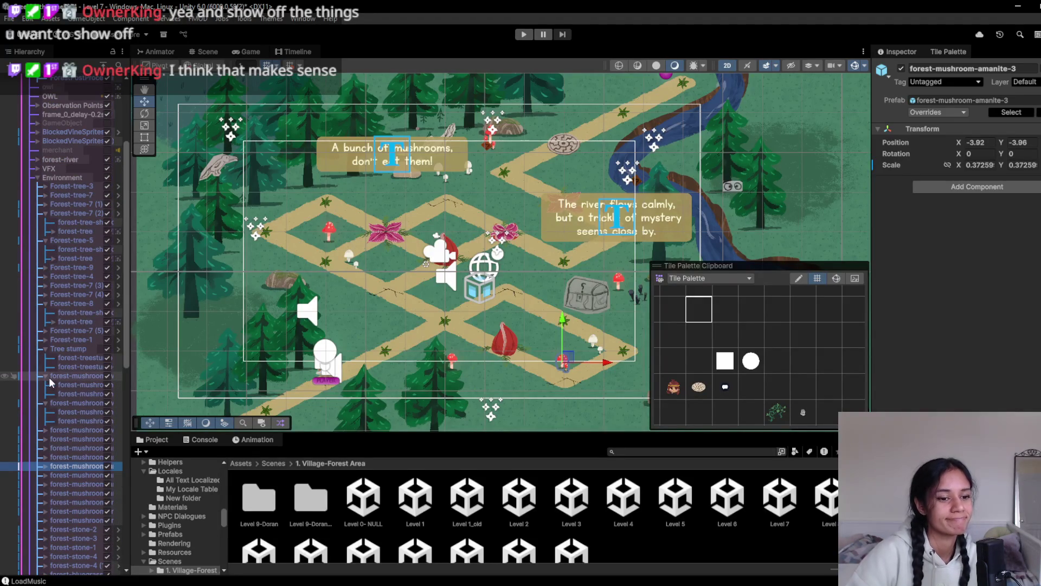
scroll(48, 381, "down", 15)
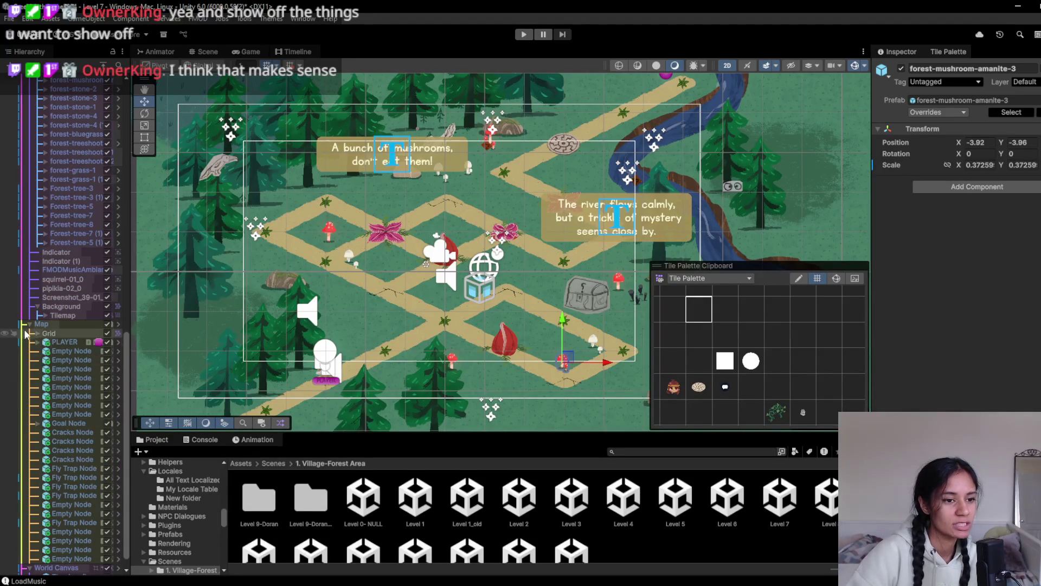
left_click(30, 324)
scroll(43, 372, "up", 6)
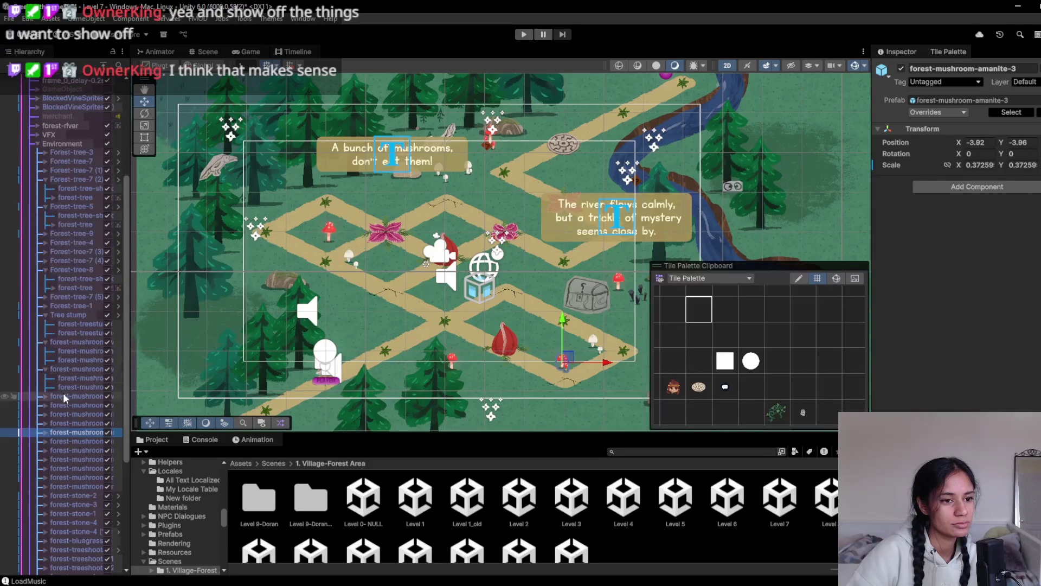
scroll(59, 394, "up", 4)
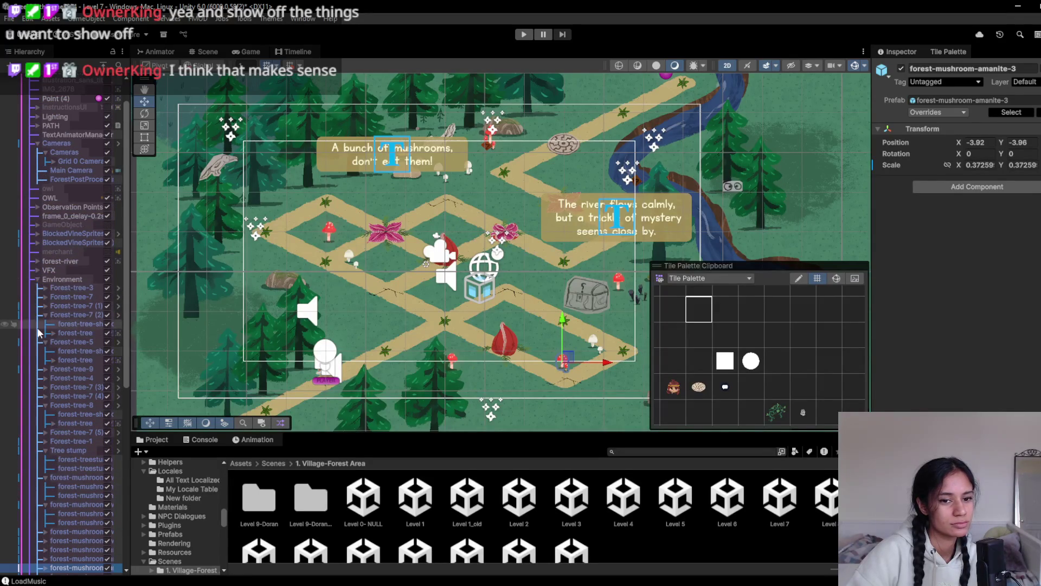
scroll(39, 331, "down", 9)
- Search the Project window for 'tree' to list the tree assets
mouse_move(491, 266)
left_mouse_down()
mouse_move(410, 311)
mouse_move(401, 264)
mouse_move(440, 264)
mouse_move(402, 259)
mouse_move(429, 271)
left_mouse_up()
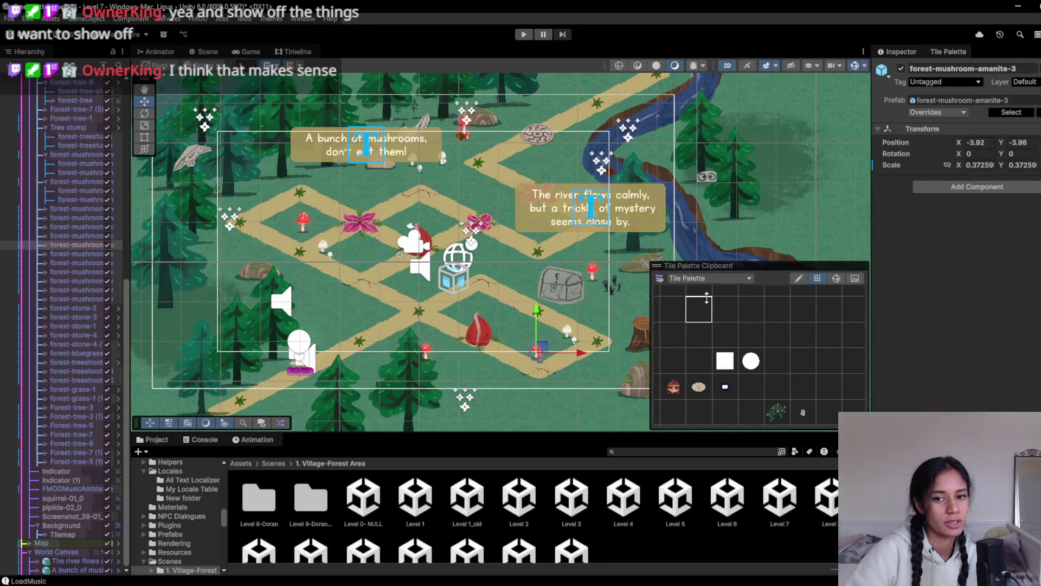
scroll(526, 329, "down", 3)
left_click_drag(472, 316, 449, 325)
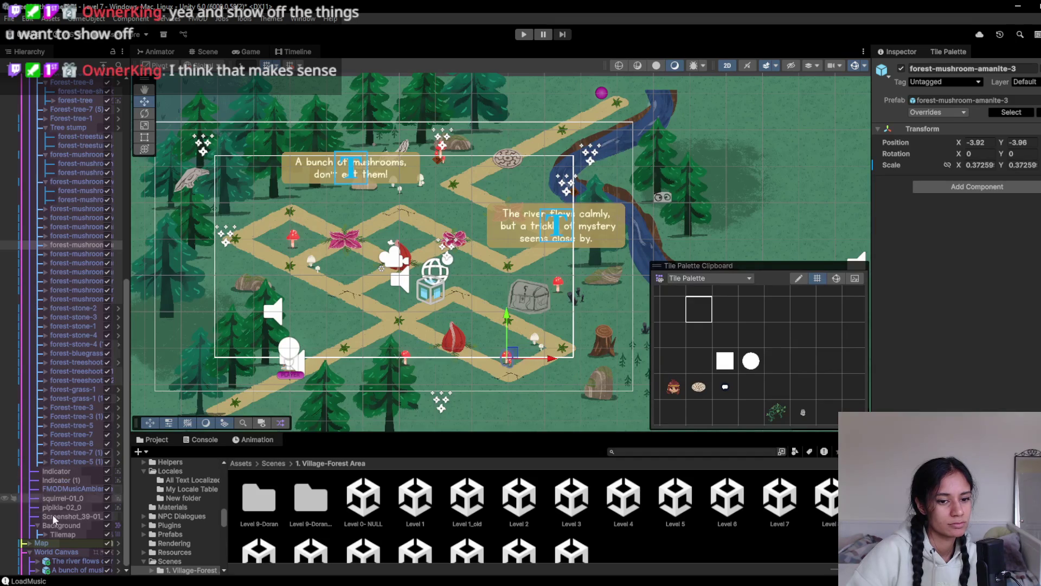
mouse_move(490, 210)
left_mouse_down()
mouse_move(448, 201)
mouse_move(546, 240)
mouse_move(530, 213)
left_mouse_up()
left_click(651, 452)
type("tree")
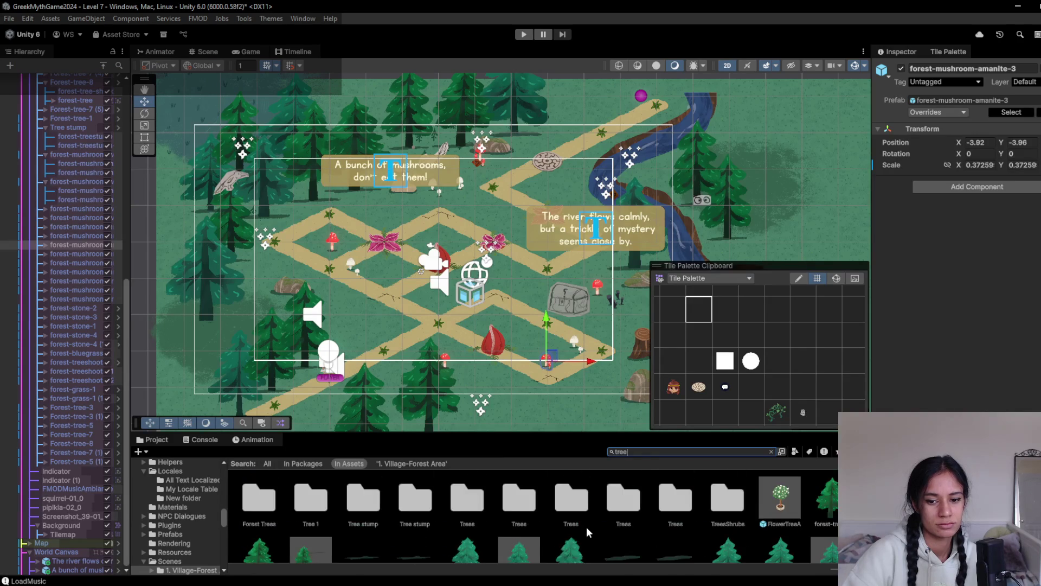
- Browse to Prefabs/Environments/Forest/Trees, drop a Forest-tree-6 prefab, then undo it
scroll(587, 526, "down", 2)
left_click(504, 500)
left_click(771, 451)
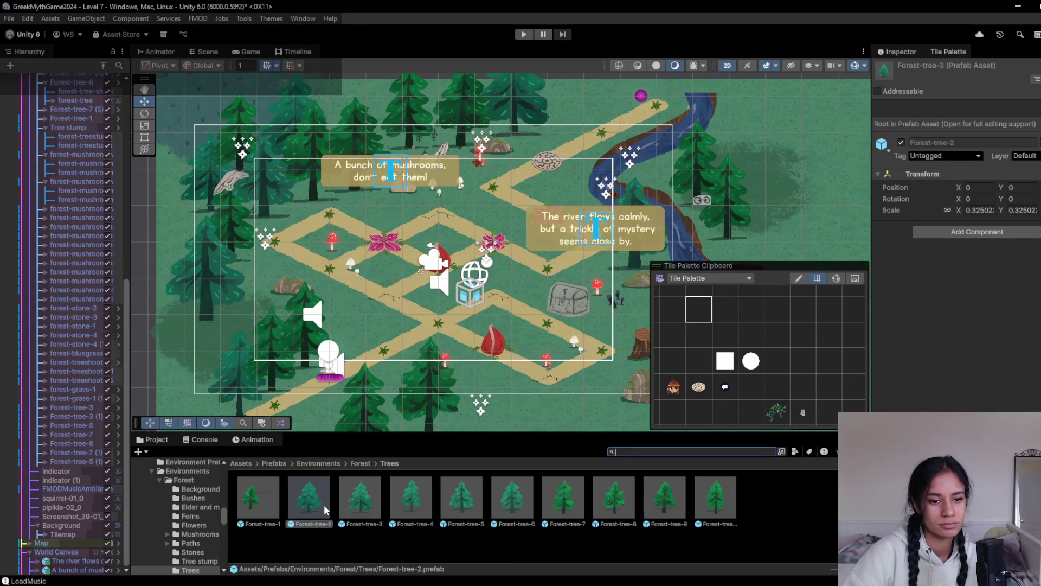
left_click(266, 462)
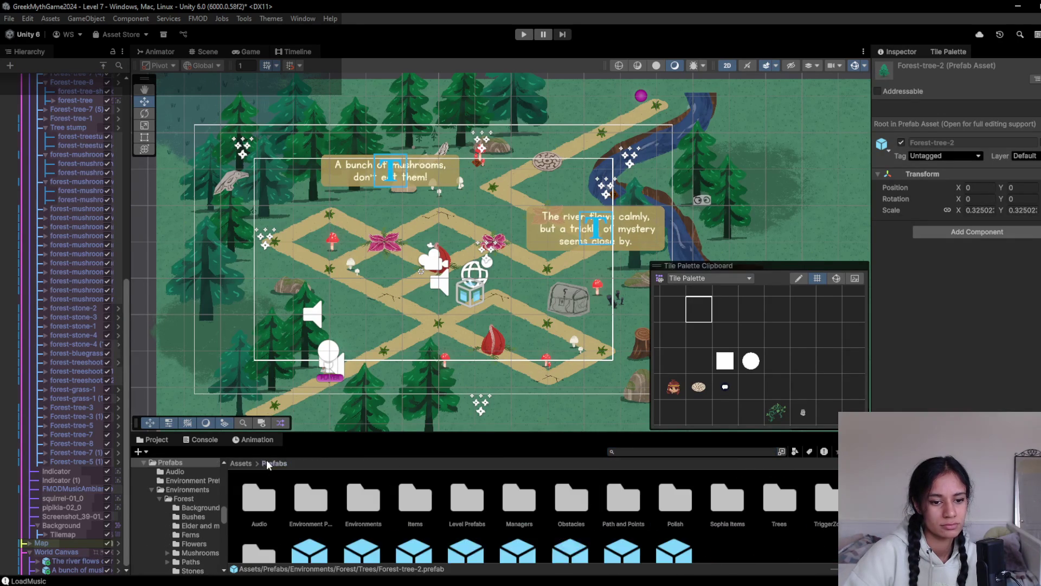
double_click(361, 510)
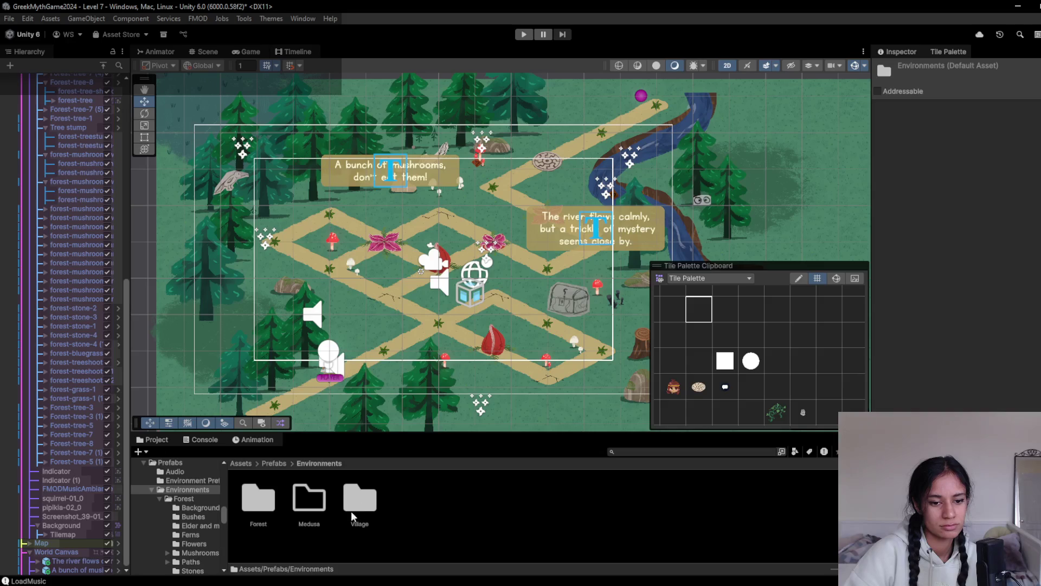
double_click(252, 510)
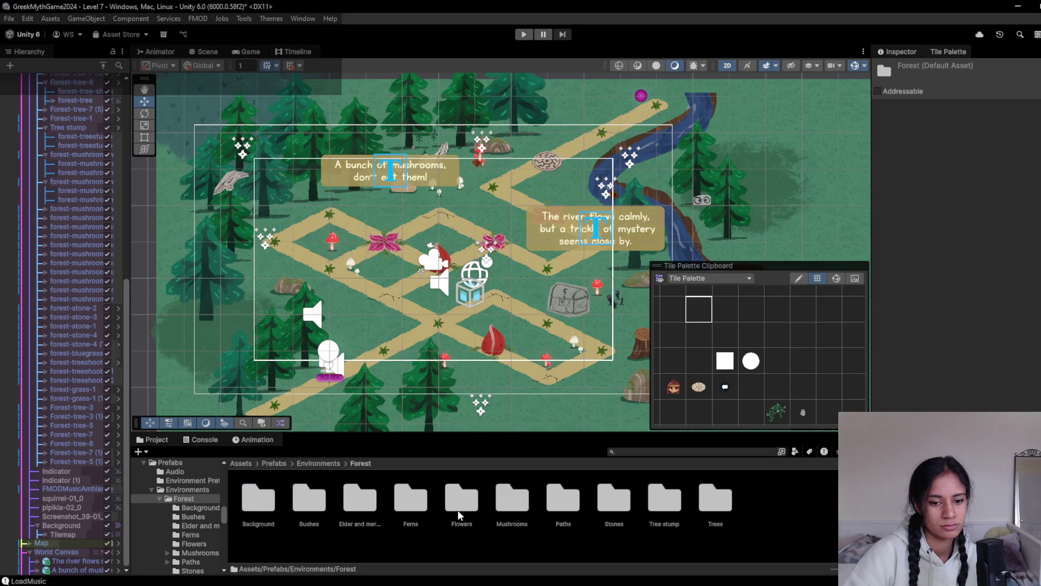
double_click(702, 504)
mouse_move(525, 513)
left_mouse_down()
mouse_move(528, 426)
mouse_move(614, 408)
mouse_move(600, 364)
mouse_move(600, 376)
left_mouse_up()
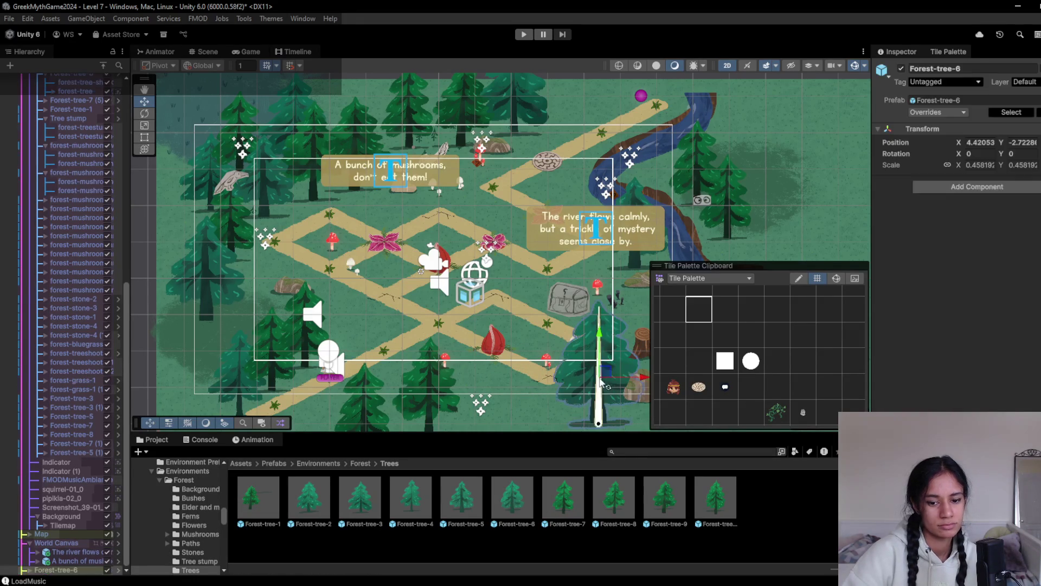
key("ctrl+z")
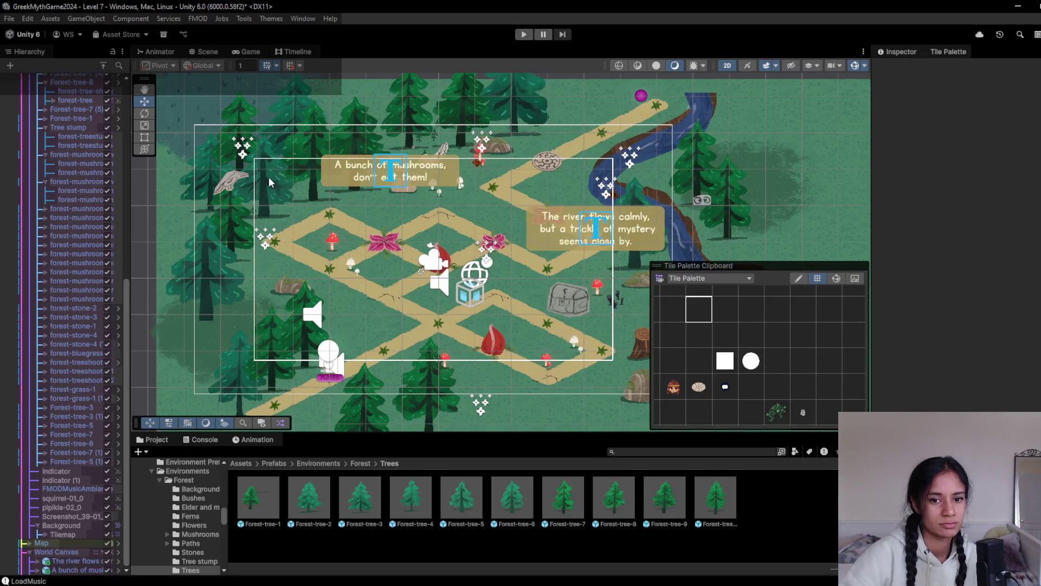
- Duplicate Forest-tree-5 and place the copy at the path's lower right
left_click(268, 177)
left_click(268, 180)
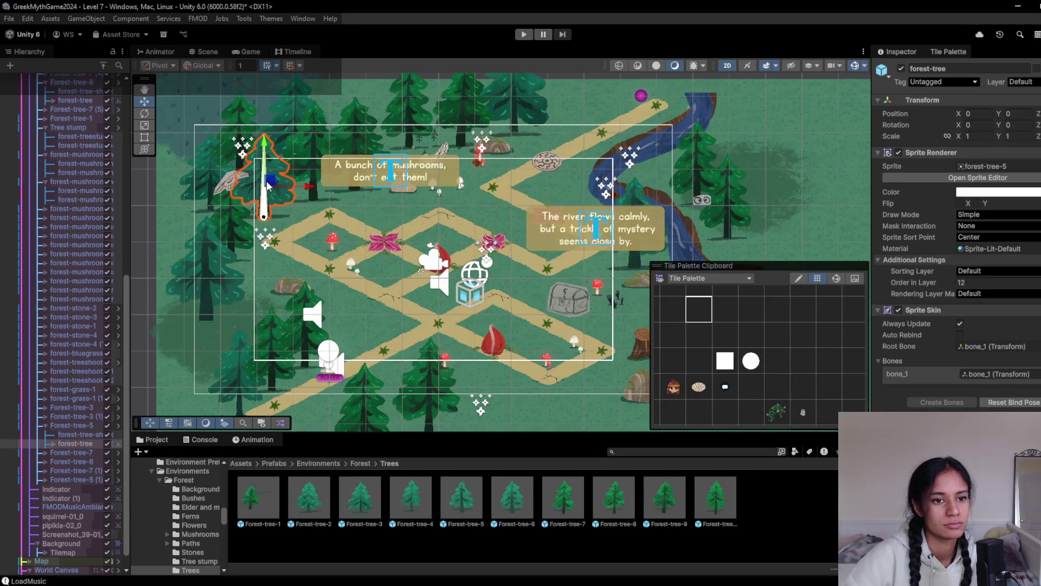
left_click(72, 426)
key("ctrl+d")
mouse_move(271, 182)
left_mouse_down()
mouse_move(599, 417)
mouse_move(619, 409)
left_mouse_up()
left_click_drag(549, 364, 460, 314)
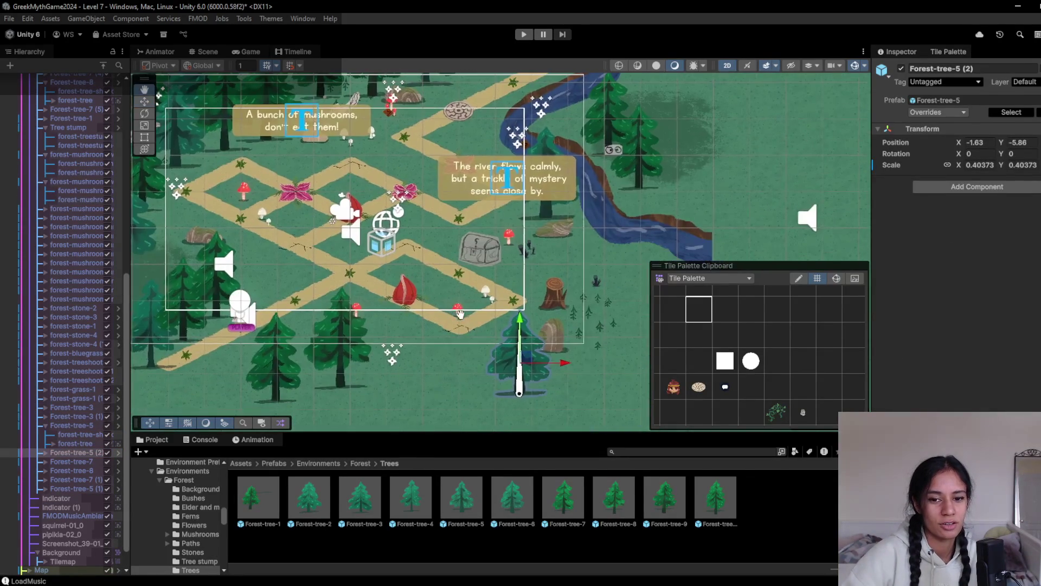
left_click_drag(432, 350, 437, 376)
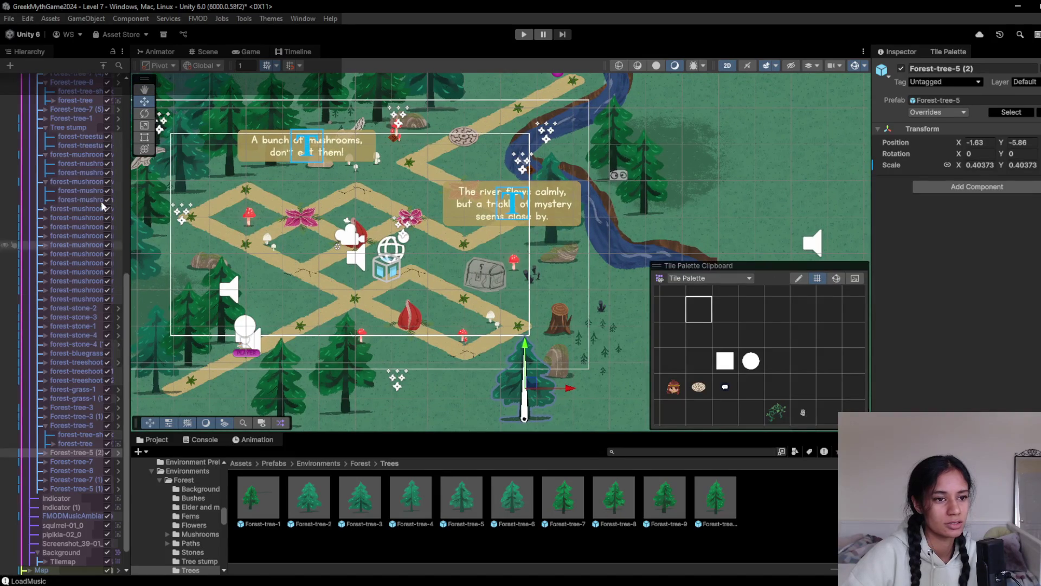
- Duplicate Forest-tree-8 and move the copy onto the river bank
left_click(81, 426)
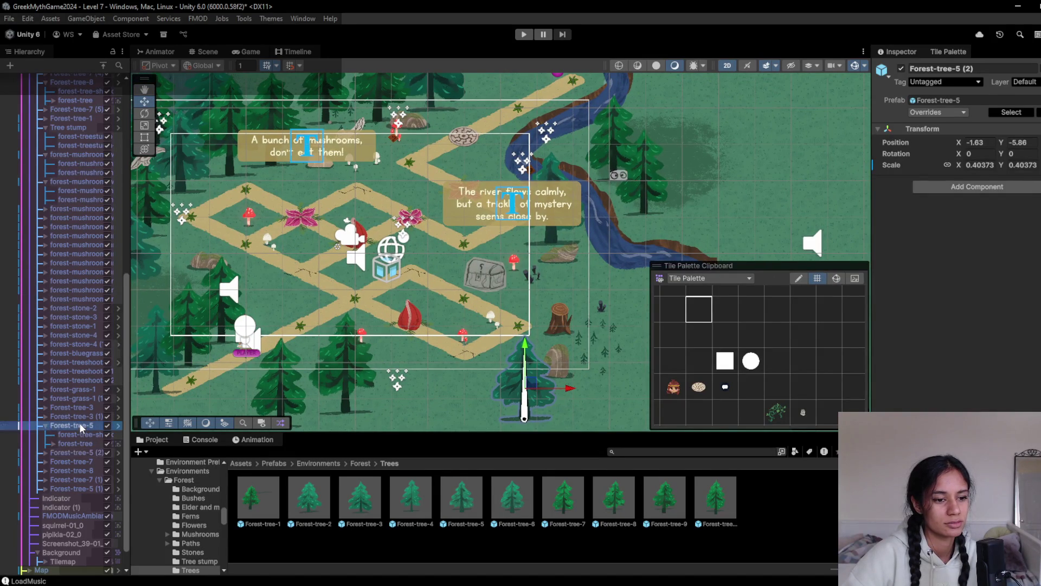
left_click(64, 450)
left_click(341, 370)
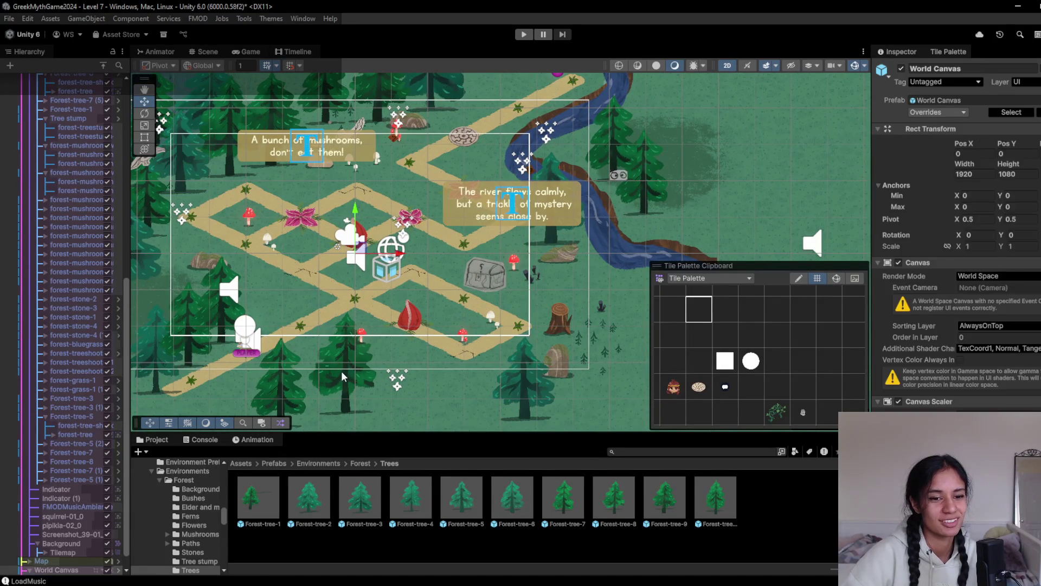
left_click(341, 371)
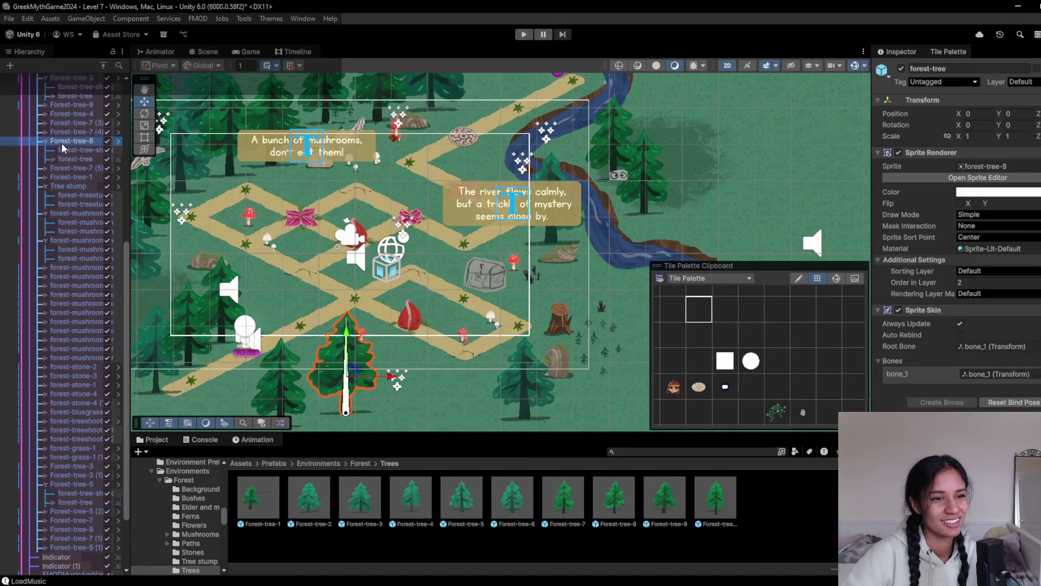
left_click(60, 142)
key("ctrl+d")
mouse_move(351, 376)
left_mouse_down()
mouse_move(415, 293)
mouse_move(507, 107)
mouse_move(525, 161)
mouse_move(434, 109)
mouse_move(372, 146)
mouse_move(401, 259)
mouse_move(400, 377)
mouse_move(525, 364)
mouse_move(618, 382)
mouse_move(586, 379)
left_mouse_up()
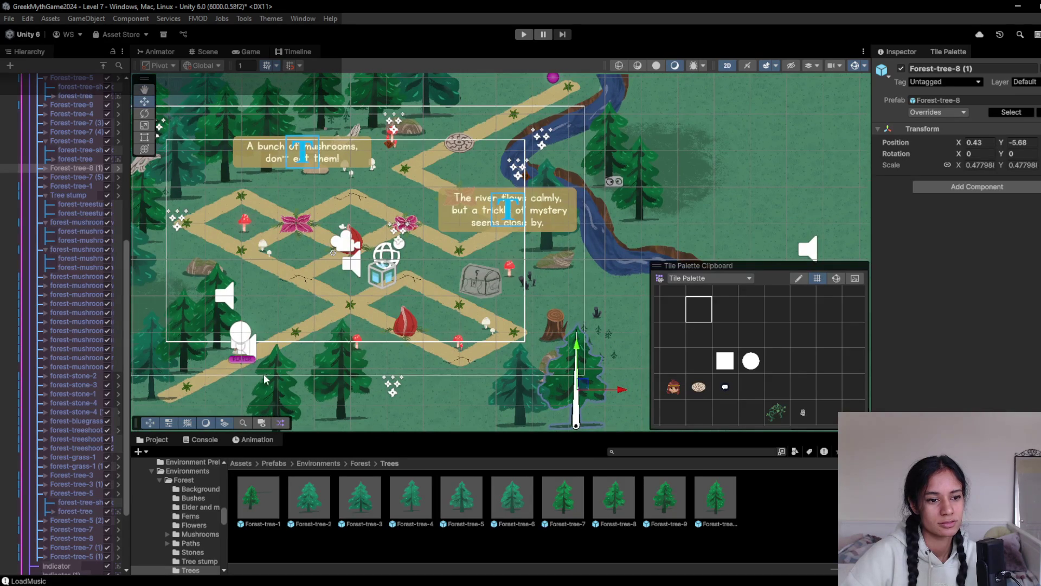
- Duplicate Forest-tree-4 and move the copy up beside the top path, around -2.95, 3.29
left_click_drag(145, 295, 266, 291)
left_click(278, 363)
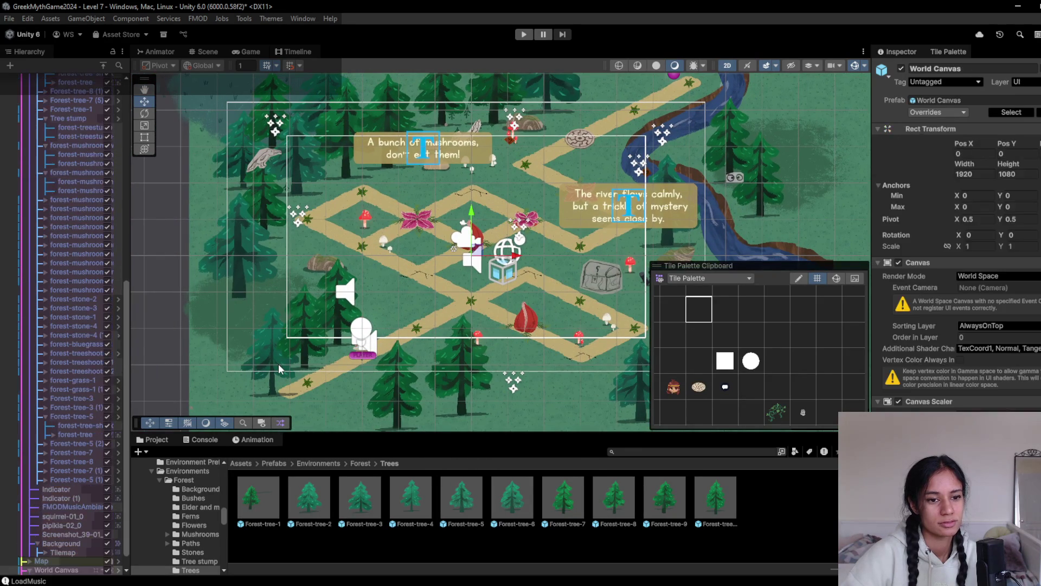
left_click(278, 364)
left_click(278, 368)
key("ctrl+d")
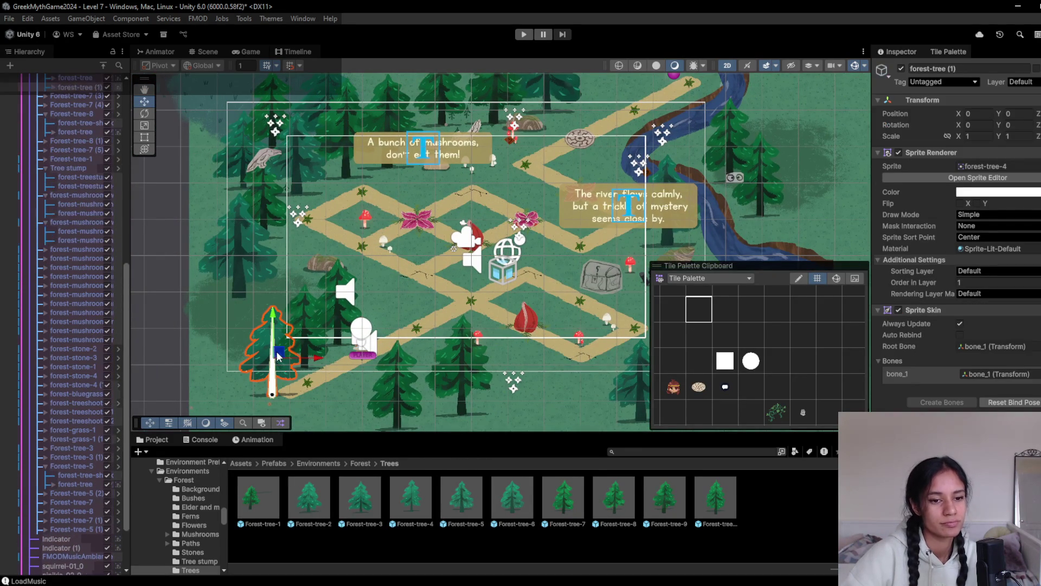
scroll(111, 302, "up", 2)
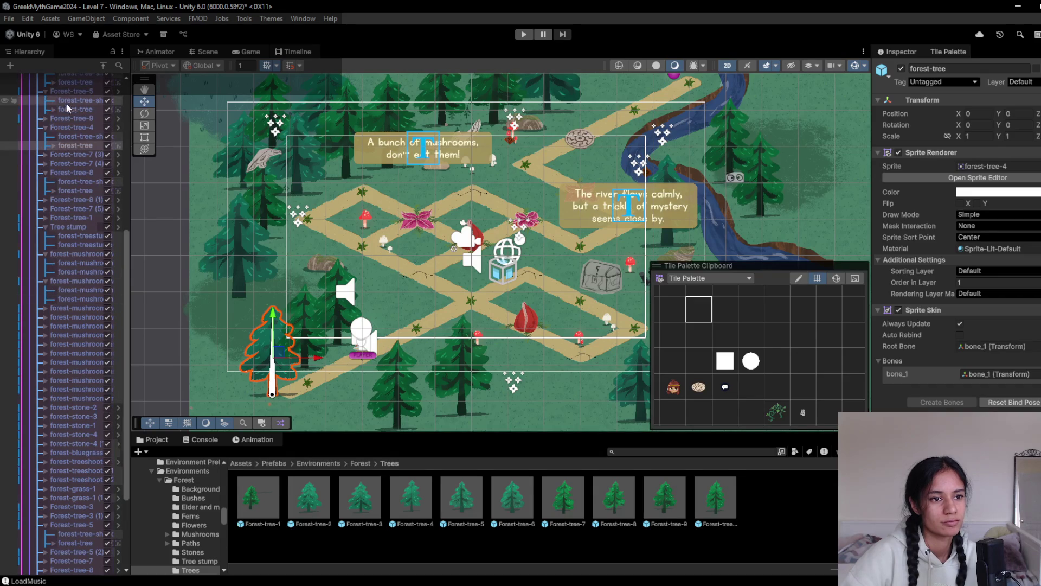
left_click(70, 127)
key("ctrl+d")
mouse_move(282, 355)
left_mouse_down()
mouse_move(629, 150)
mouse_move(613, 139)
left_mouse_up()
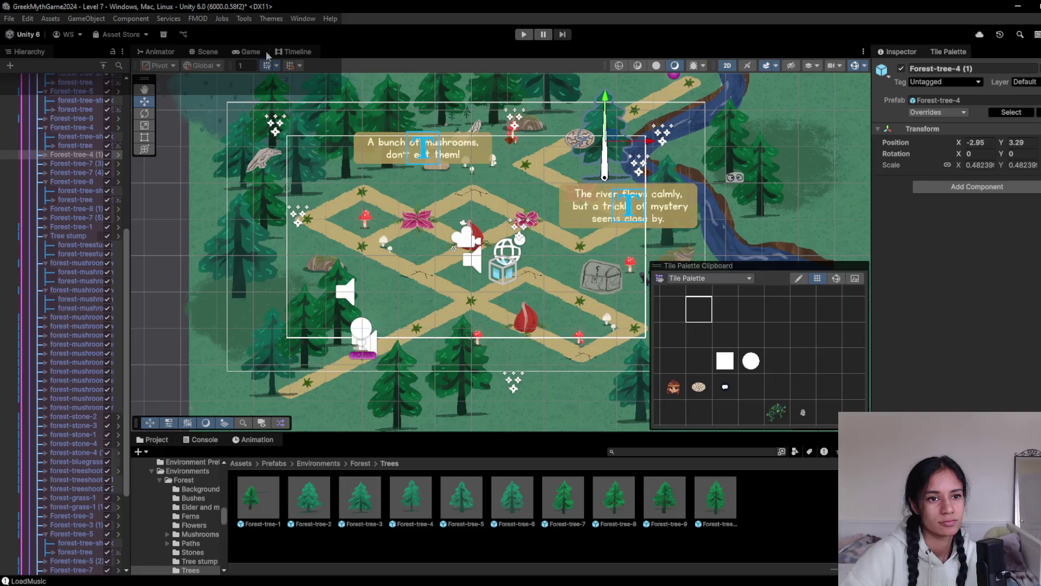
- Preview the level in the Game view, then return to the Scene around the top path
left_click(247, 52)
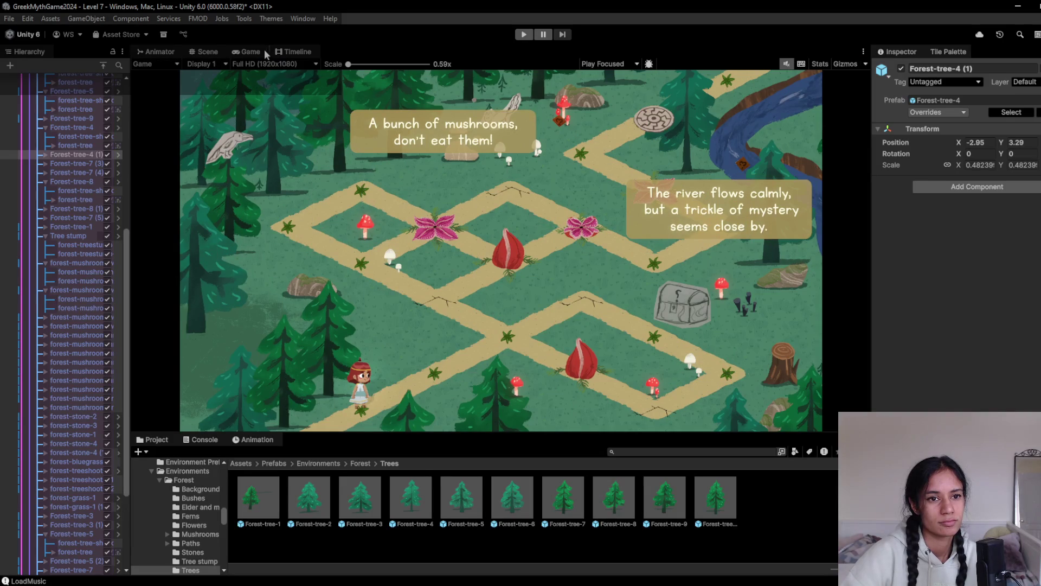
left_click(208, 52)
scroll(365, 258, "up", 5)
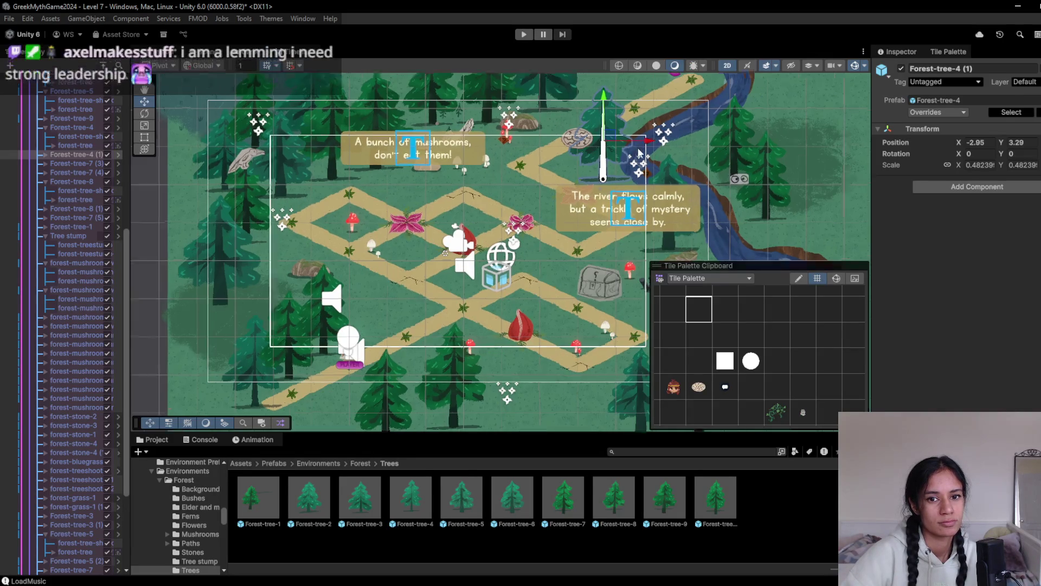
left_click_drag(366, 257, 309, 278)
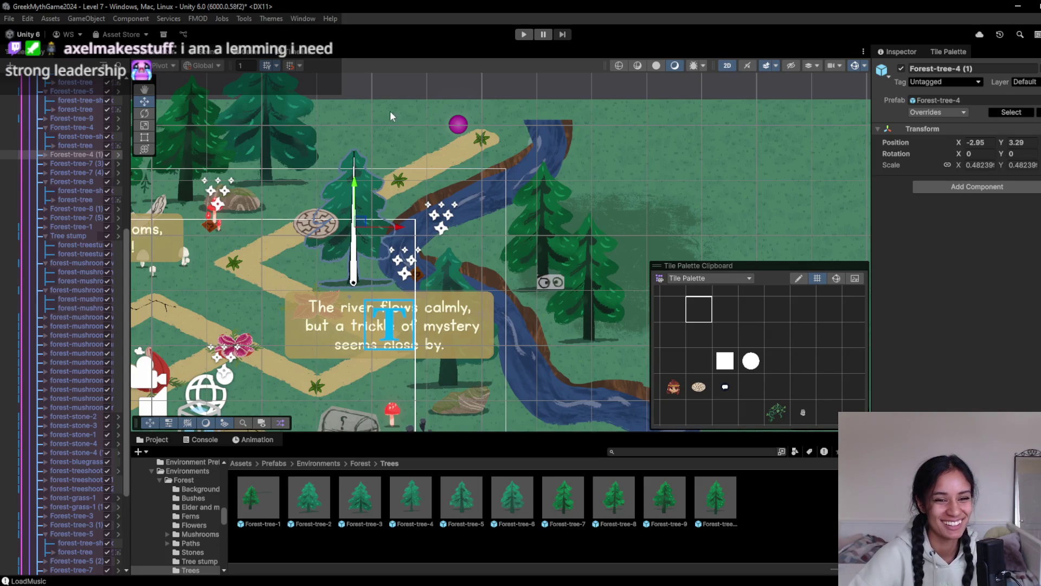
mouse_move(285, 265)
left_mouse_down()
mouse_move(392, 284)
mouse_move(273, 337)
left_mouse_up()
scroll(392, 284, "down", 2)
scroll(392, 297, "up", 3)
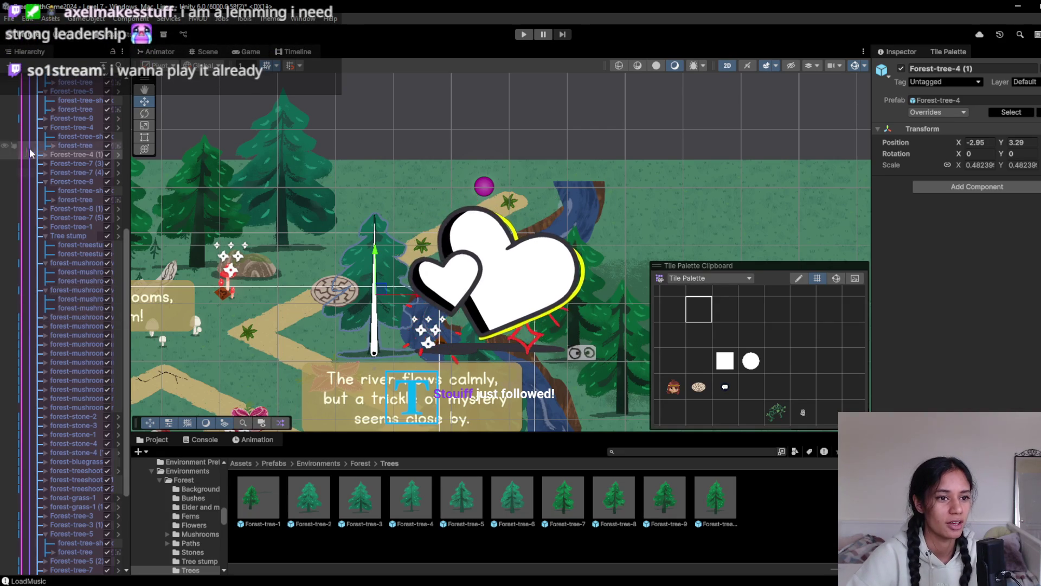
scroll(103, 275, "up", 4)
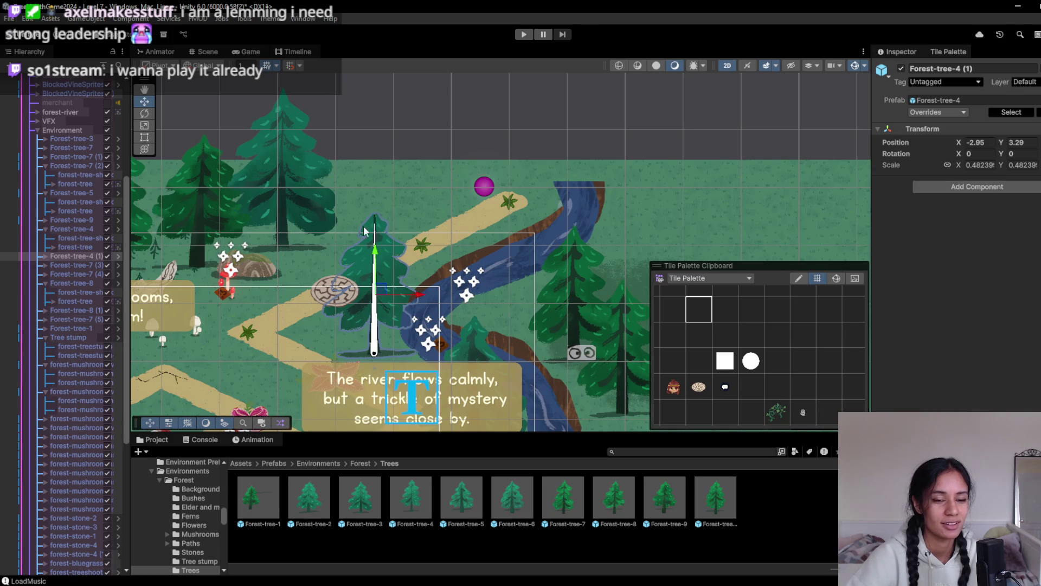
scroll(403, 287, "down", 1)
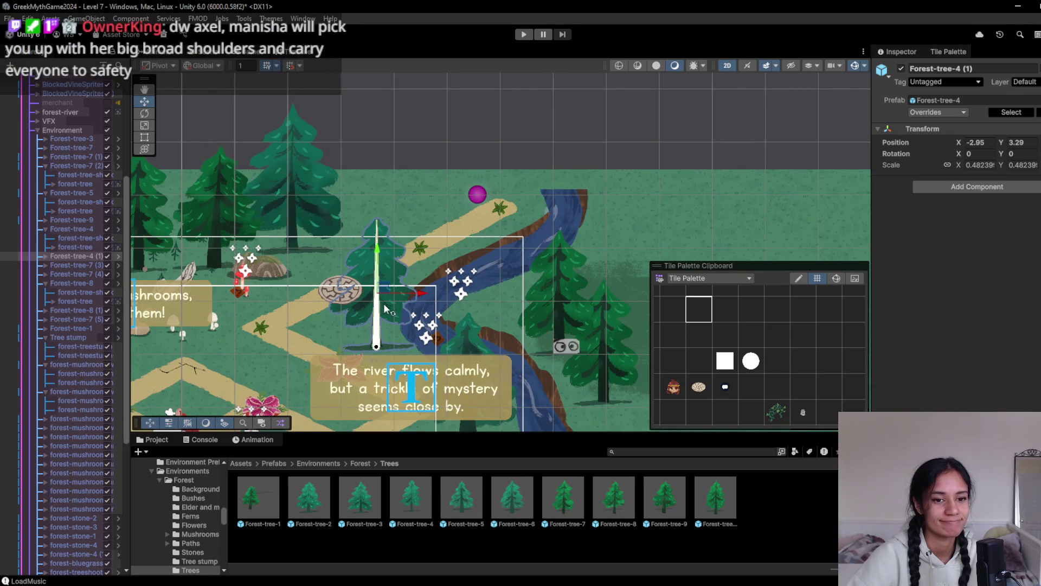
- Move Forest-tree-4 (1) up and left to about (-3.94, 5.5), beyond the path's top end
mouse_move(385, 293)
left_mouse_down()
mouse_move(375, 182)
mouse_move(346, 206)
left_mouse_up()
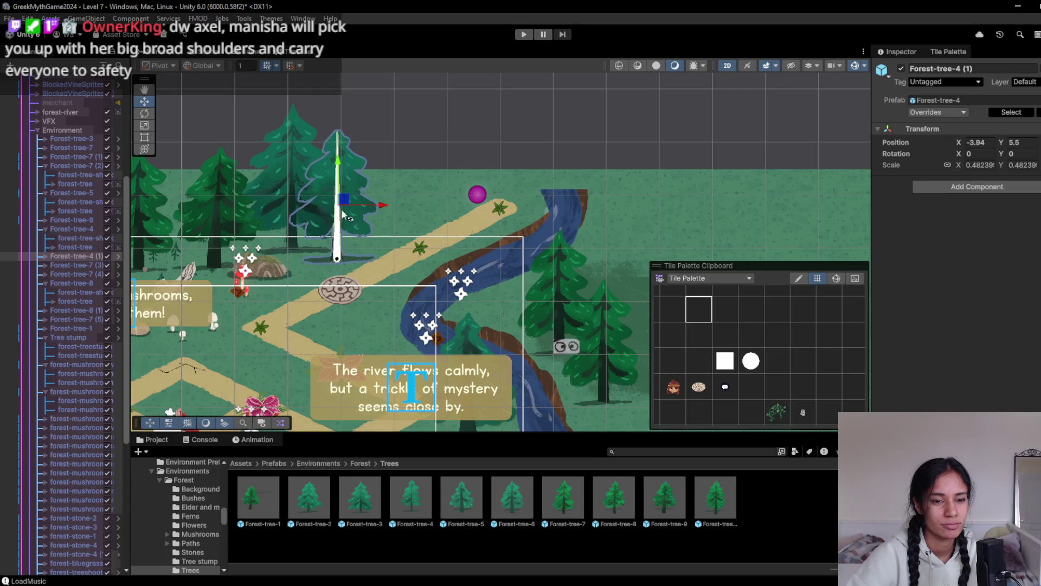
left_click_drag(269, 283, 375, 245)
mouse_move(187, 326)
left_mouse_down()
mouse_move(246, 314)
mouse_move(443, 229)
mouse_move(283, 116)
mouse_move(396, 89)
mouse_move(396, 116)
mouse_move(445, 109)
mouse_move(325, 119)
left_mouse_up()
scroll(282, 116, "down", 2)
scroll(282, 262, "down", 5)
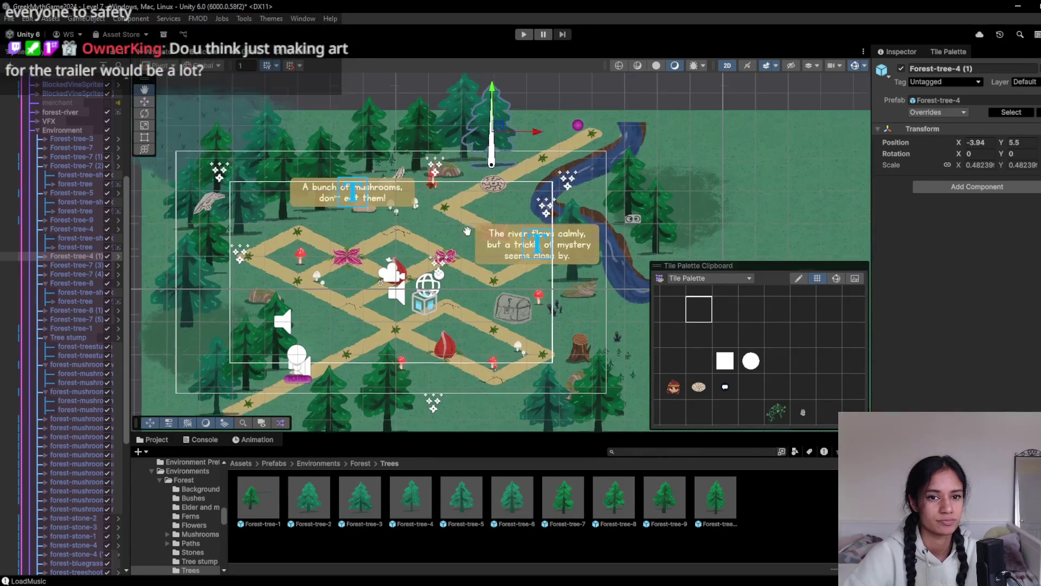
key("ctrl+d")
- Drag the Forest-tree-4 (2) copy to about (-11.3, -2.21), left of the path near the player's start
mouse_move(500, 137)
left_mouse_down()
mouse_move(392, 262)
mouse_move(319, 324)
left_mouse_up()
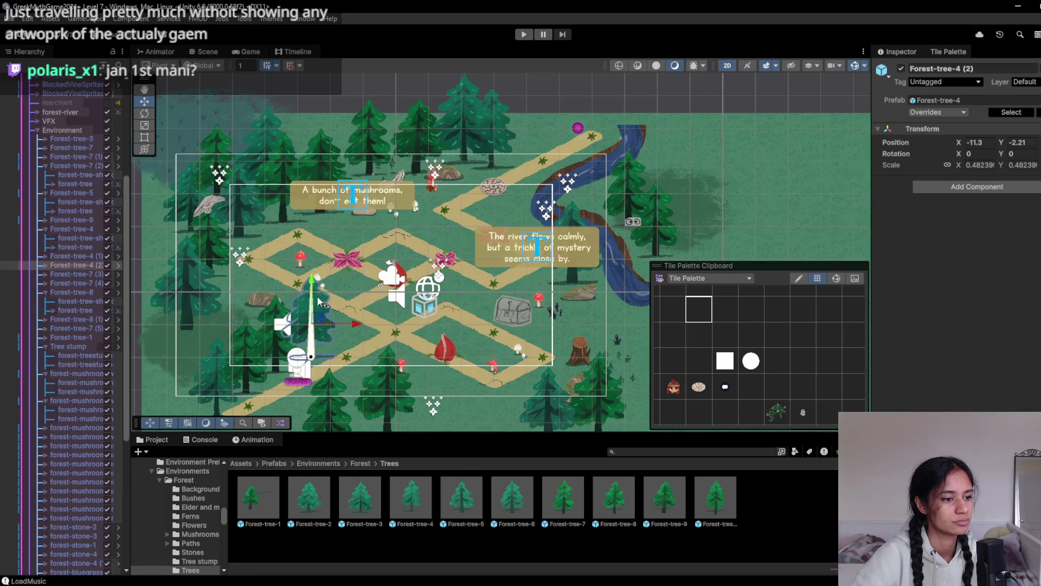
mouse_move(324, 260)
left_mouse_down()
mouse_move(315, 284)
mouse_move(340, 228)
left_mouse_up()
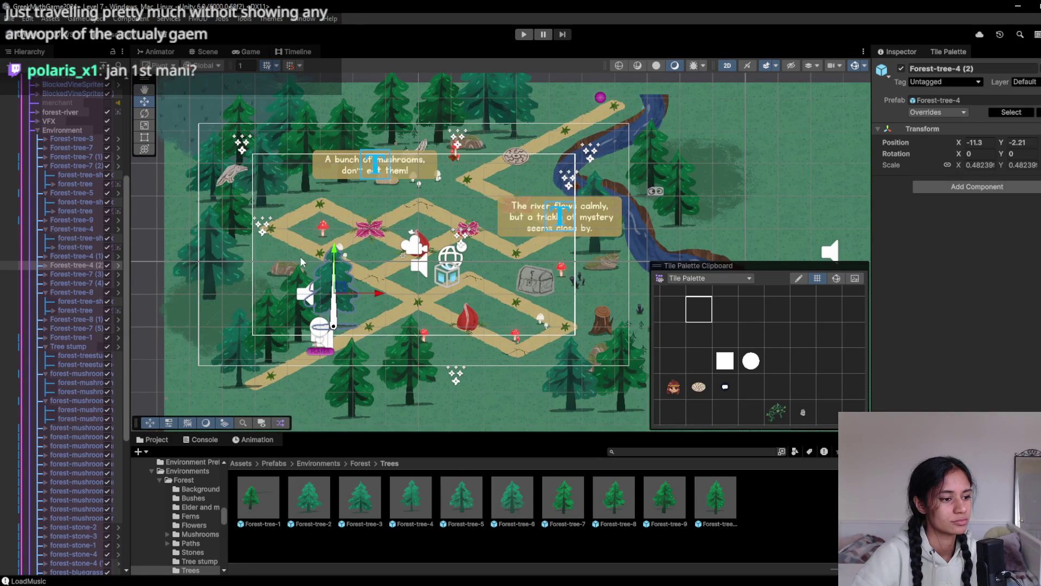
mouse_move(301, 259)
left_mouse_down()
mouse_move(275, 291)
mouse_move(273, 267)
left_mouse_up()
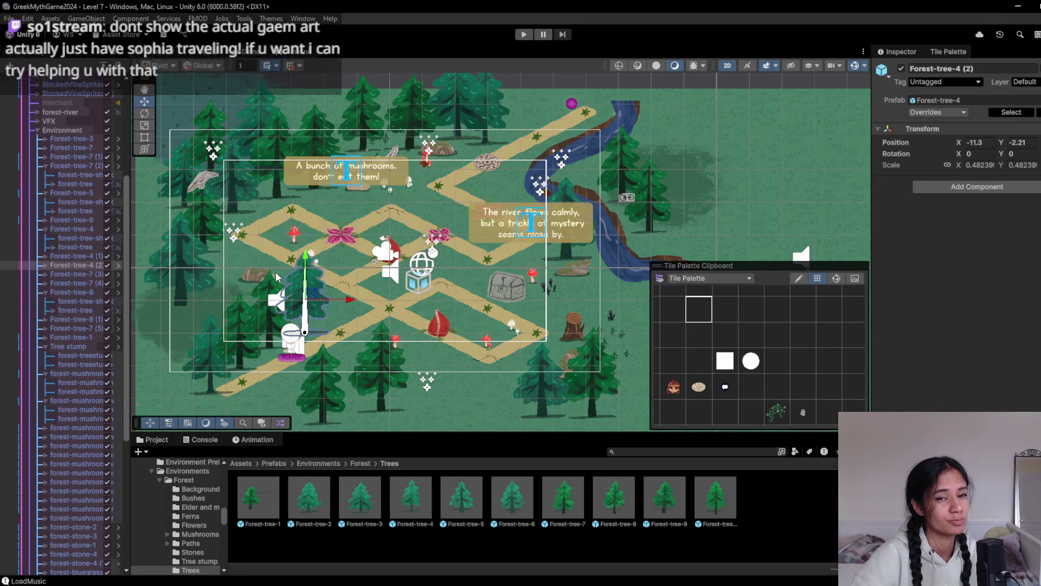
scroll(326, 282, "up", 3)
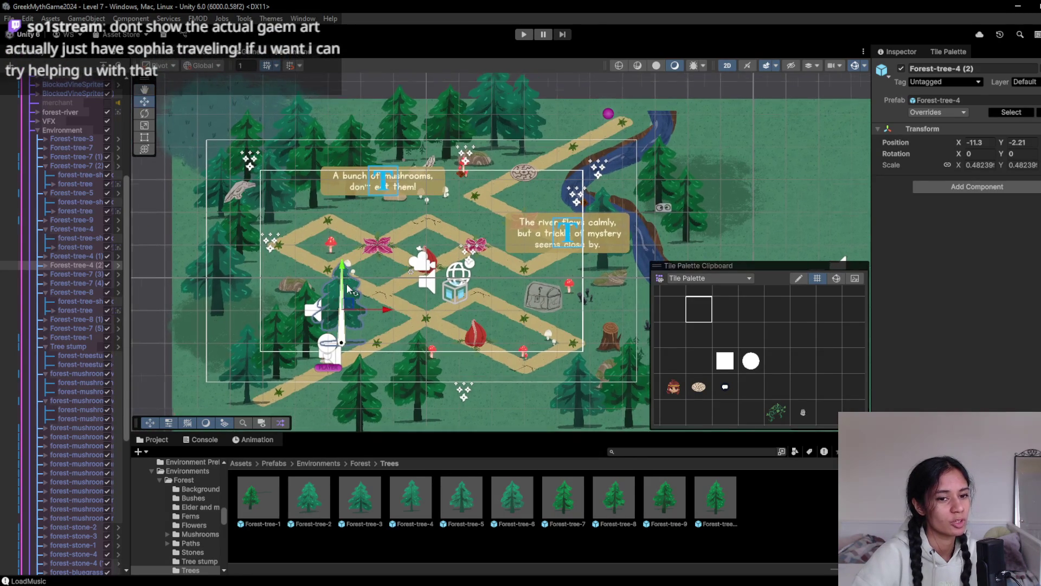
left_click_drag(346, 285, 312, 264)
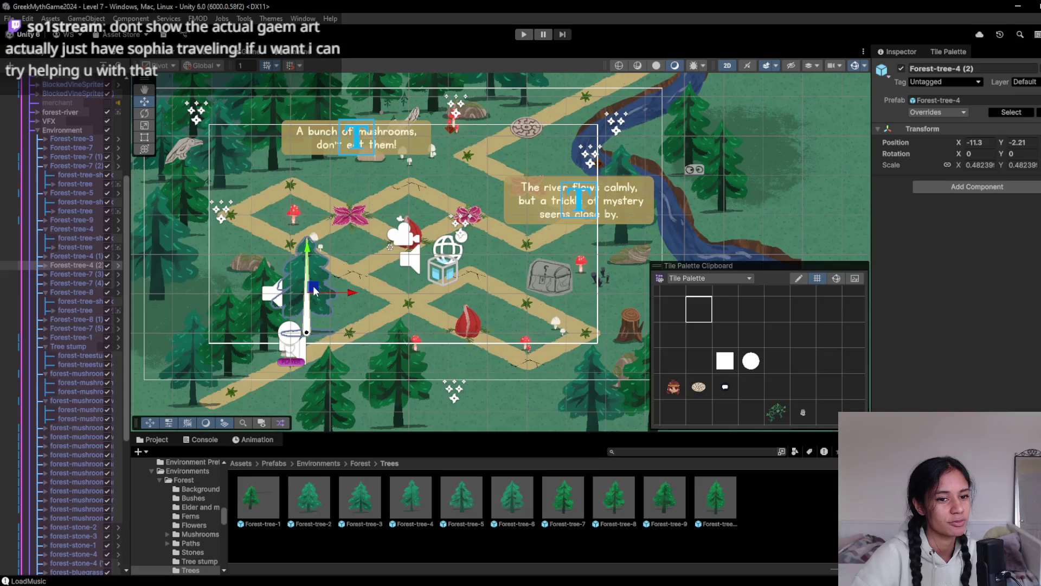
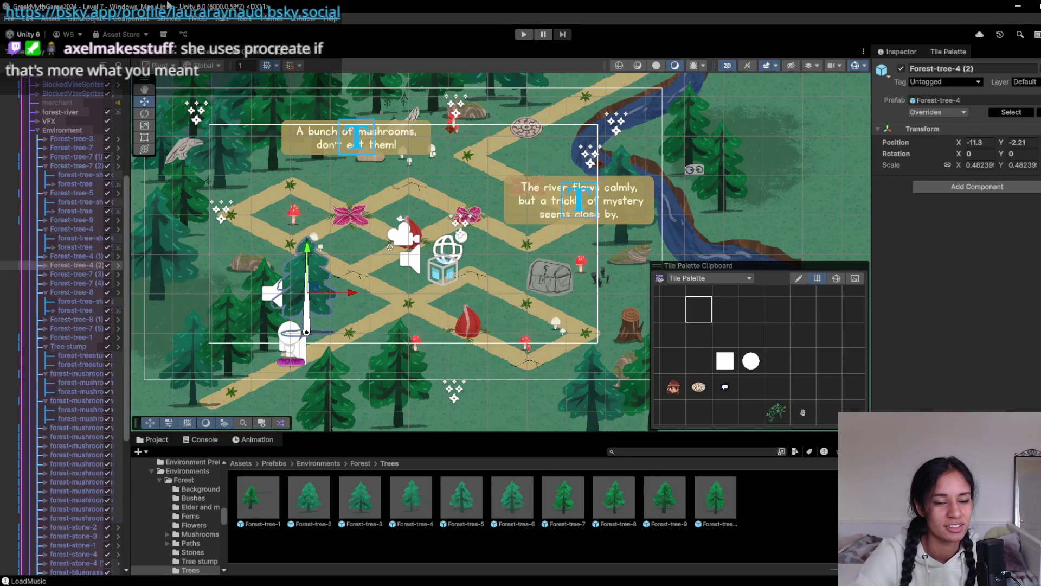
- Move pine Forest-tree-4 (2) toward the lower left of the map and check it in the Game view
left_click_drag(276, 237, 361, 262)
mouse_move(399, 314)
left_mouse_down()
mouse_move(356, 437)
mouse_move(360, 429)
mouse_move(336, 430)
mouse_move(333, 416)
left_mouse_up()
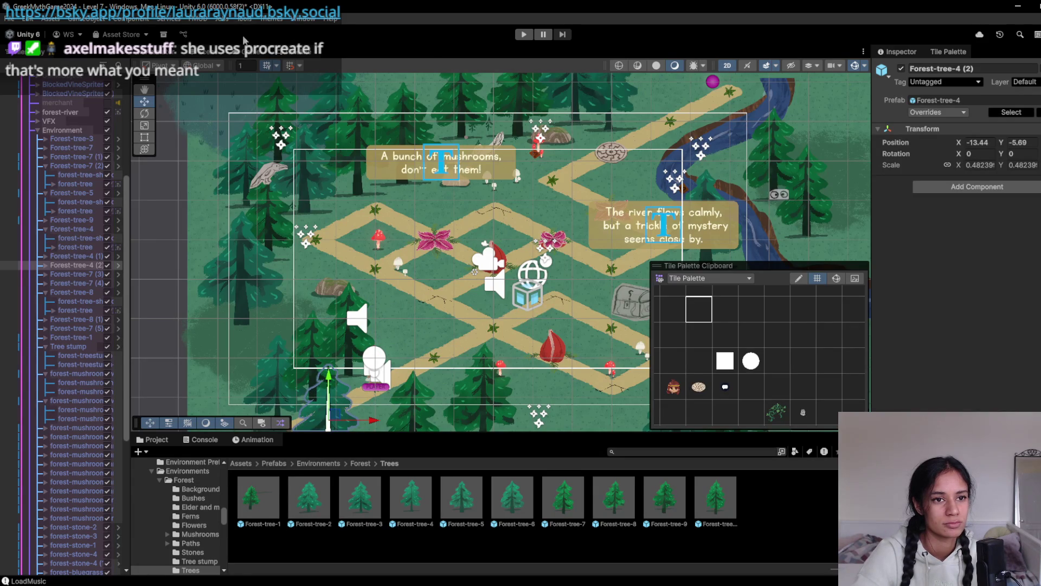
left_click(248, 52)
left_click(271, 54)
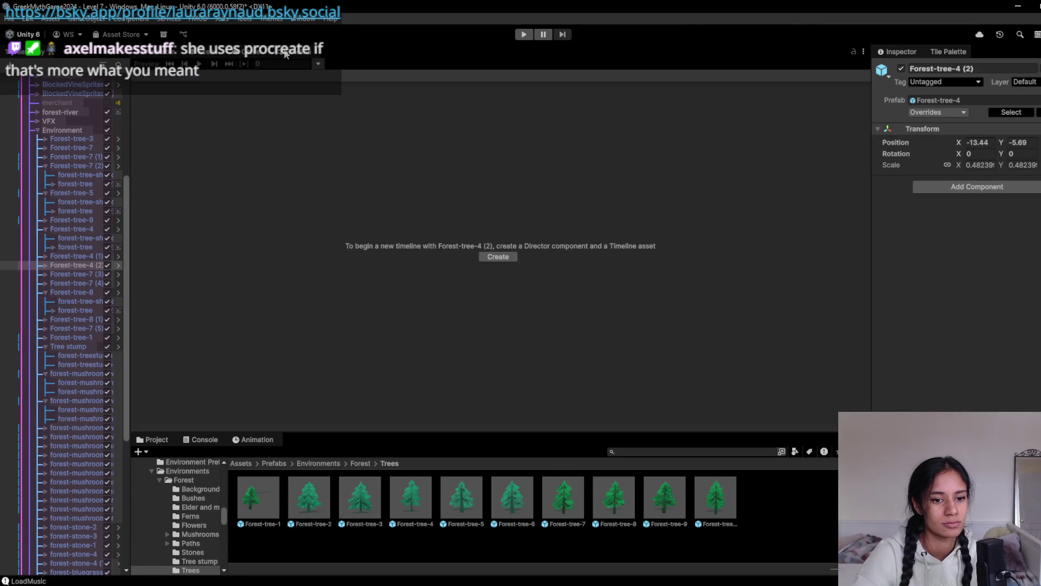
left_click(222, 54)
- Set the forest-tree sprite inside Forest-tree-4 (2) to Order in Layer 2
left_click(44, 265)
left_click(53, 282)
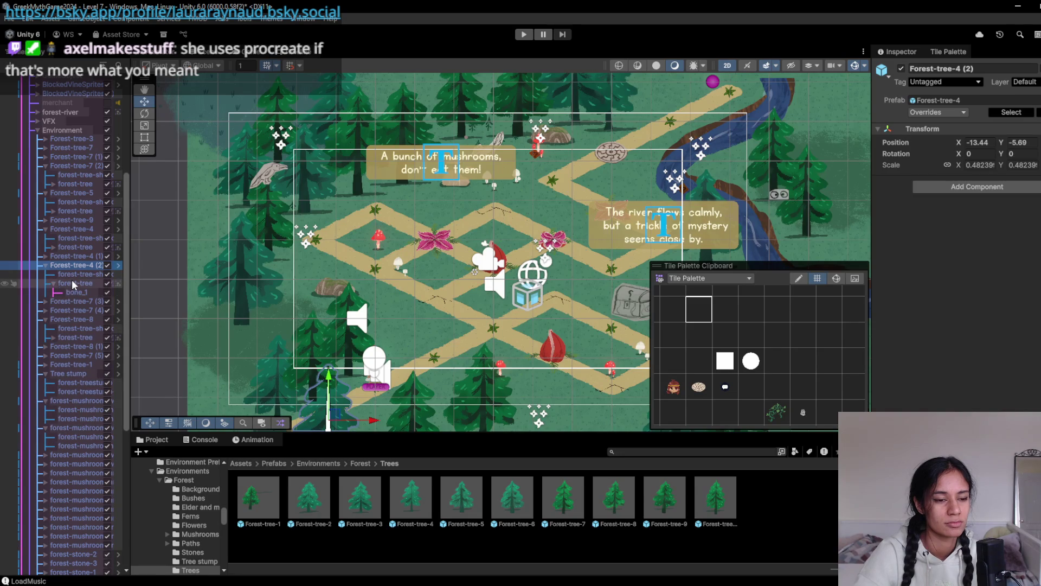
left_click(72, 279)
double_click(999, 281)
type("2")
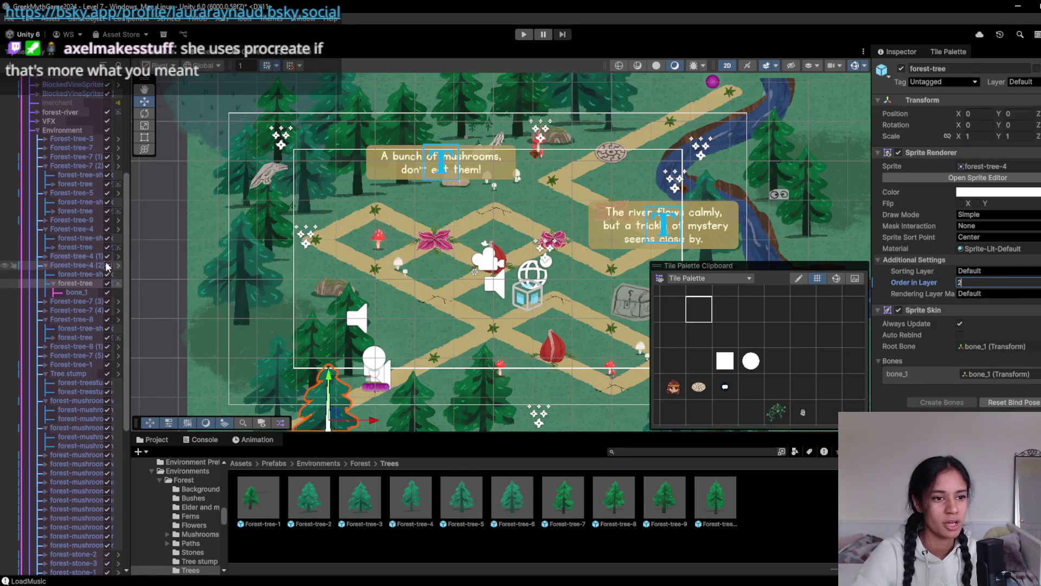
left_click(81, 256)
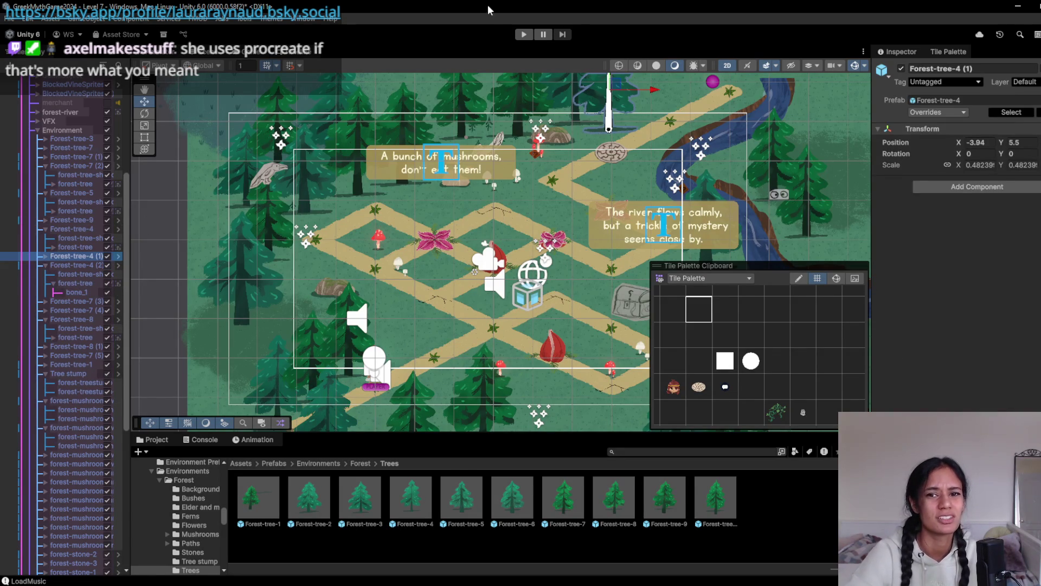
left_click_drag(457, 333, 378, 317)
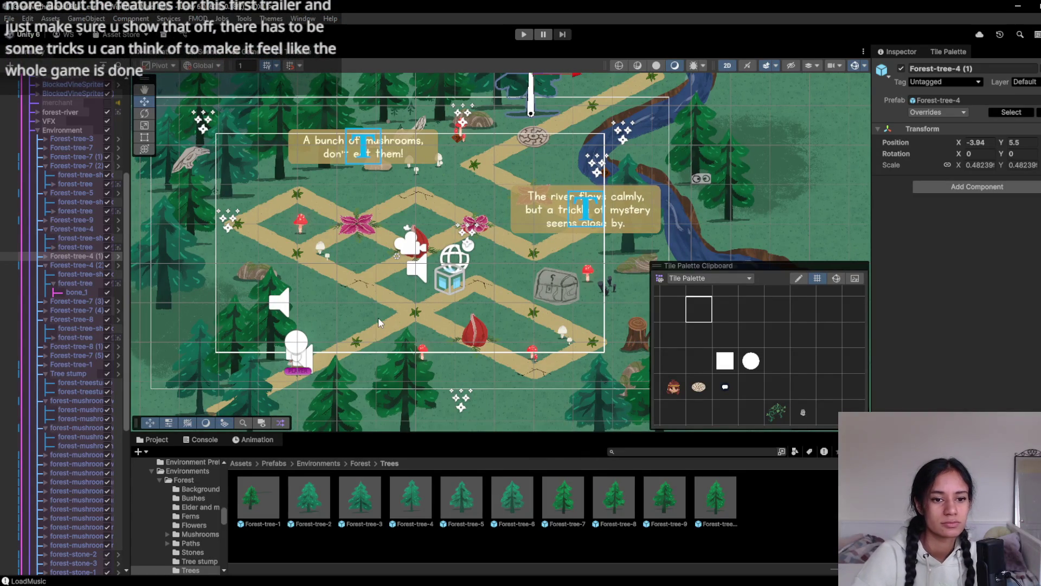
- Zoom in on the map and select the Forest-tree-4 pine
left_click_drag(375, 295, 370, 306)
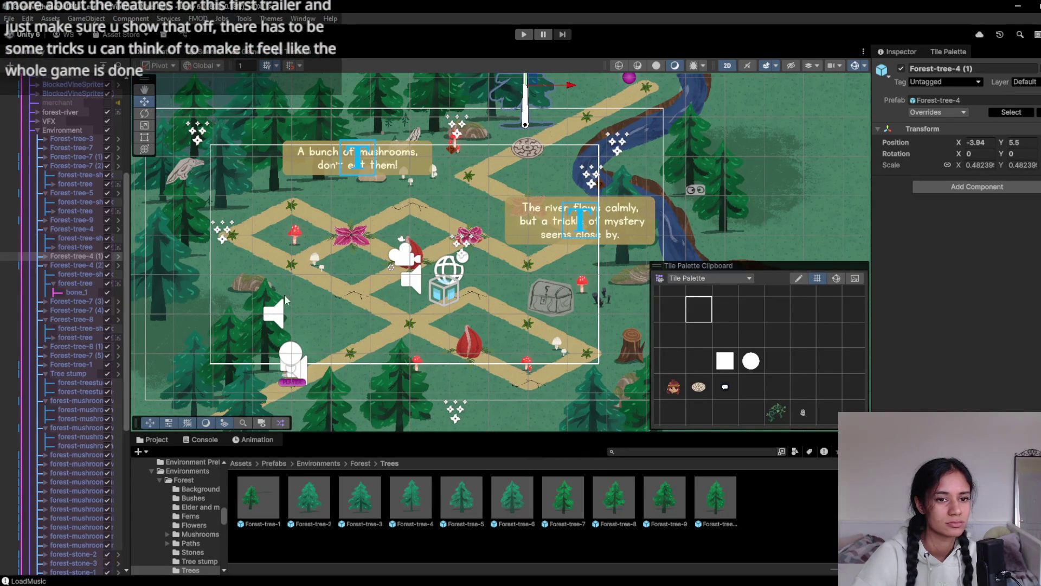
scroll(288, 294, "up", 2)
left_click_drag(289, 294, 347, 299)
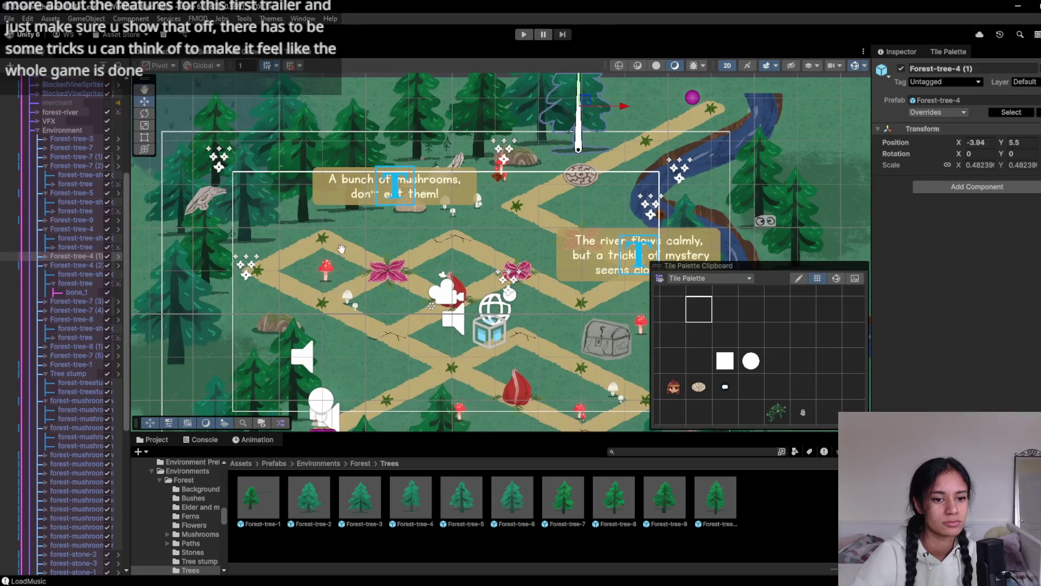
left_click_drag(322, 355, 315, 291)
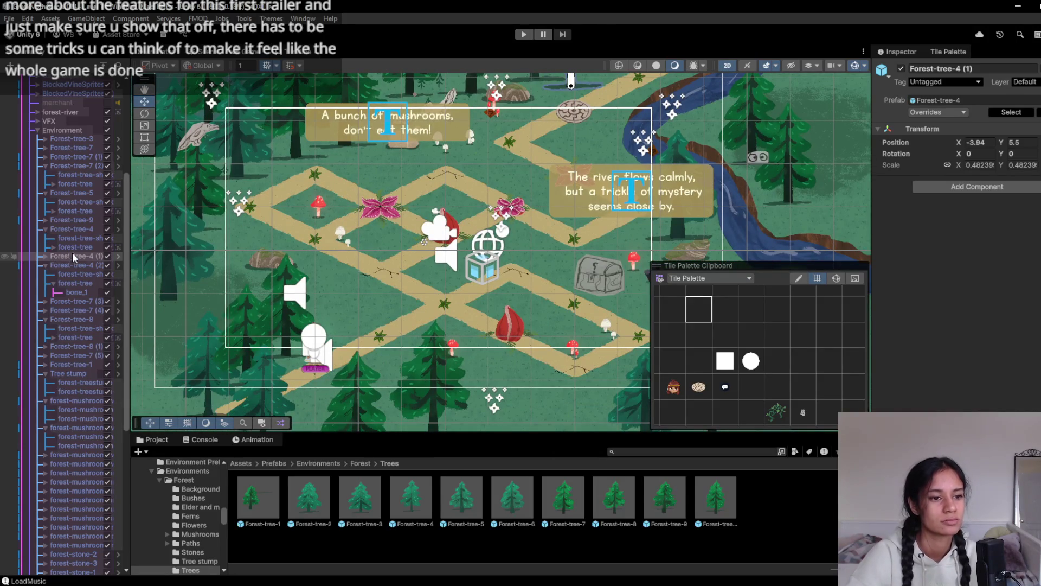
left_click(191, 369)
left_click(196, 373)
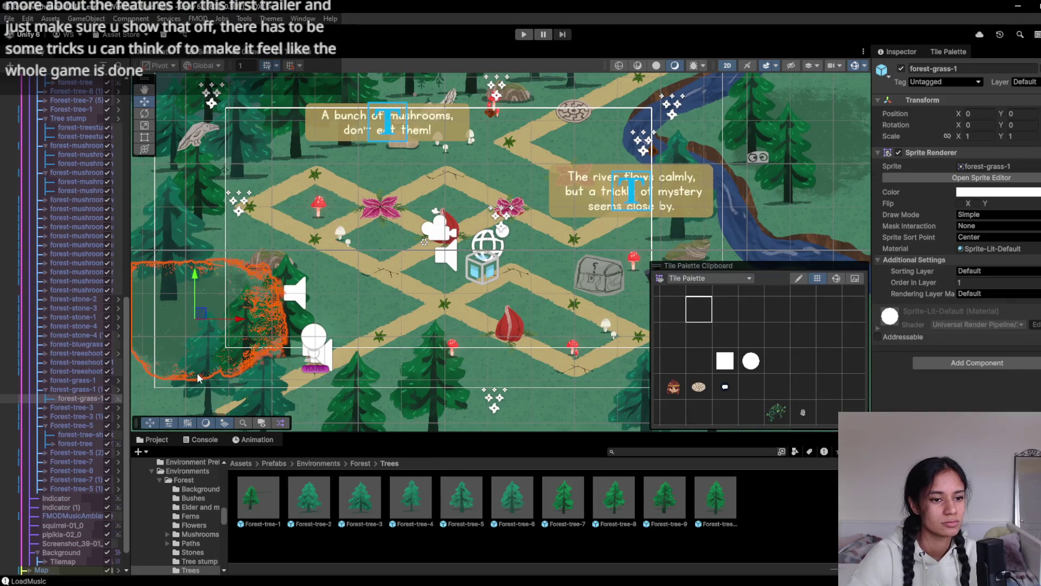
left_click(209, 384)
left_click(206, 386)
scroll(78, 132, "up", 3)
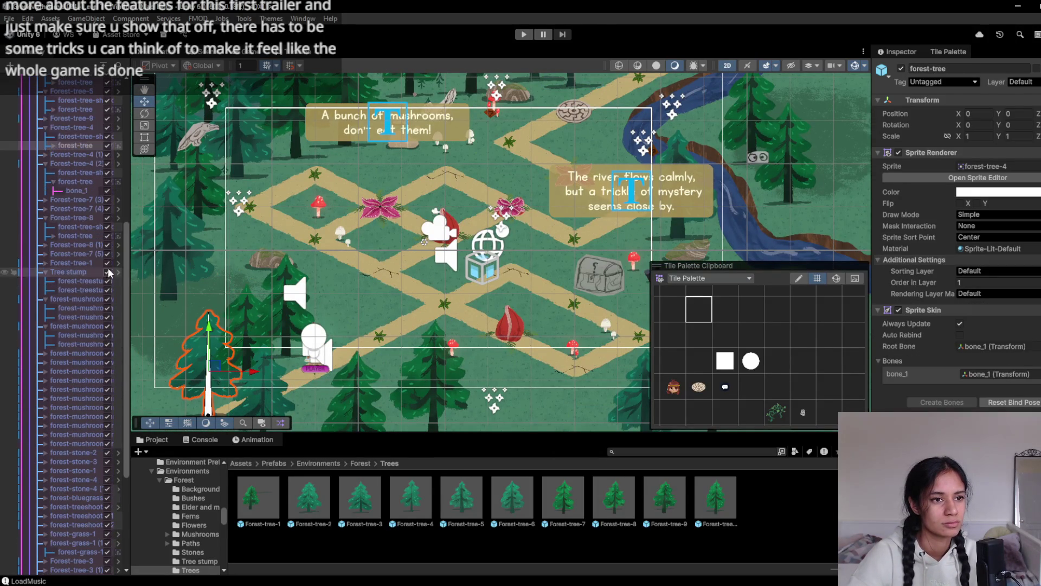
left_click(78, 130)
- Duplicate it as Forest-tree-4 (3), place it behind the mushrooms sign at X -9.85, Y 2.53, and preview
key("ctrl+d")
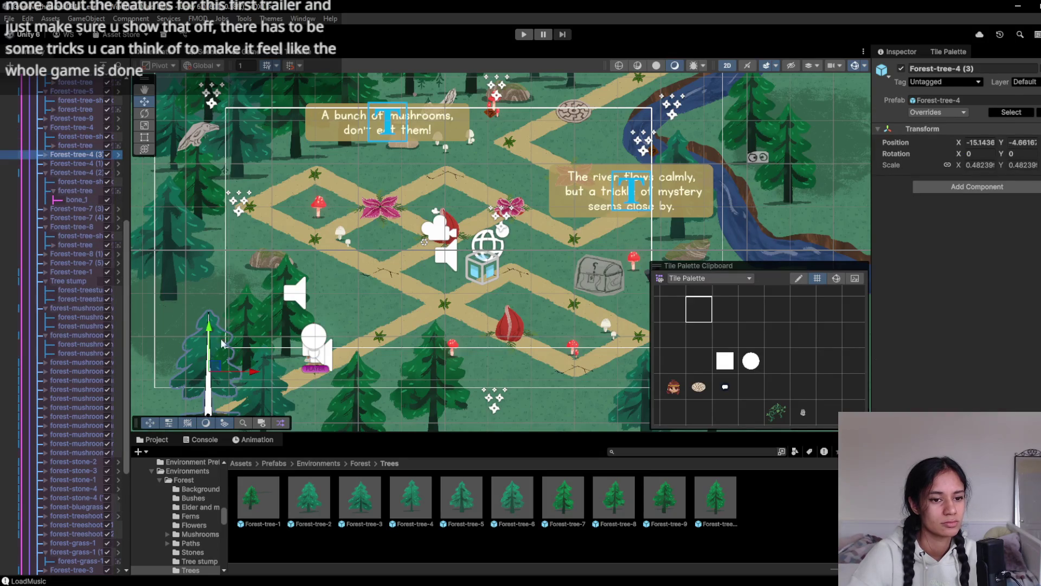
mouse_move(216, 366)
left_mouse_down()
mouse_move(355, 293)
mouse_move(374, 155)
mouse_move(389, 138)
left_mouse_up()
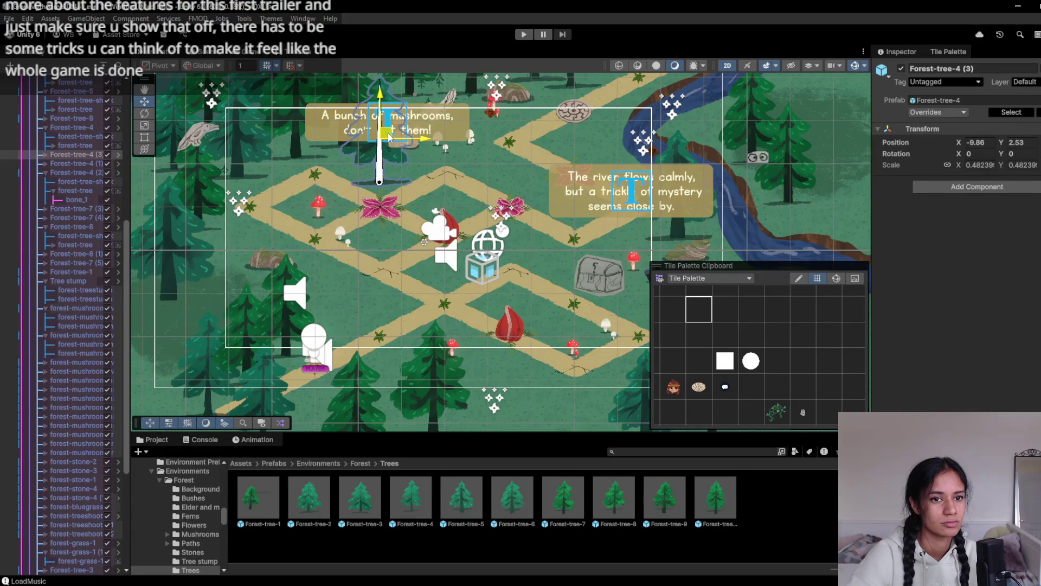
left_click(247, 52)
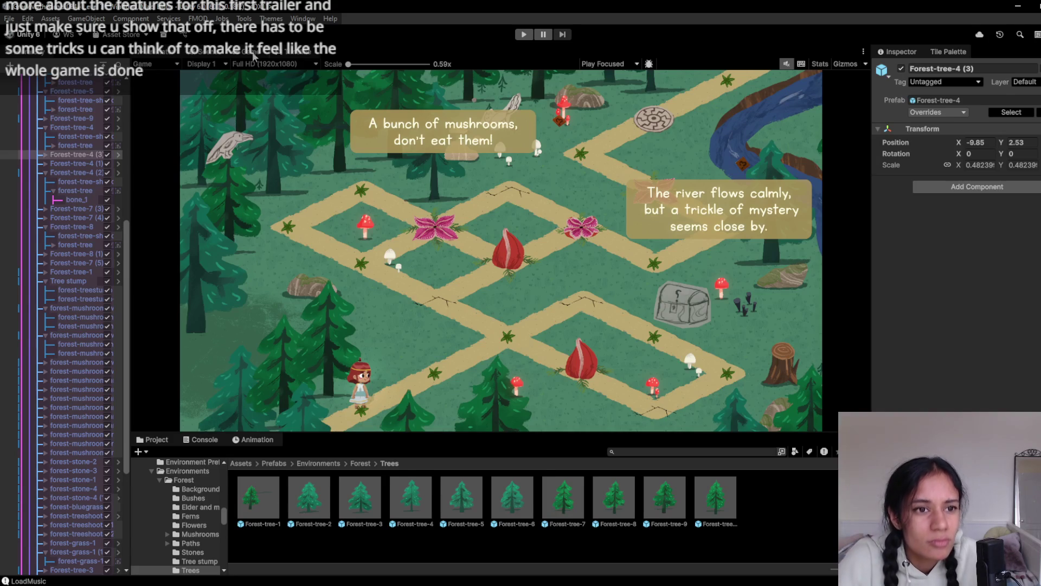
- Try Order in Layer 2, 3 and 4 on Forest-tree-4 (3)'s forest-tree sprite, settling on 1
left_click(44, 155)
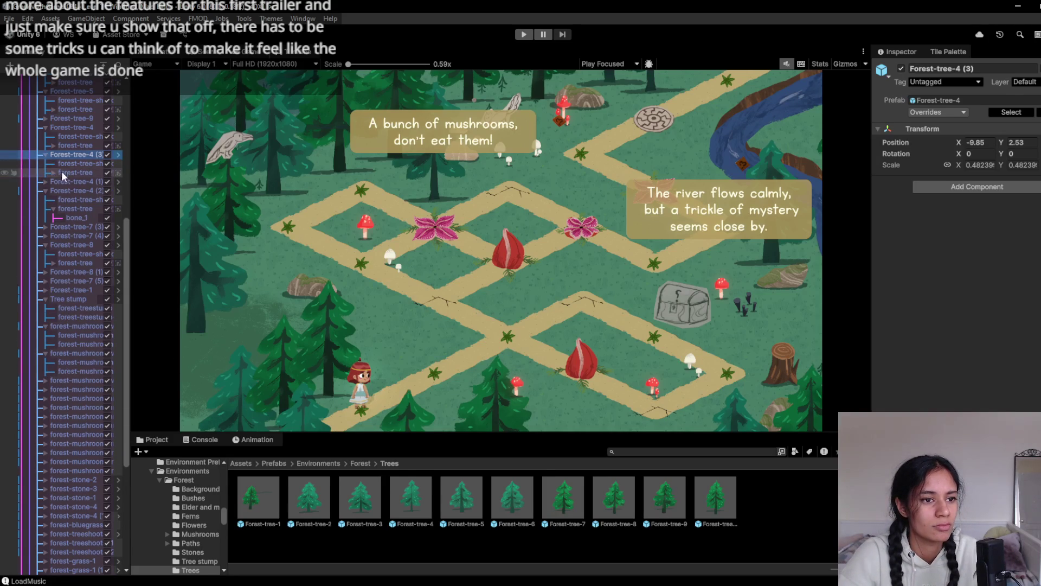
left_click(61, 172)
left_click(1019, 282)
type("2")
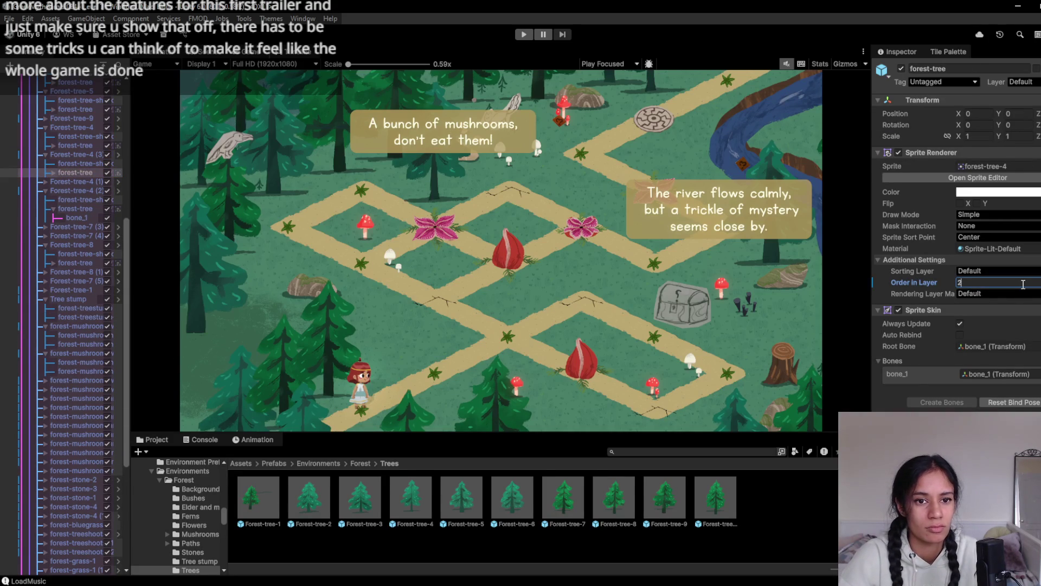
key("BackSpace")
type("3")
key("BackSpace")
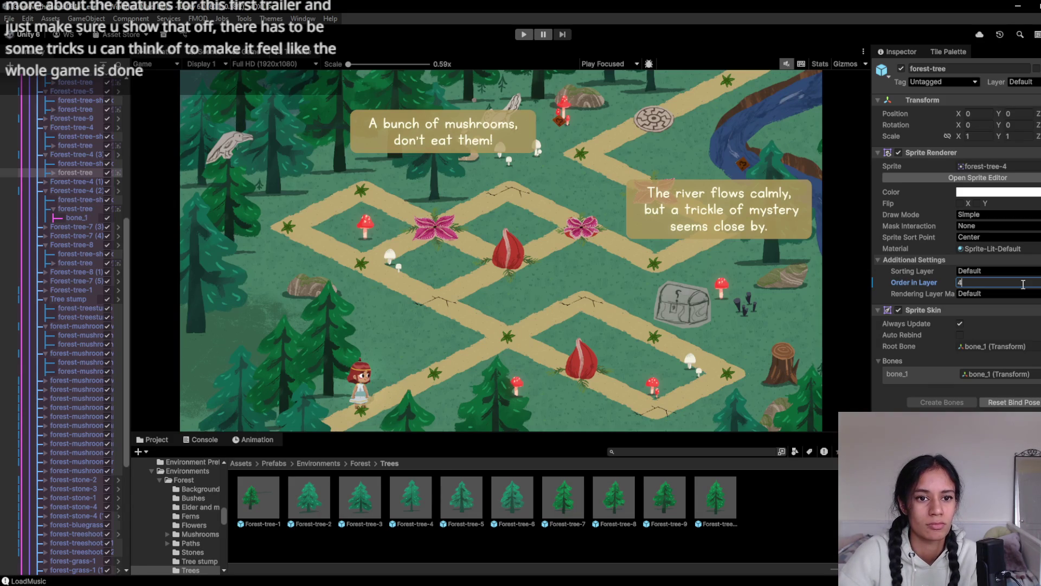
type("4")
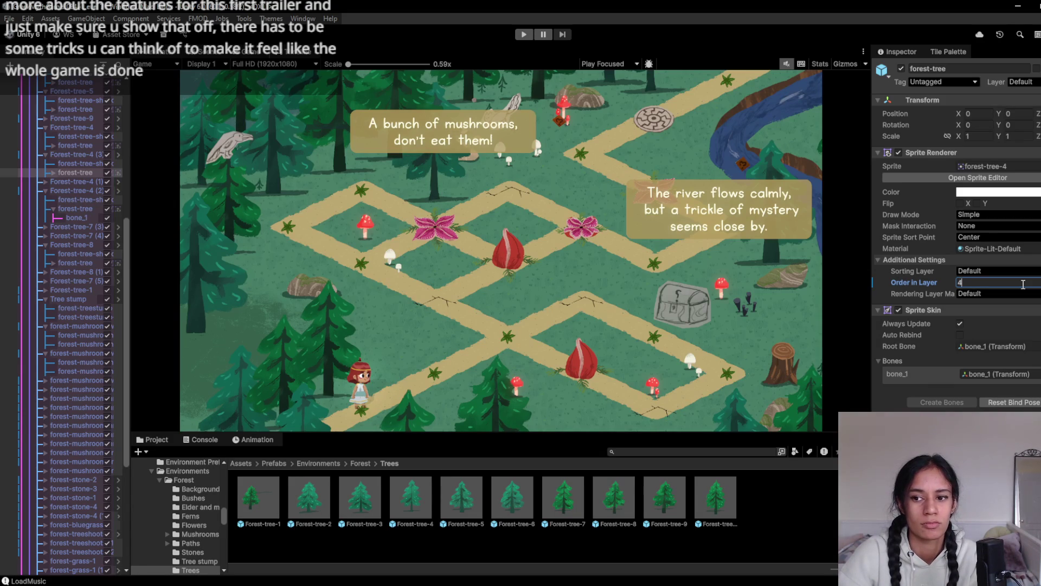
key("BackSpace")
type("1")
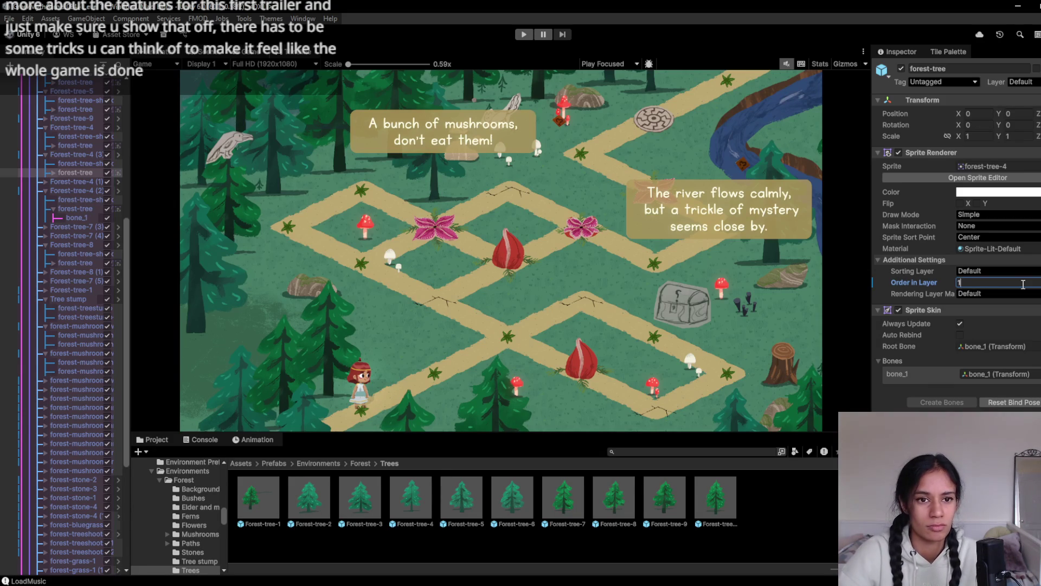
key("Return")
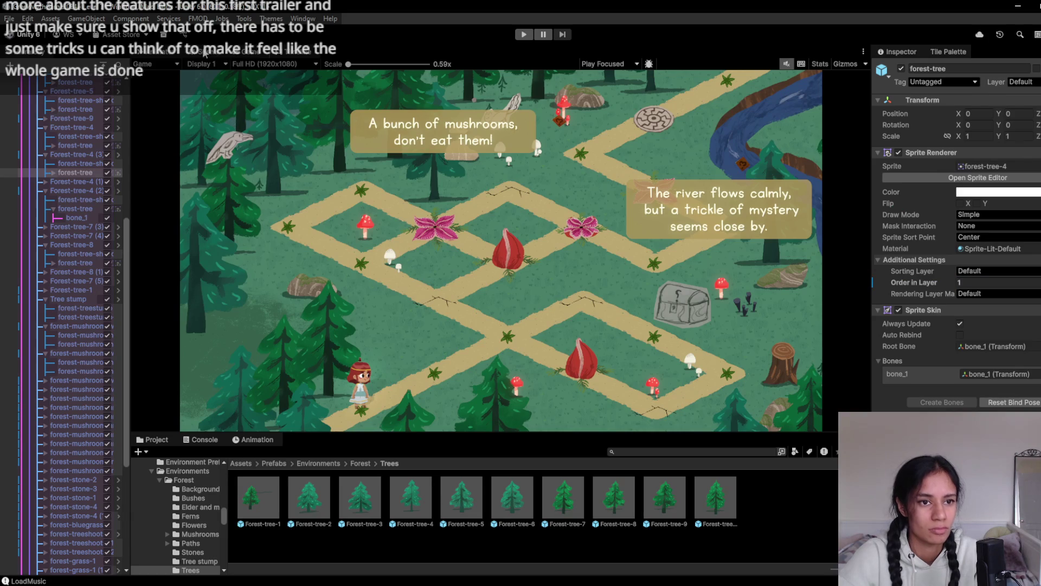
- Return to the Scene view and select the tree behind the mushrooms sign
left_click(206, 53)
left_click(353, 117)
left_click(353, 109)
left_click(350, 99)
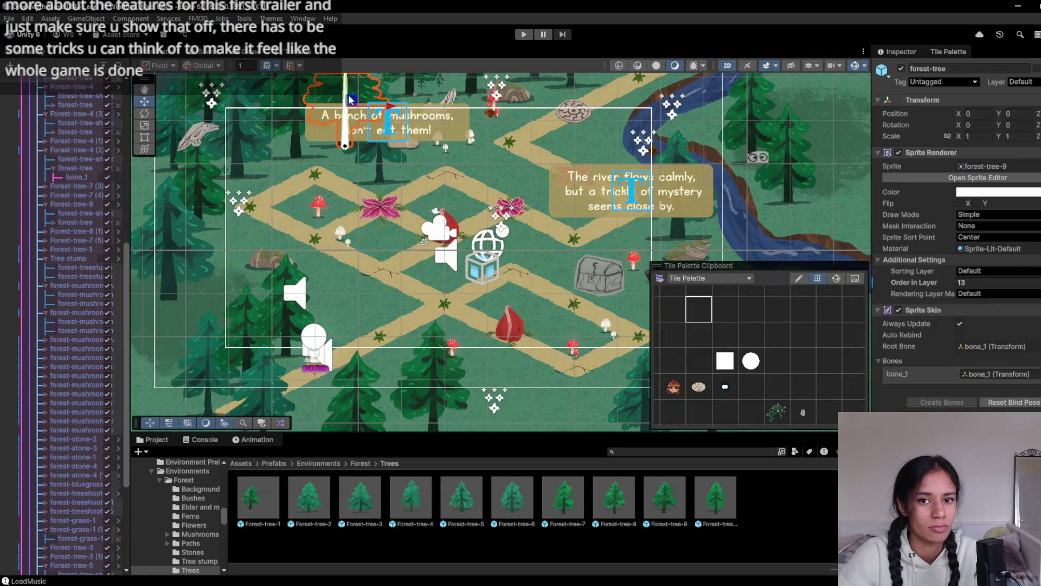
- Set the tree behind the sign to Order in Layer 1
left_click(1012, 282)
type("2")
key("BackSpace")
type("1")
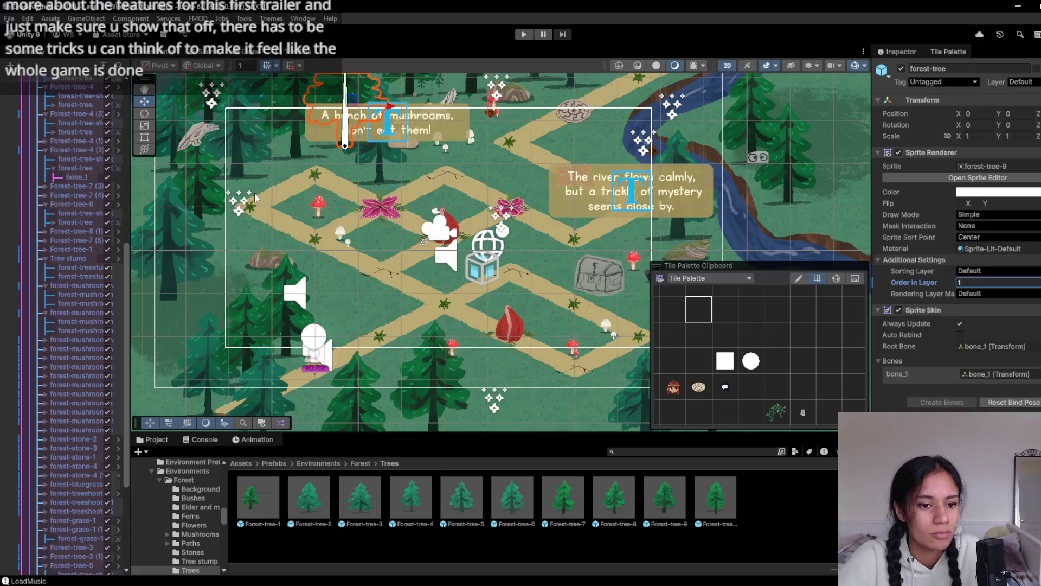
- Select the tree beside the player, then the tree at the lower left of the map
left_click(281, 313)
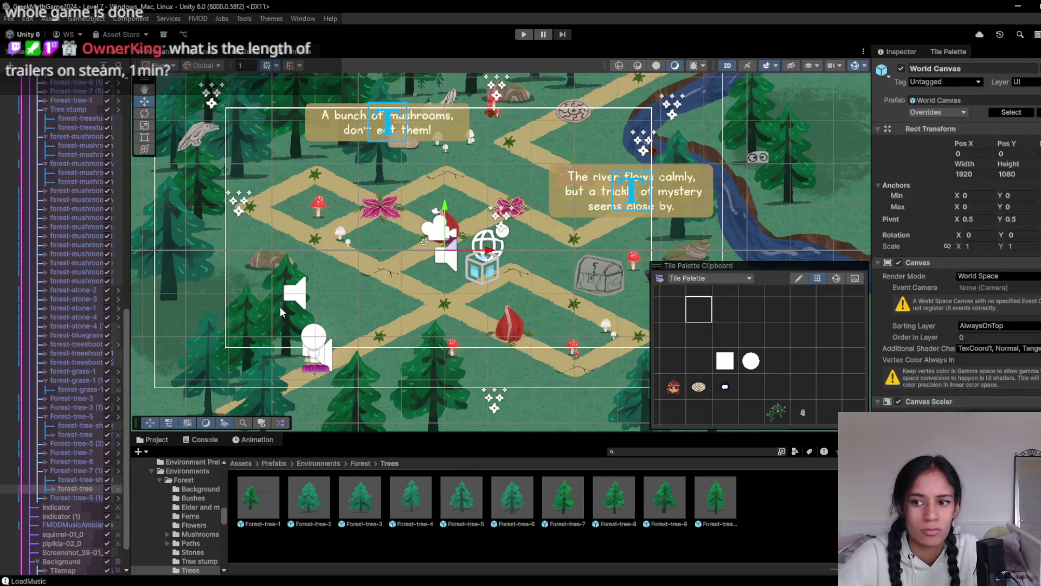
left_click(282, 311)
left_click(983, 284)
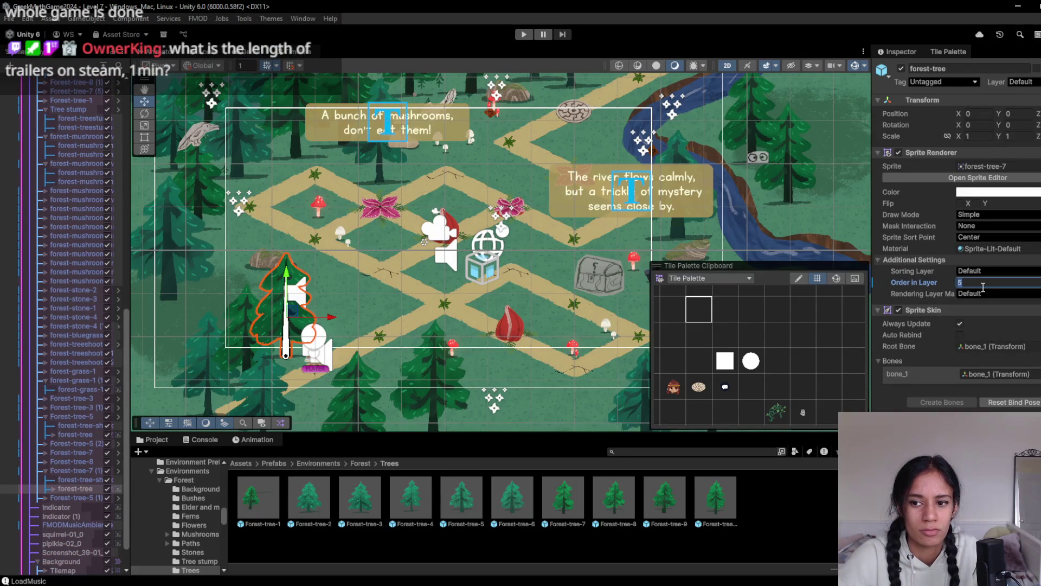
left_click(333, 398)
left_click_drag(264, 404, 295, 366)
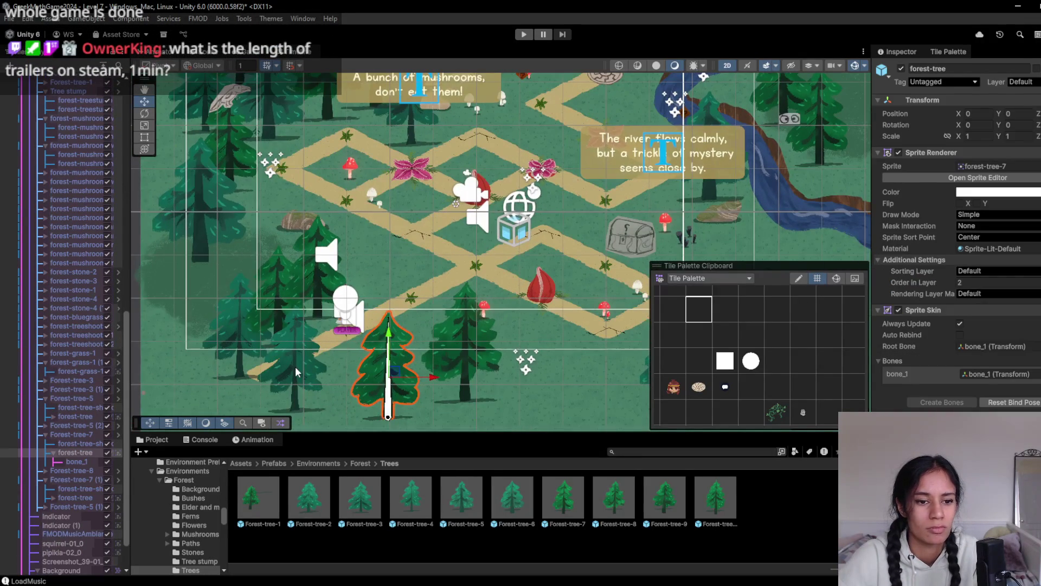
left_click(295, 366)
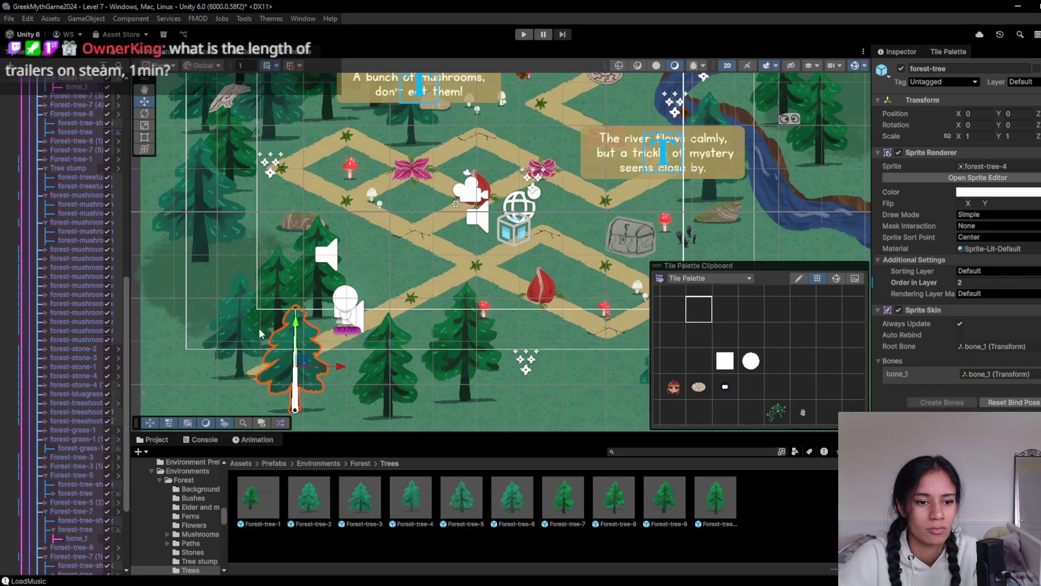
- Select the centre pine and preview the level through the game camera
left_click(470, 341)
left_click(469, 349)
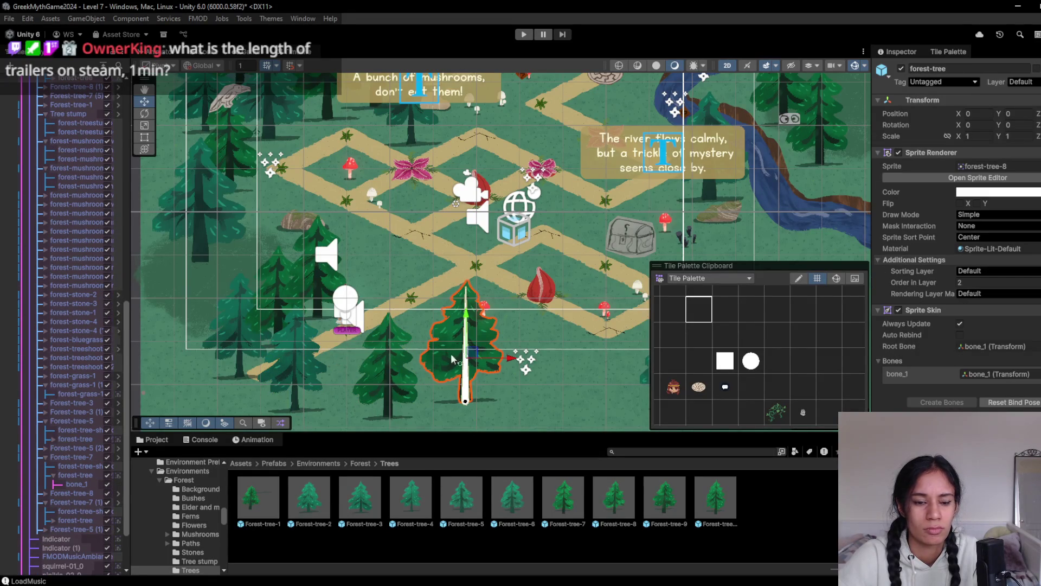
scroll(450, 353, "down", 2)
scroll(387, 294, "up", 2)
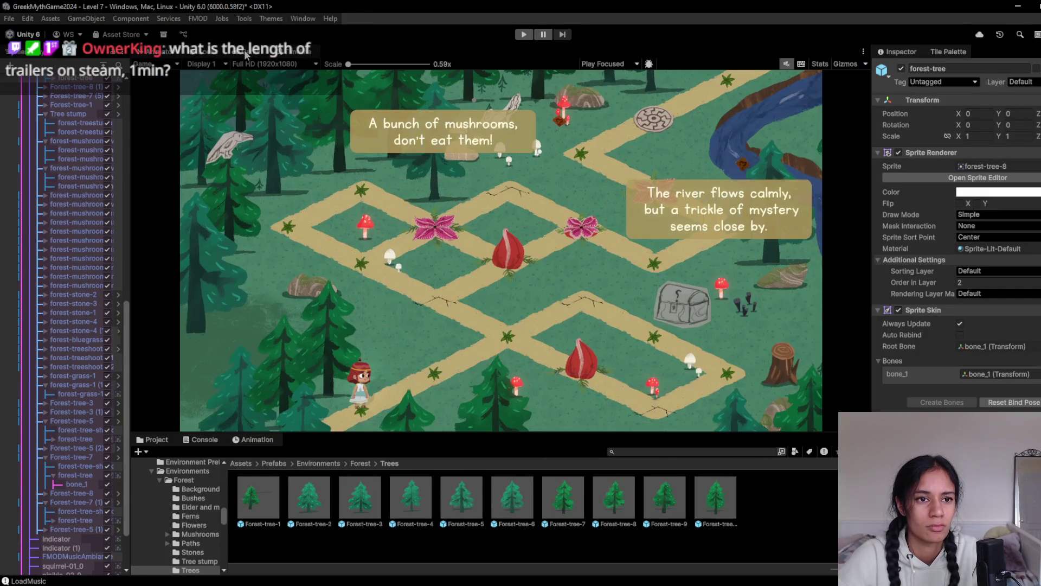
left_click(246, 53)
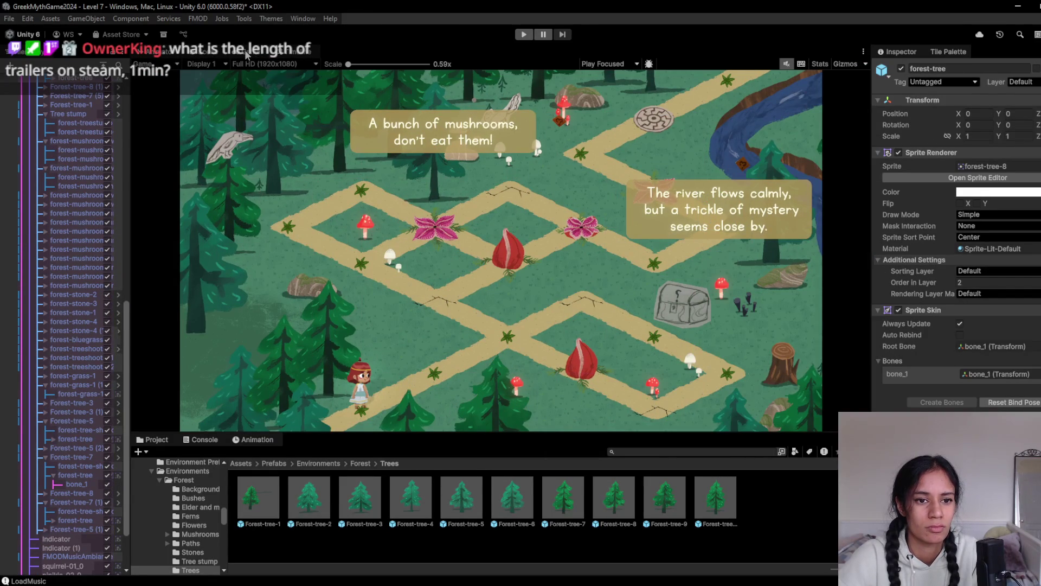
- Return to the Scene view and select the forest-grass-1 patch
left_click(207, 54)
left_click(310, 289)
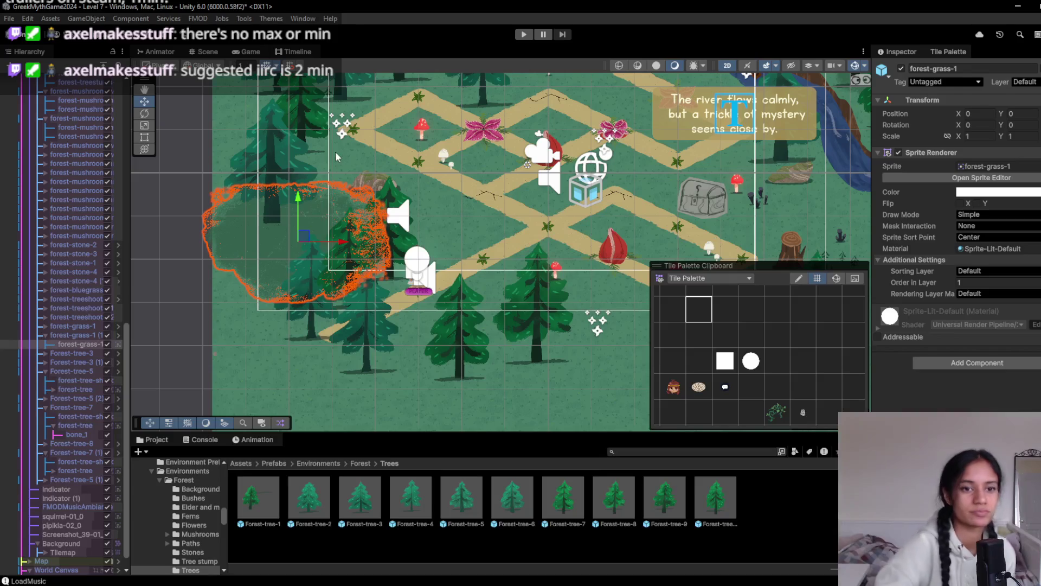
- Move Forest-tree-7 (6) left and up on the map
left_click(467, 353)
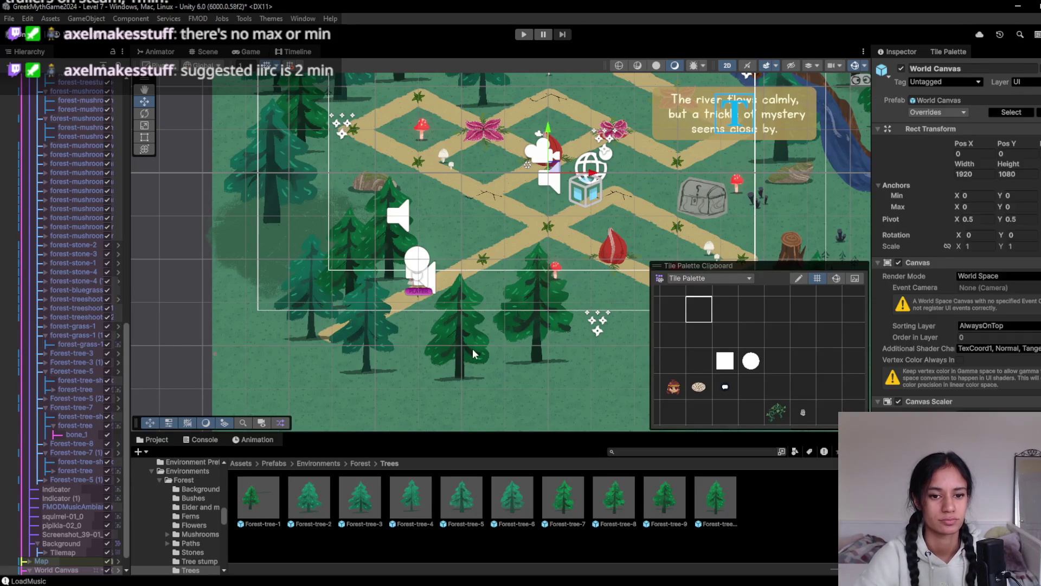
left_click(475, 353)
left_click(73, 408)
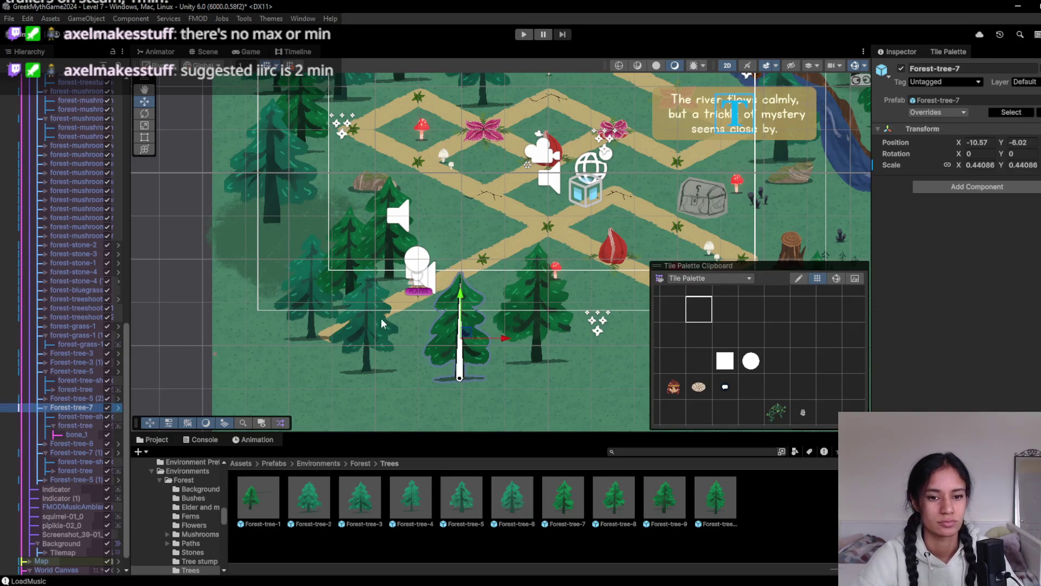
mouse_move(470, 341)
left_mouse_down()
mouse_move(403, 333)
mouse_move(258, 230)
mouse_move(274, 250)
mouse_move(345, 162)
mouse_move(325, 172)
left_mouse_up()
mouse_move(800, 328)
left_mouse_down()
mouse_move(621, 347)
mouse_move(532, 336)
left_mouse_up()
- Duplicate Forest-tree-8 (1) and place the copy at the lower left of the map
left_click(532, 336)
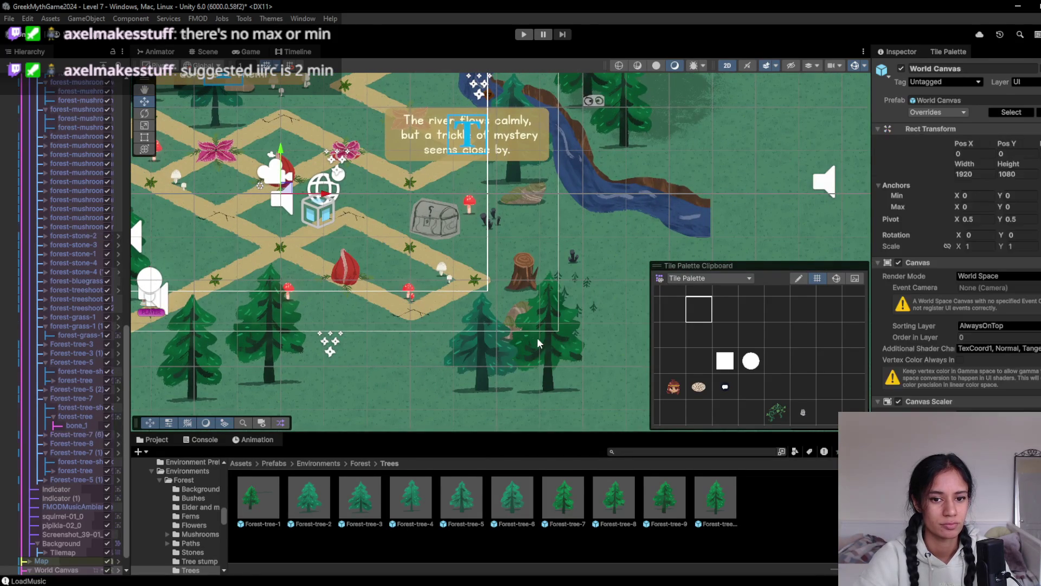
left_click(537, 338)
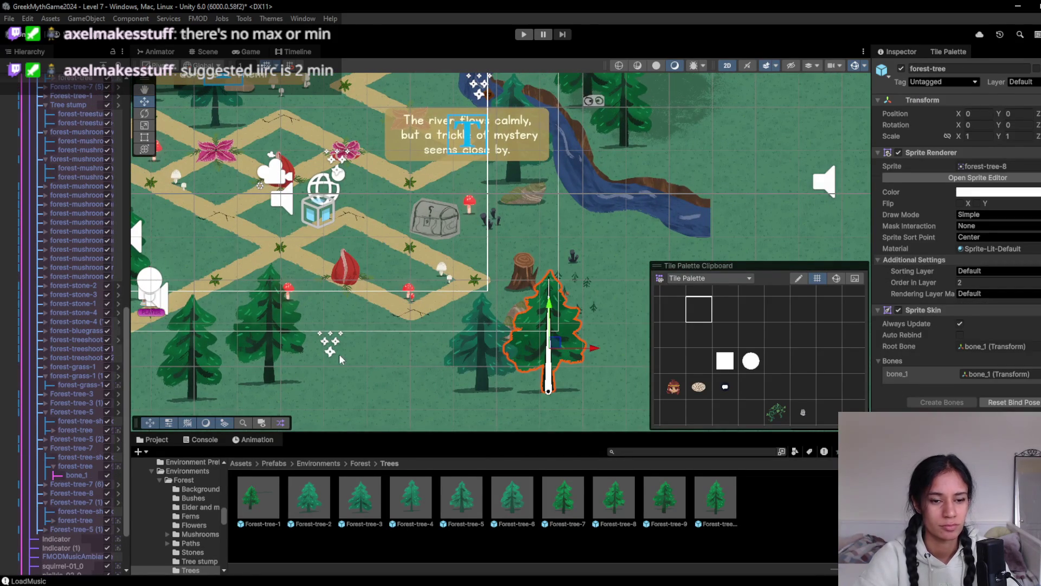
scroll(86, 200, "up", 3)
left_click(80, 128)
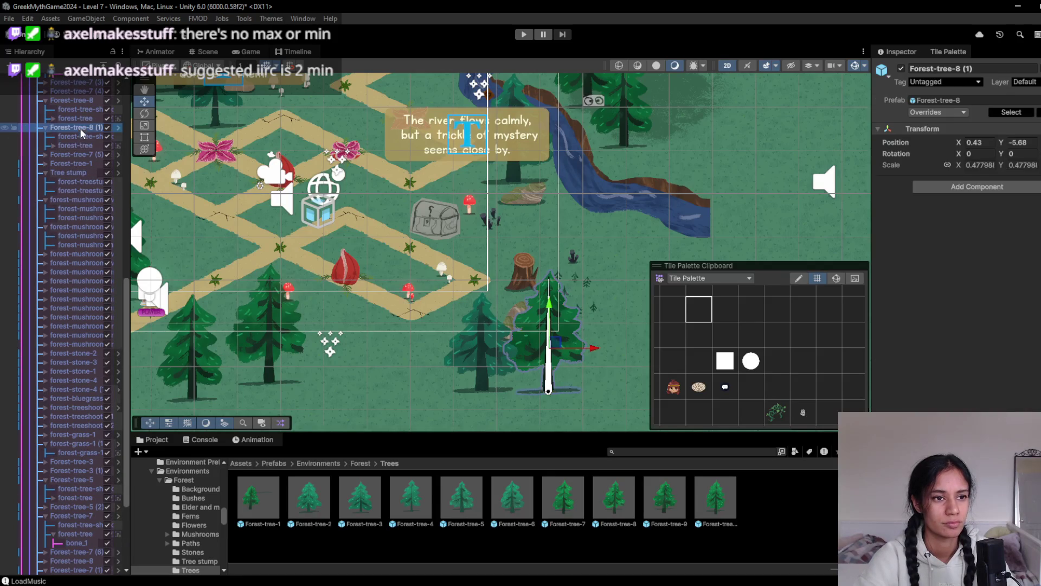
key("ctrl+d")
left_click_drag(552, 349, 319, 358)
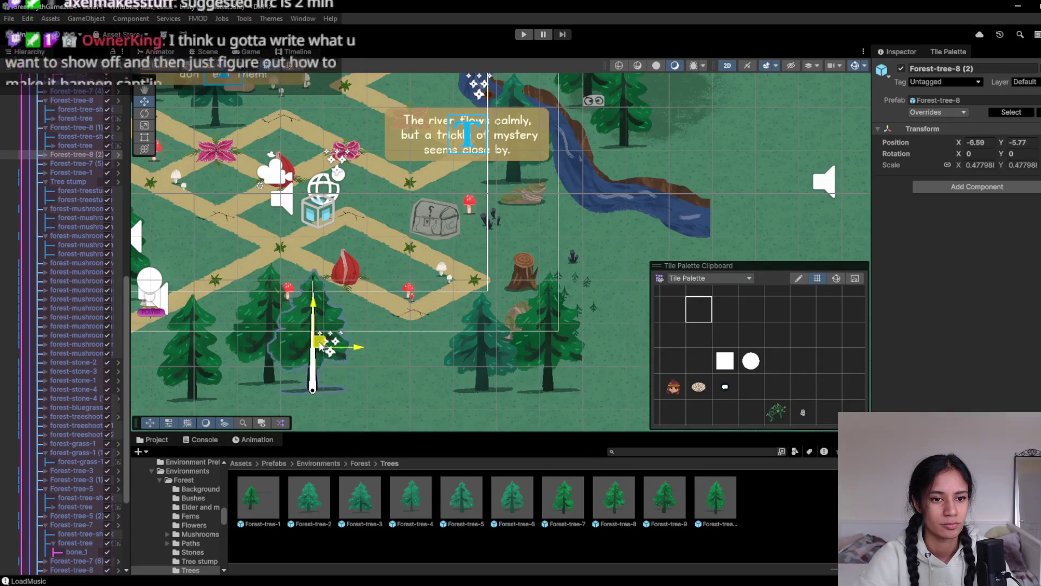
left_click_drag(413, 343, 524, 331)
left_click_drag(433, 339, 255, 378)
scroll(379, 358, "down", 5)
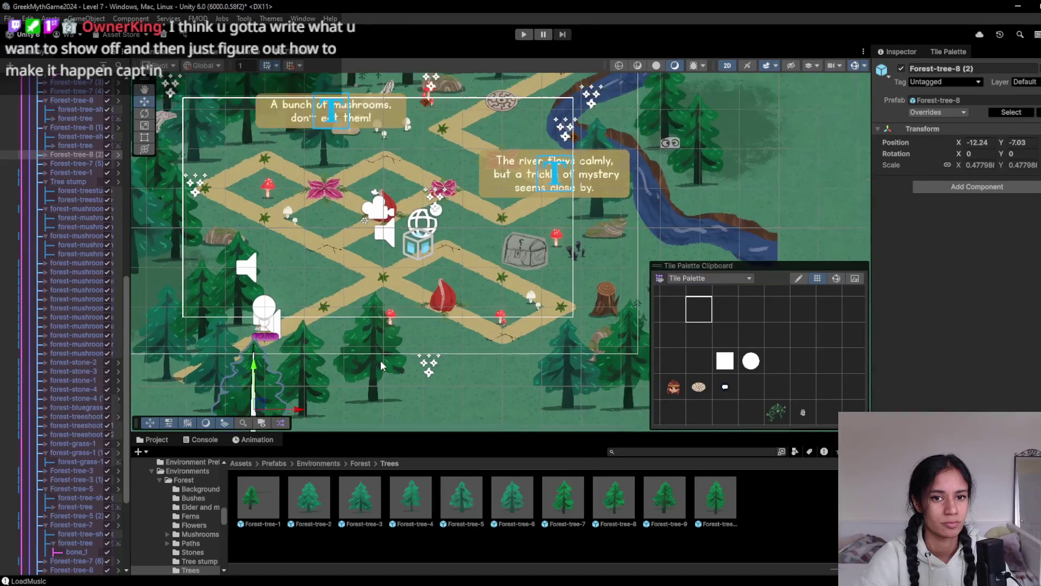
- Select Forest-tree-7 (1) and move it up and to the left
mouse_move(383, 347)
left_mouse_down()
mouse_move(402, 355)
mouse_move(302, 355)
left_mouse_up()
left_click(572, 166)
left_click(573, 166)
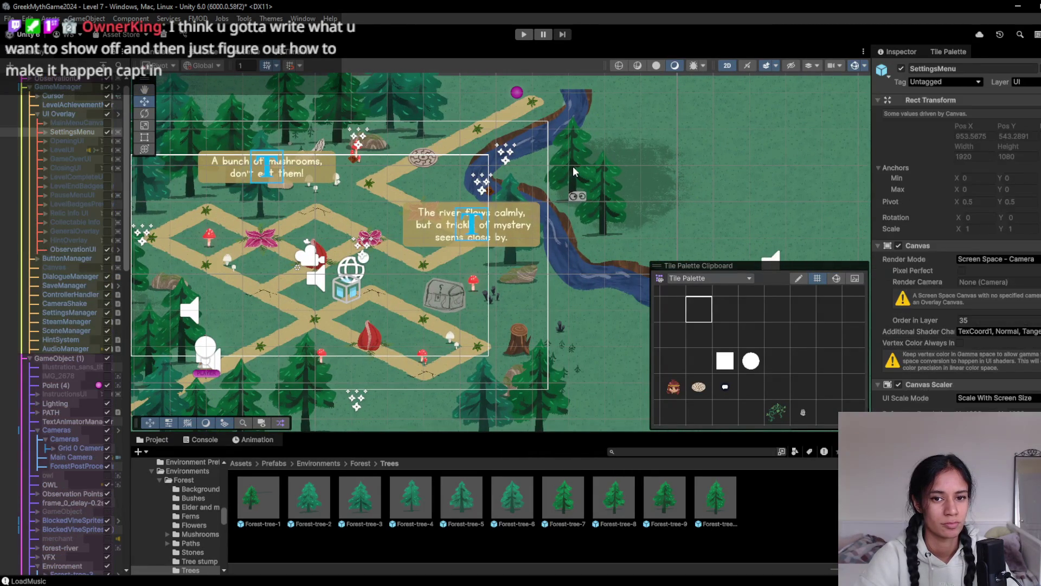
left_click(572, 166)
left_click(573, 165)
left_click(567, 169)
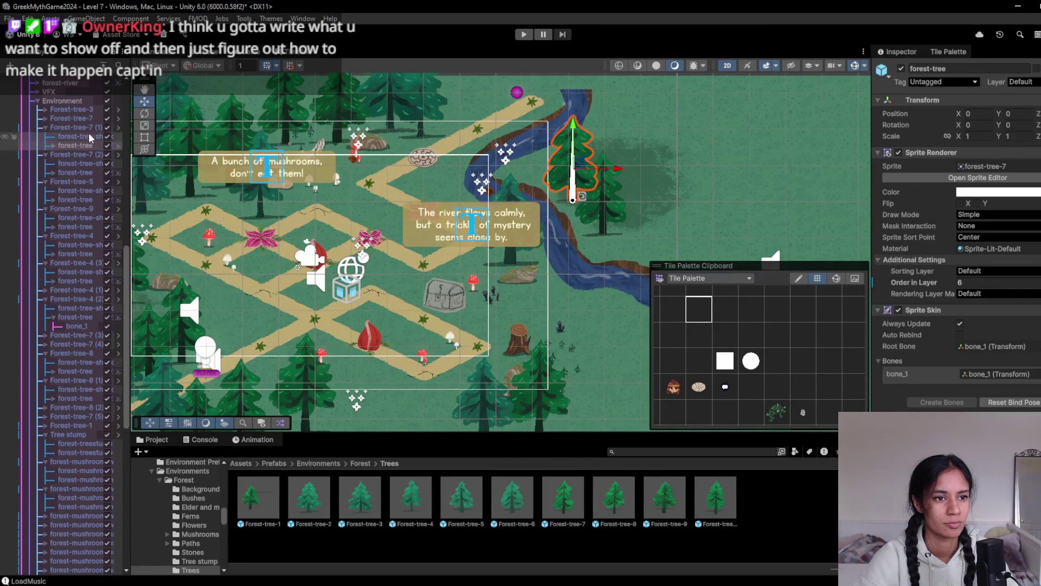
left_click_drag(587, 169, 536, 139)
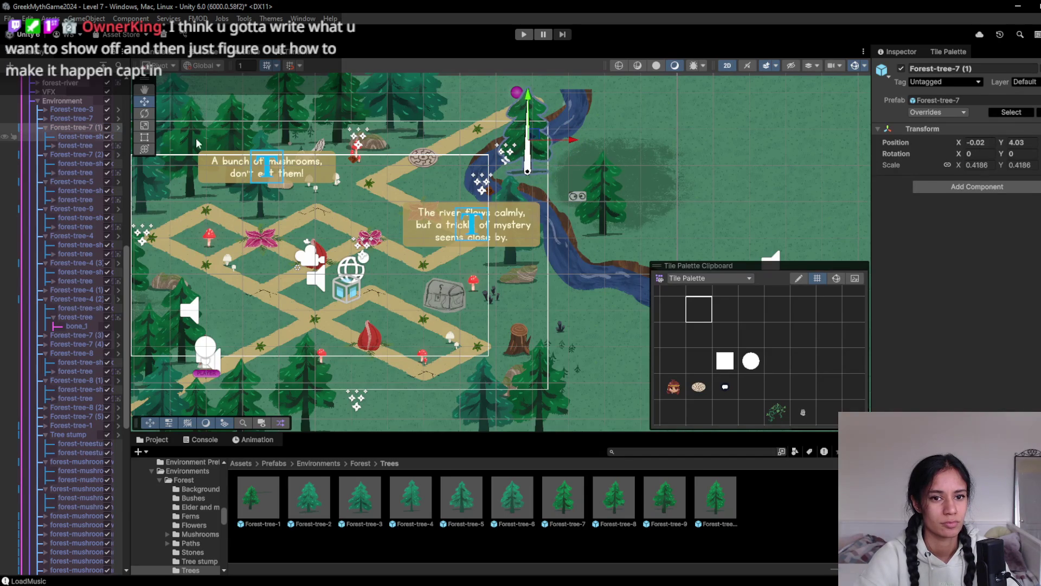
- Select Forest-tree-7 and move it up-left toward the river
left_click(608, 185)
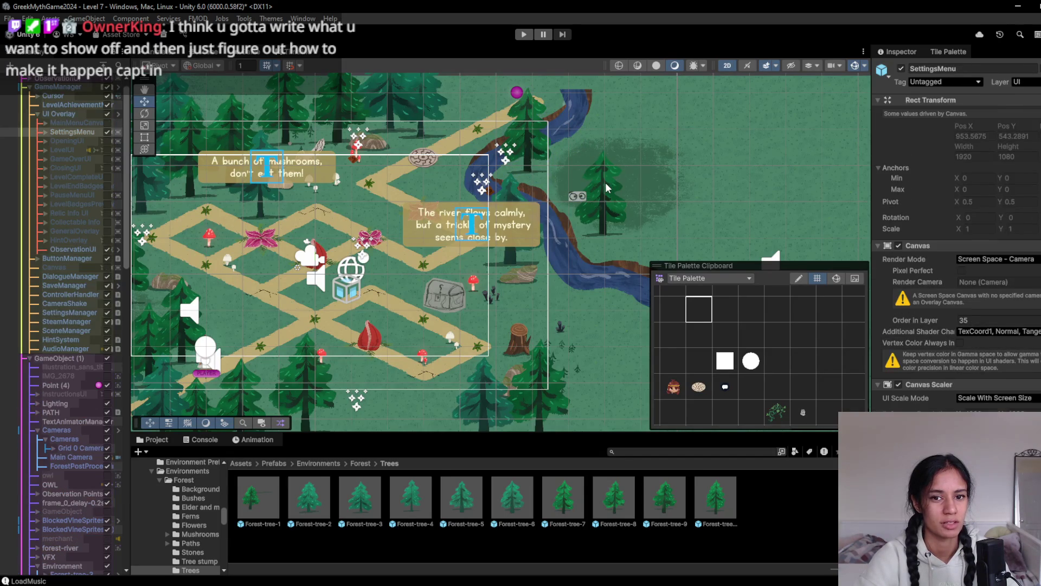
left_click(606, 182)
left_click(603, 183)
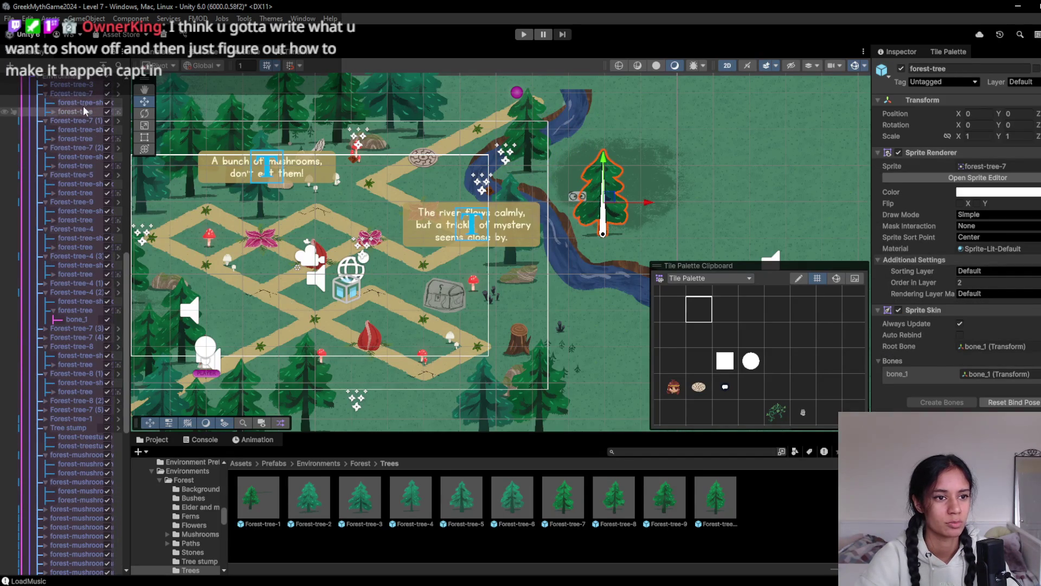
mouse_move(610, 197)
left_mouse_down()
mouse_move(580, 159)
mouse_move(565, 170)
left_mouse_up()
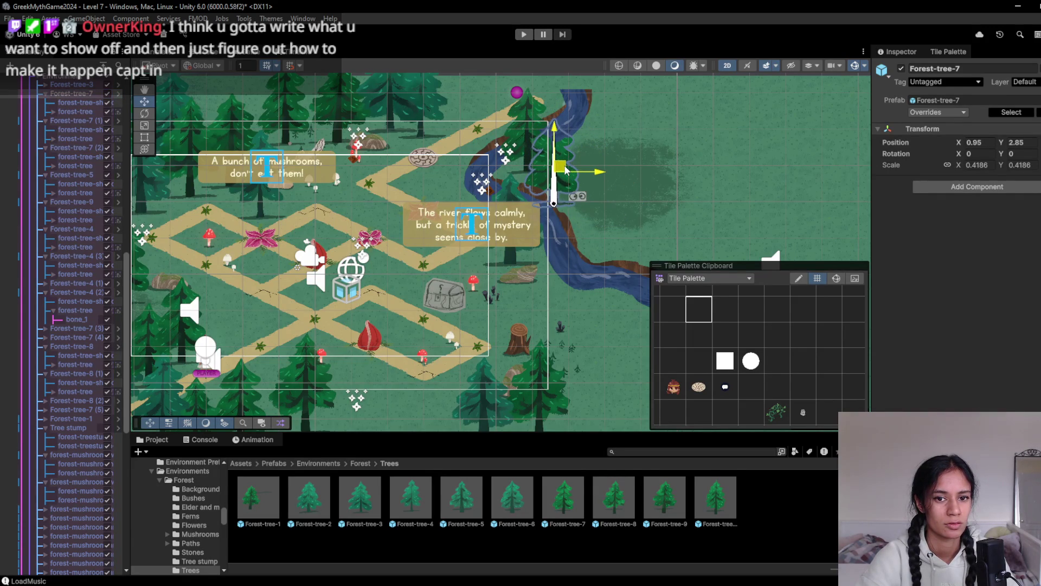
- Check the Game view and nudge Forest-tree-7 to X 1.069, Y 3.178 beside the river
left_click(266, 52)
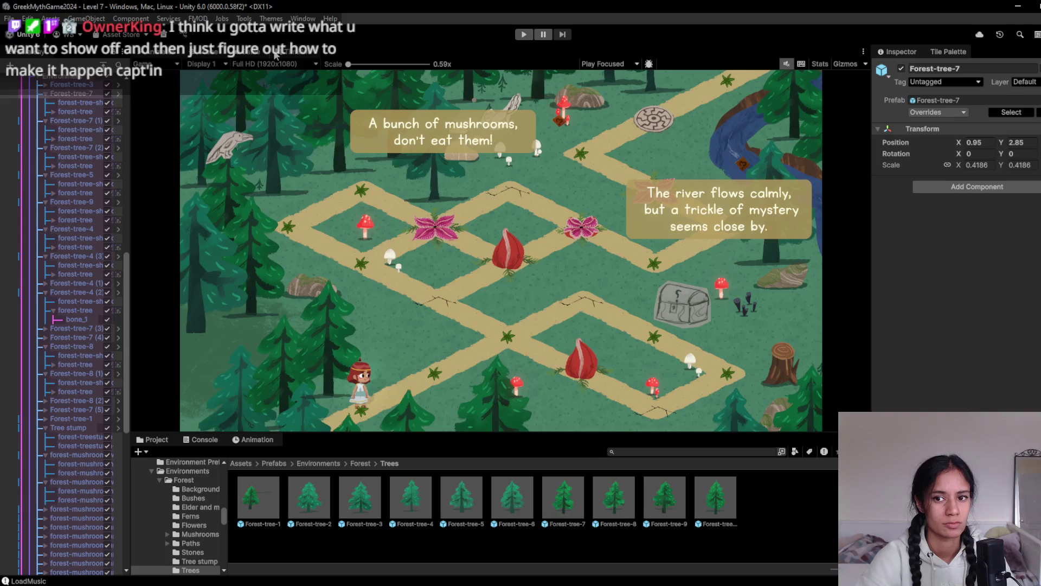
left_click(282, 53)
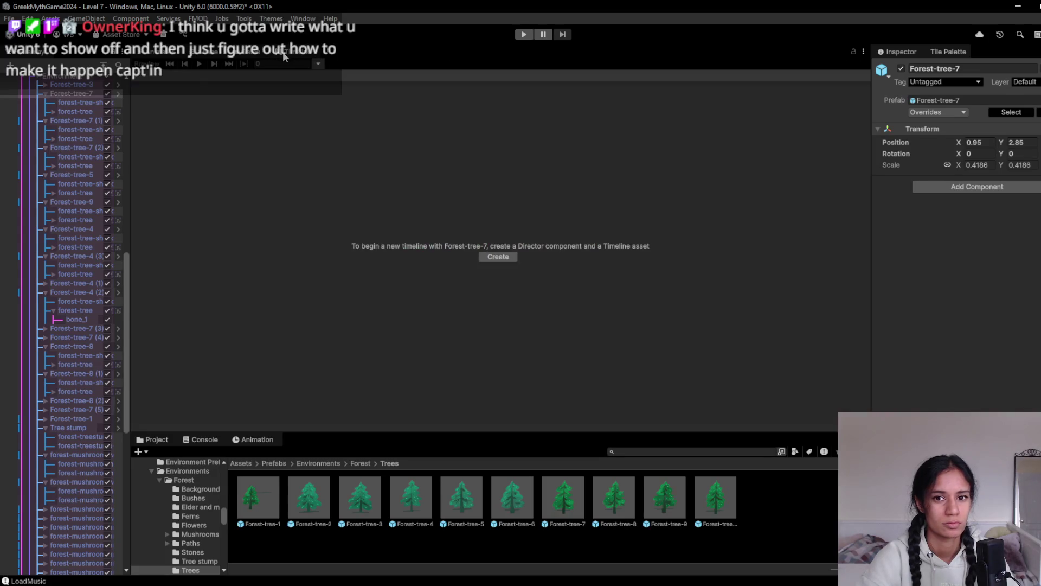
left_click(196, 53)
scroll(565, 182, "up", 5)
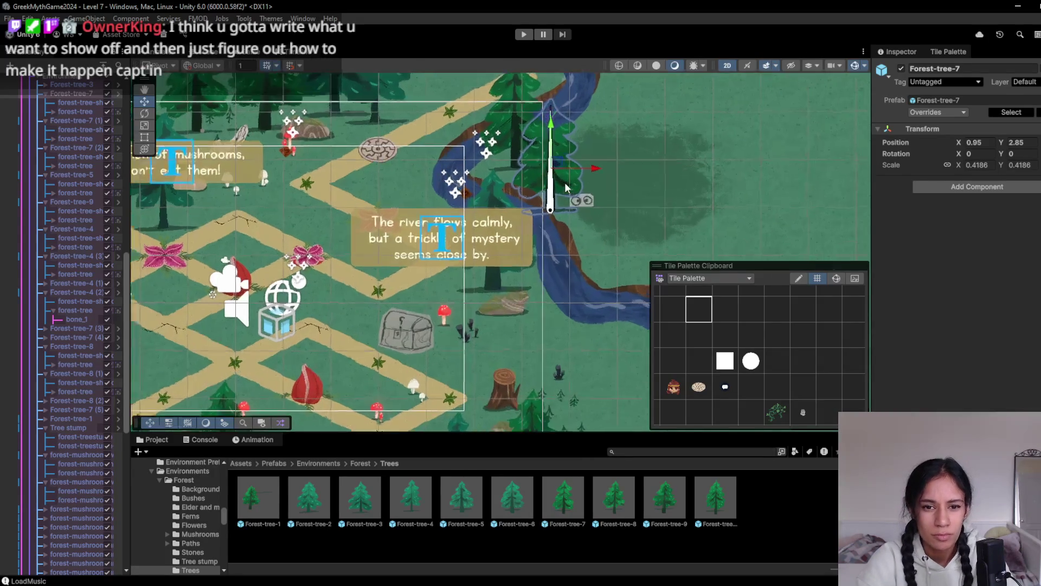
left_click_drag(565, 182, 571, 164)
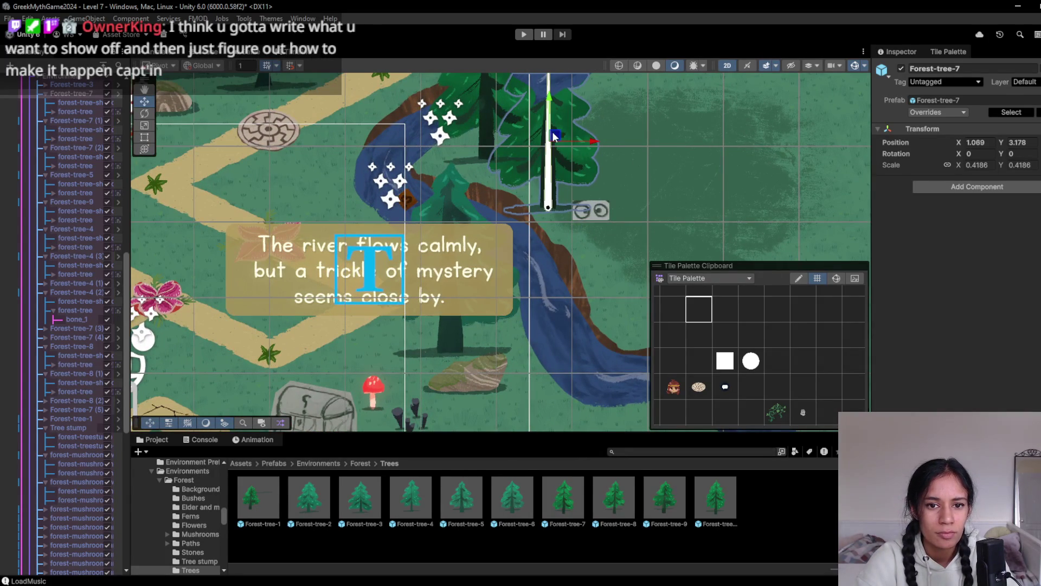
left_click(234, 54)
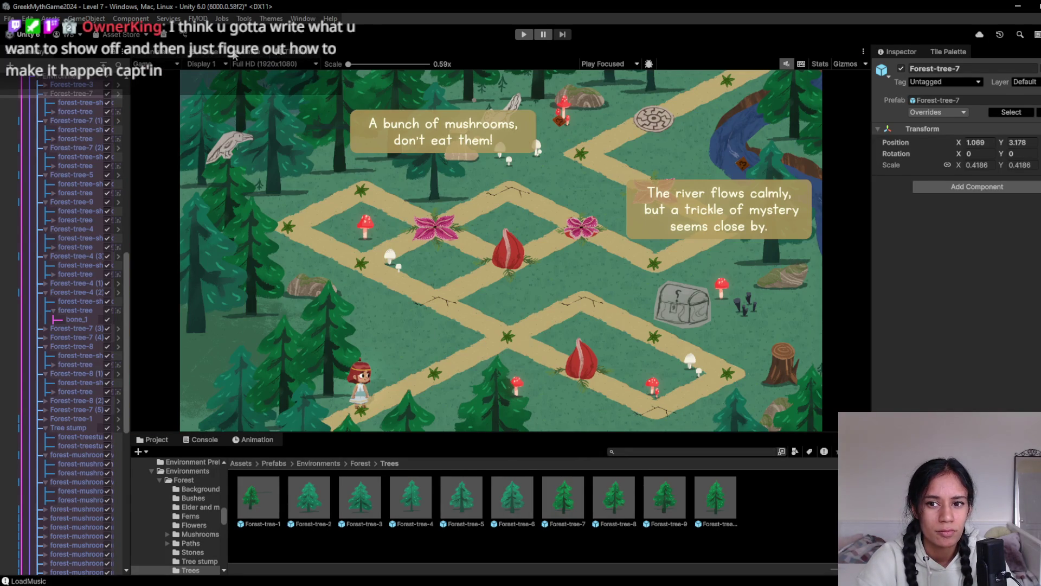
left_click(297, 54)
left_click(209, 55)
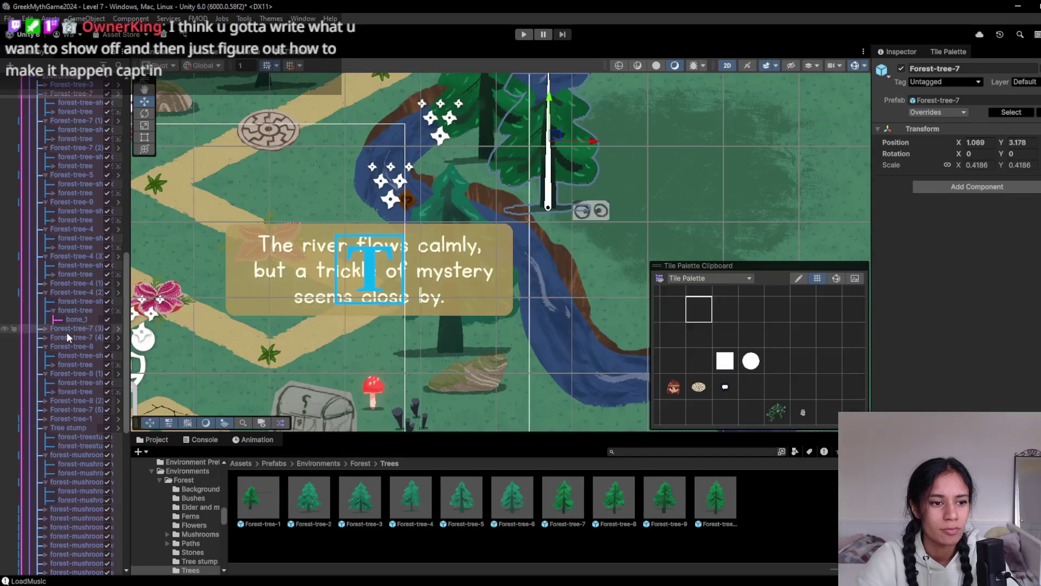
left_click(80, 111)
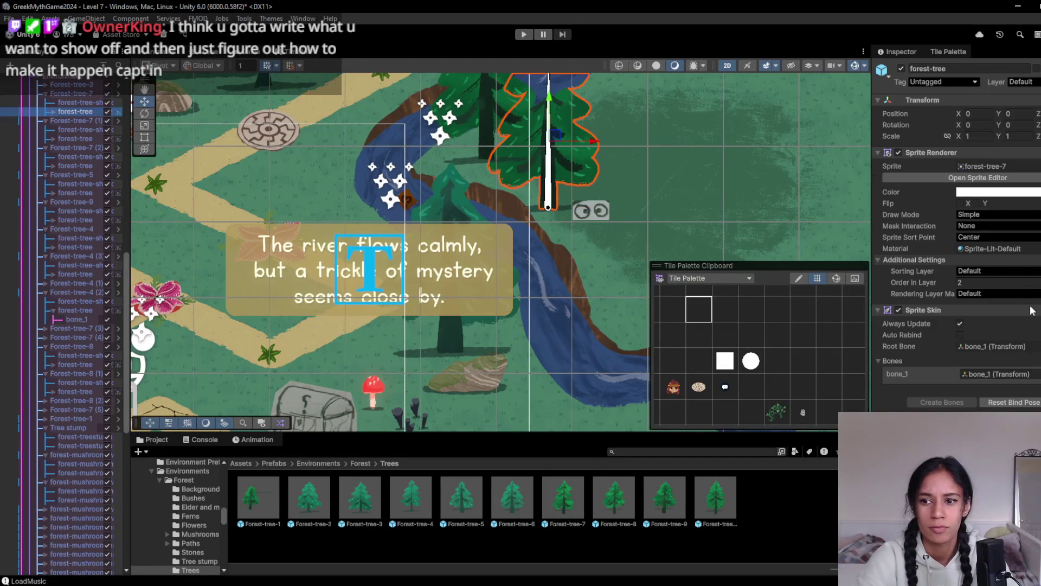
- Try Order in Layer 3, 5 and 22 on Forest-tree-7's sprite, enter 2, then enter Play mode
left_click(974, 281)
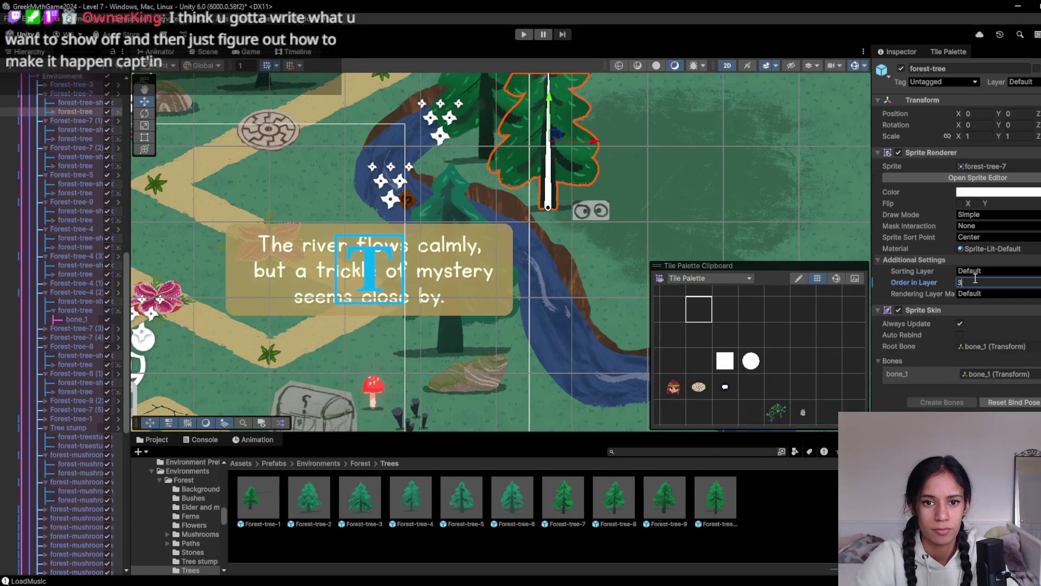
type("3")
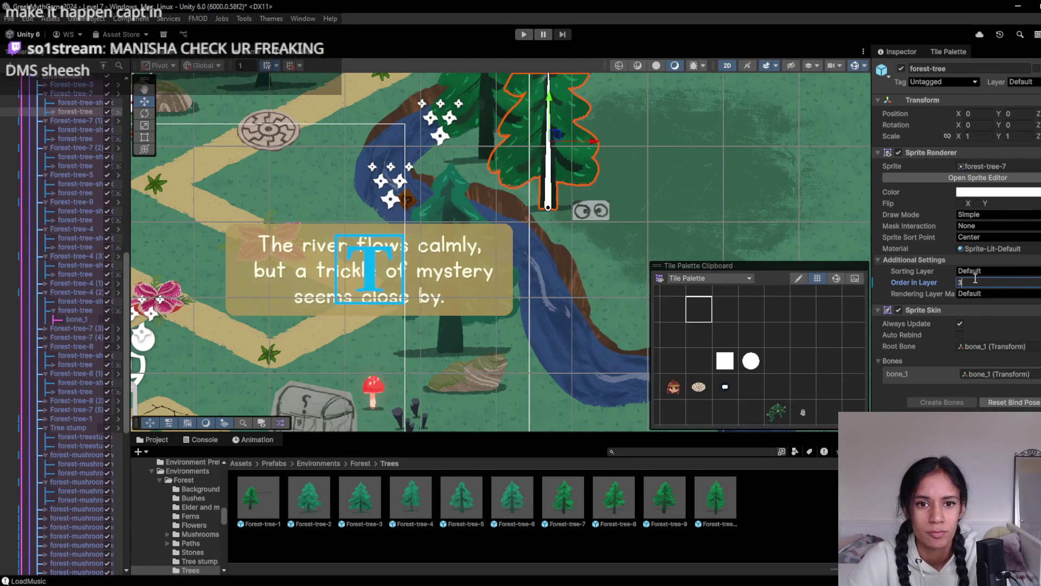
key("BackSpace")
type("5")
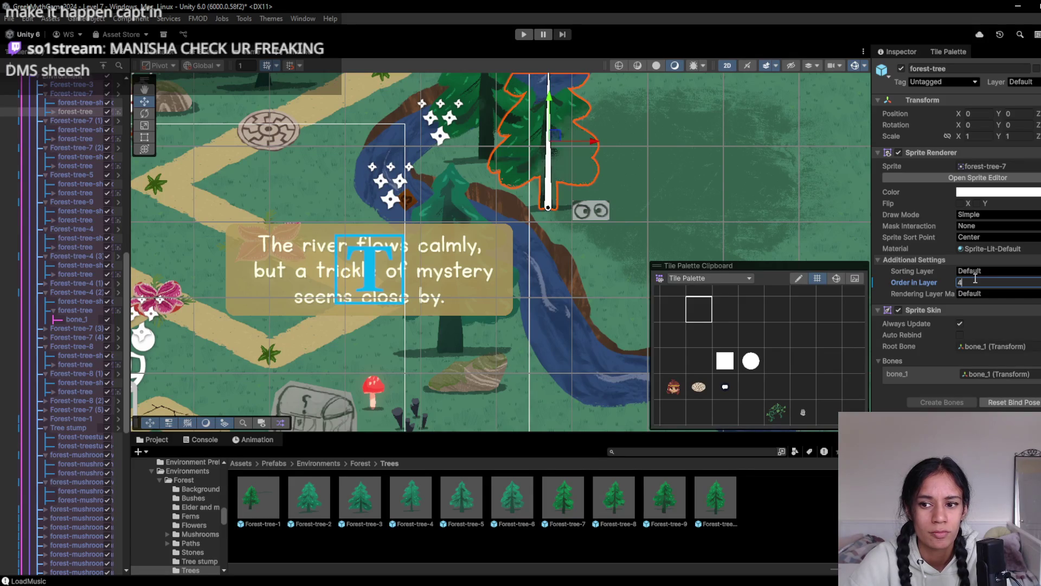
key("BackSpace")
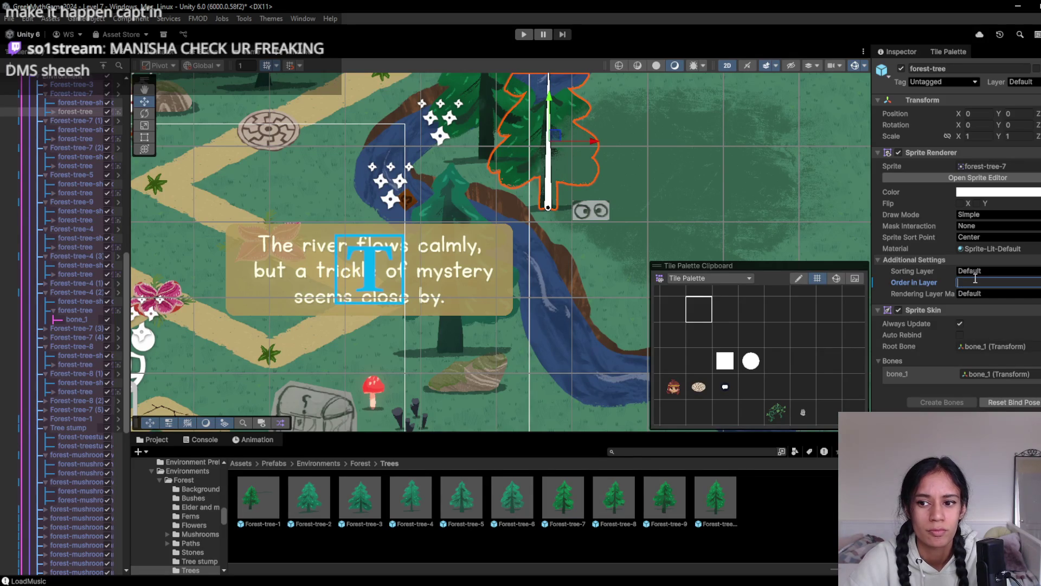
type("22")
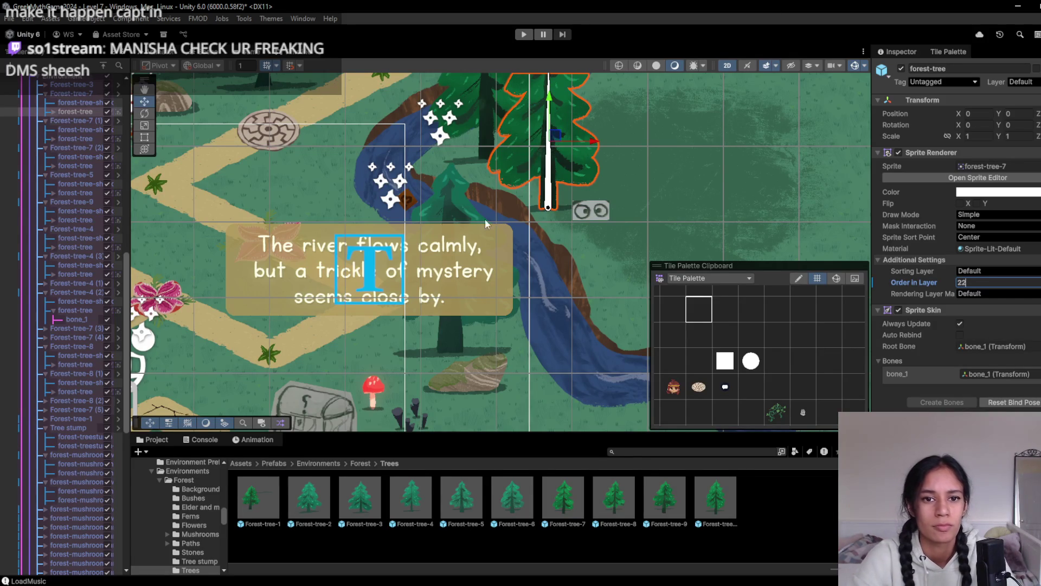
left_click_drag(485, 219, 476, 306)
left_click(1033, 283)
type("2")
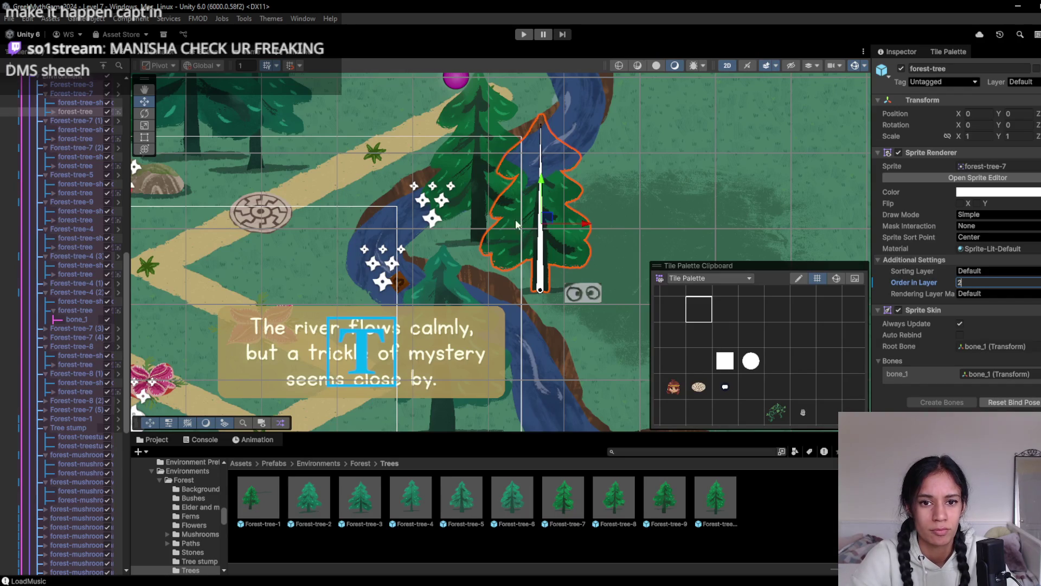
key("ctrl+p")
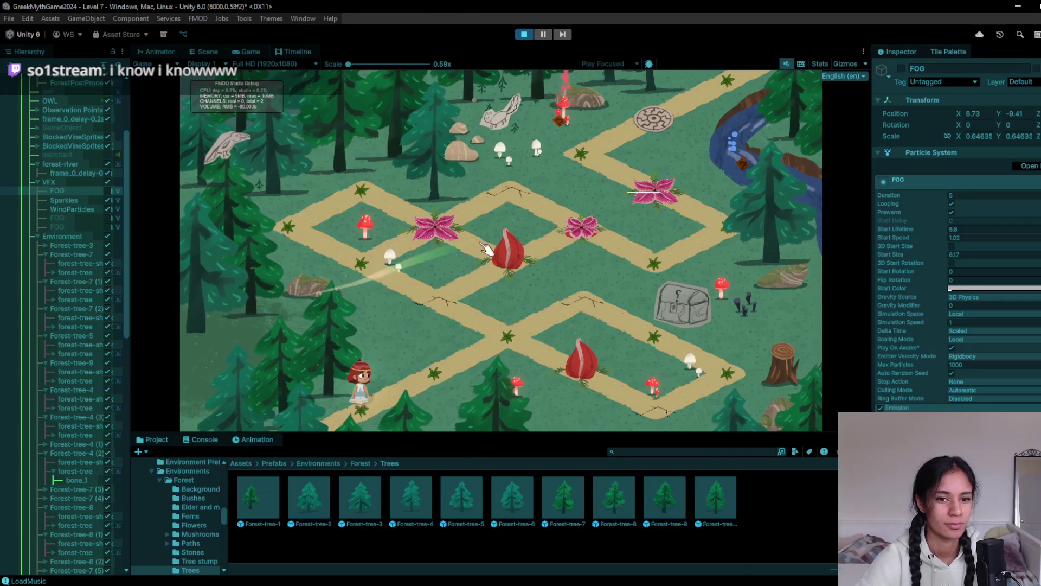
- Walk the character to the observation point, centre intersection and lower-left path, then stop playing
left_click(488, 352)
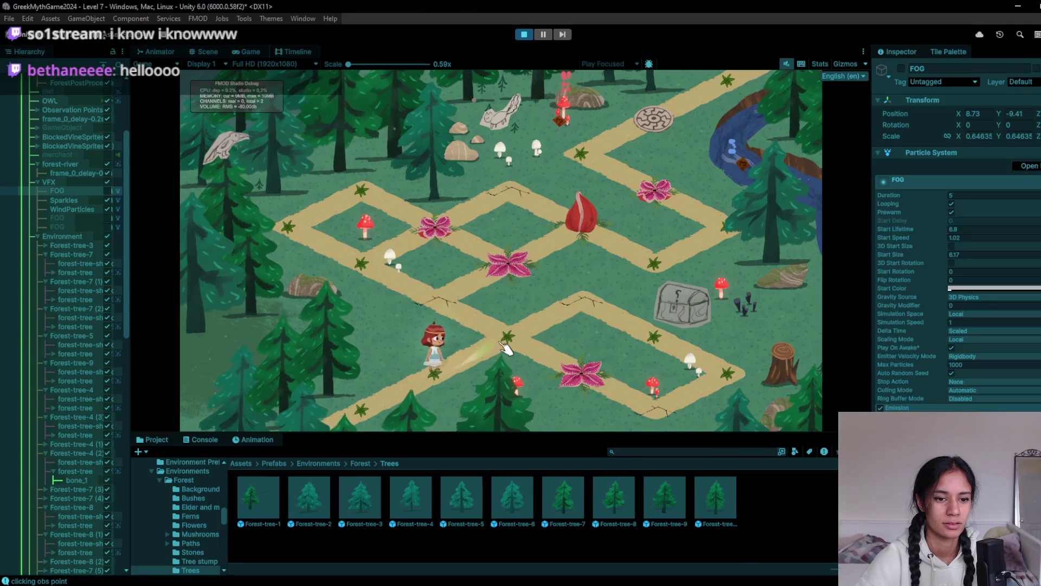
left_click(471, 370)
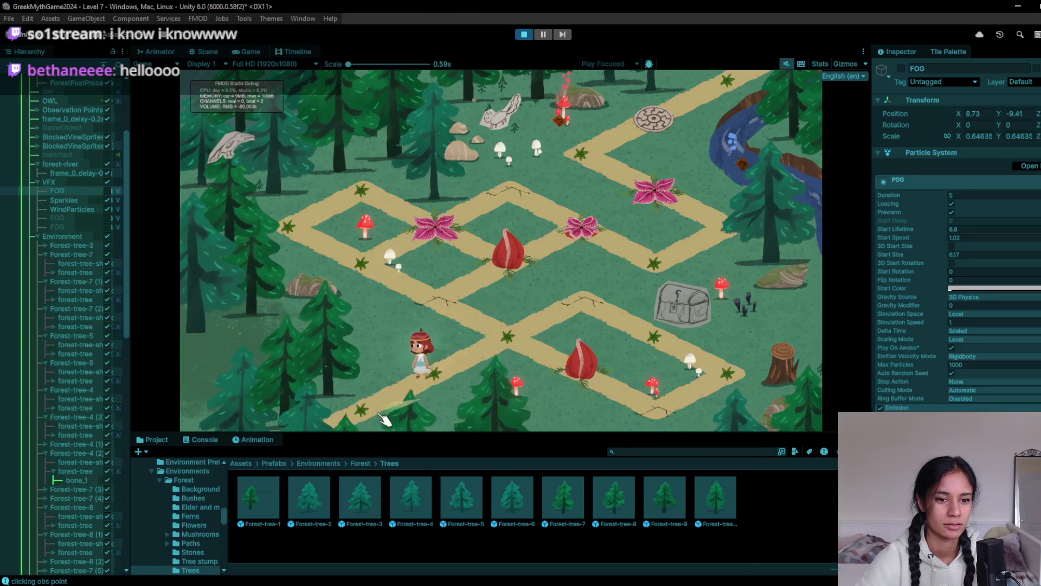
left_click(466, 374)
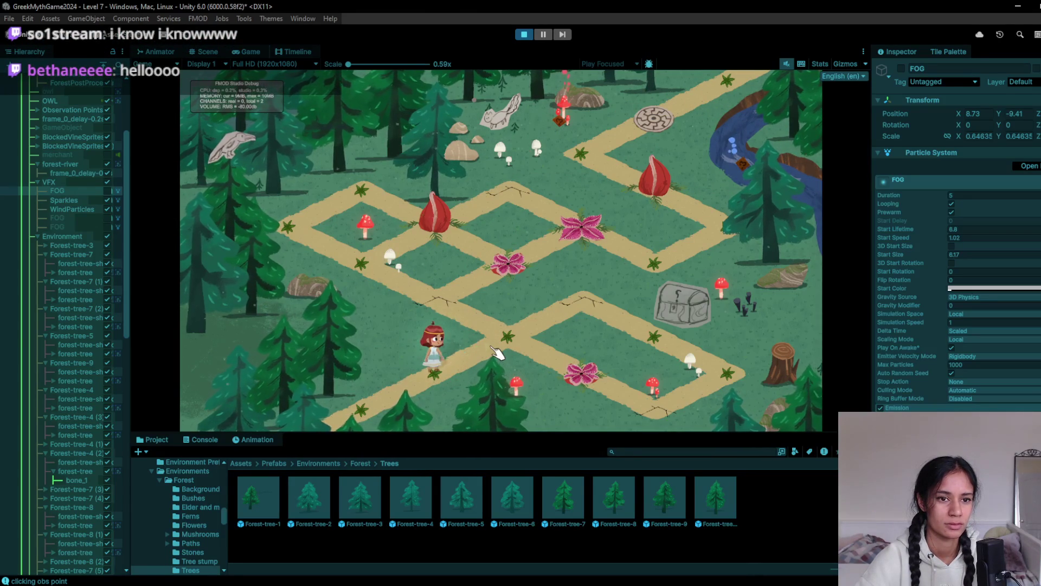
left_click(508, 353)
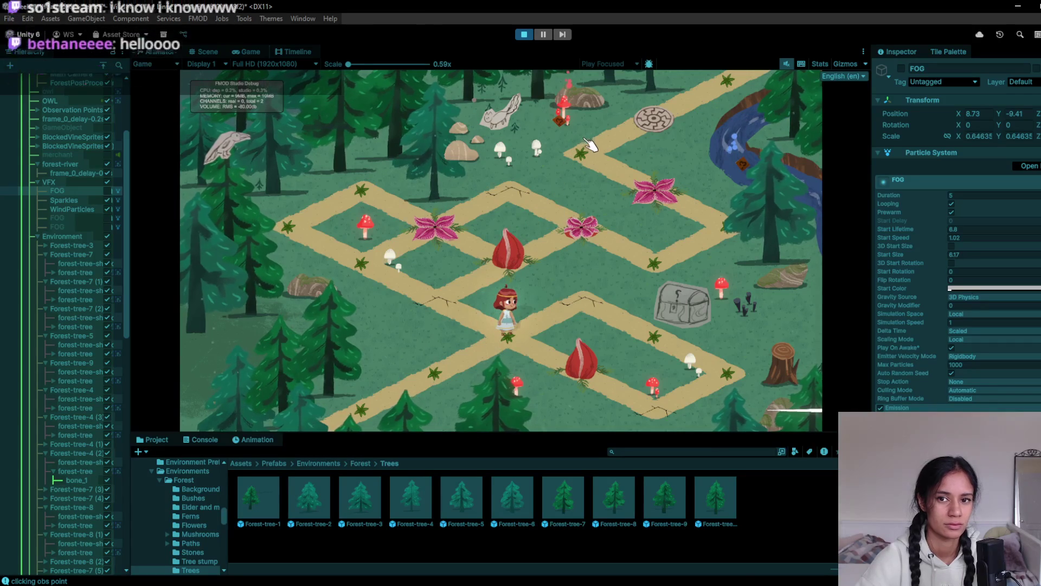
left_click(370, 423)
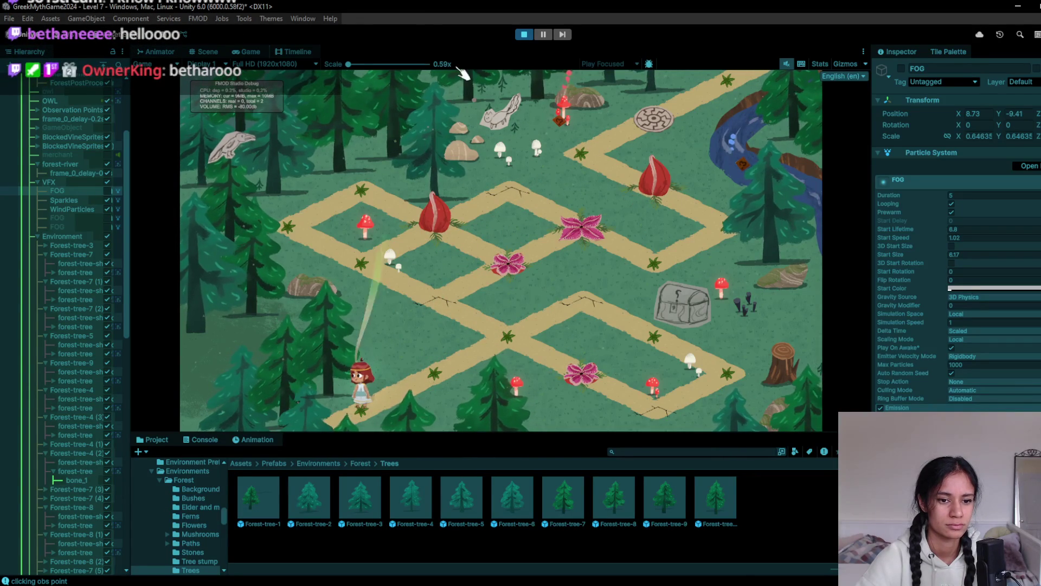
left_click(522, 35)
left_click(208, 52)
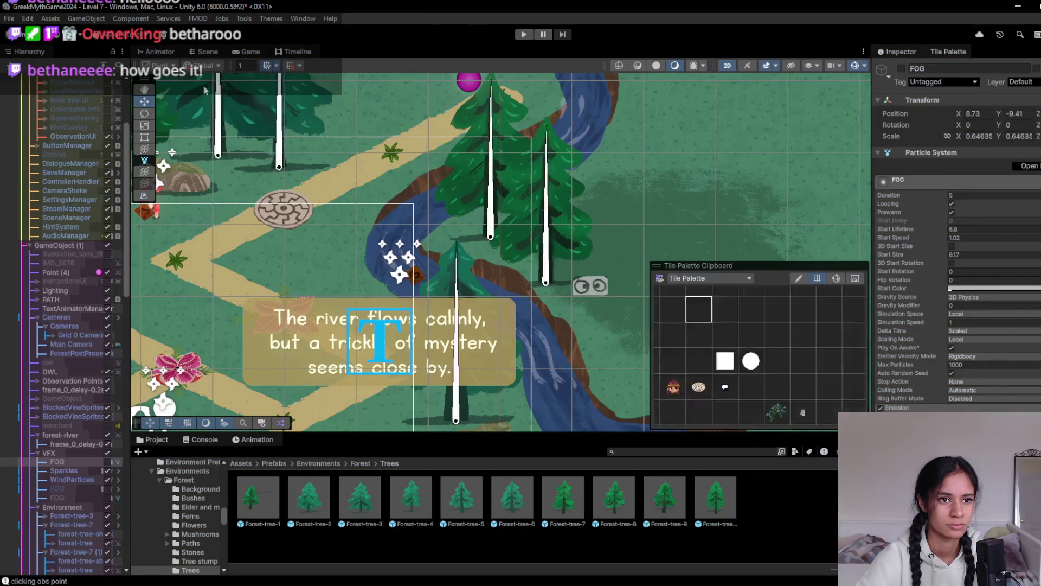
mouse_move(168, 284)
left_mouse_down()
mouse_move(226, 321)
mouse_move(411, 302)
left_mouse_up()
scroll(411, 302, "up", 2)
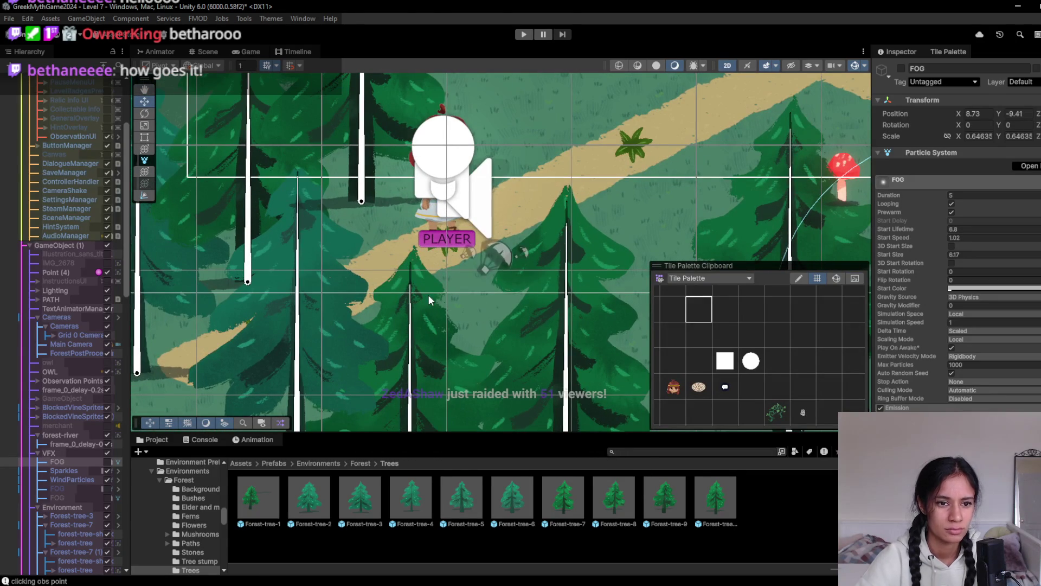
left_click(293, 222)
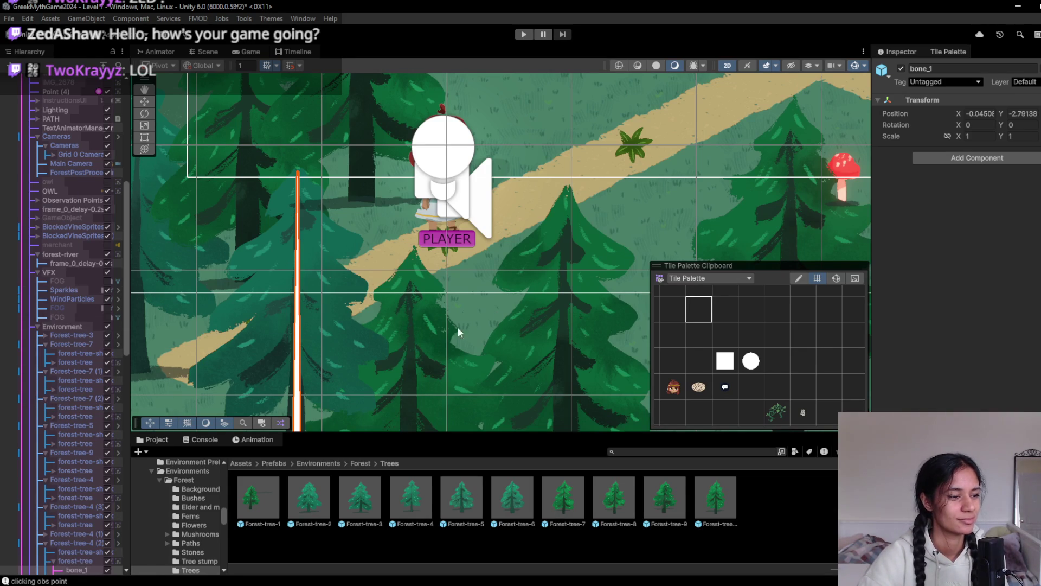
scroll(432, 333, "down", 1)
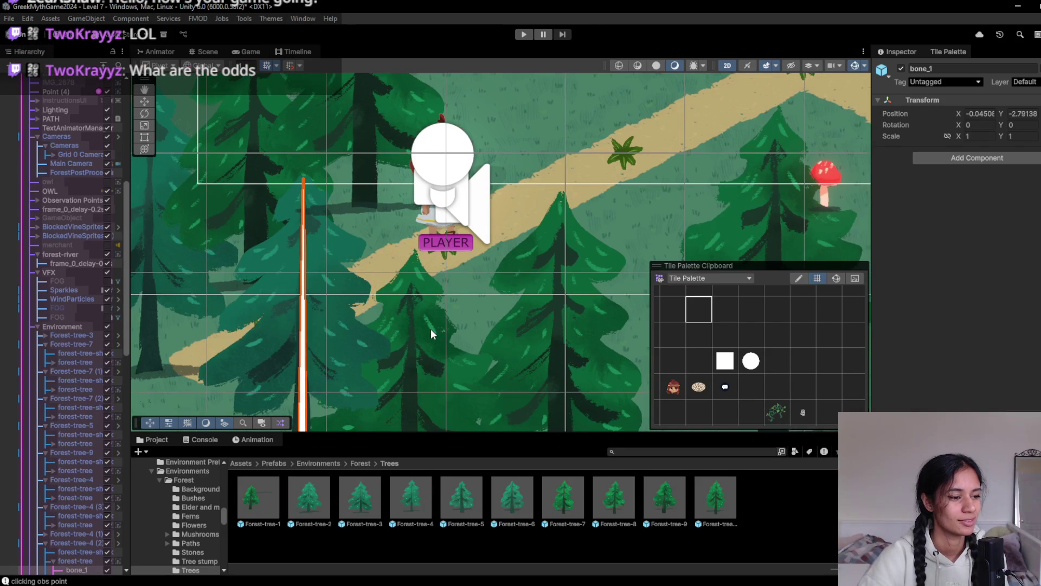
scroll(432, 333, "down", 2)
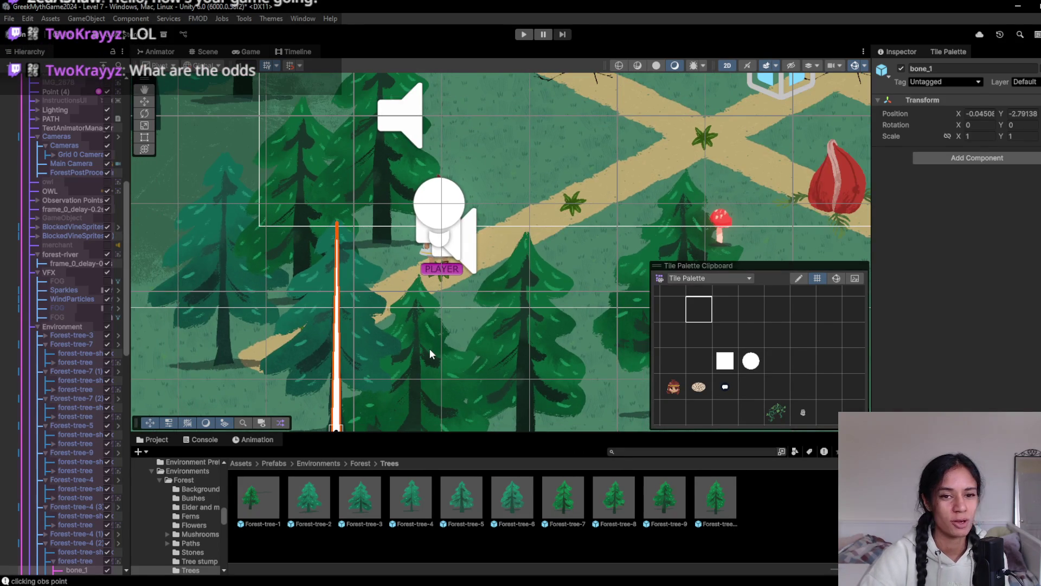
scroll(429, 354, "down", 4)
left_click_drag(579, 262, 347, 264)
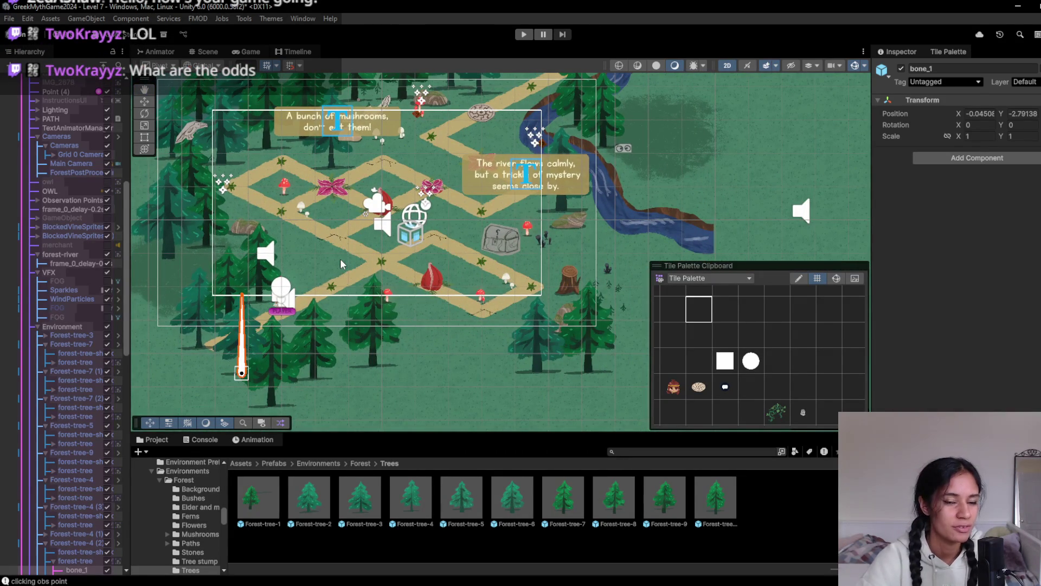
scroll(336, 265, "up", 5)
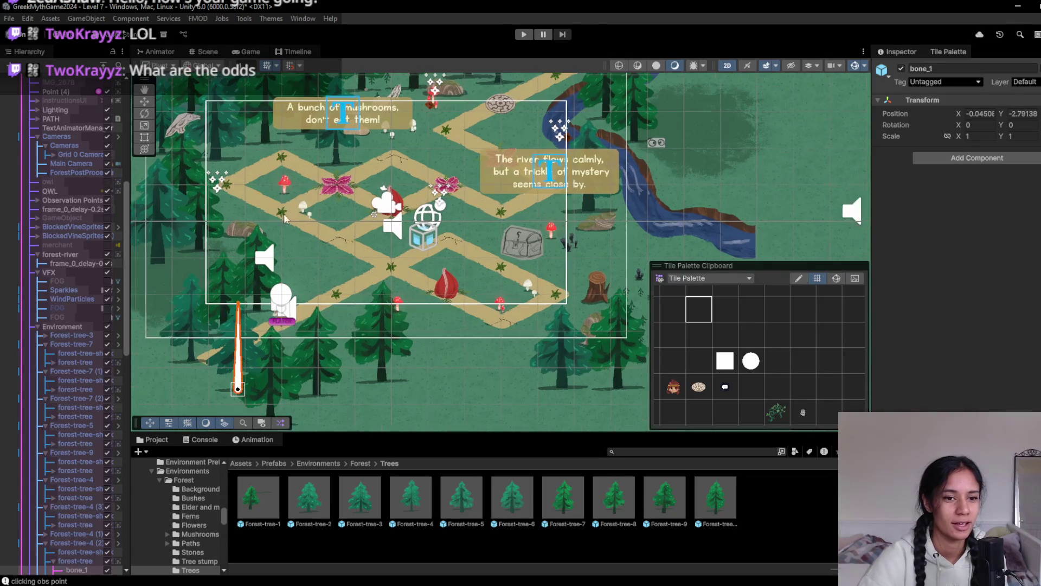
scroll(337, 320, "up", 5)
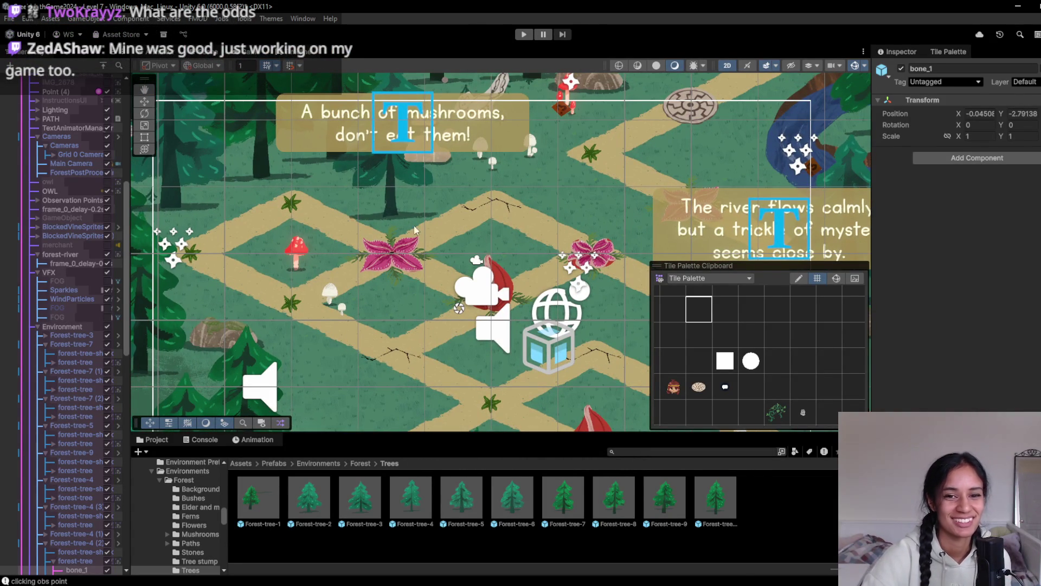
- Scroll the view and select the ObservationUI canvas
scroll(415, 230, "down", 3)
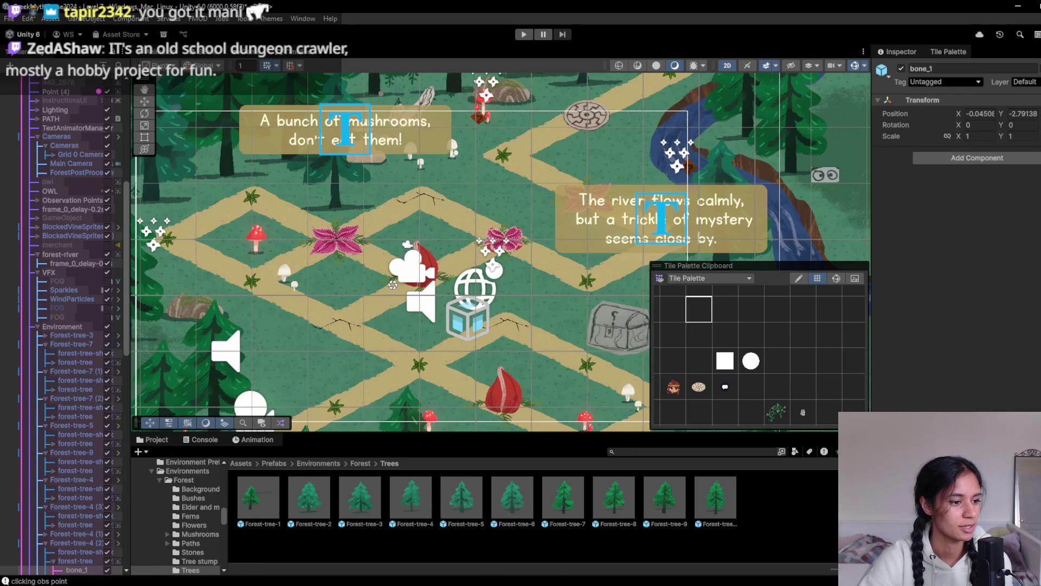
left_click(591, 216)
- Frame the ObservationUI canvas and pause the game for the test run
key("f")
left_click(540, 35)
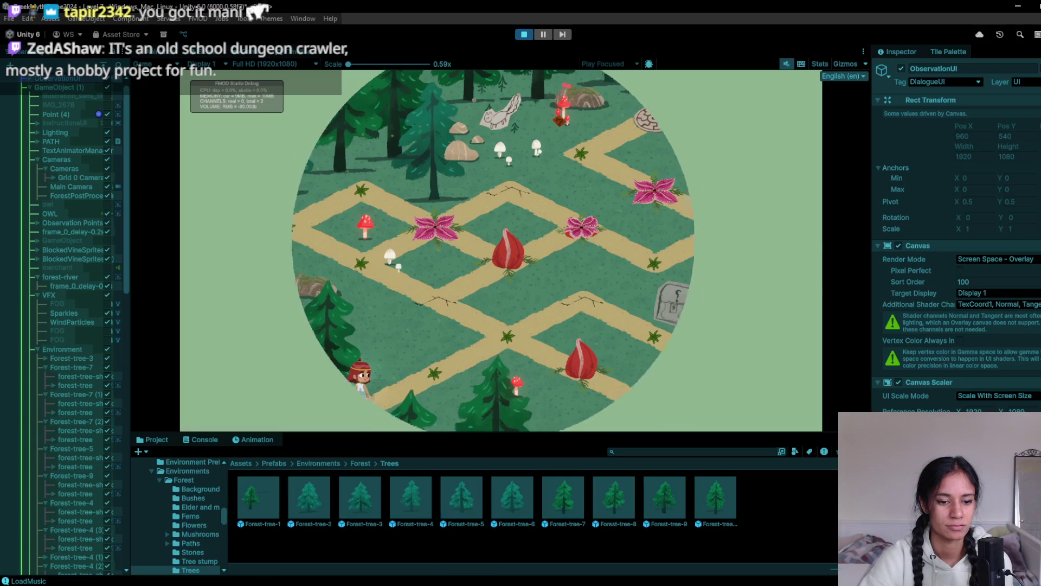
mouse_move(254, 584)
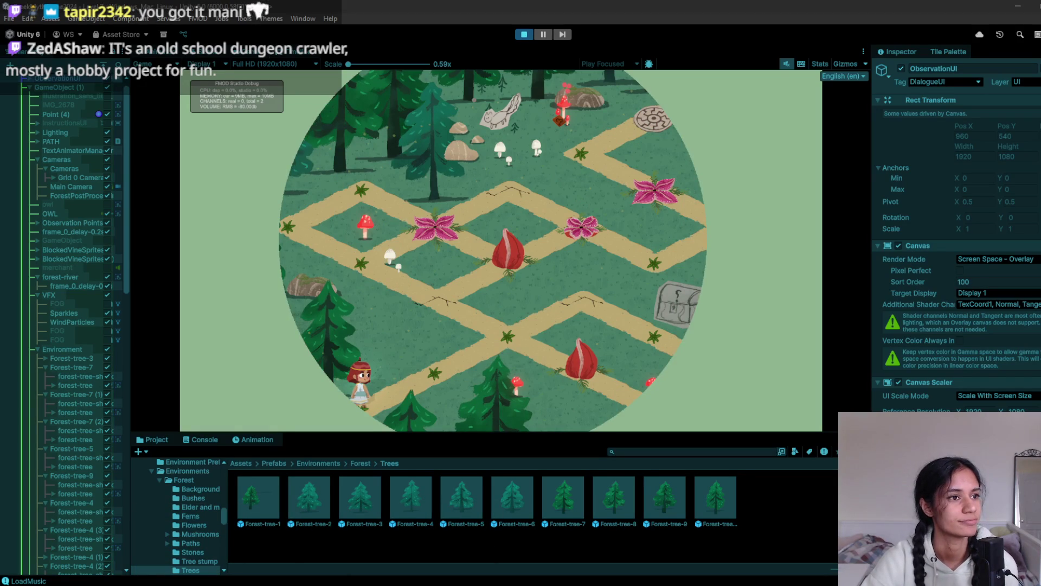
- Walk the character to the path junction, down from the chest and back, then stop playing
left_click(456, 366)
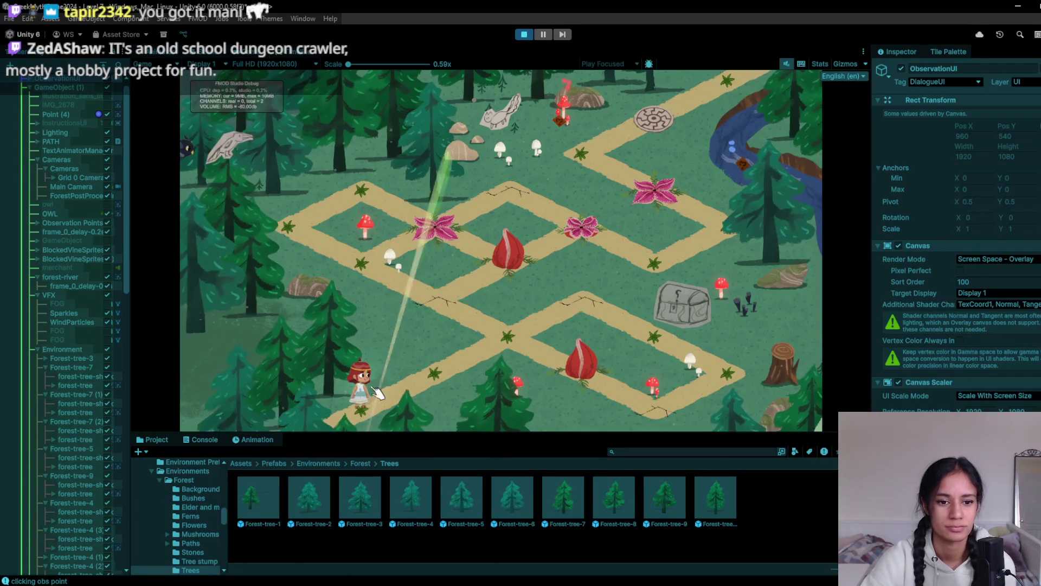
left_click(634, 313)
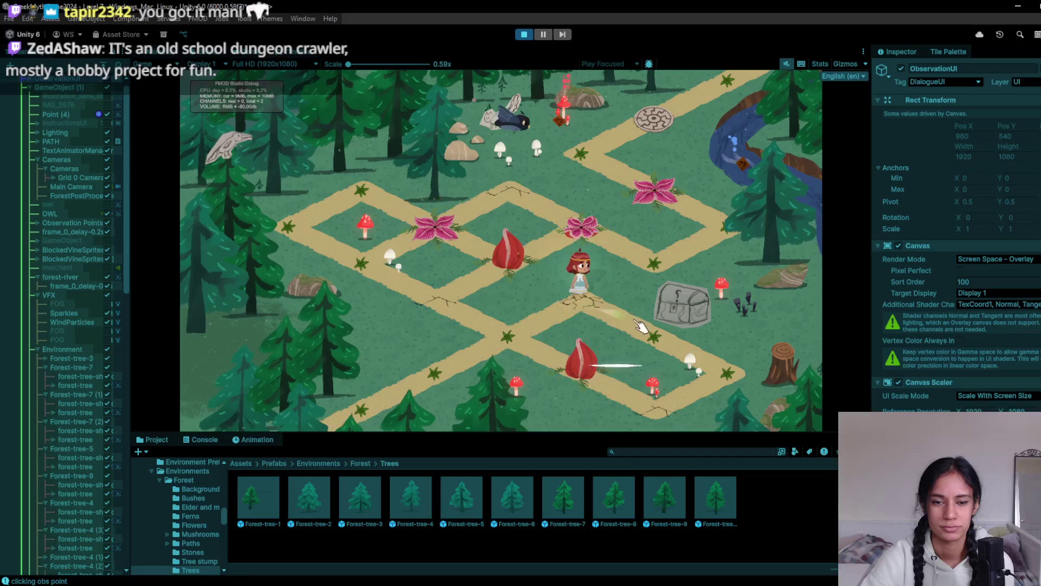
left_click(708, 378)
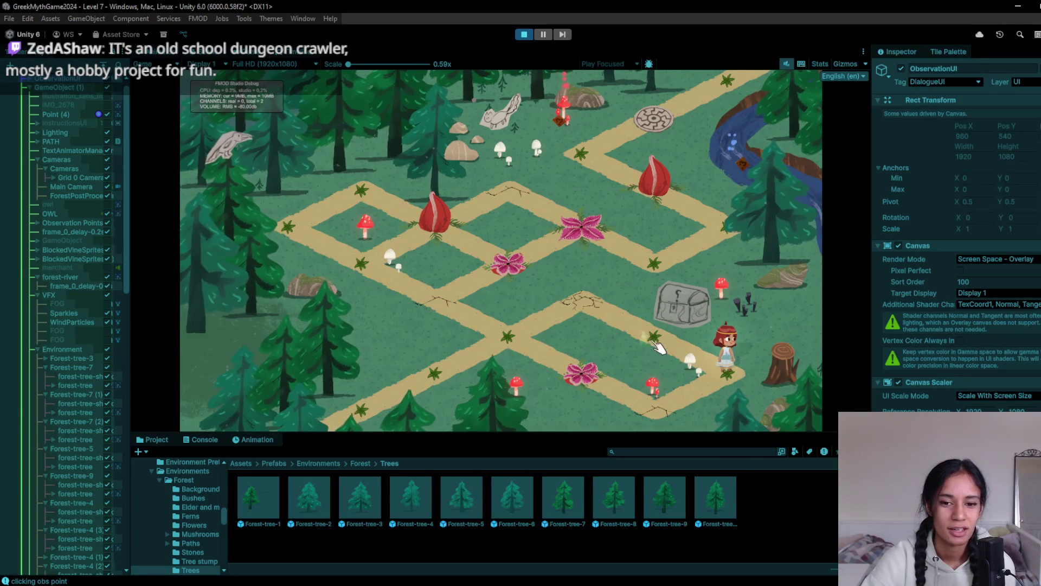
left_click(651, 341)
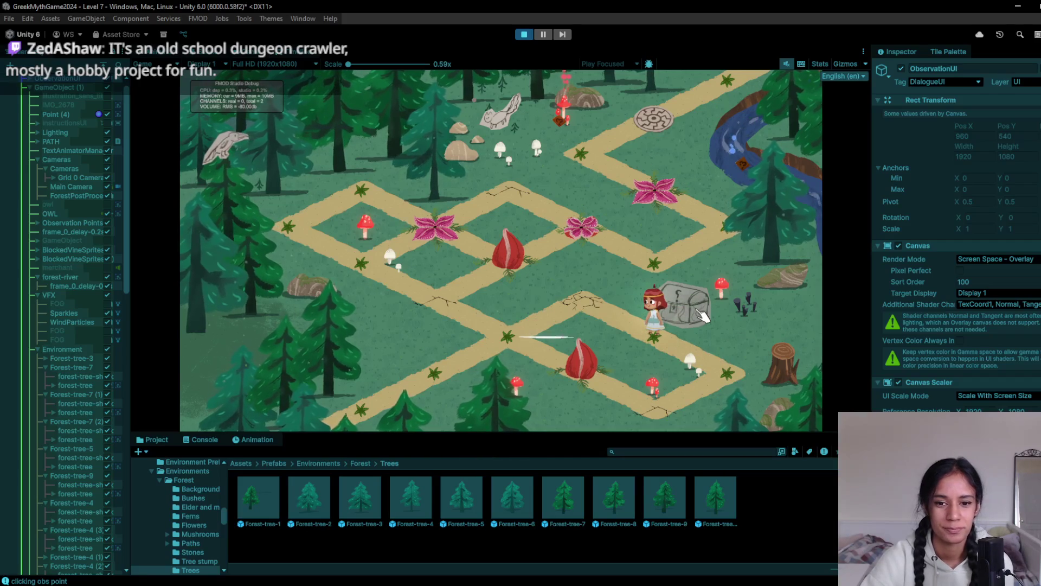
left_click(606, 312)
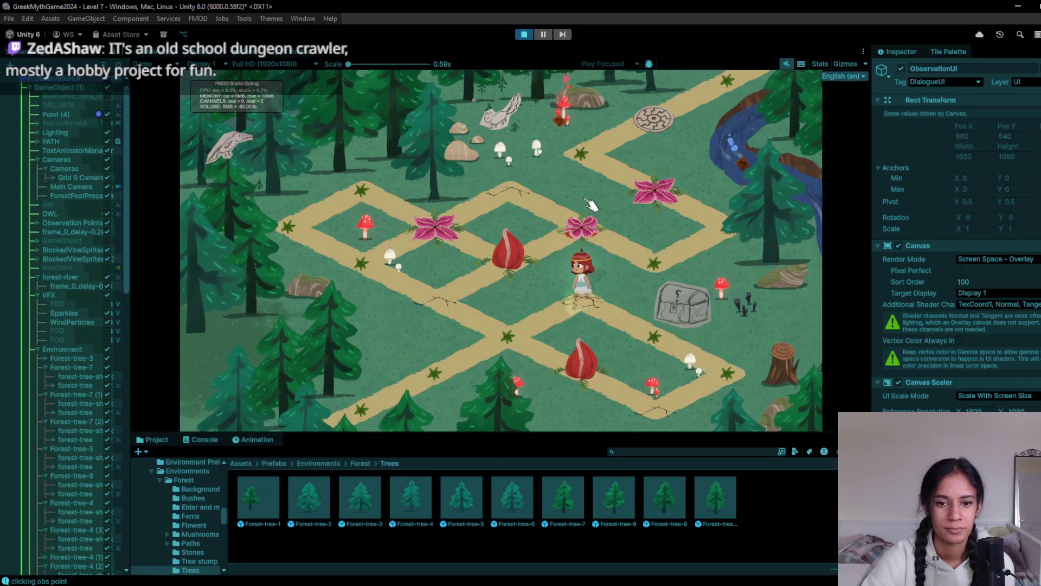
left_click(525, 35)
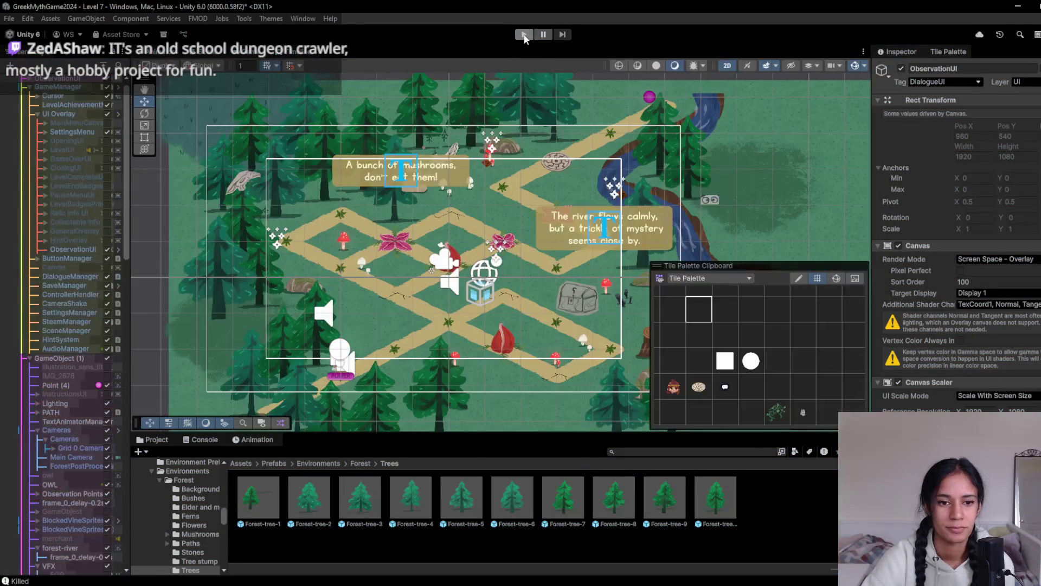
- Select the red amanita mushroom by the lower path and drag it up and right
scroll(353, 226, "down", 3)
scroll(445, 282, "up", 5)
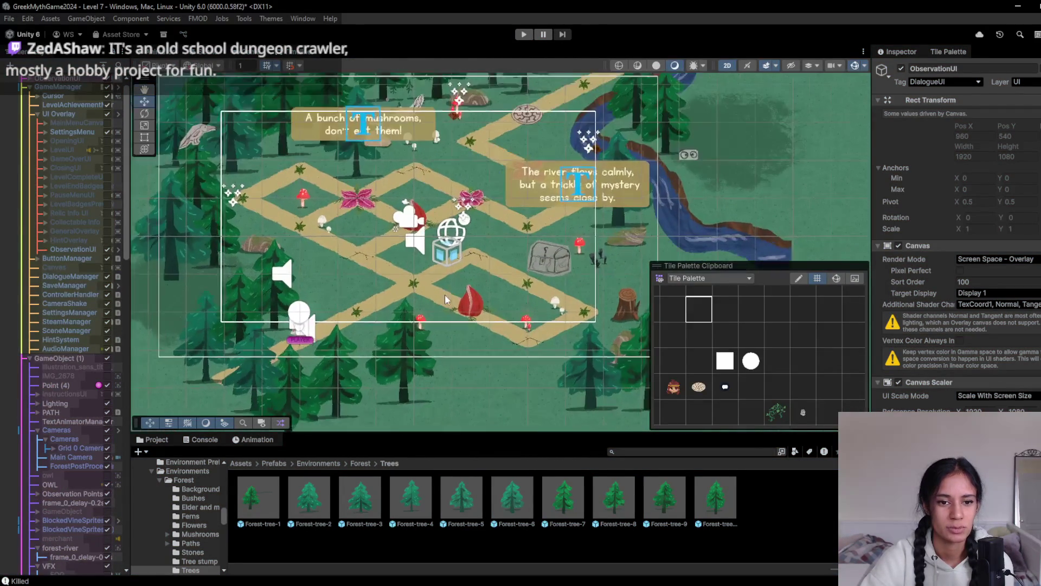
left_click(411, 326)
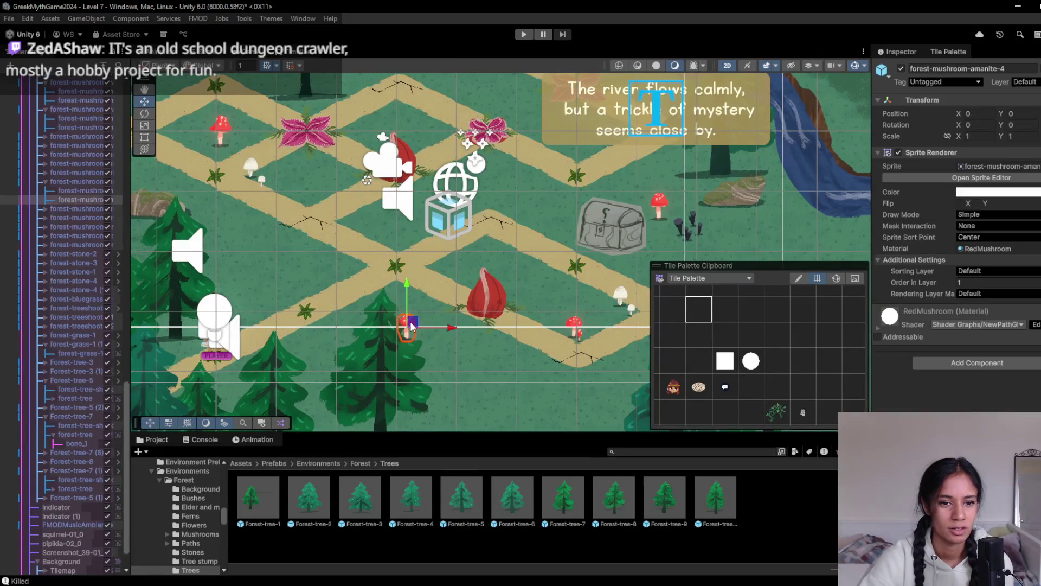
left_click(70, 180)
mouse_move(418, 322)
left_mouse_down()
mouse_move(441, 271)
mouse_move(338, 284)
left_mouse_up()
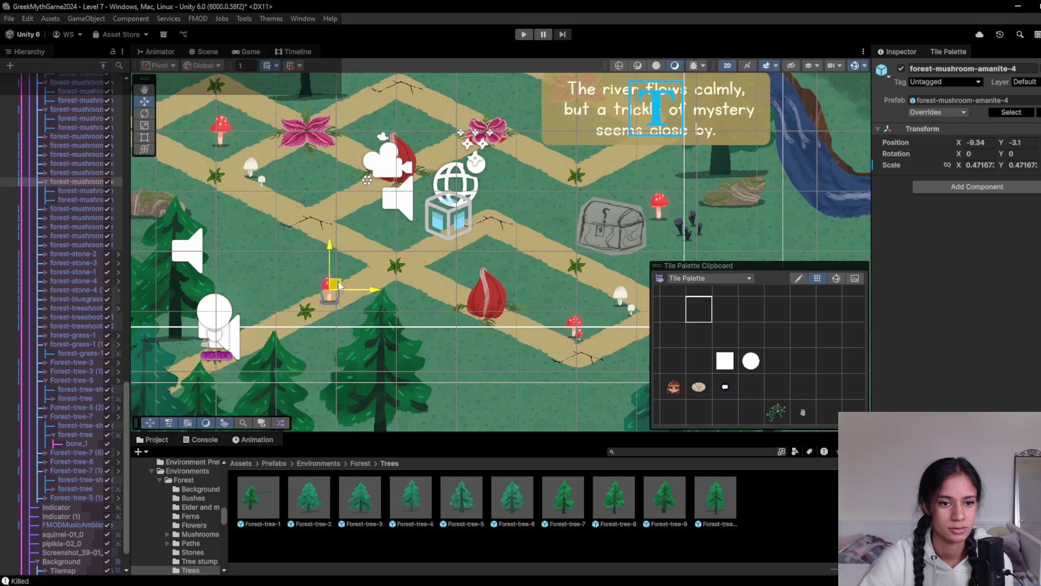
- Check the mushroom in the Game view, then raise it to Position Y -2.7 in the Scene
left_click(250, 52)
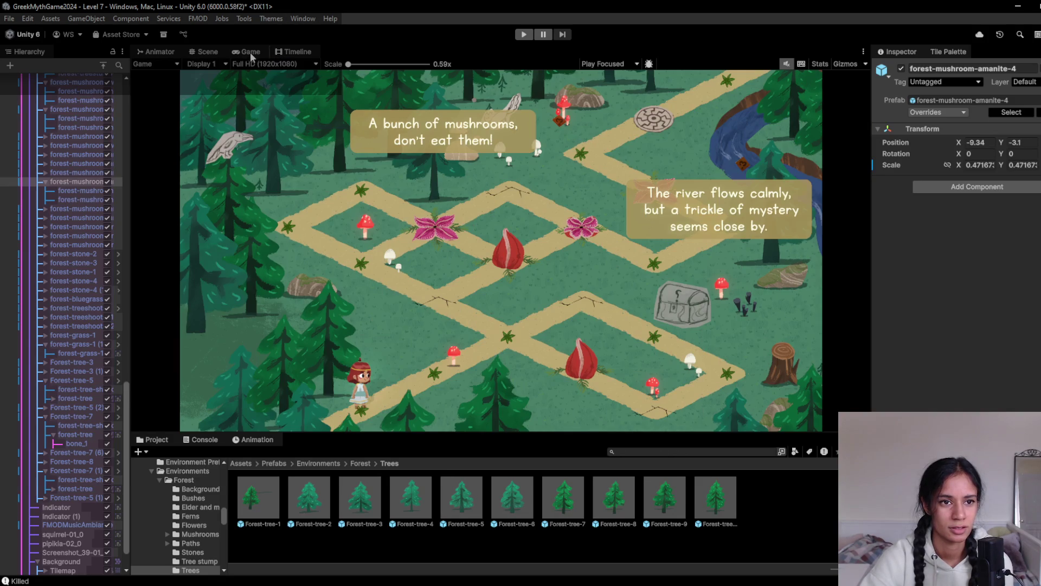
left_click(204, 53)
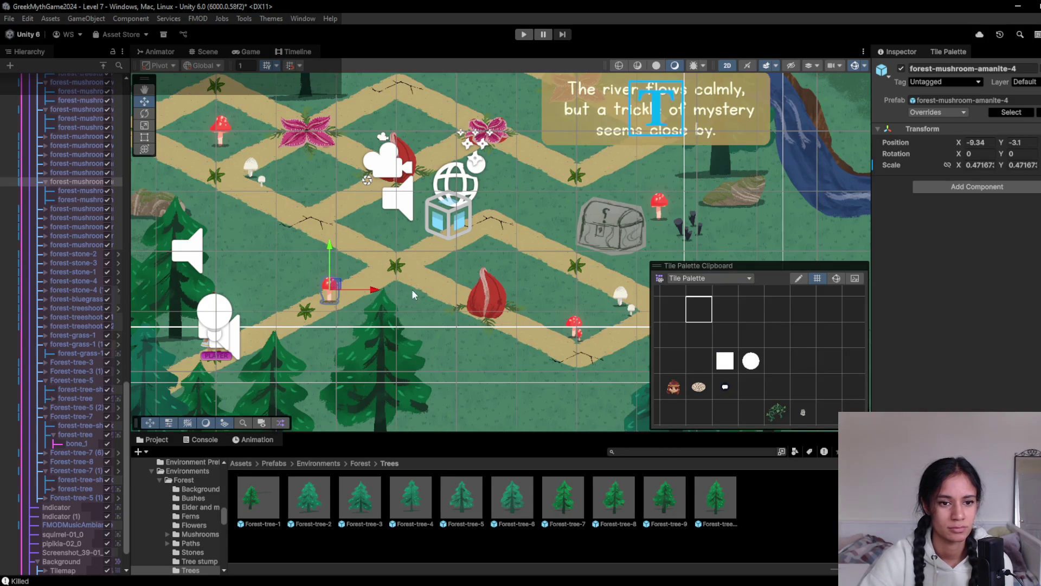
left_click_drag(336, 286, 330, 271)
scroll(391, 326, "down", 5)
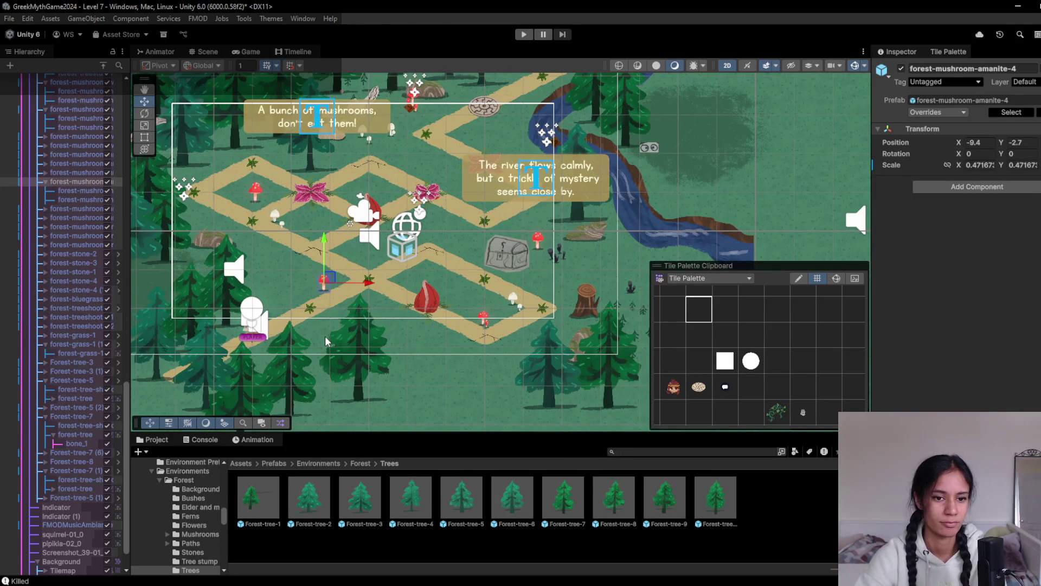
left_click(562, 359)
- Add a Forest-tree-4 pine to the lower forest, scaled to about 0.35 at X 1.93, Y -3.62
left_click(562, 359)
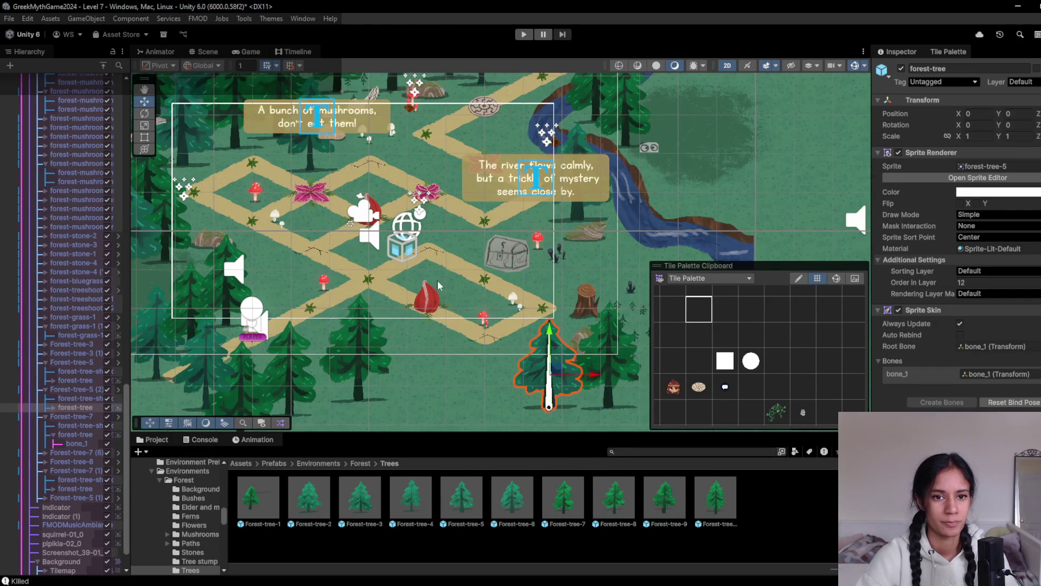
left_click_drag(458, 208, 473, 300)
scroll(415, 267, "down", 2)
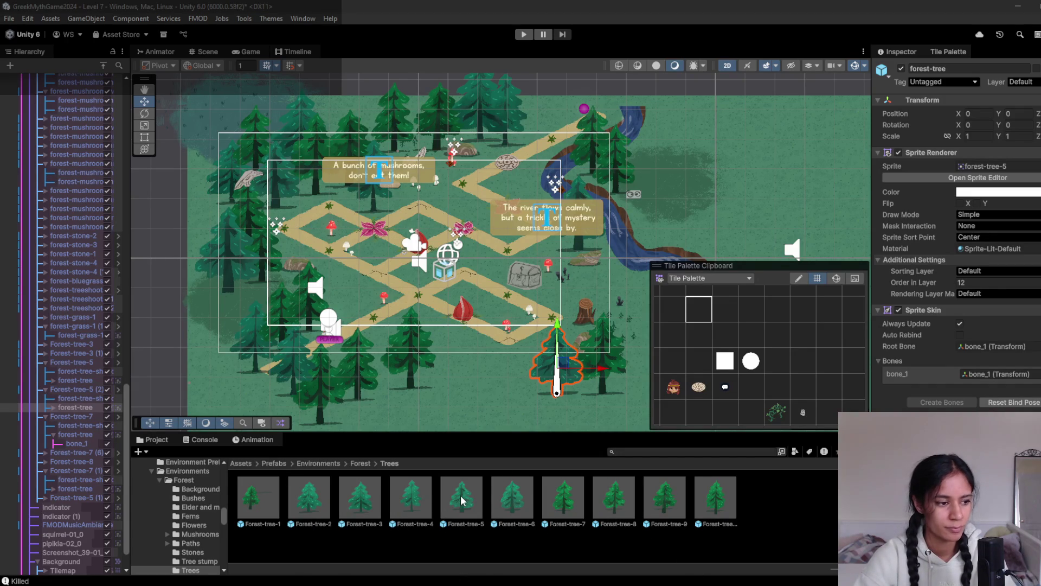
scroll(471, 382, "up", 3)
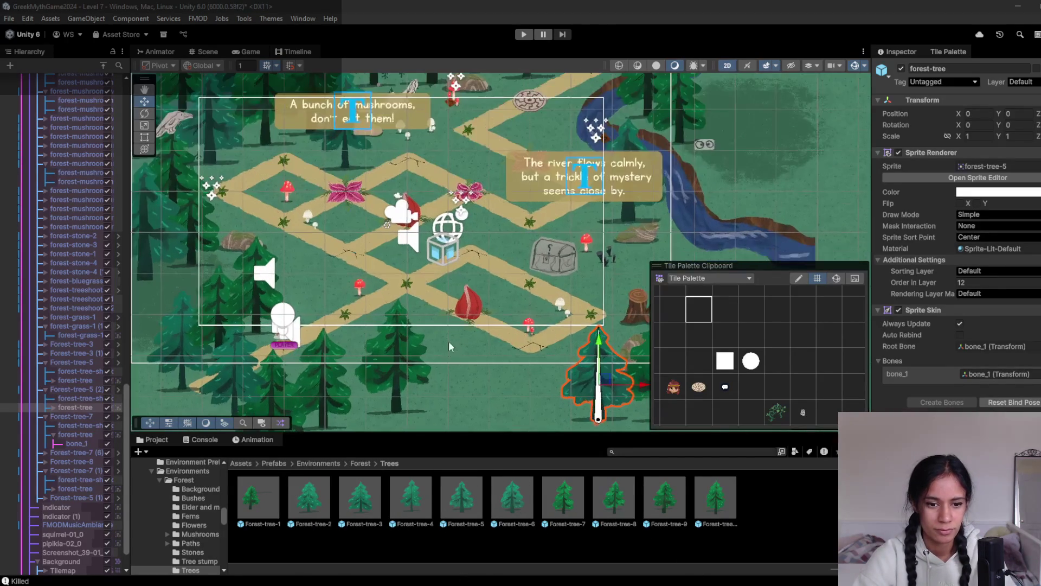
mouse_move(408, 505)
left_mouse_down()
mouse_move(444, 351)
mouse_move(432, 354)
mouse_move(478, 345)
mouse_move(470, 348)
left_mouse_up()
key("w")
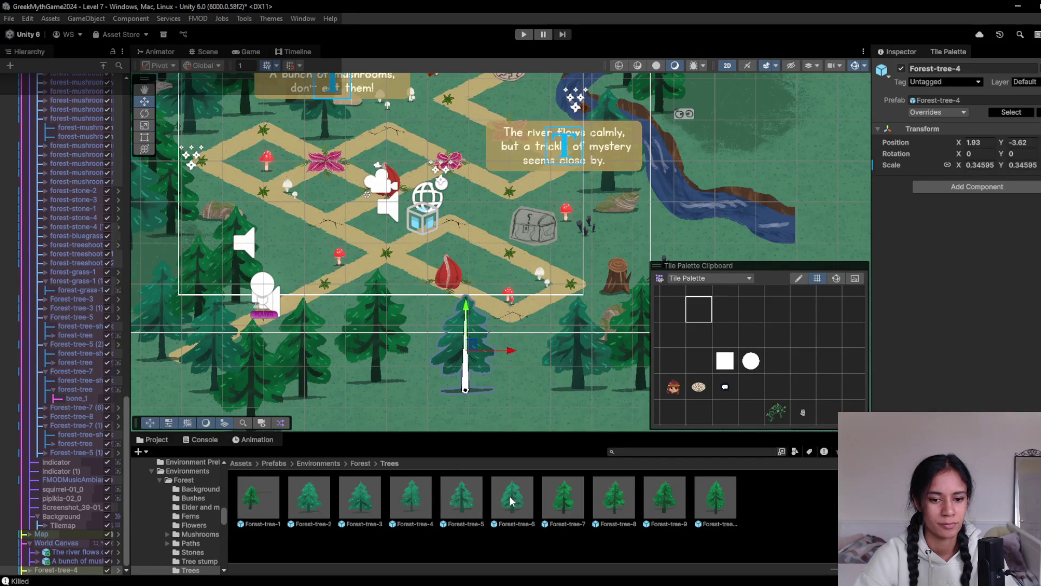
- Duplicate the Forest-tree-7 pine at the lower left and move the copy to the right
left_click_drag(589, 378, 497, 366)
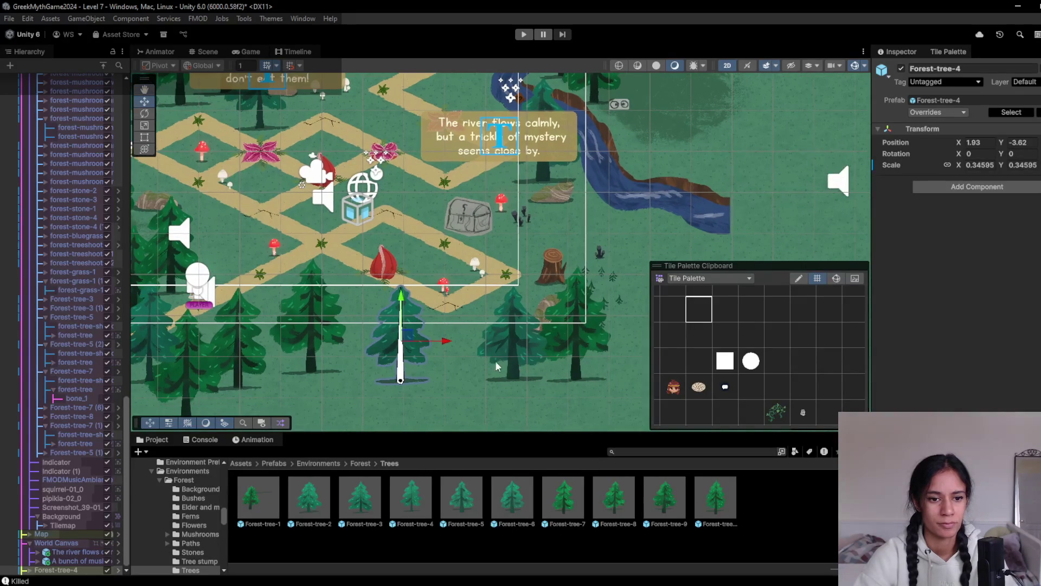
left_click(239, 364)
left_click(233, 371)
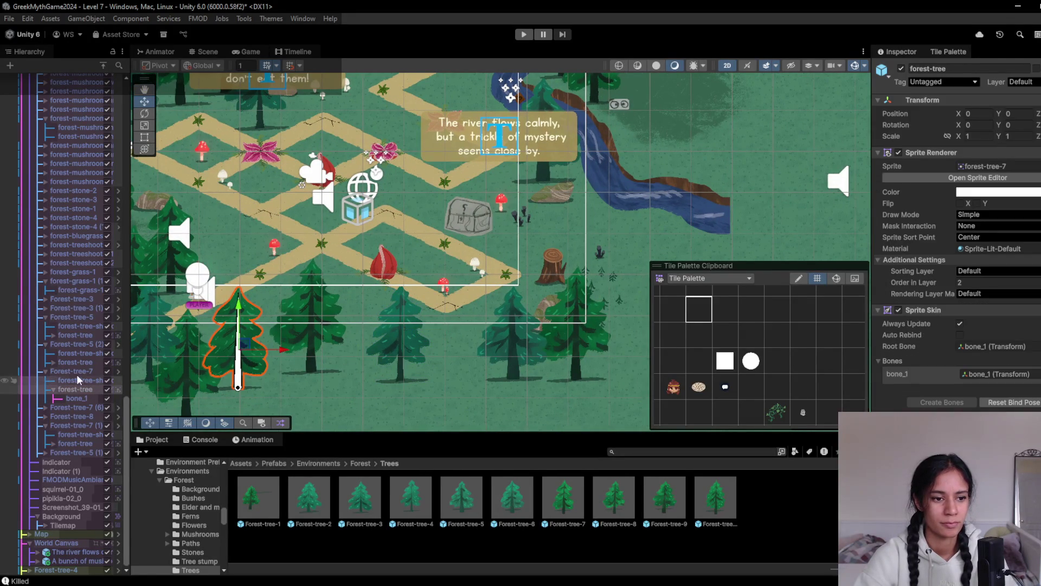
left_click(204, 373)
key("ctrl+d")
left_click_drag(251, 351, 493, 363)
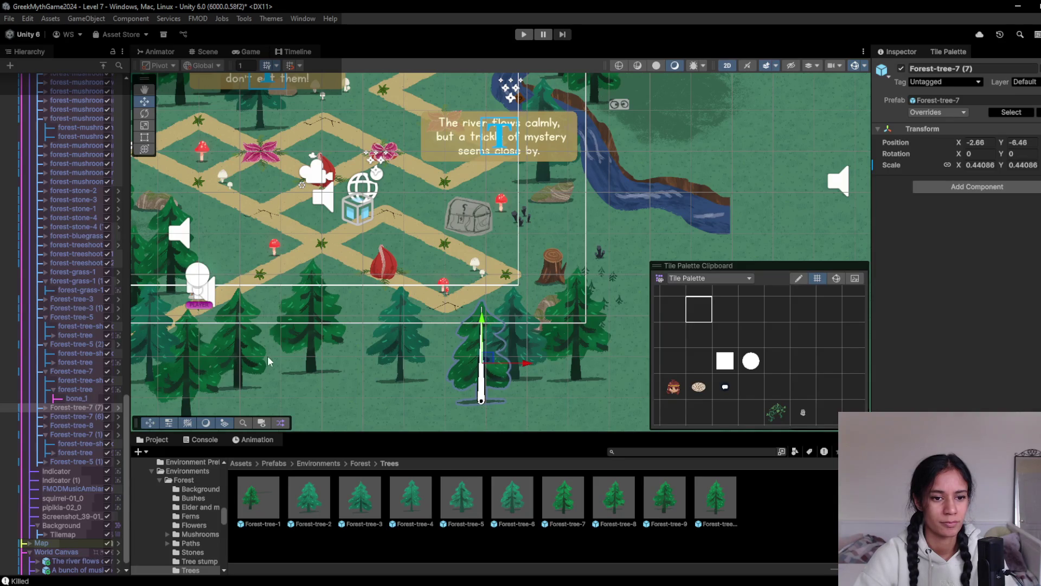
- Frame the World Canvas, then duplicate a Forest-tree-5 pine and drag the copy toward the paths
left_click(269, 362)
key("f")
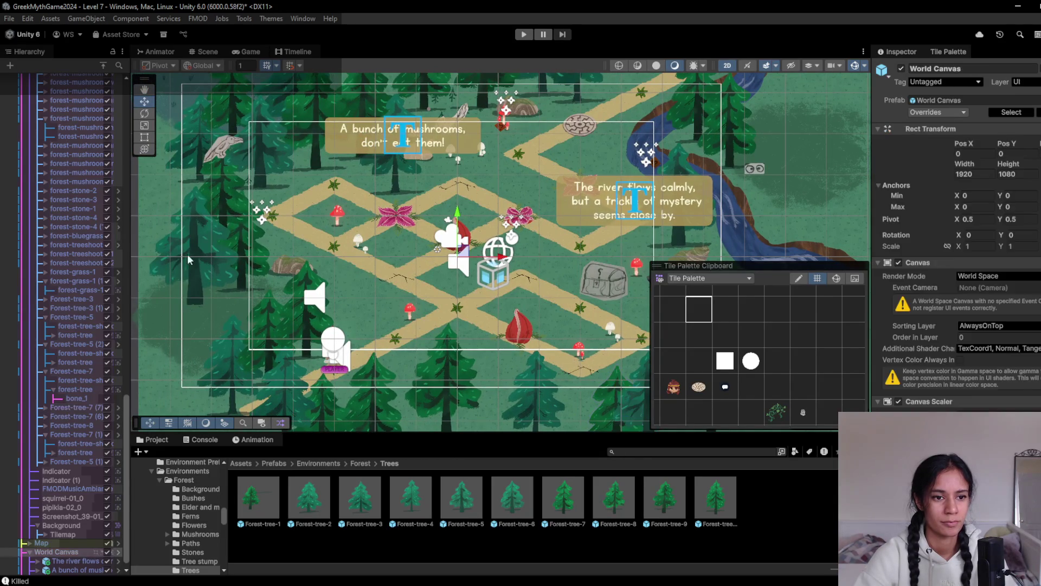
left_click(187, 255)
left_click(83, 161)
key("ctrl+d")
left_click_drag(209, 255, 455, 339)
- Fine-tune the Forest-tree-5 copy into the lower forest at X -6.87, Y -5.72
scroll(455, 339, "down", 5)
mouse_move(401, 227)
left_mouse_down()
mouse_move(442, 317)
mouse_move(438, 287)
left_mouse_up()
left_click_drag(339, 223, 401, 286)
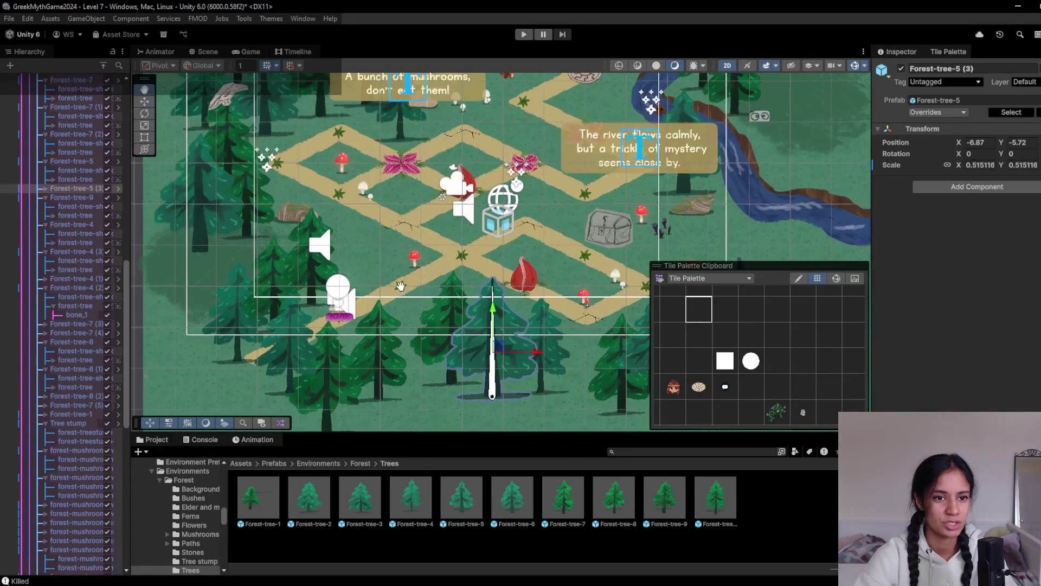
mouse_move(302, 245)
left_mouse_down()
mouse_move(325, 255)
mouse_move(284, 306)
left_mouse_up()
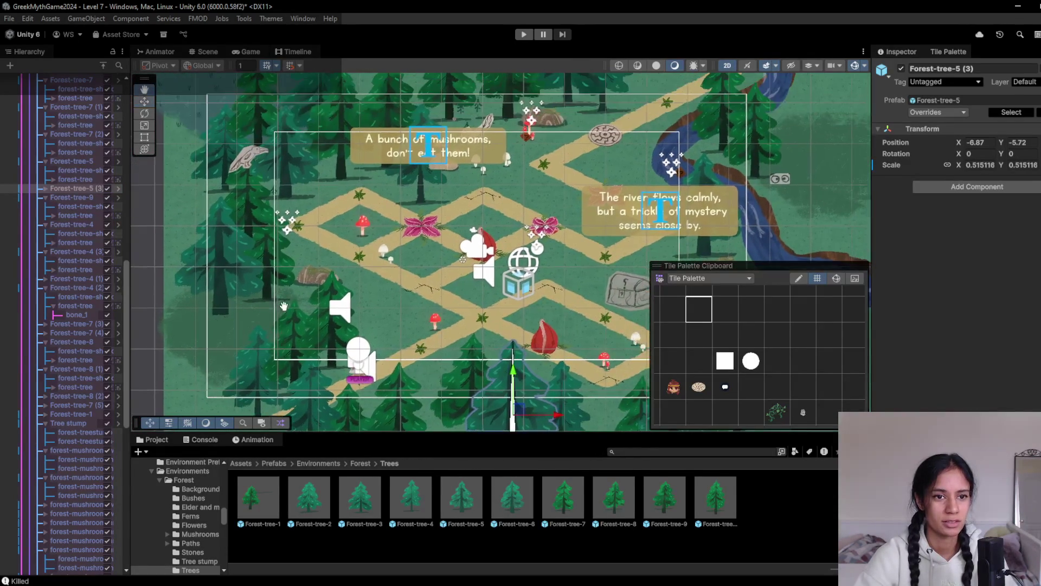
scroll(395, 235, "down", 2)
scroll(310, 170, "up", 3)
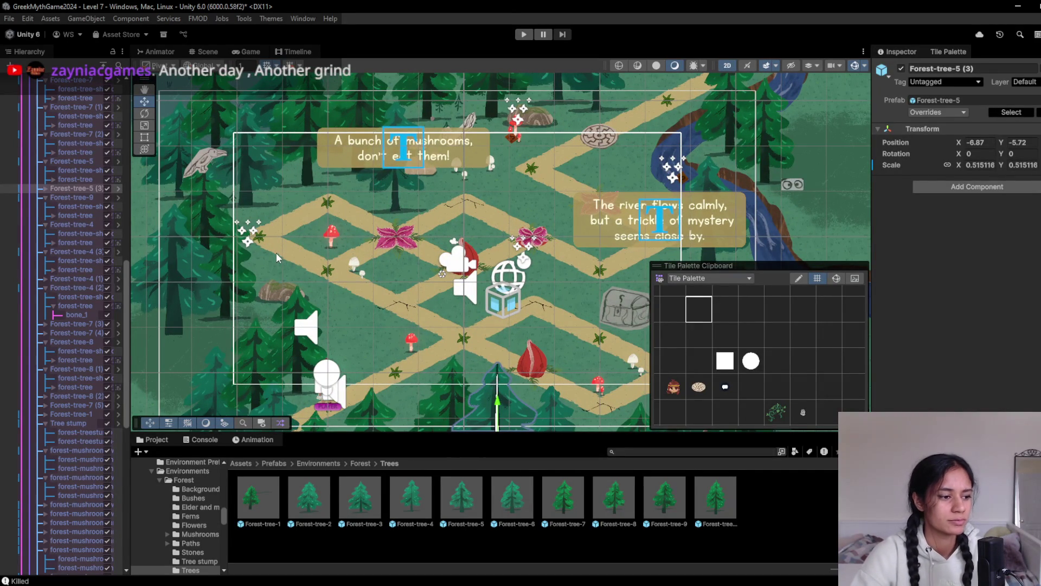
mouse_move(218, 260)
left_mouse_down()
mouse_move(255, 297)
mouse_move(322, 281)
left_mouse_up()
left_click(245, 191)
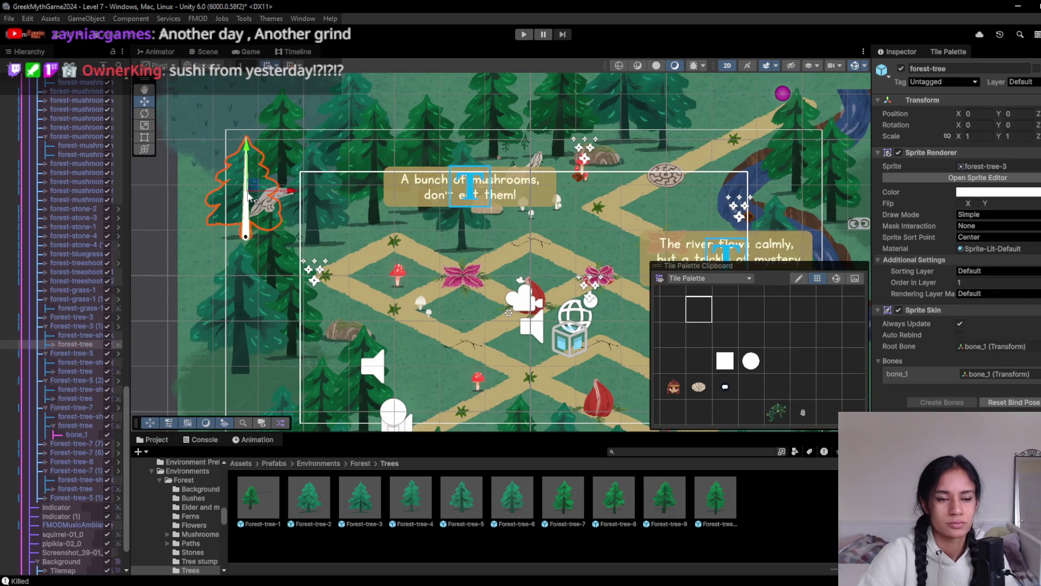
key("ctrl+d")
mouse_move(249, 197)
left_mouse_down()
mouse_move(364, 360)
mouse_move(383, 176)
mouse_move(370, 230)
left_mouse_up()
mouse_move(323, 203)
left_mouse_down()
mouse_move(415, 331)
mouse_move(423, 325)
left_mouse_up()
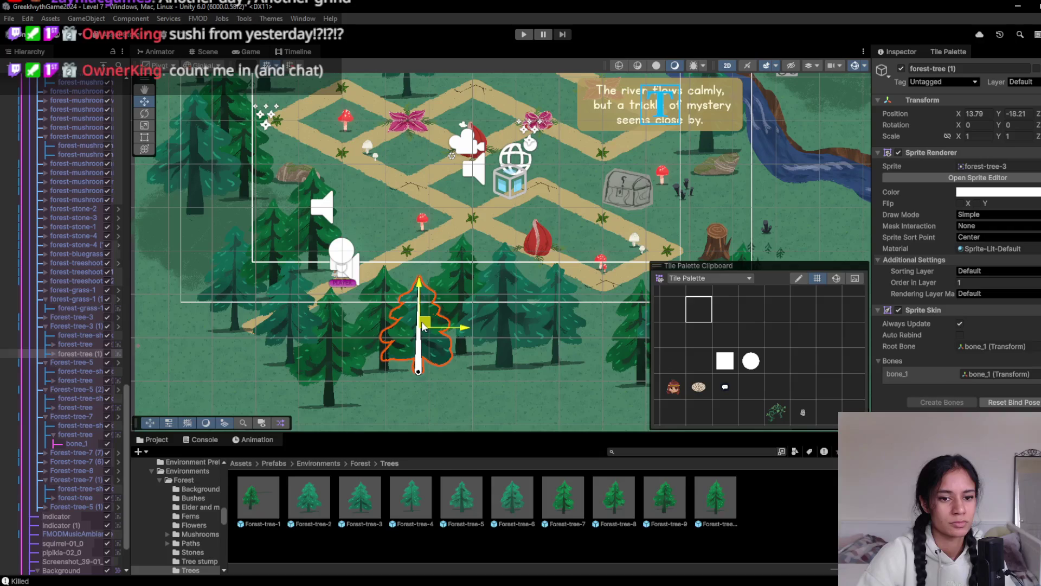
left_click(1002, 281)
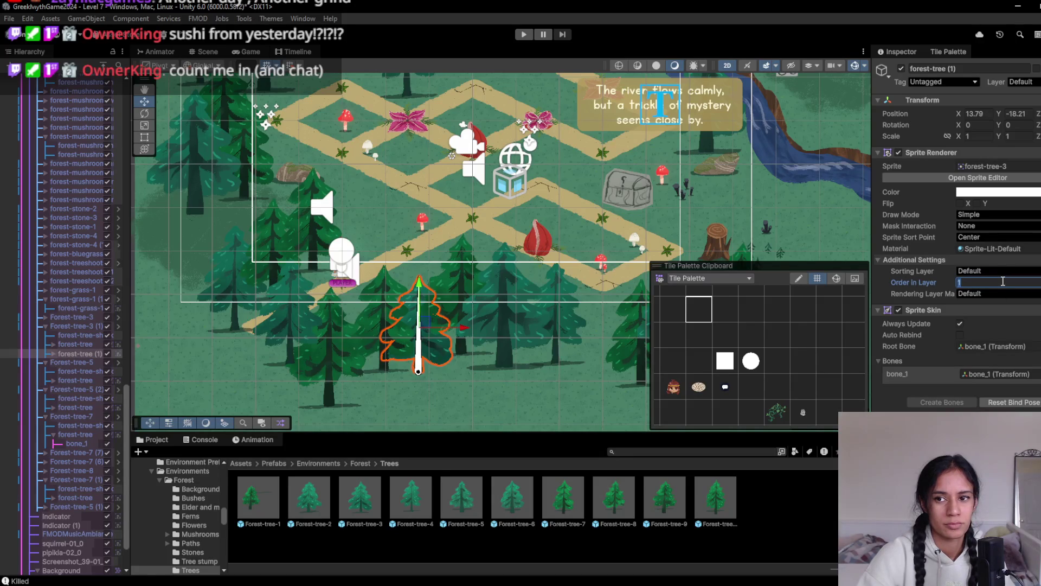
key("ctrl+z")
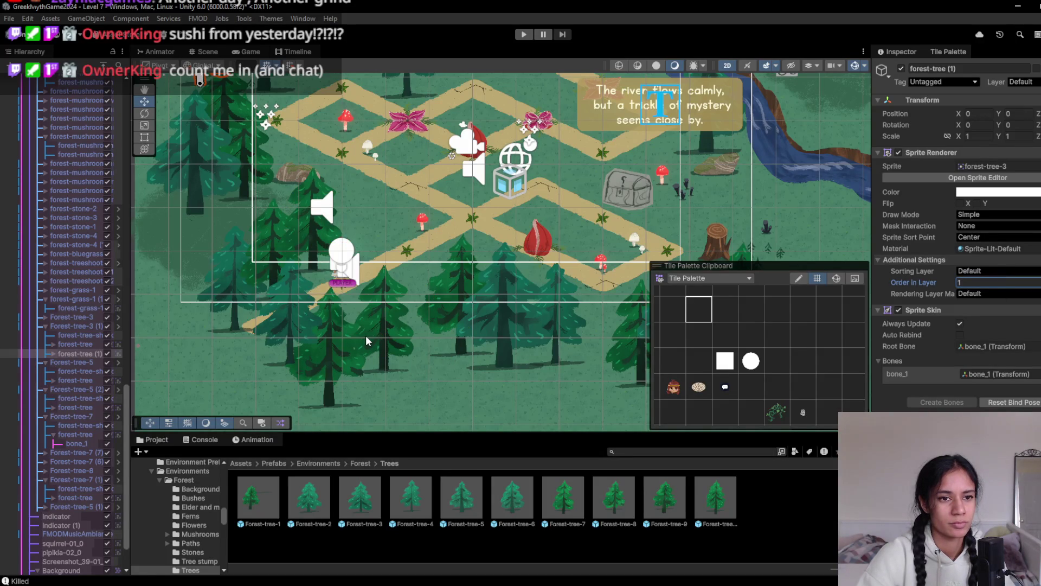
scroll(360, 268, "up", 2)
left_click(76, 353)
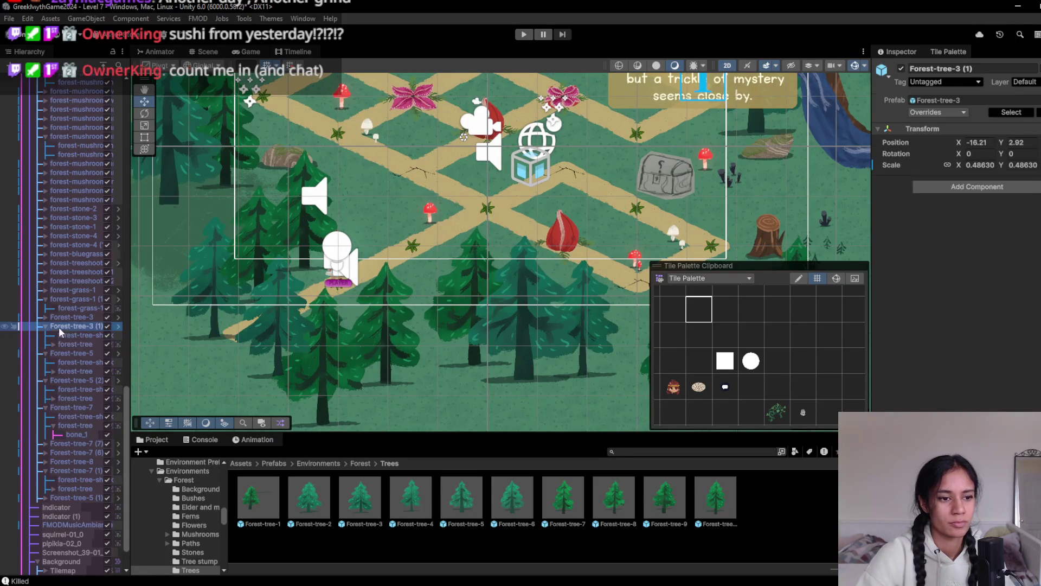
scroll(243, 198, "down", 2)
scroll(252, 353, "down", 2)
- Move Forest-tree-3 (2) into the lower forest and add a Forest-tree-10 pine scaled to 0.31
mouse_move(207, 96)
left_mouse_down()
mouse_move(299, 252)
mouse_move(376, 302)
left_mouse_up()
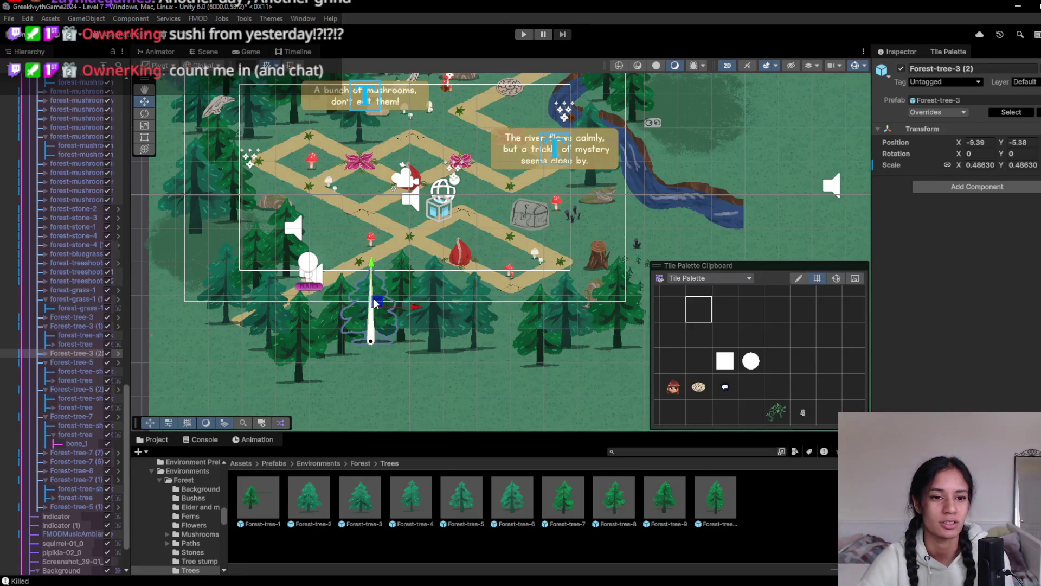
mouse_move(715, 506)
left_mouse_down()
mouse_move(433, 260)
mouse_move(331, 244)
mouse_move(339, 249)
left_mouse_up()
key("r")
scroll(340, 248, "up", 3)
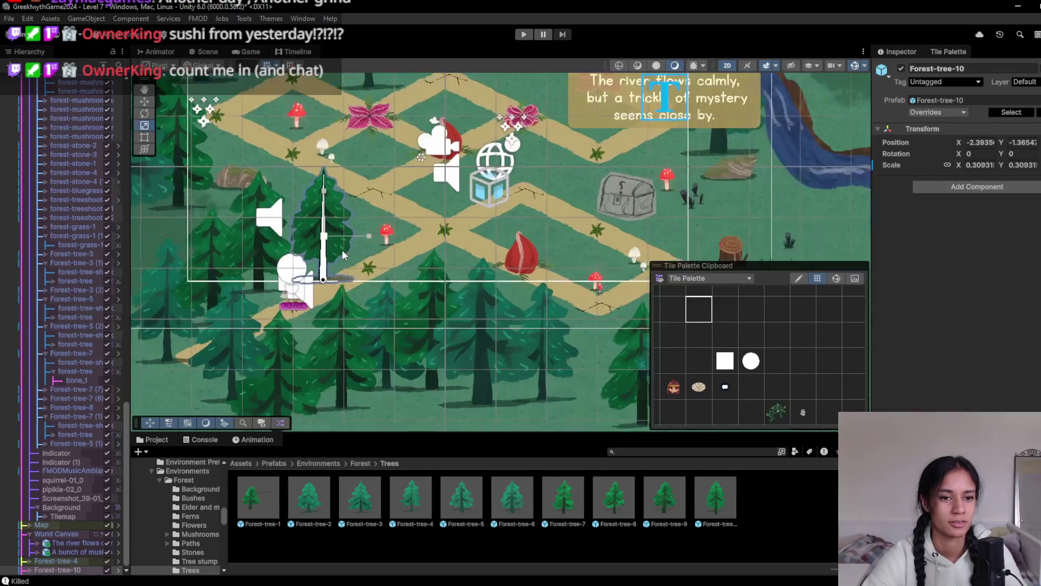
scroll(341, 249, "down", 2)
scroll(437, 355, "up", 3)
key("w")
left_click_drag(398, 315, 399, 304)
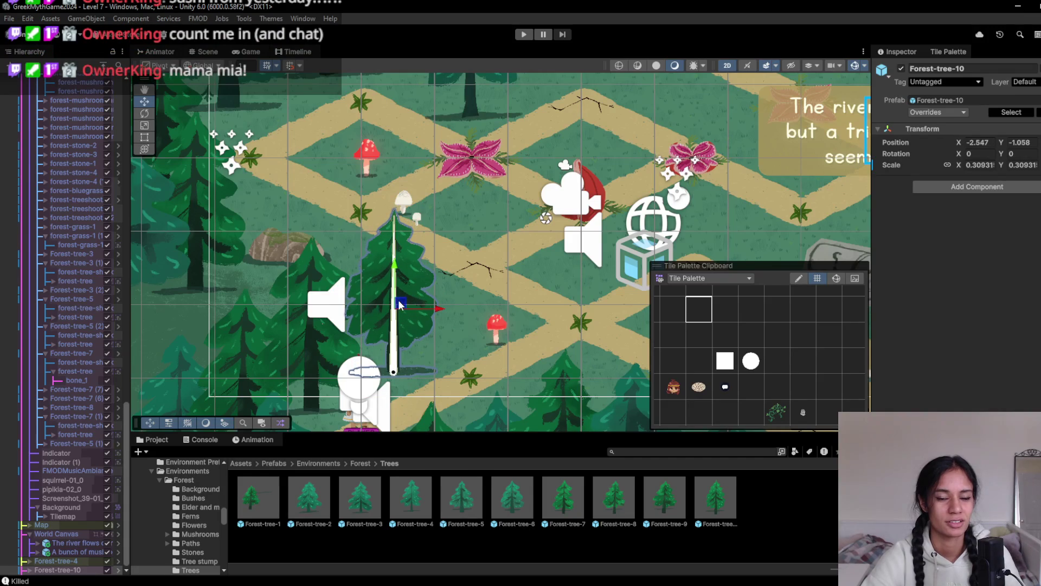
- Duplicate the small Forest-tree-10 pine and move the copy up beside the mushrooms sign
left_click_drag(539, 328, 418, 262)
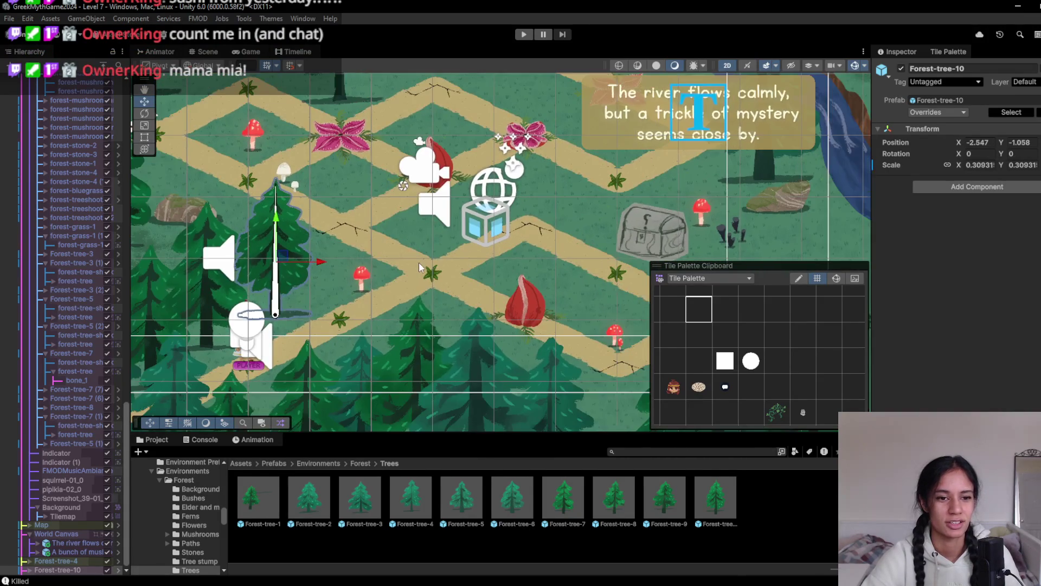
scroll(418, 262, "down", 2)
scroll(305, 322, "up", 2)
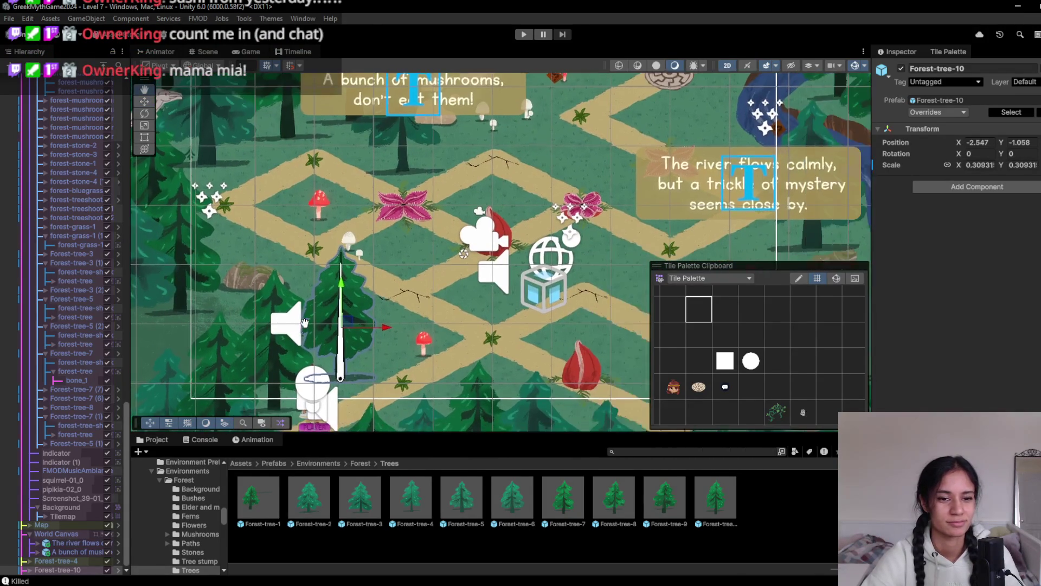
scroll(325, 318, "down", 3)
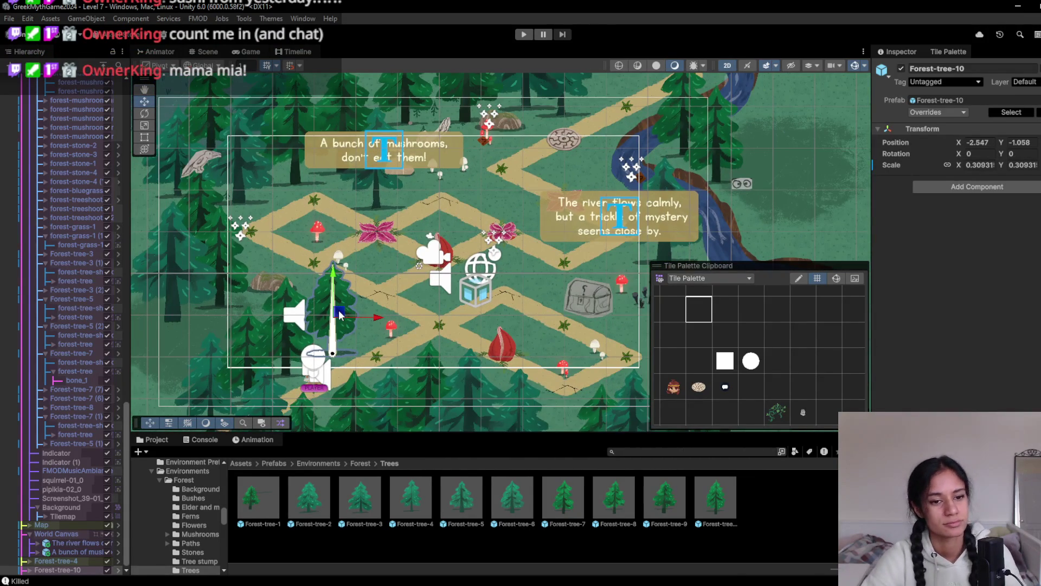
key("ctrl+d")
mouse_move(339, 315)
left_mouse_down()
mouse_move(496, 190)
mouse_move(445, 197)
left_mouse_up()
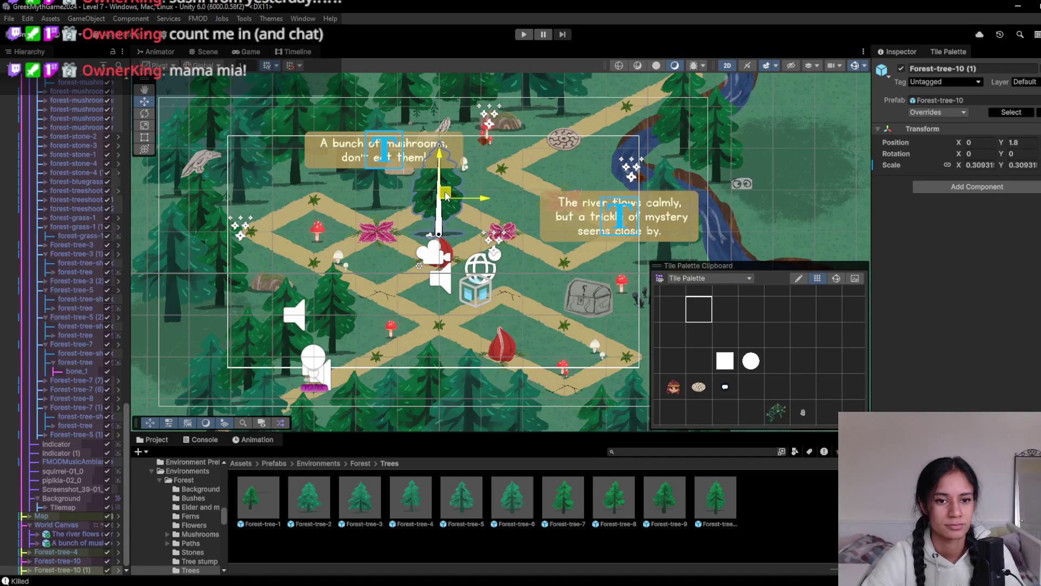